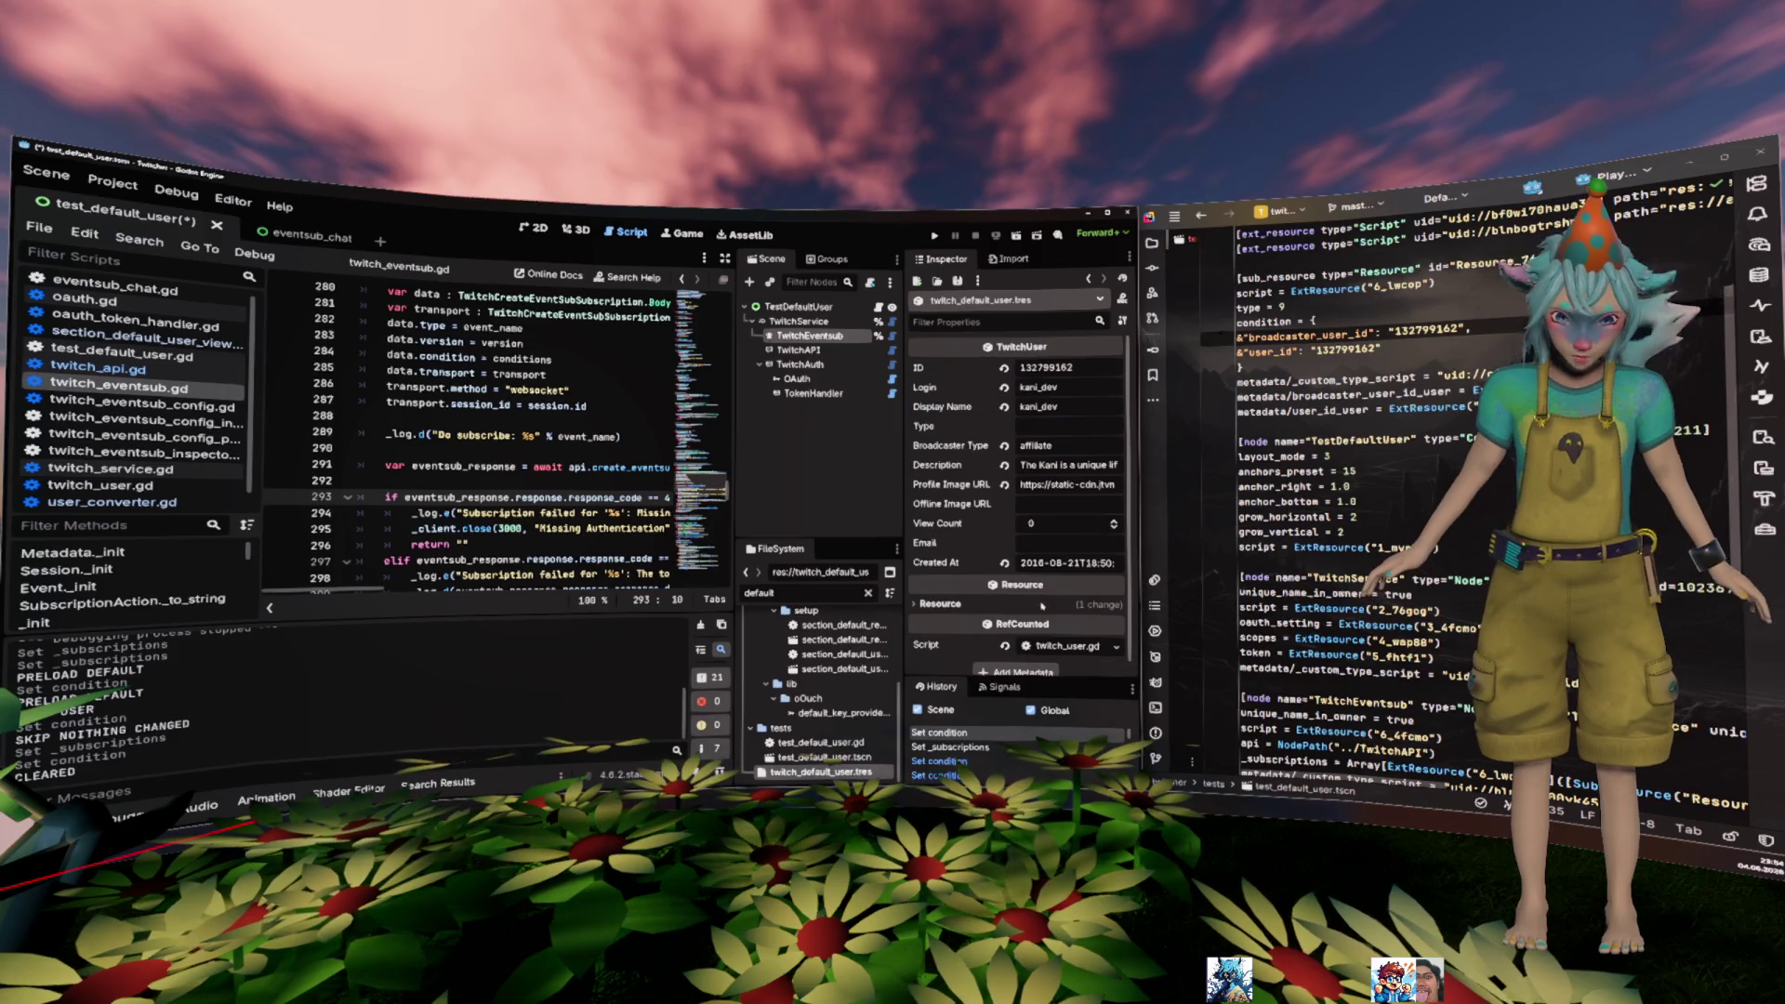
- Change the test TwitchUser's Login and Display Name to another account, save the scene and run the project
click(1085, 390)
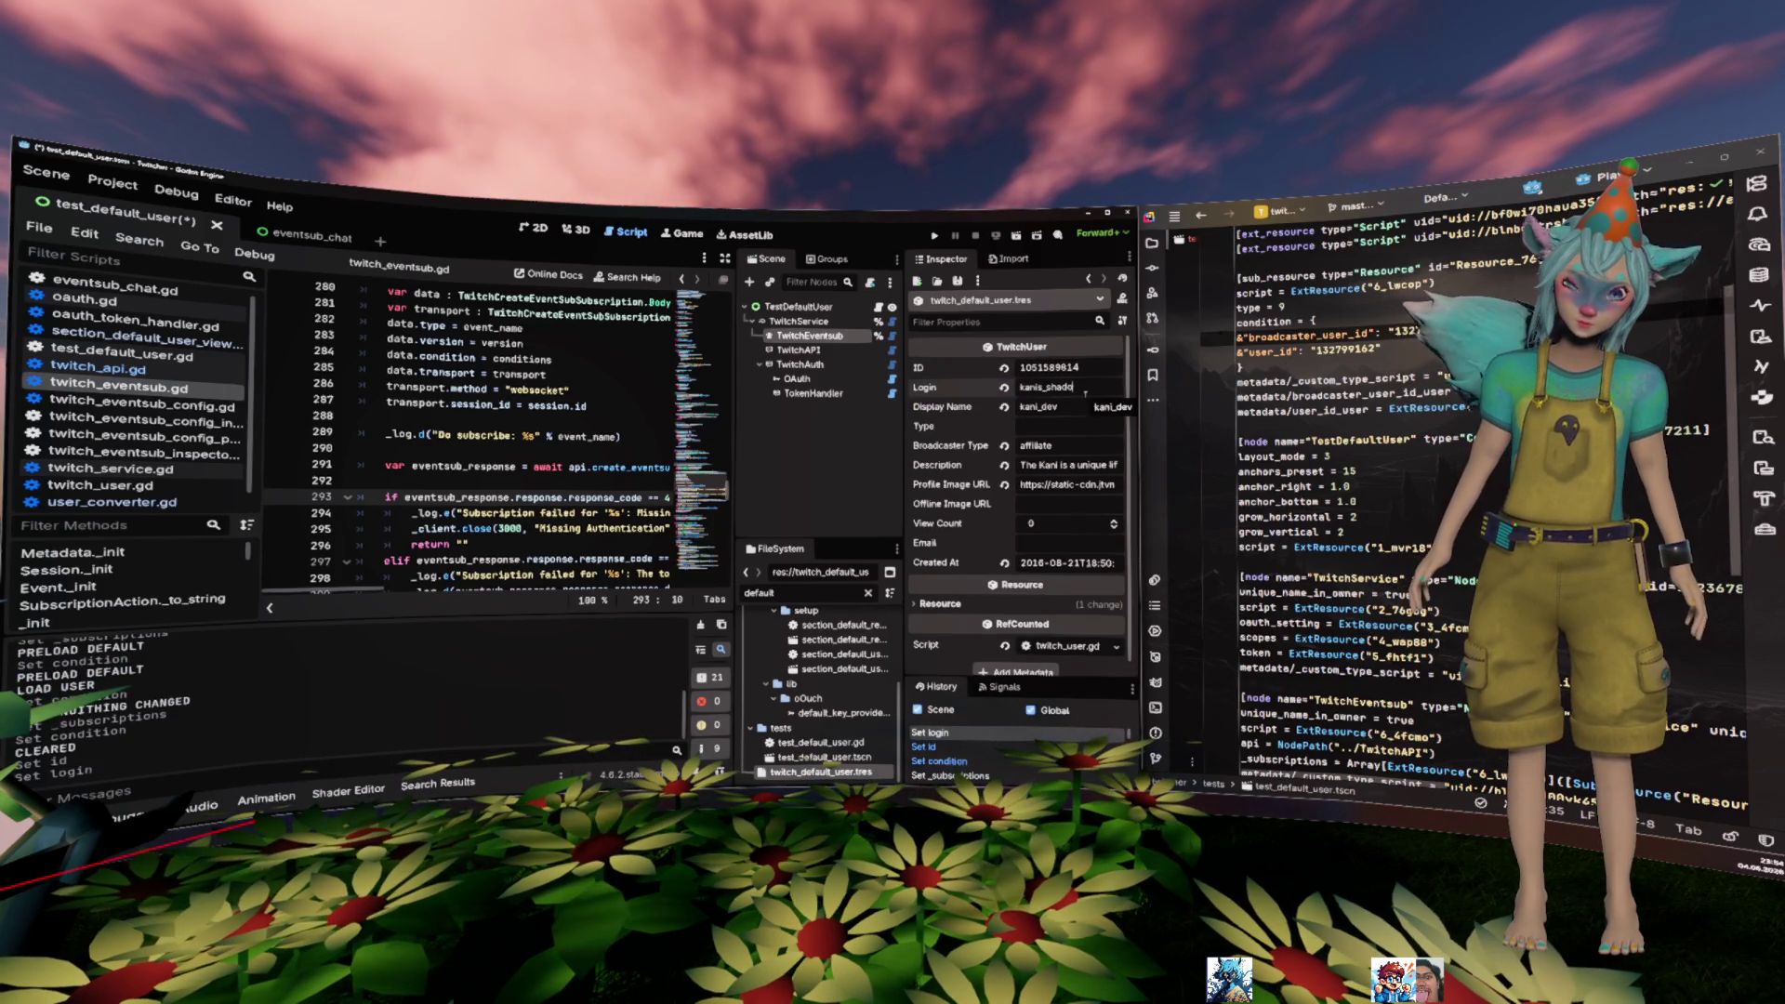
key(Tab)
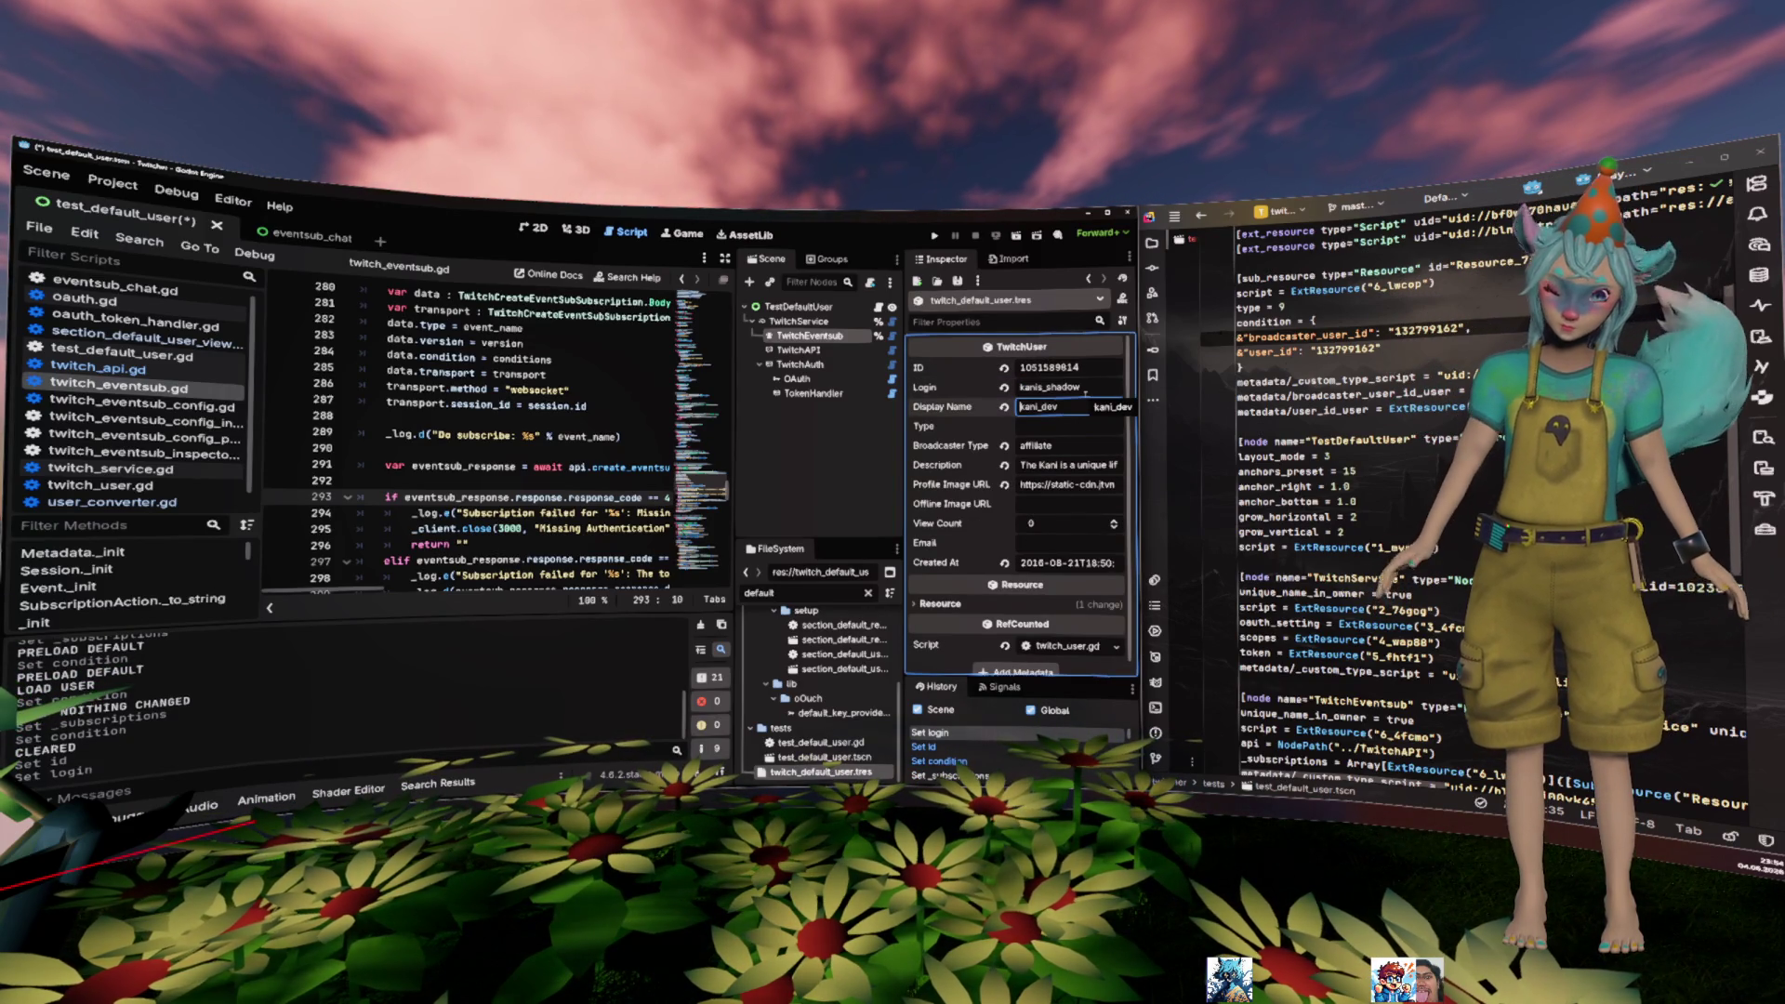
key(ctrl+s)
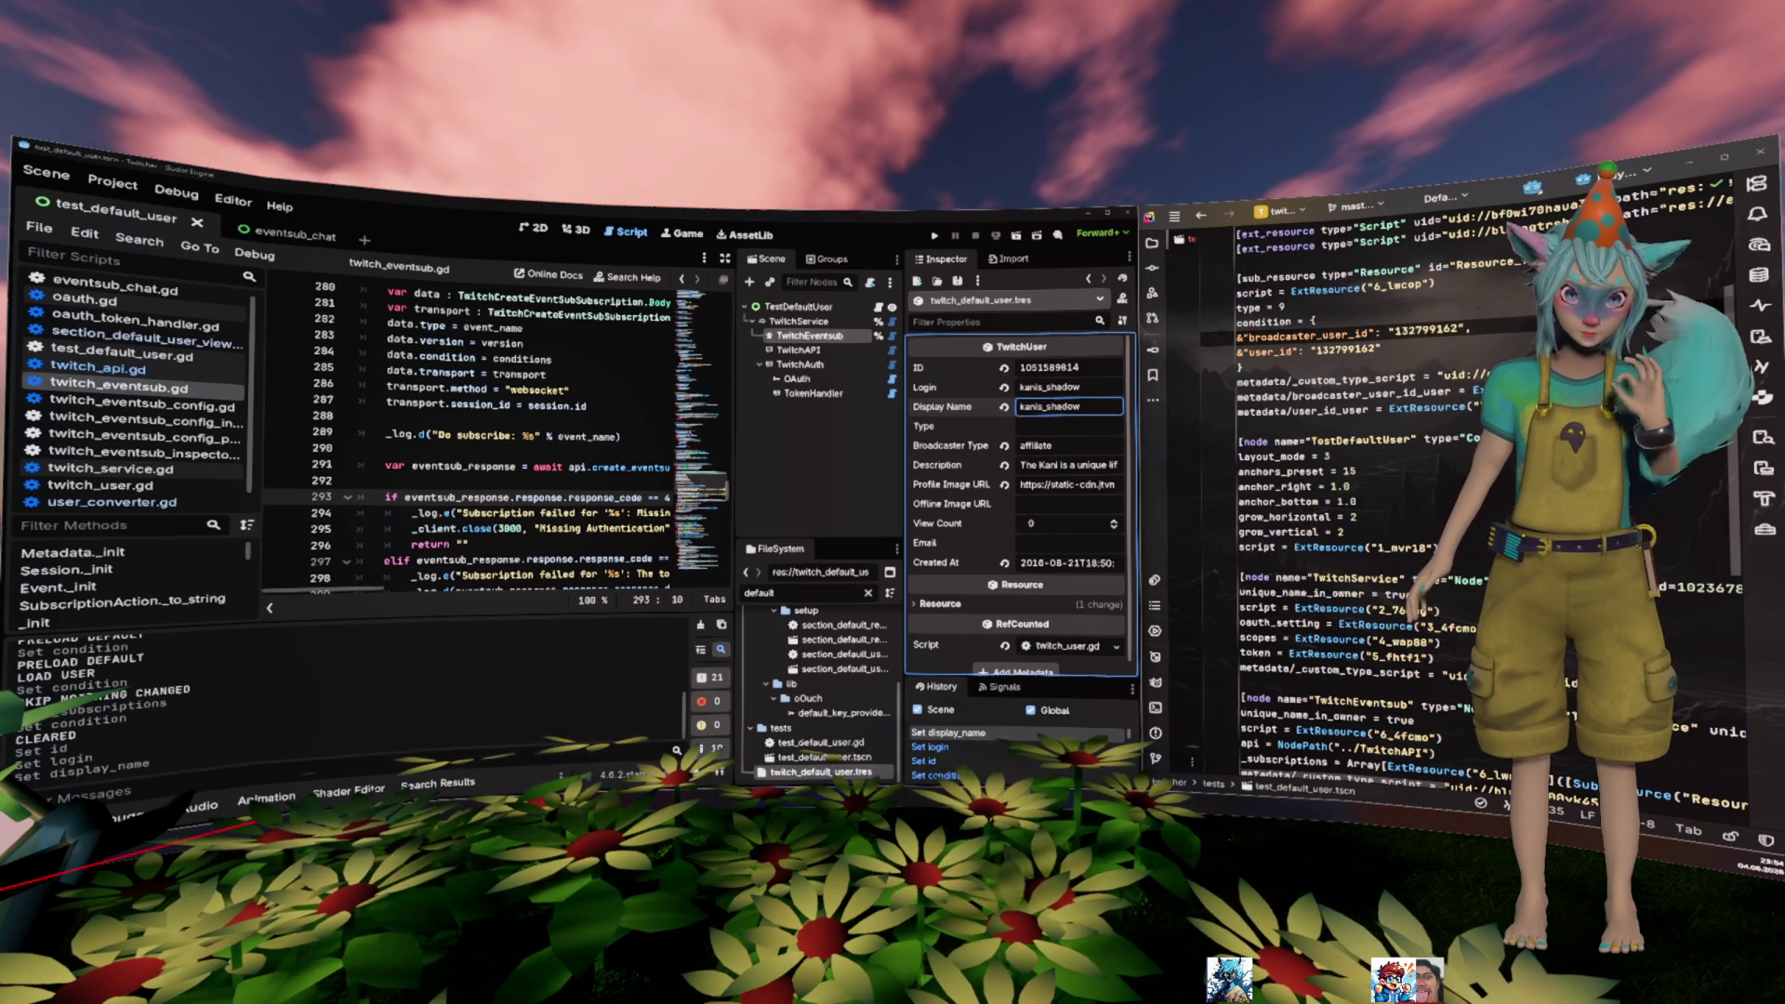
key(F6)
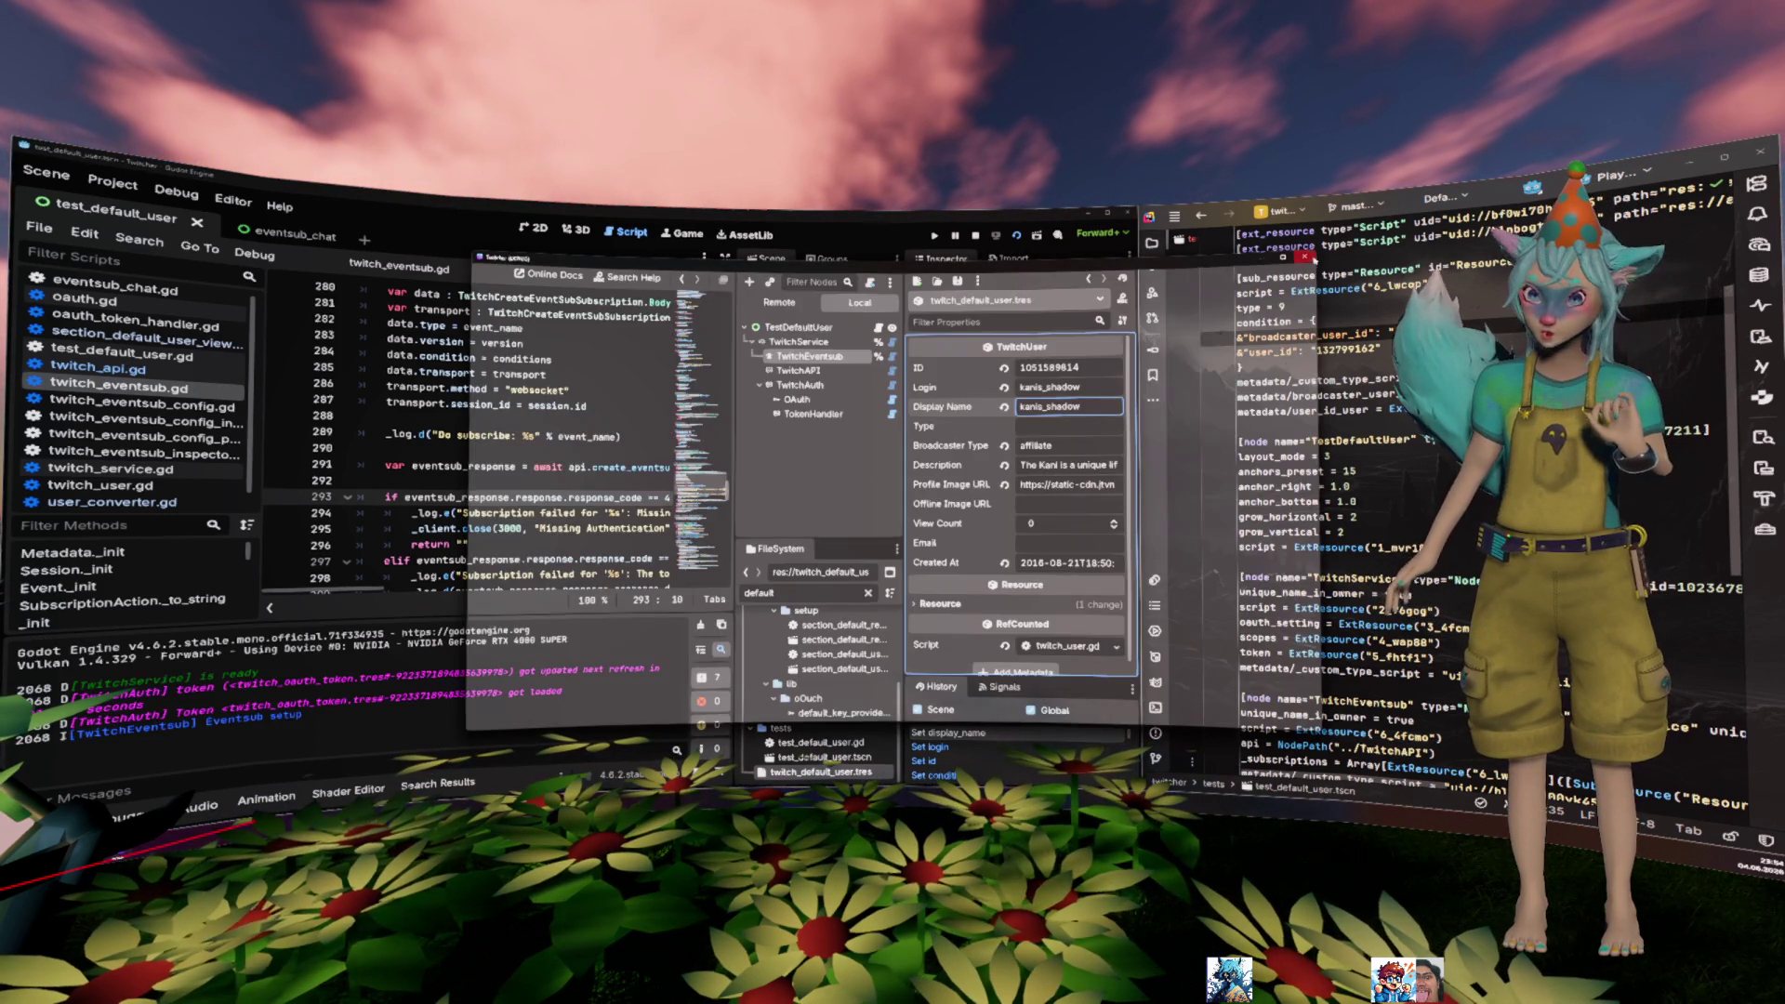
- Stop the game, revoke the TwitchAuth OAuth token, and run the current scene again
click(797, 379)
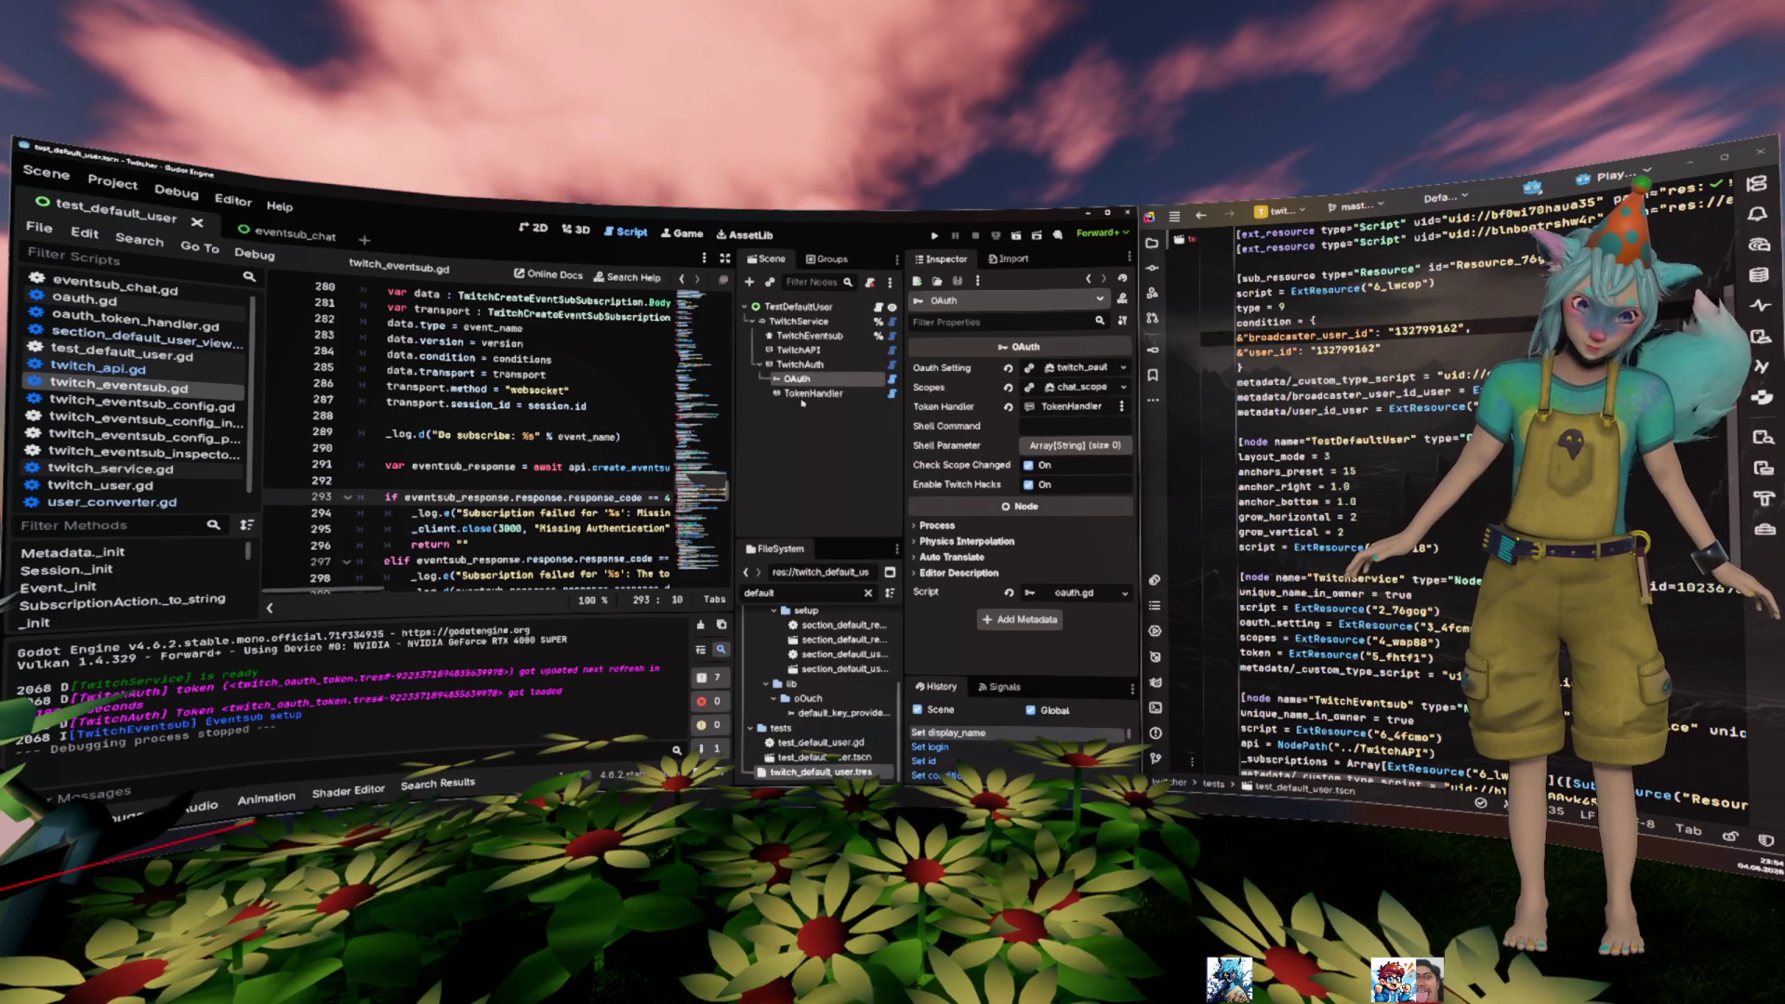
click(802, 364)
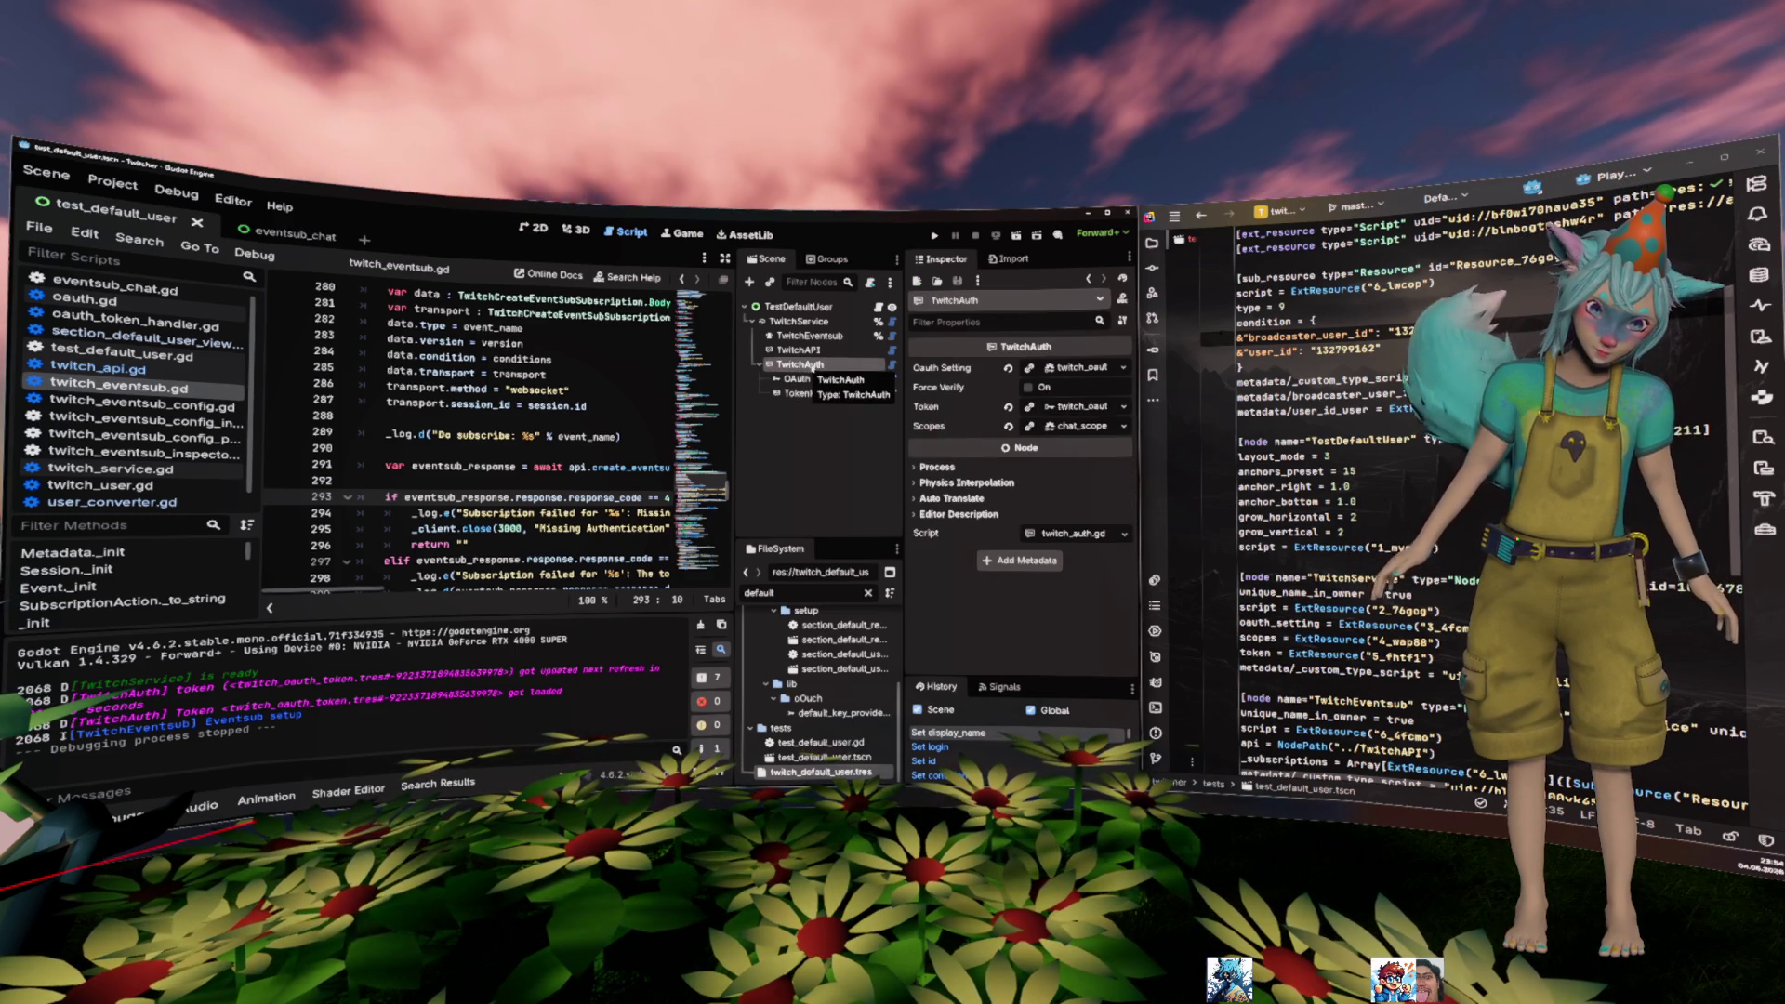
click(1078, 406)
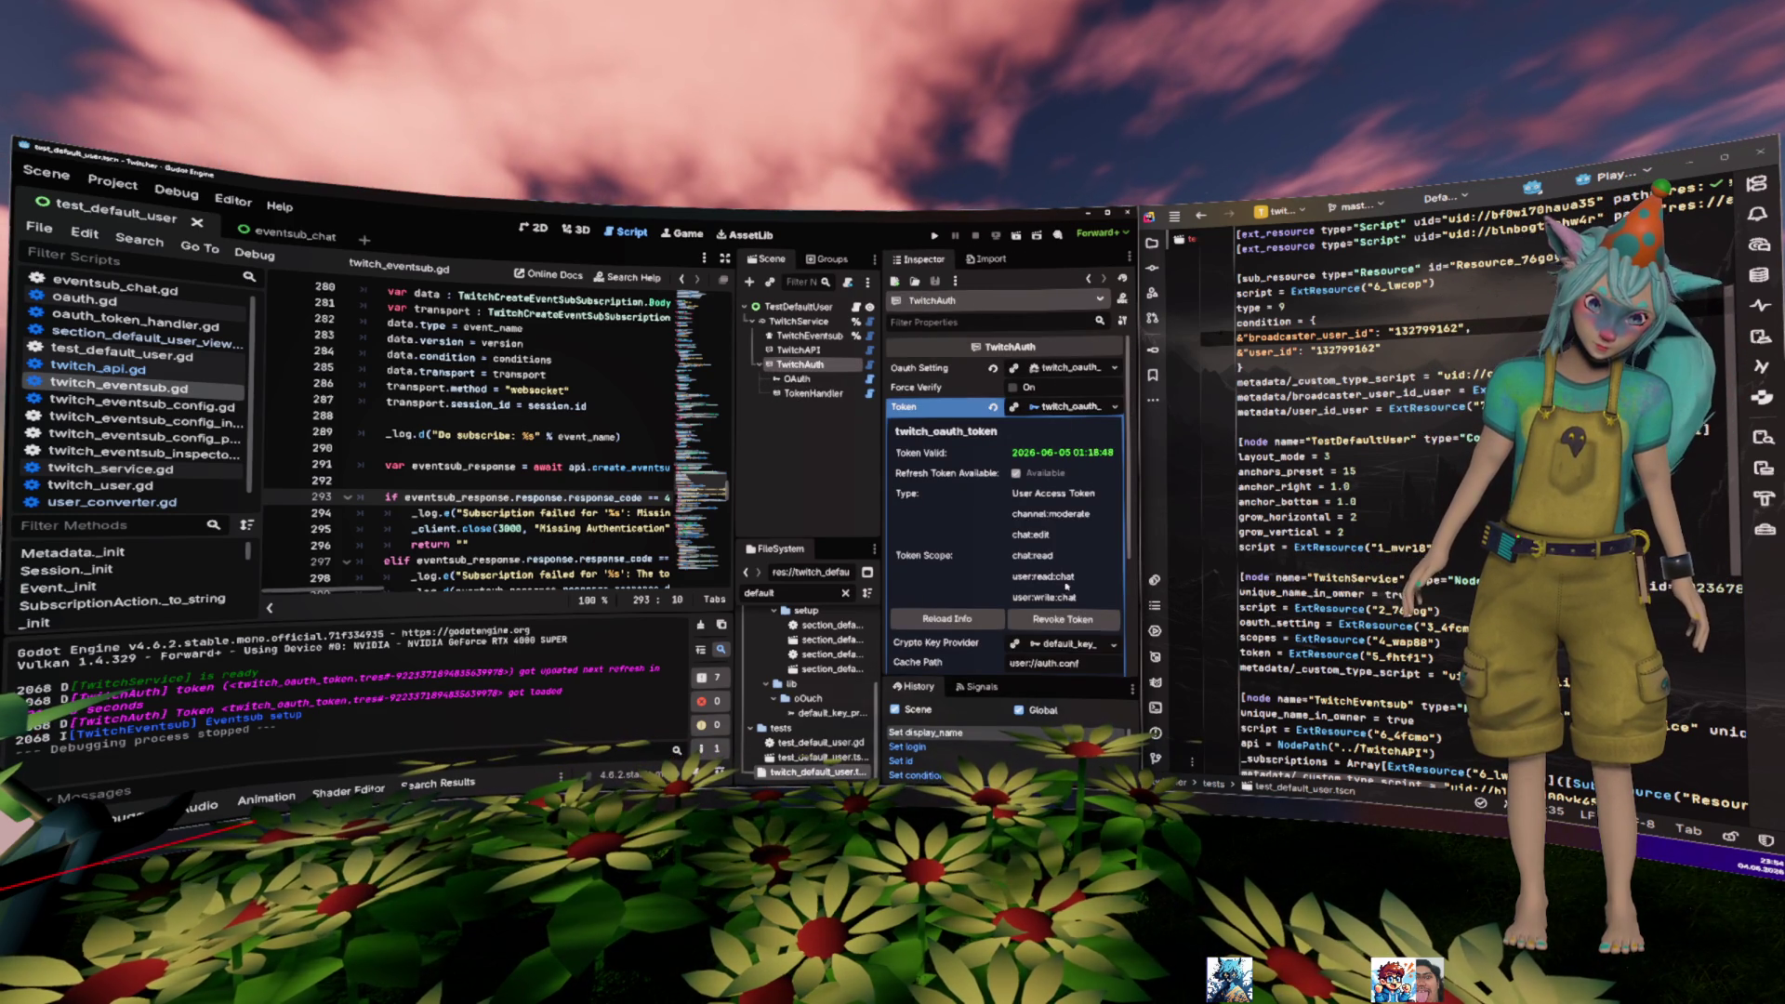
click(1063, 619)
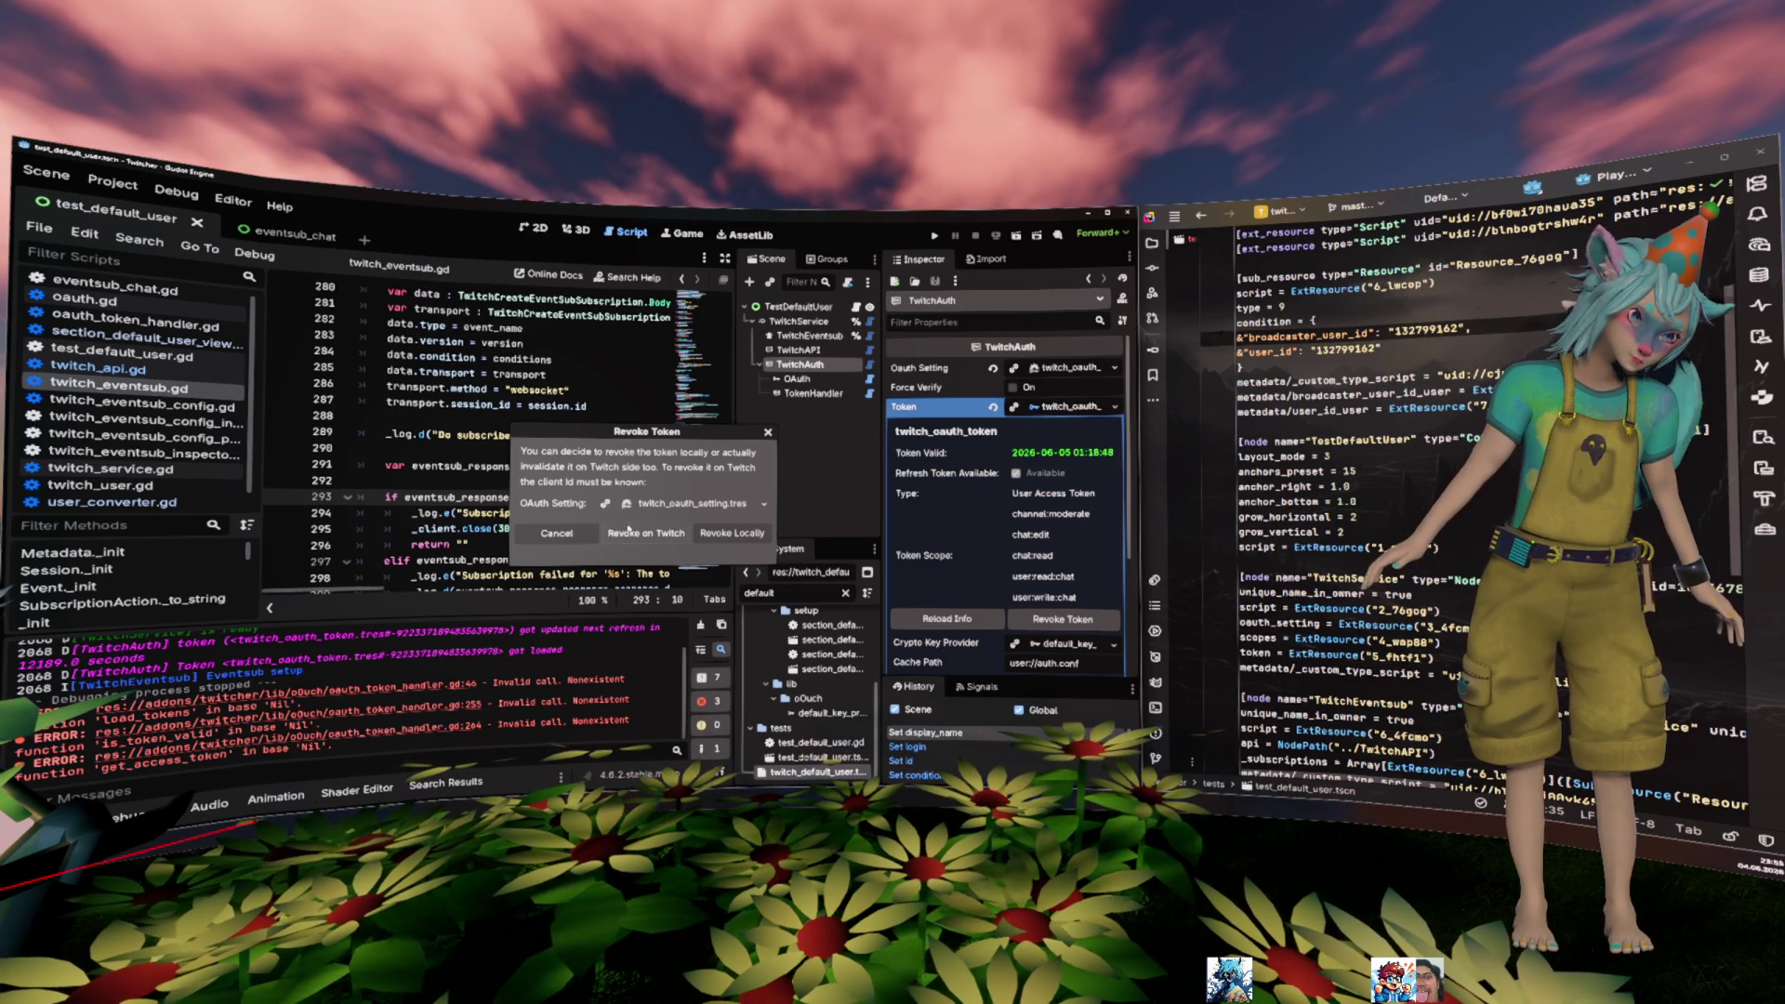
click(731, 533)
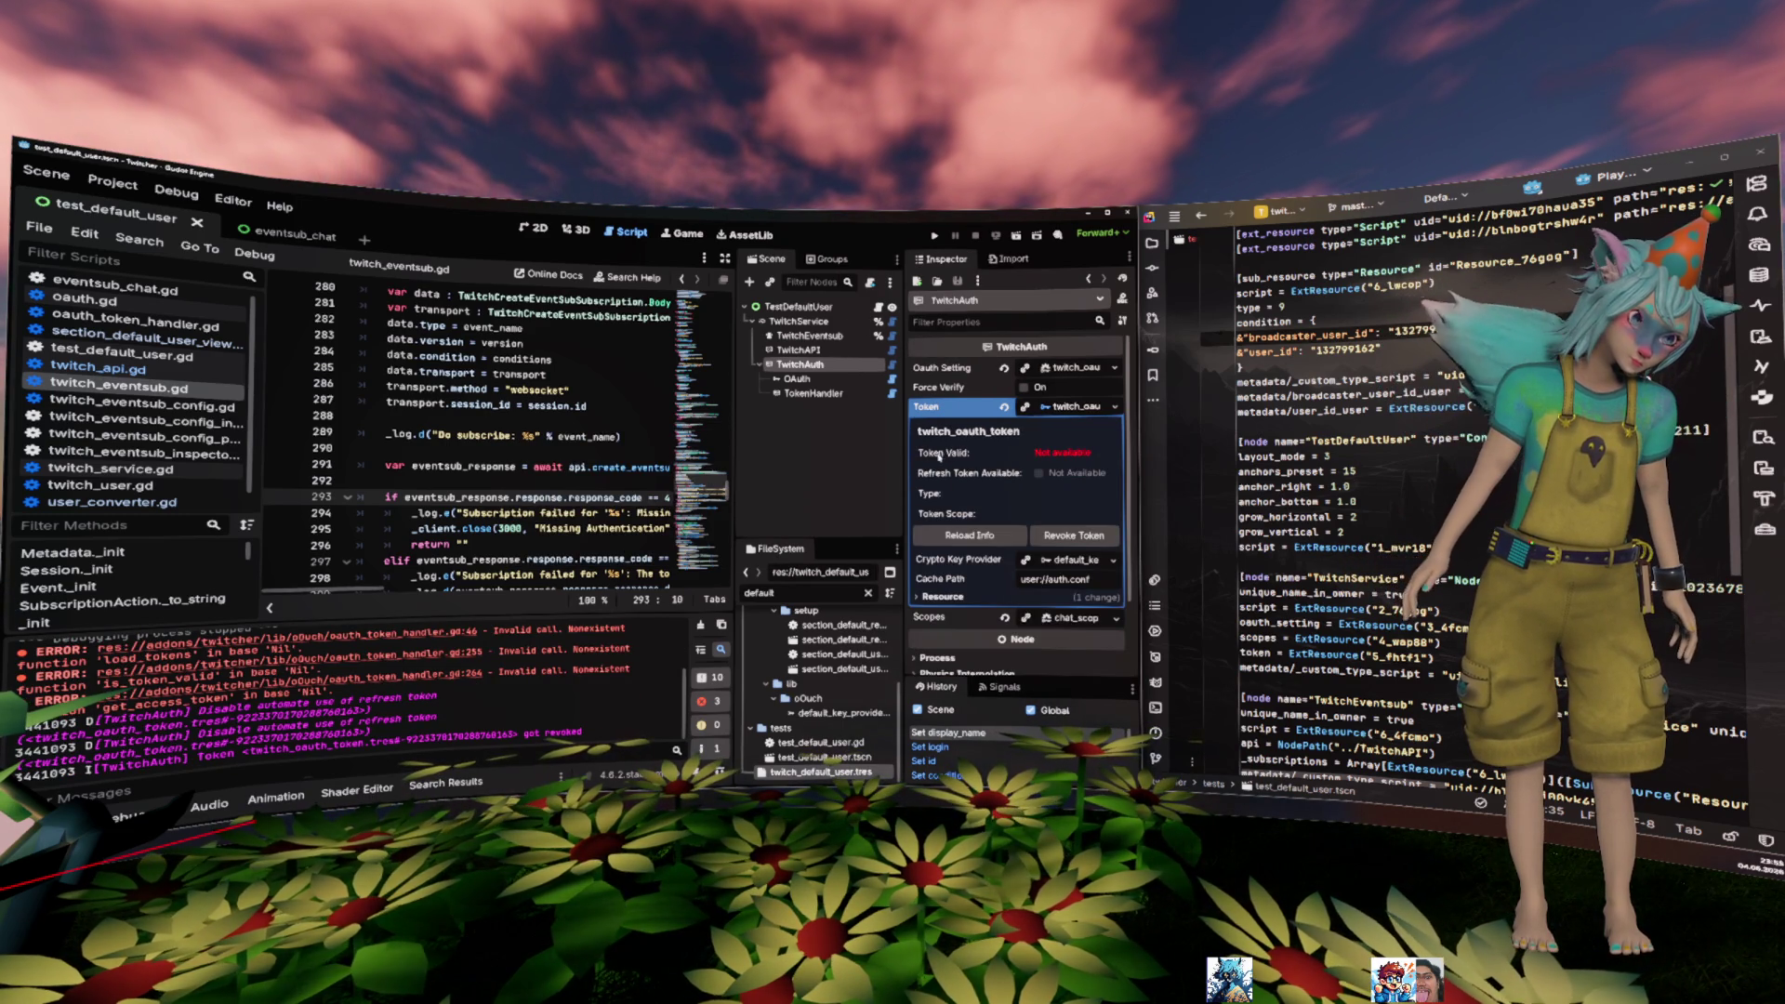
click(823, 447)
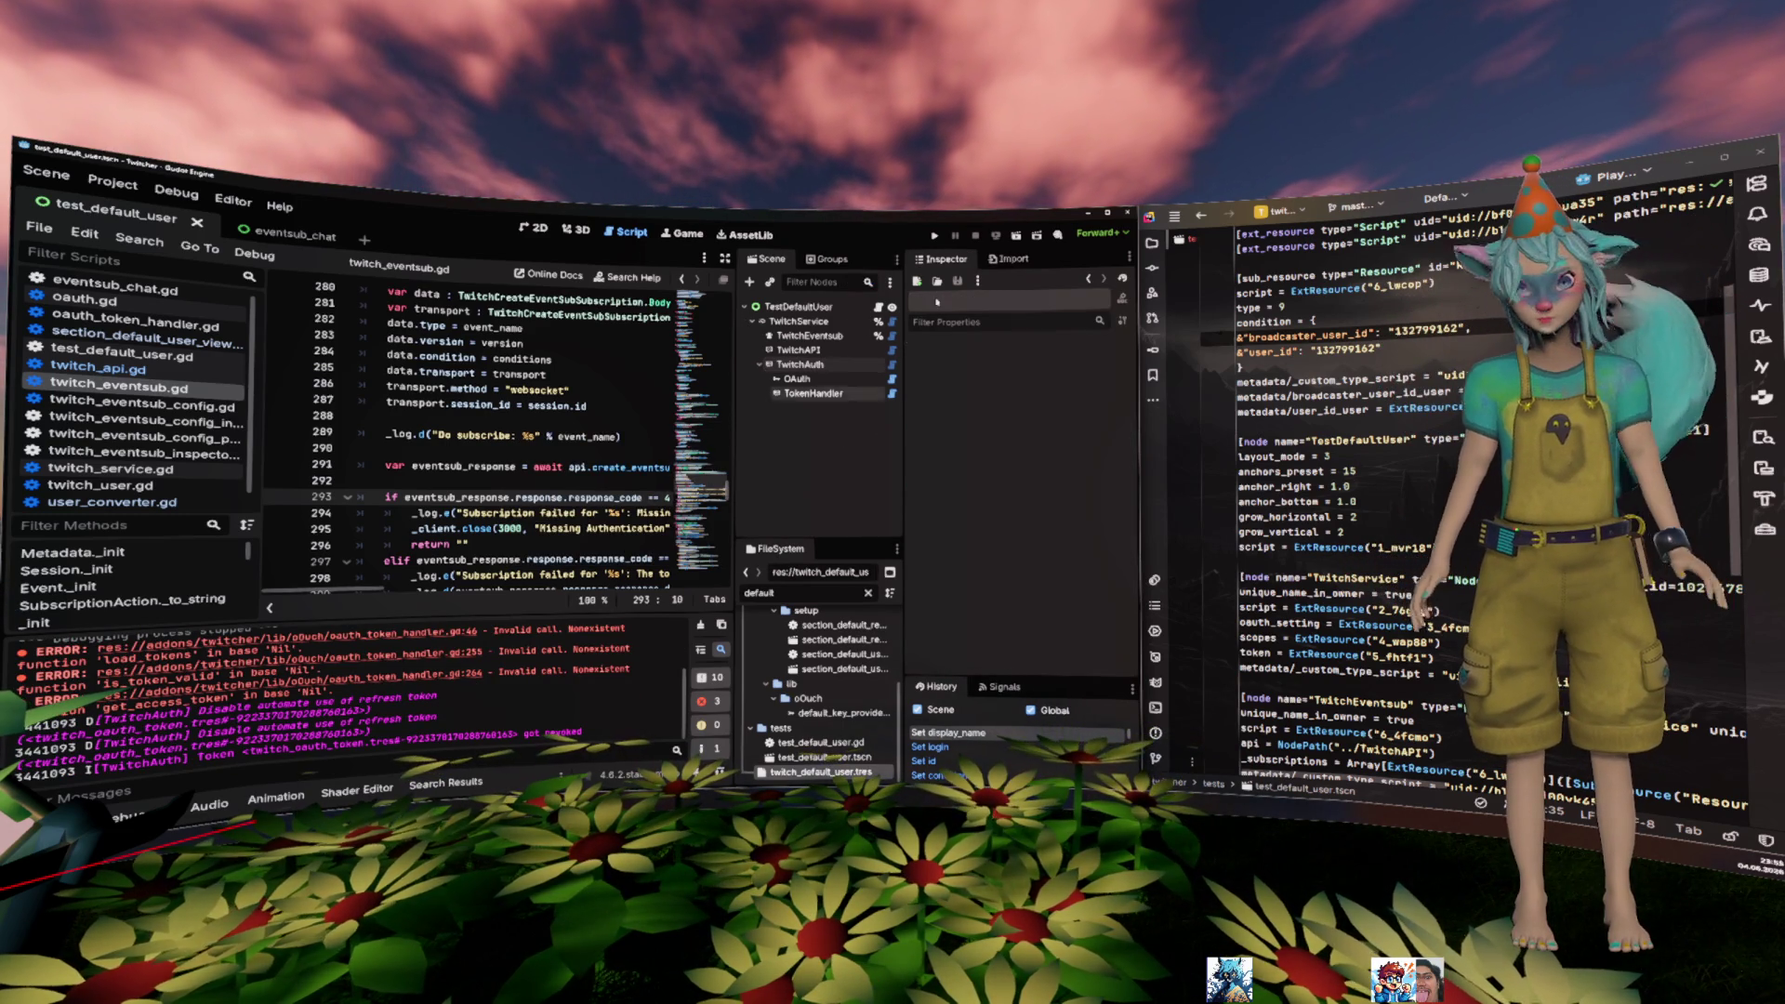
click(1015, 237)
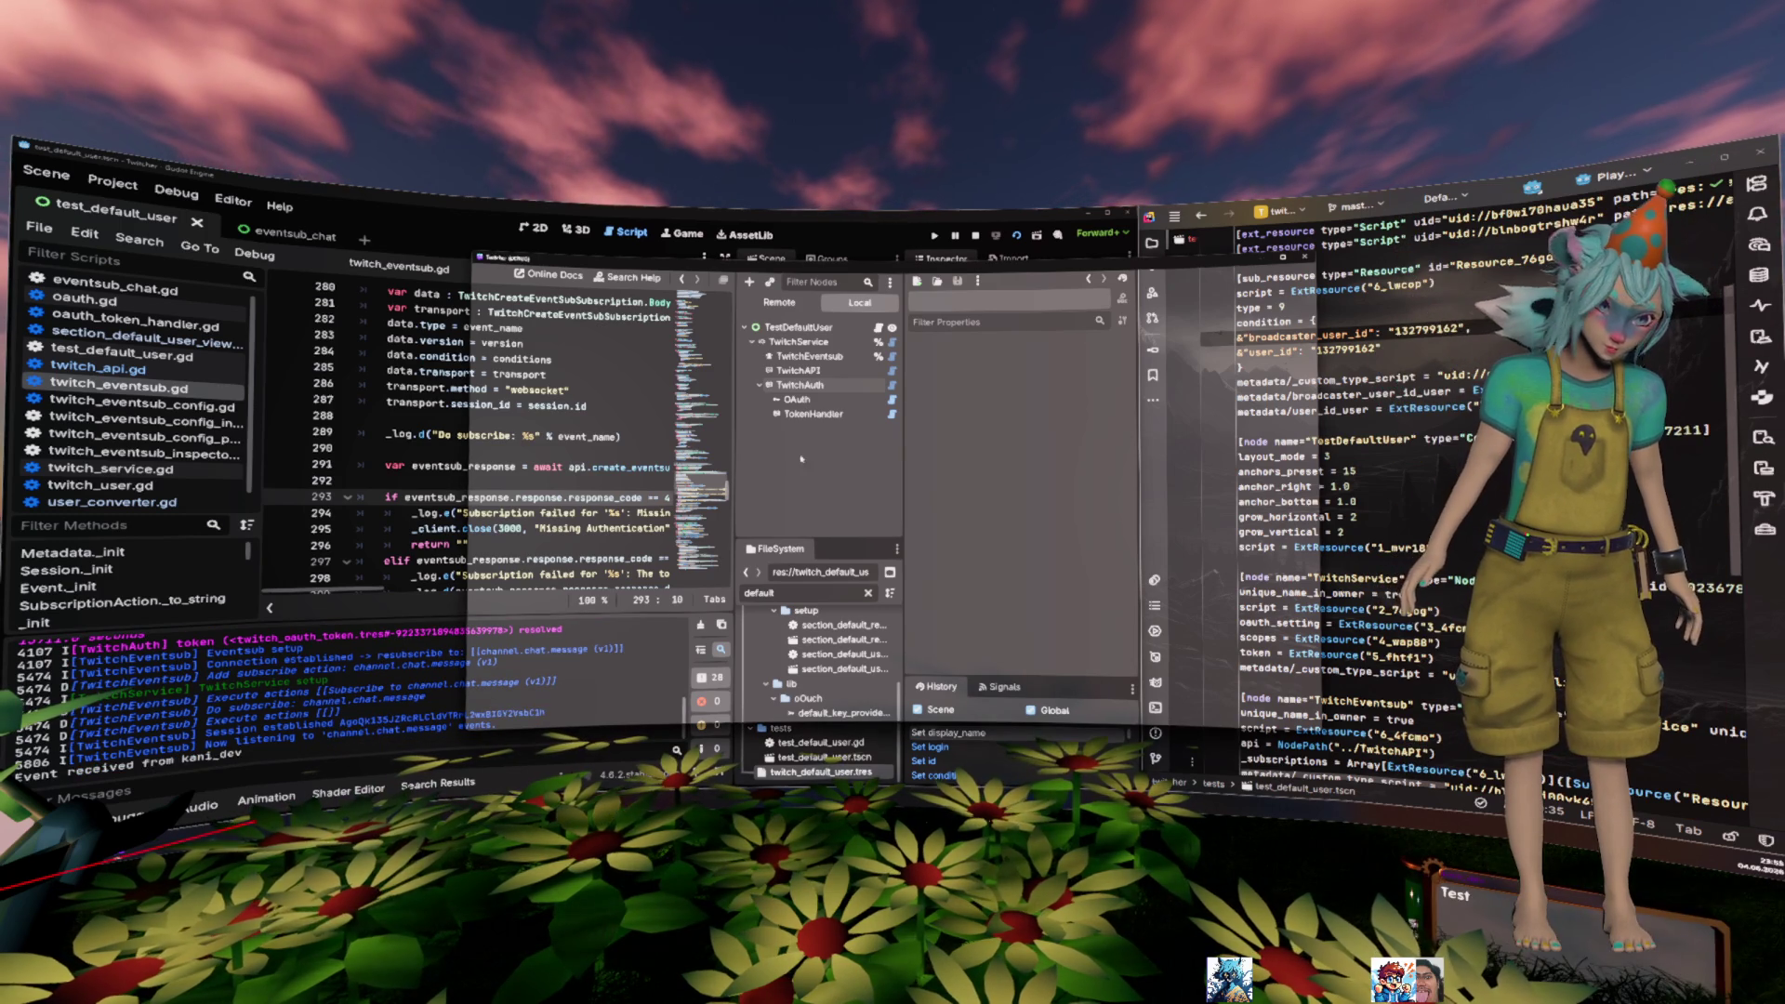
- Stop the test run and expand TwitchEventsub's Subscriptions element 0 in the Inspector
click(463, 467)
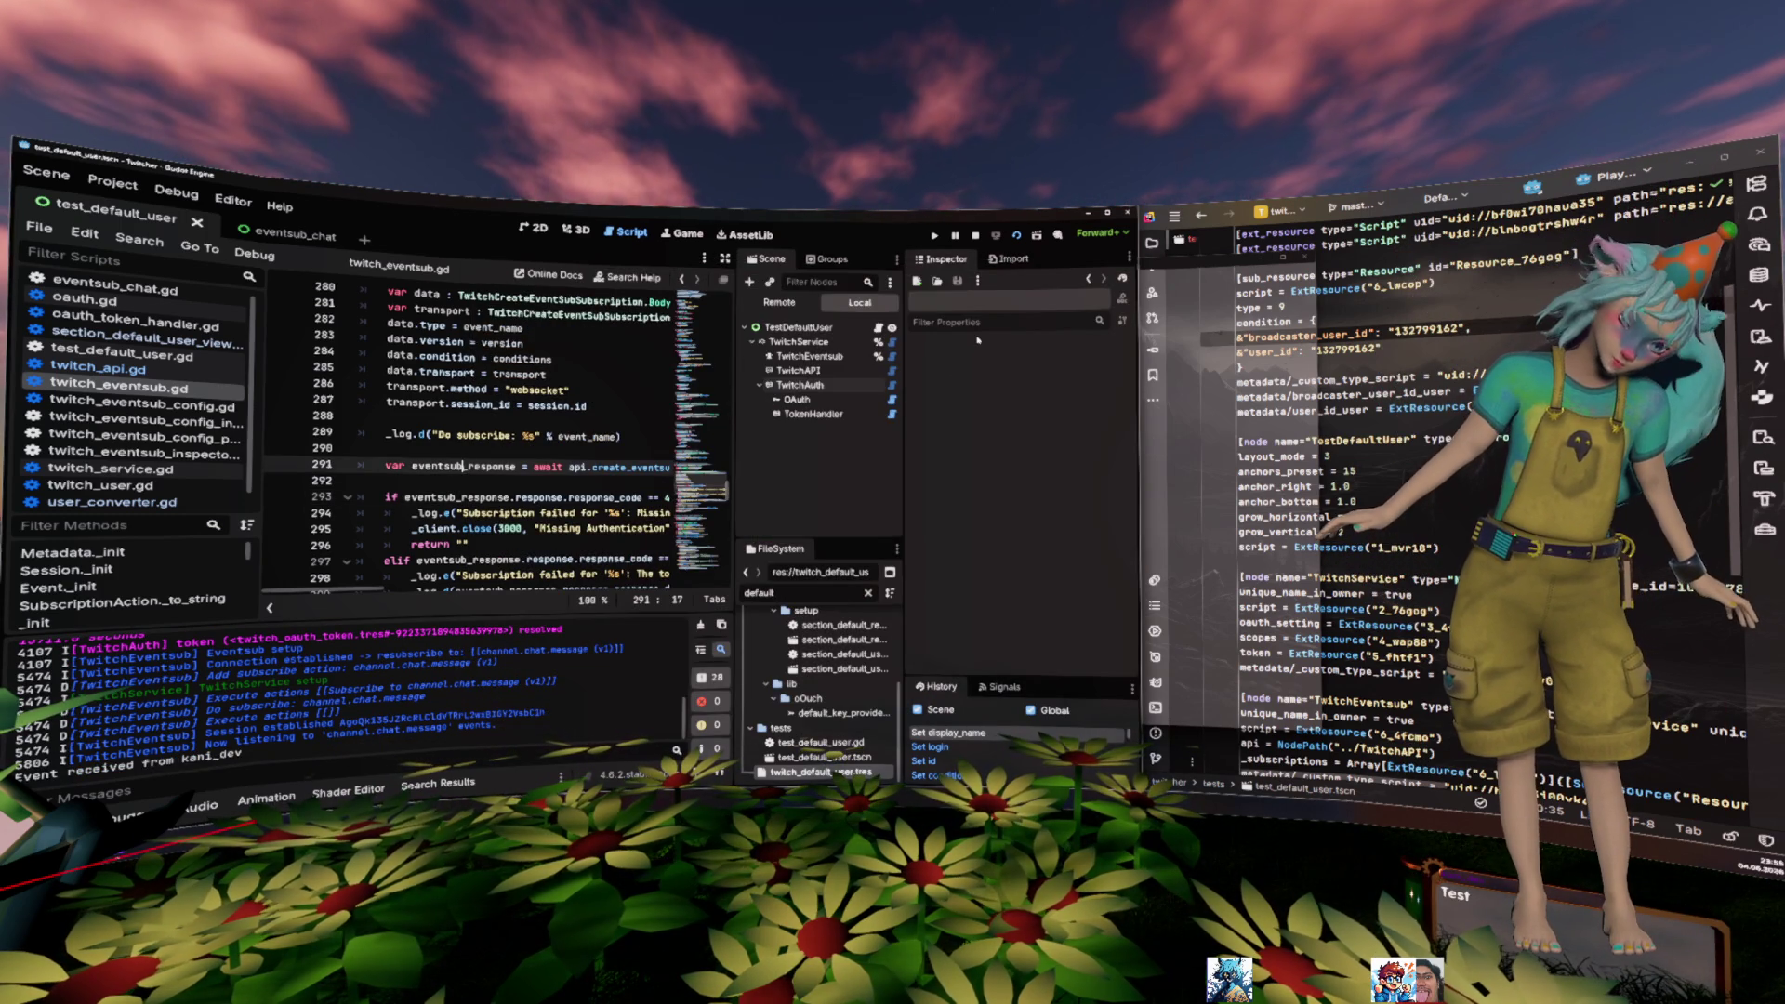
click(977, 237)
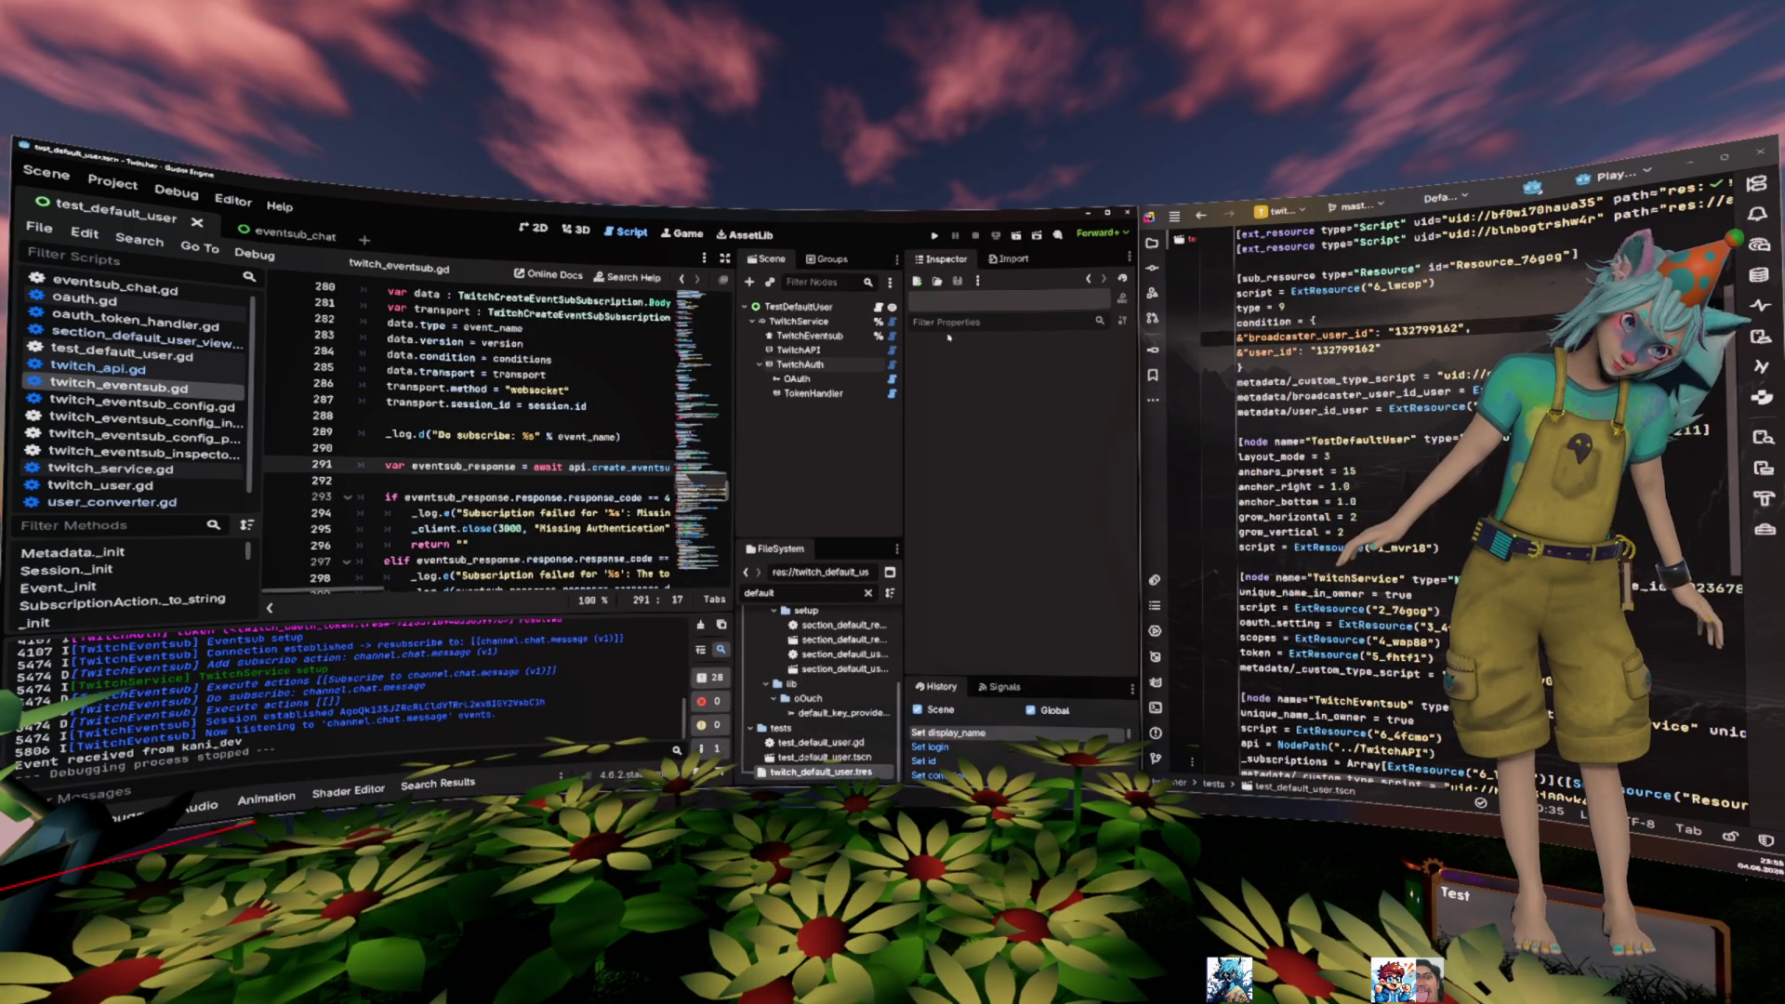
click(820, 337)
click(1055, 426)
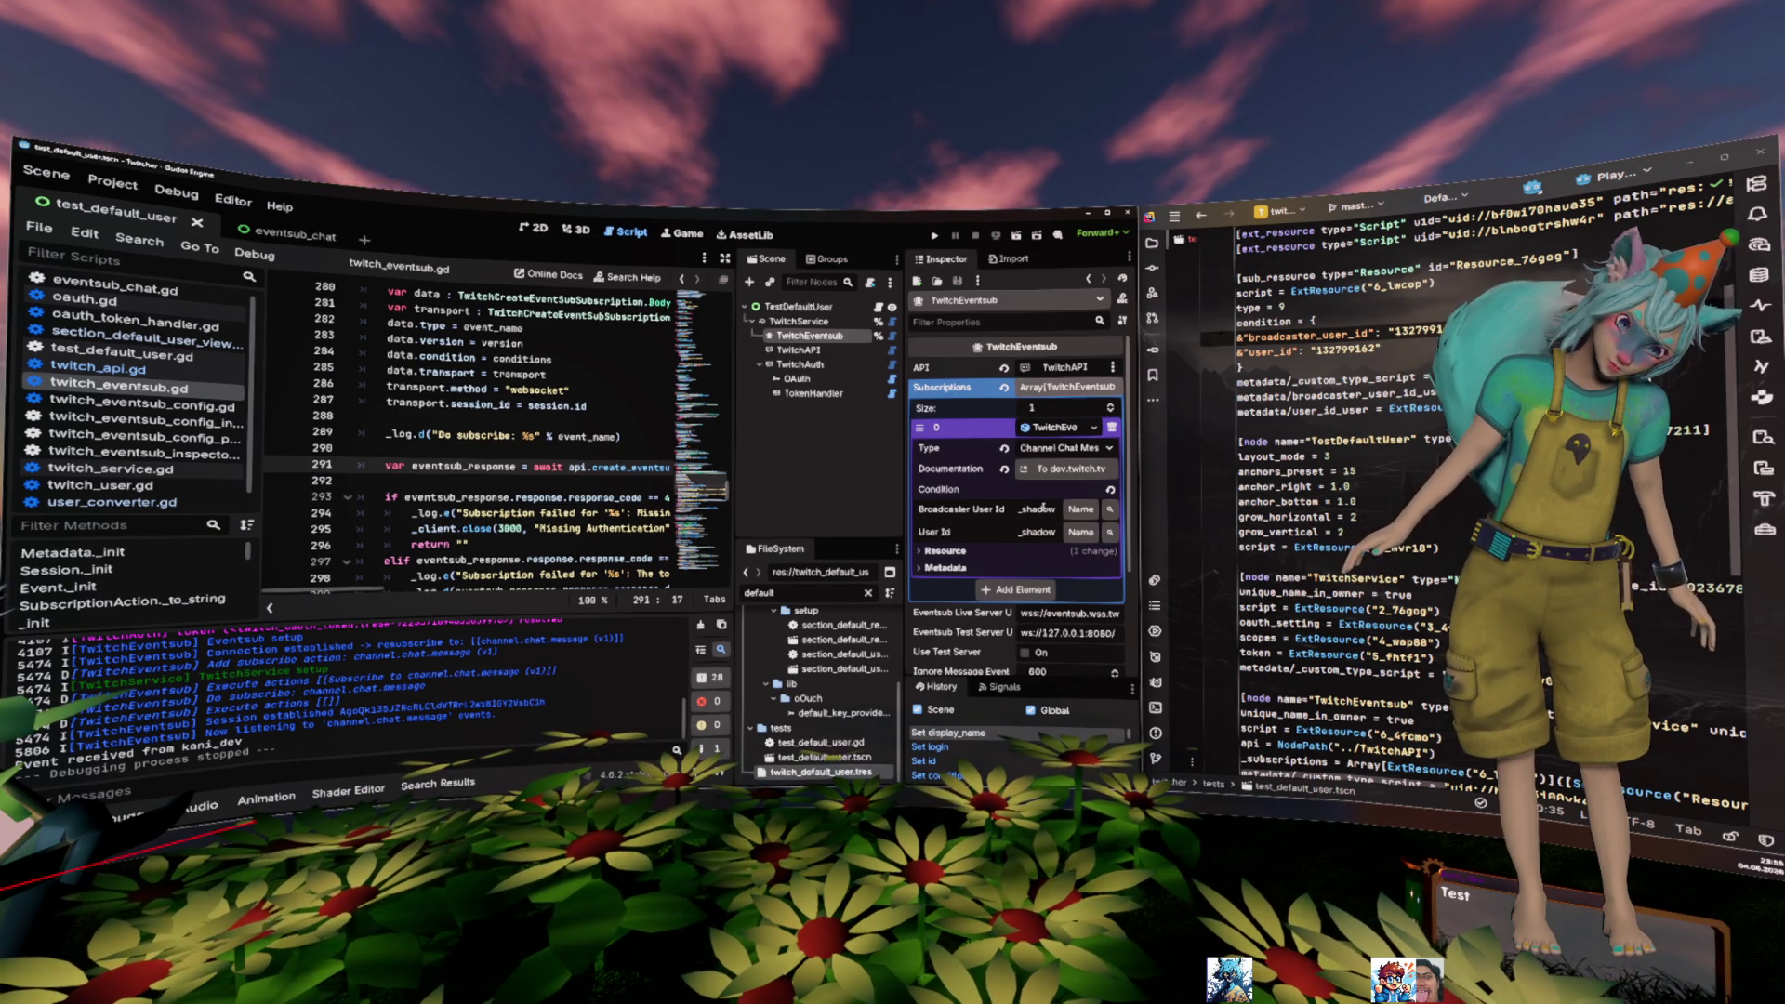
- Select the user_id and broadcaster_user_id values and the two metadata lines in the .tscn file
scroll(1394, 437, up, 2)
double_click(1349, 440)
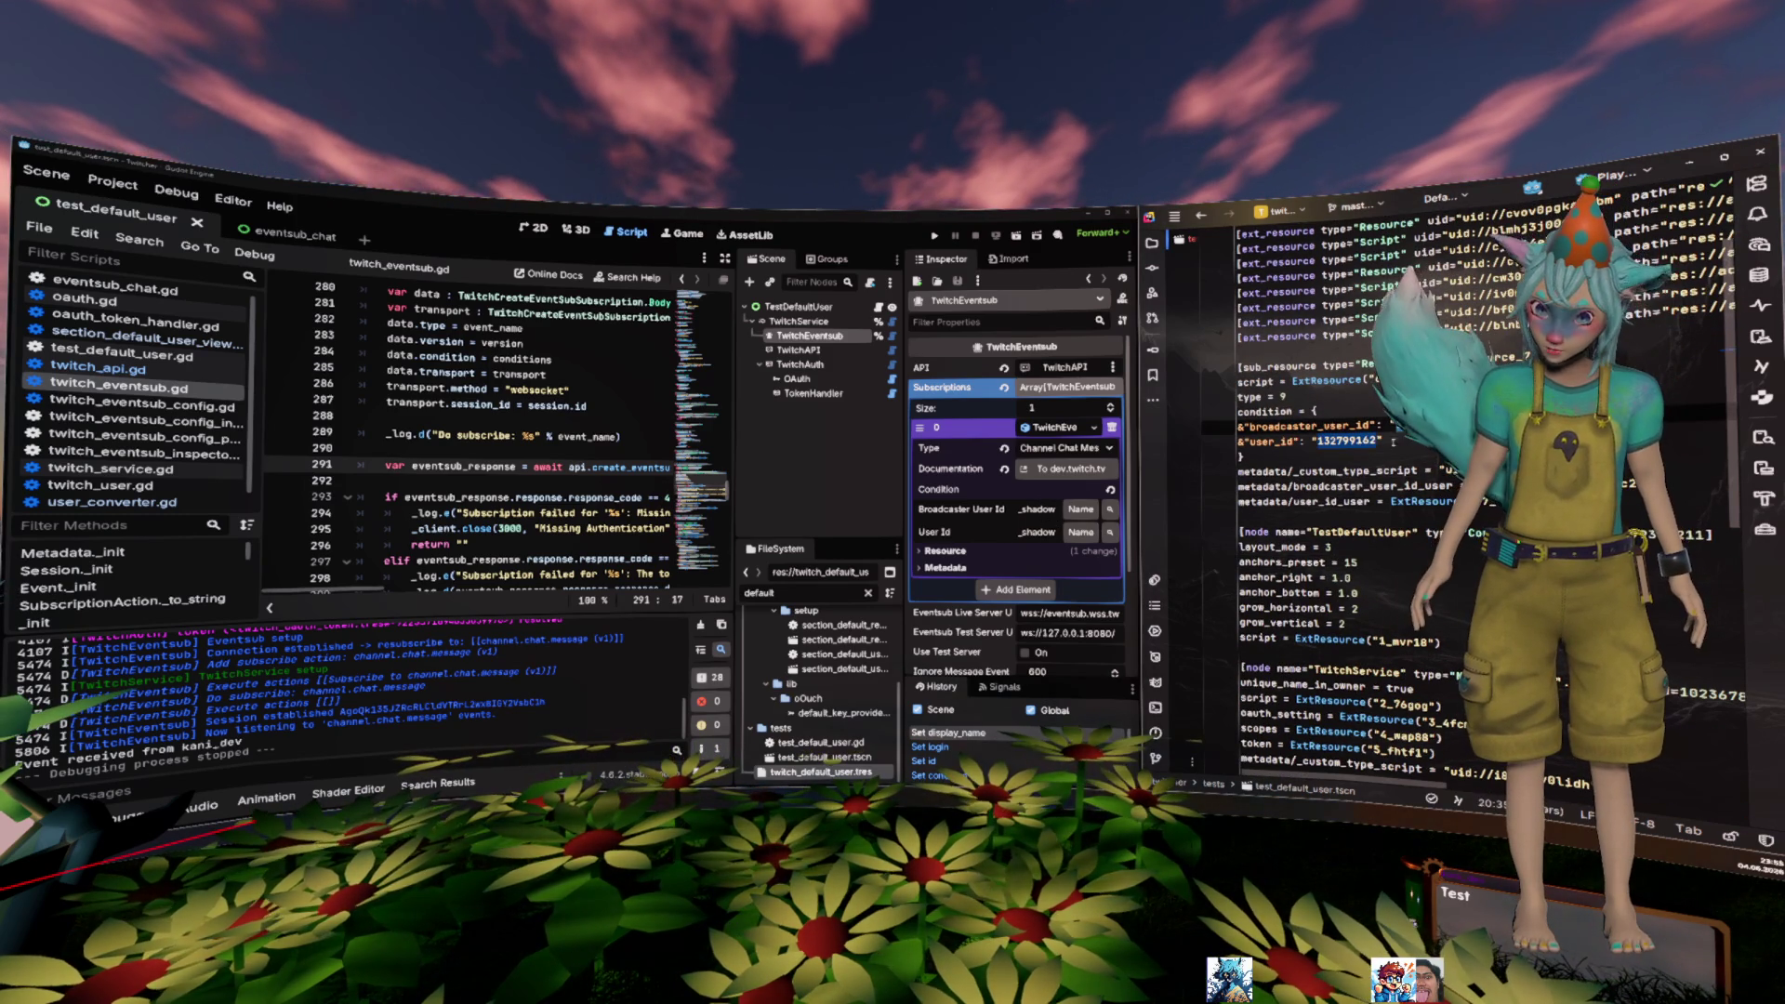
double_click(1428, 424)
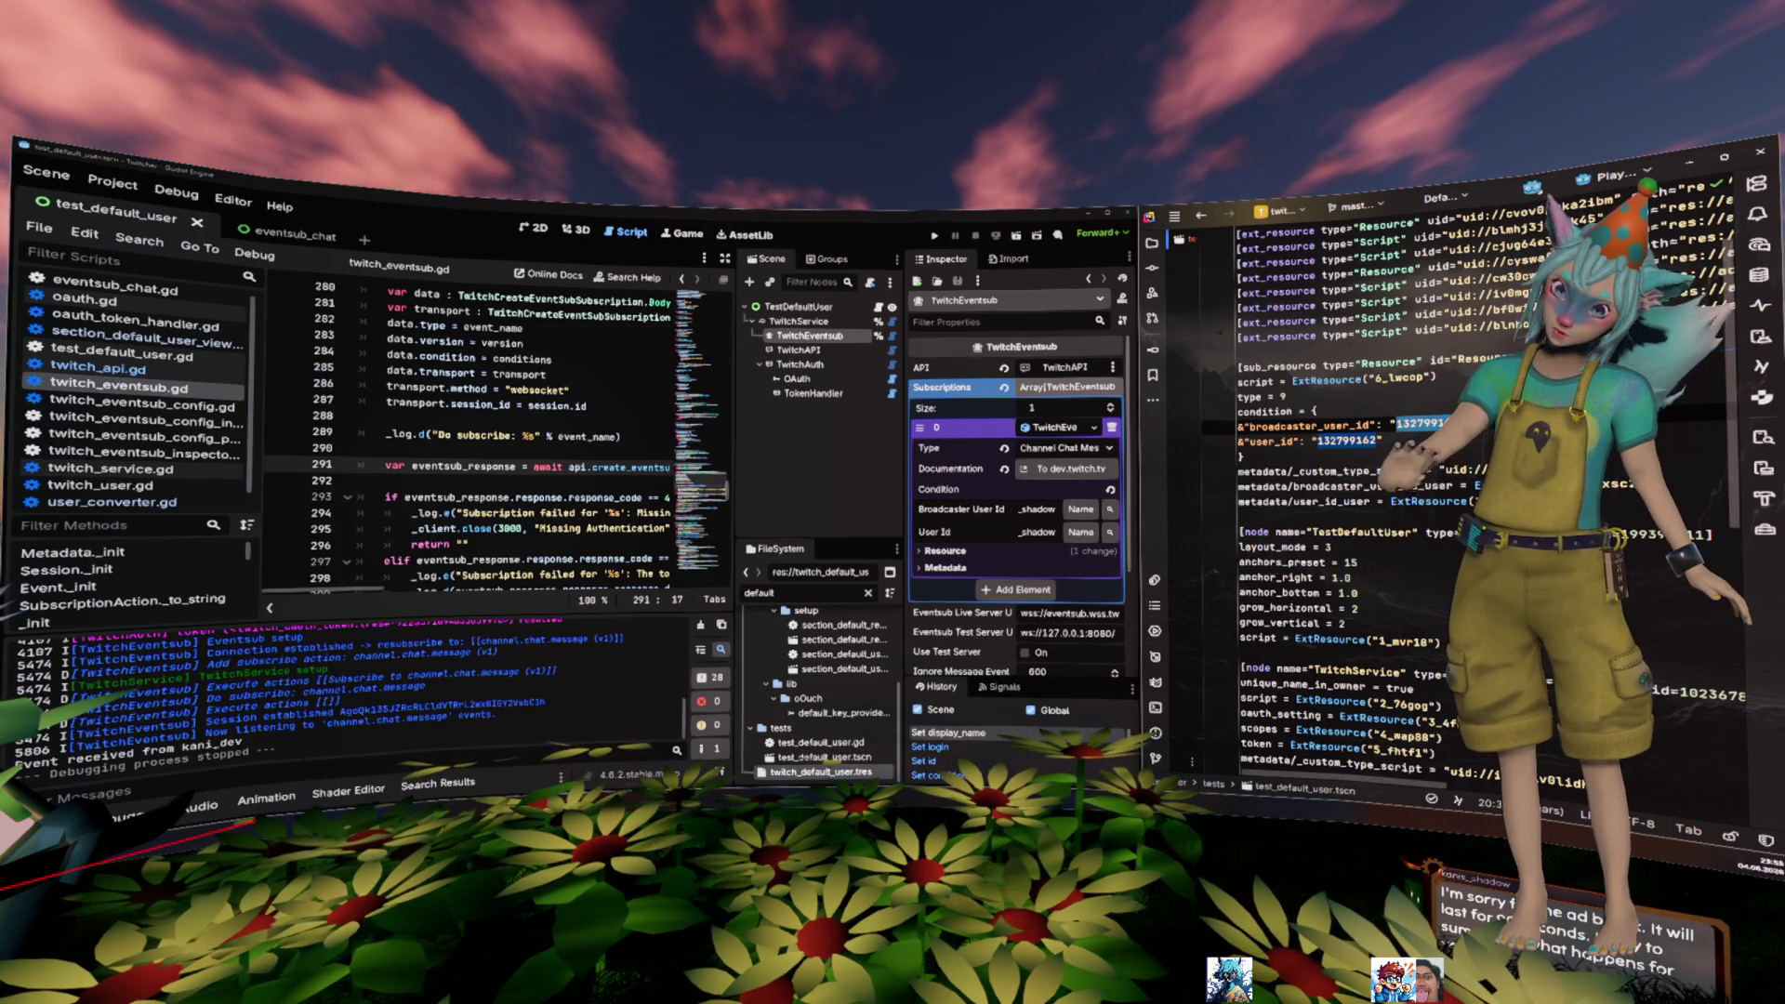
drag(1184, 502, 1185, 485)
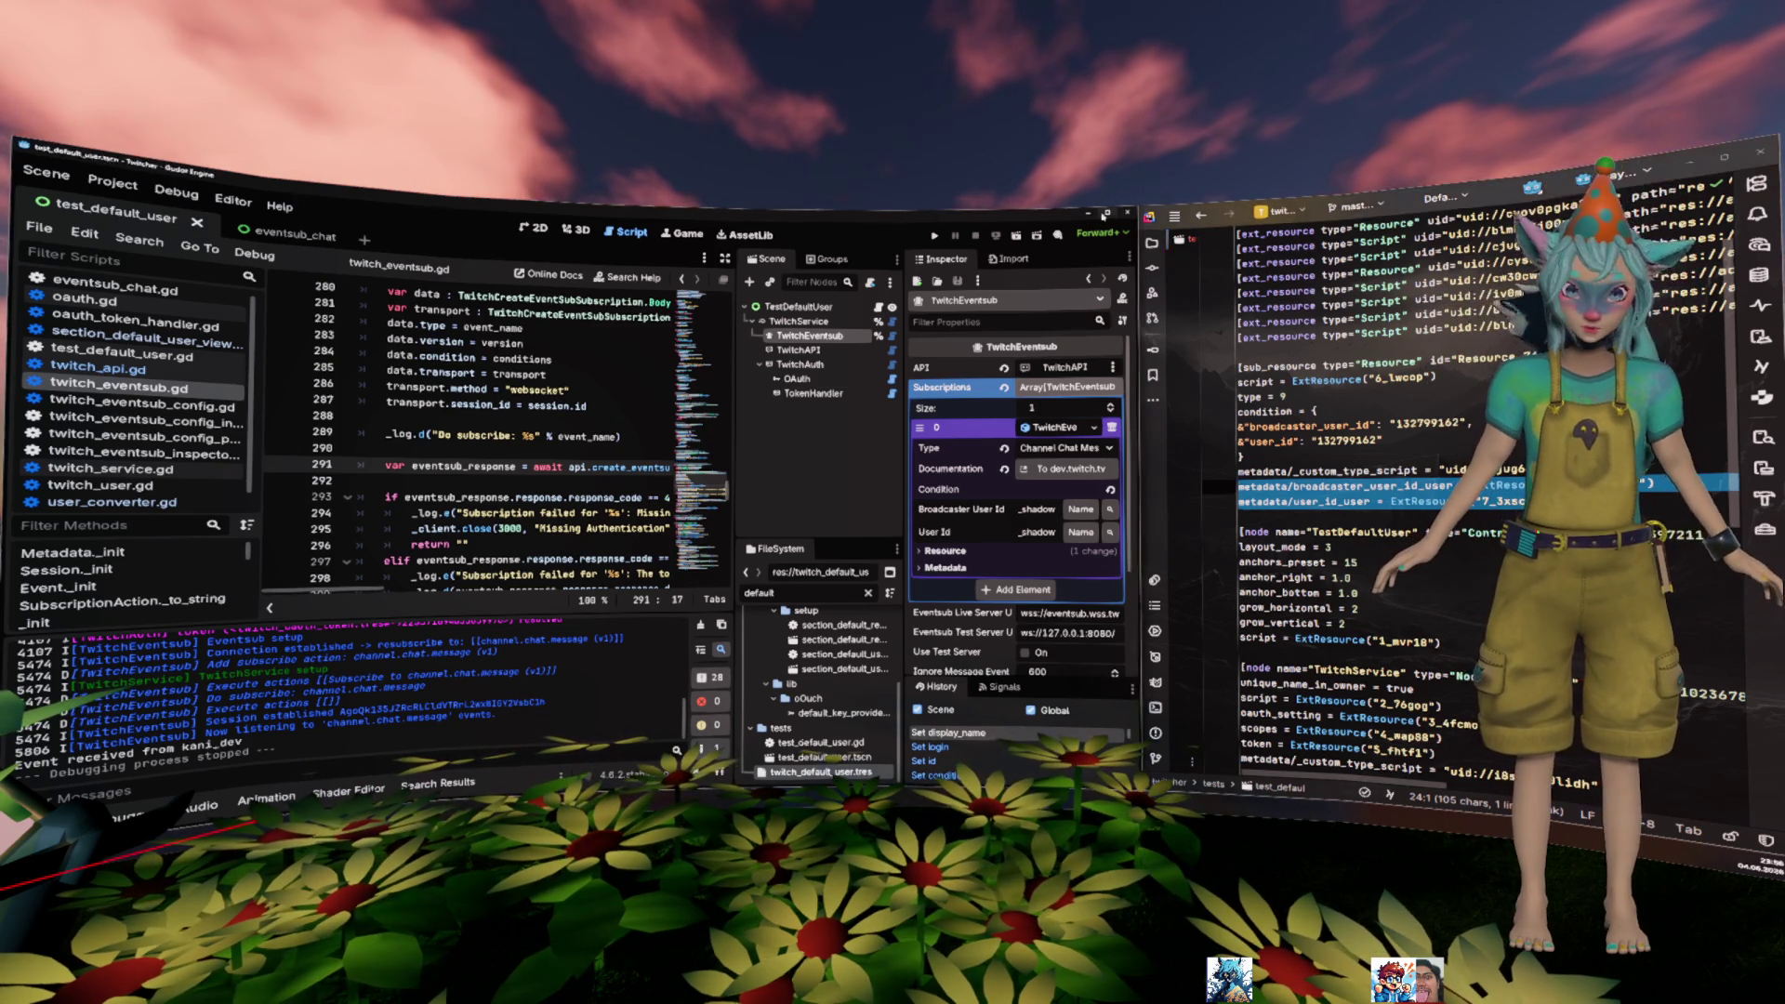
- Maximize the Godot editor and put the caret on line 283 of twitch_eventsub.gd
key(super+Up)
click(954, 373)
key(Up)
key(Up)
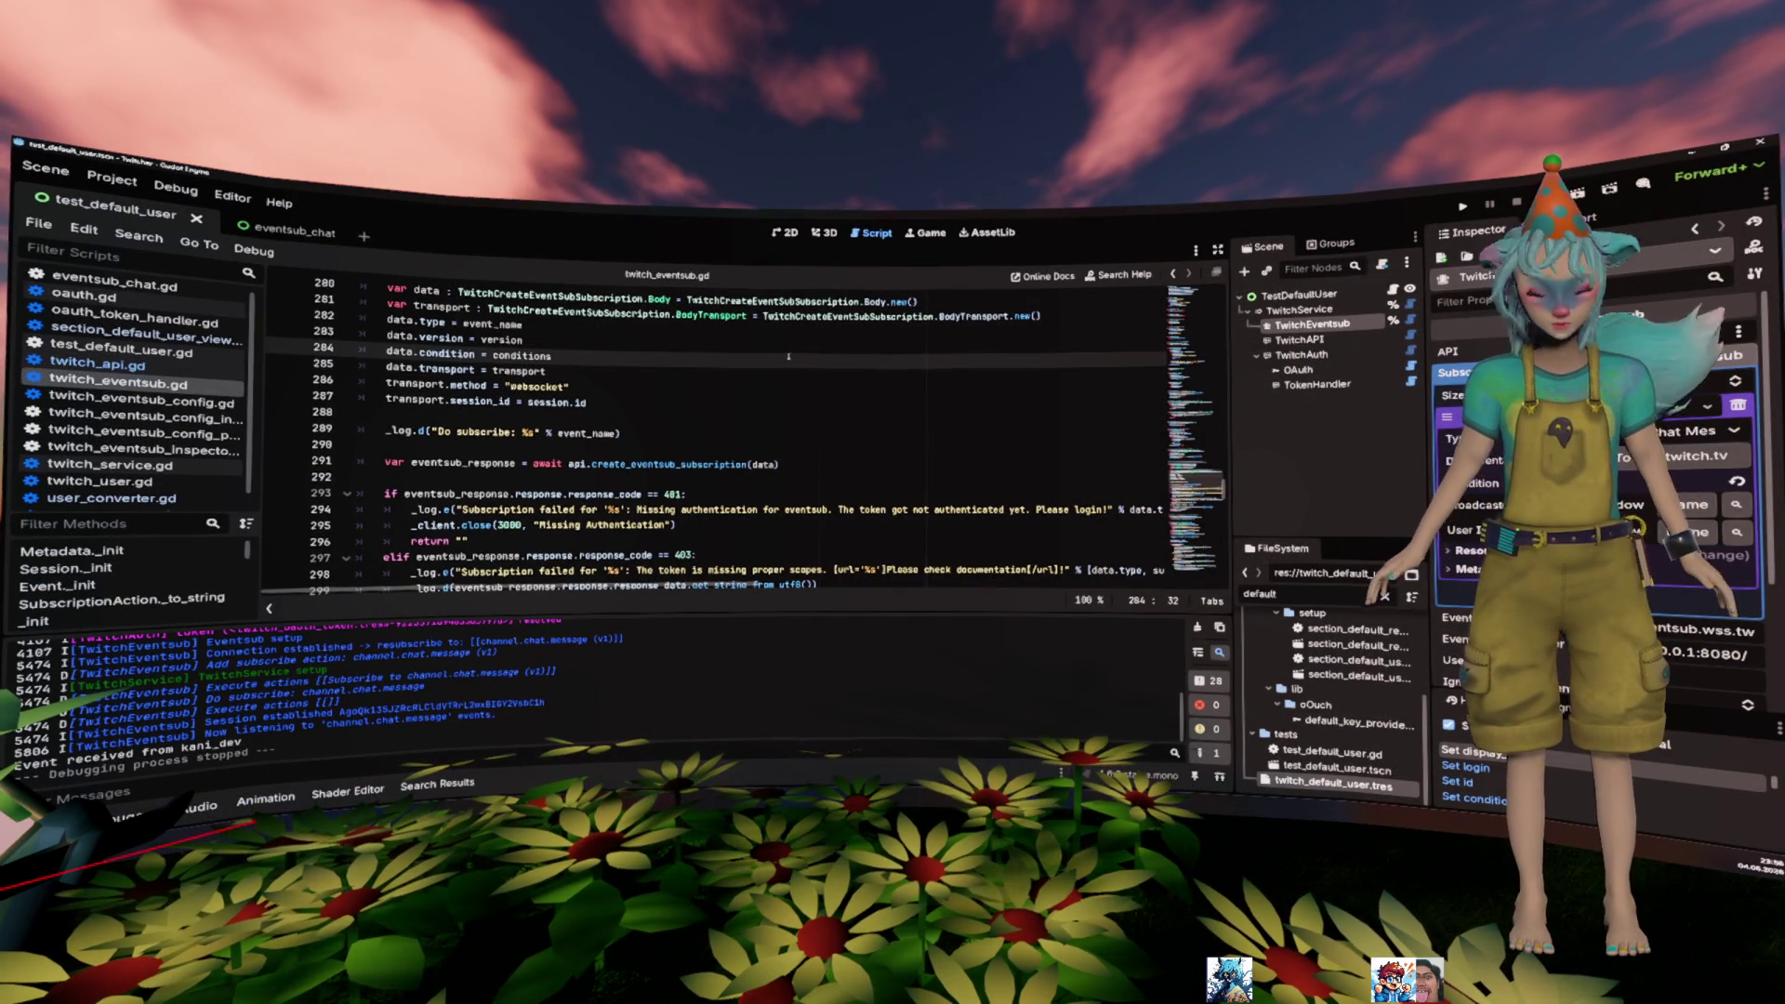
- Open twitch_eventsub_config.gd from the script list and scroll through its code
click(186, 292)
key(alt+Left)
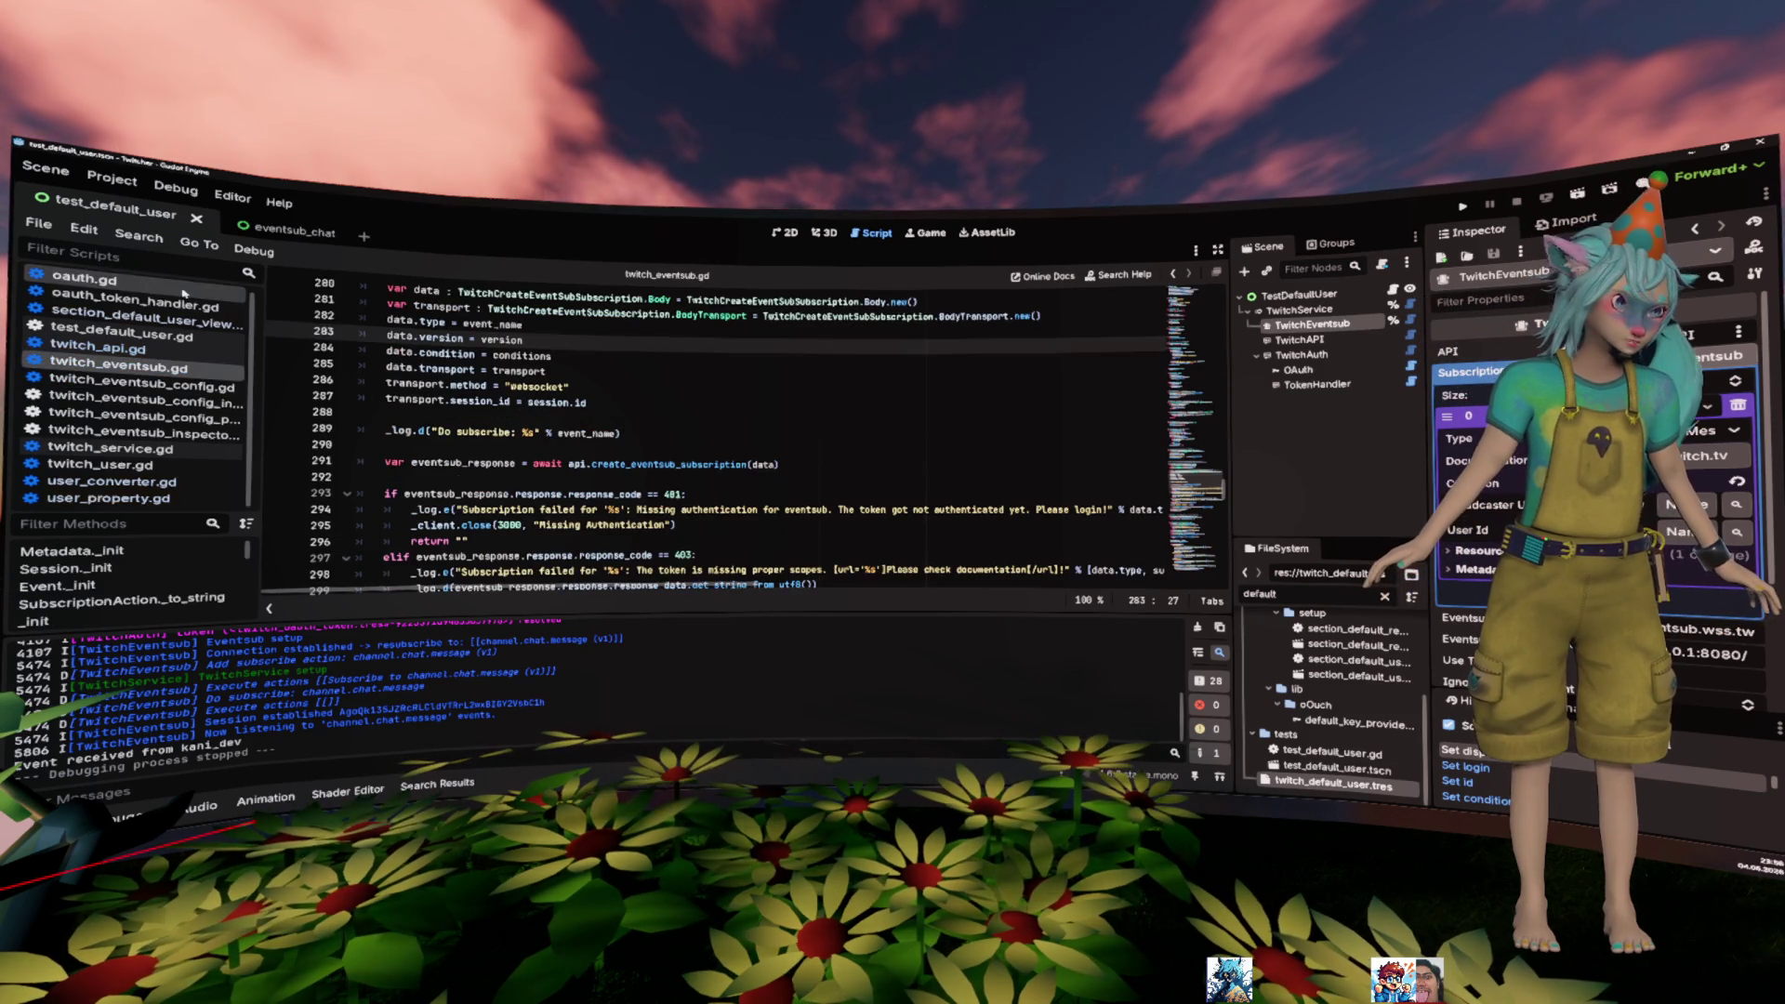
scroll(184, 291, down, 2)
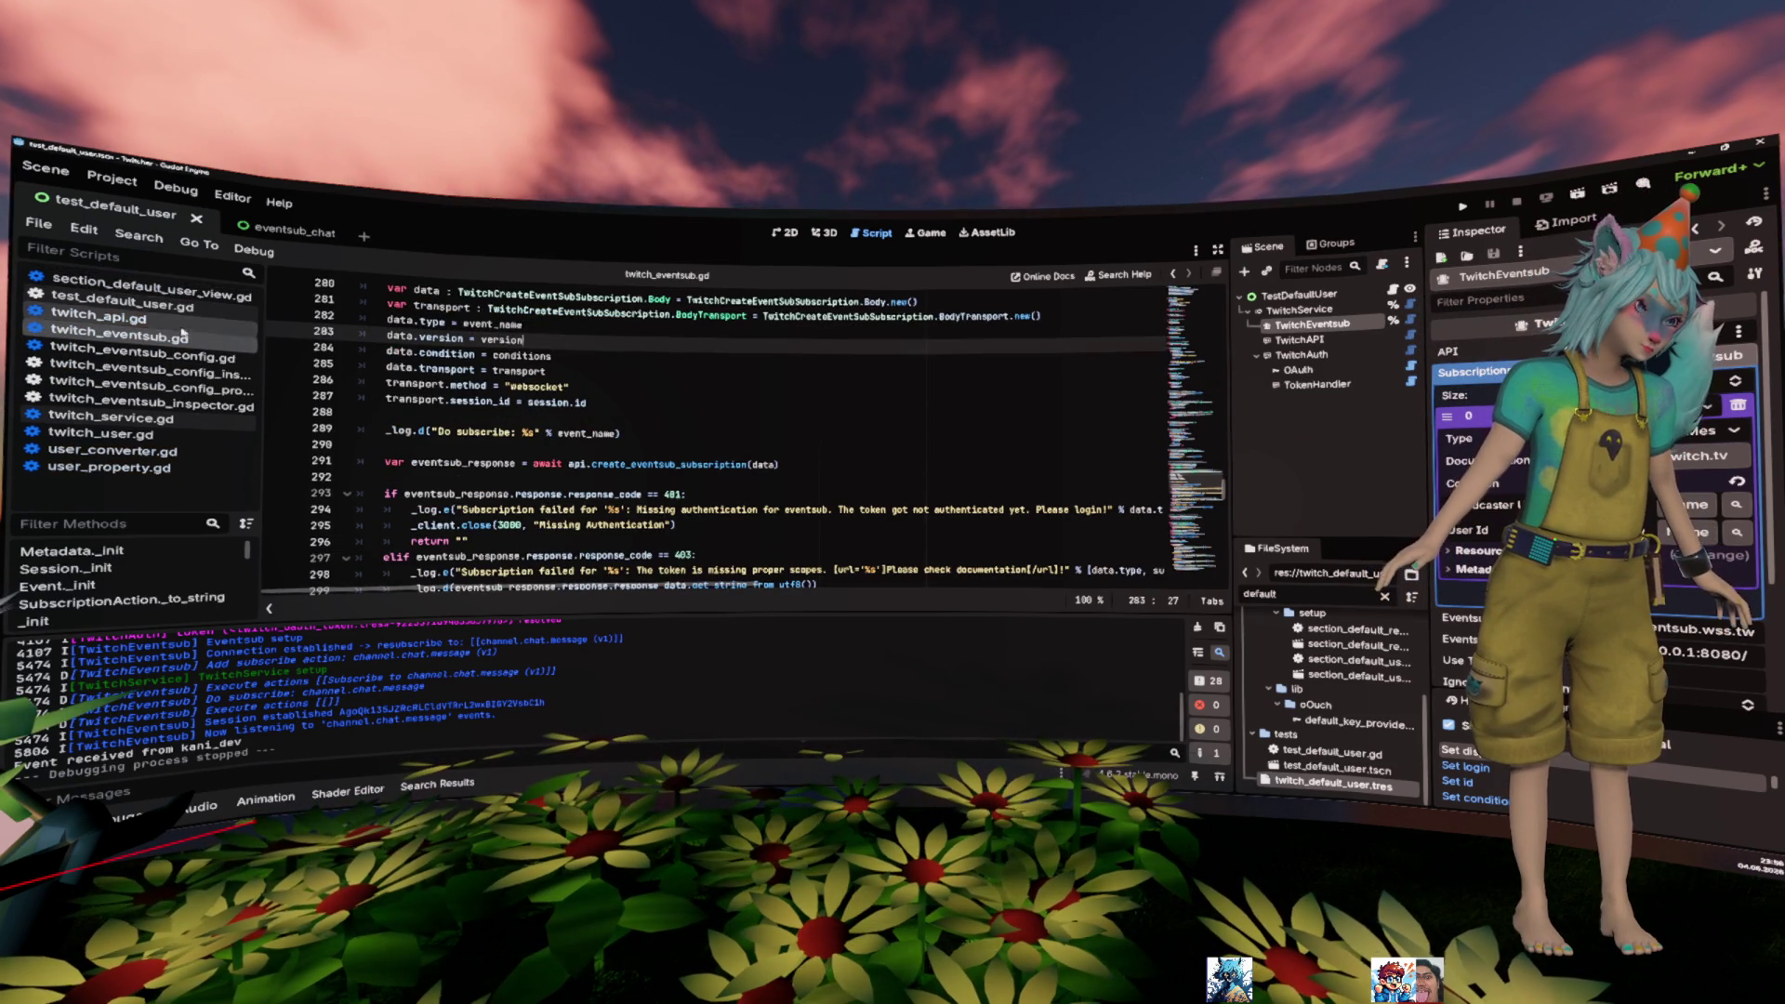
click(144, 357)
click(567, 401)
scroll(614, 419, down, 4)
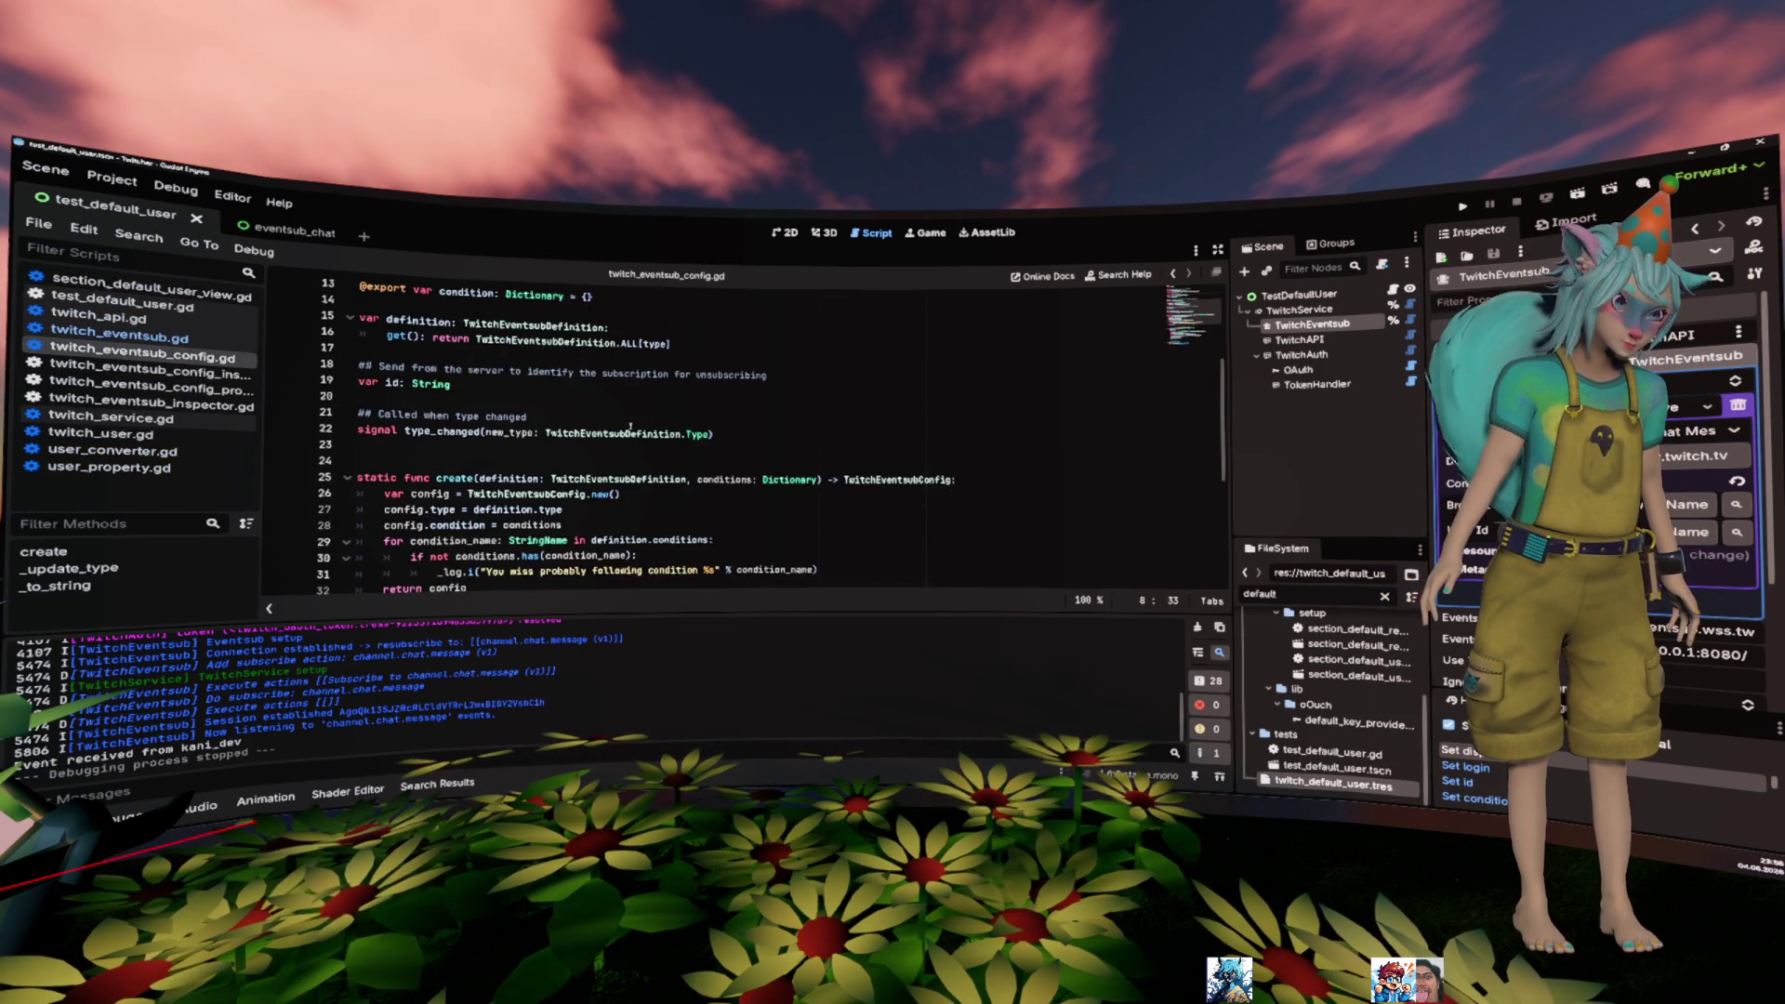
mouse_move(631, 429)
scroll(630, 427, down, 5)
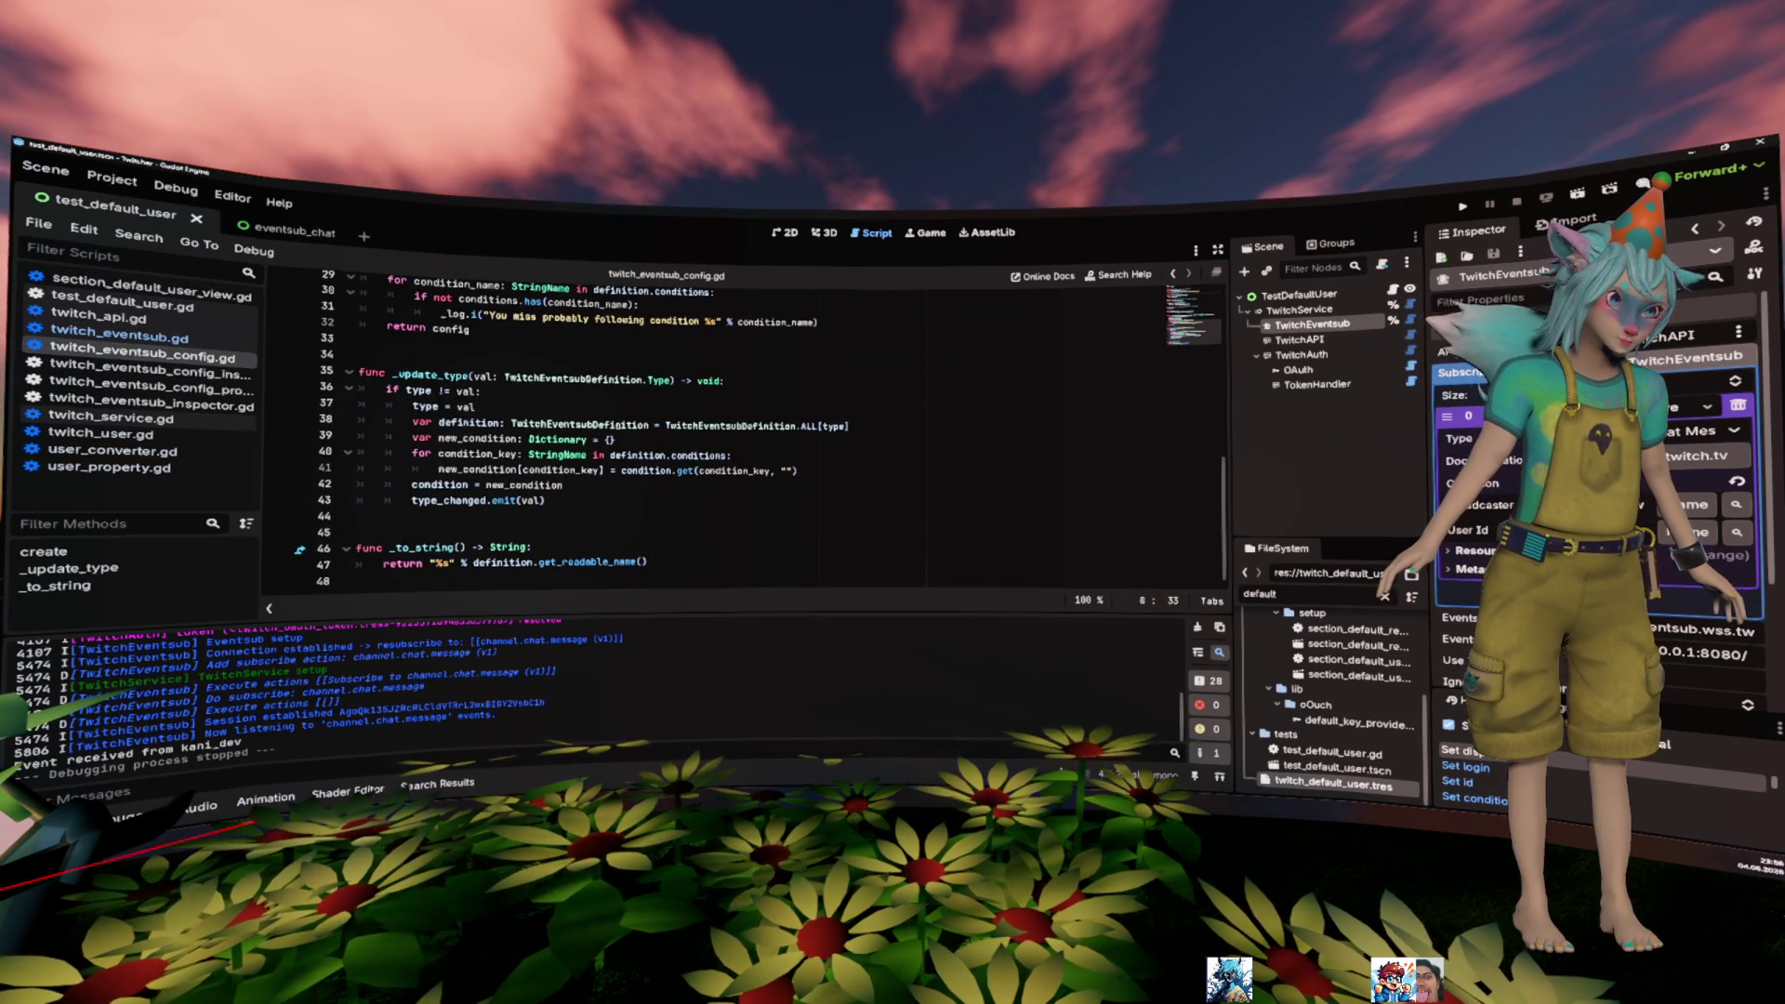
scroll(367, 378, up, 9)
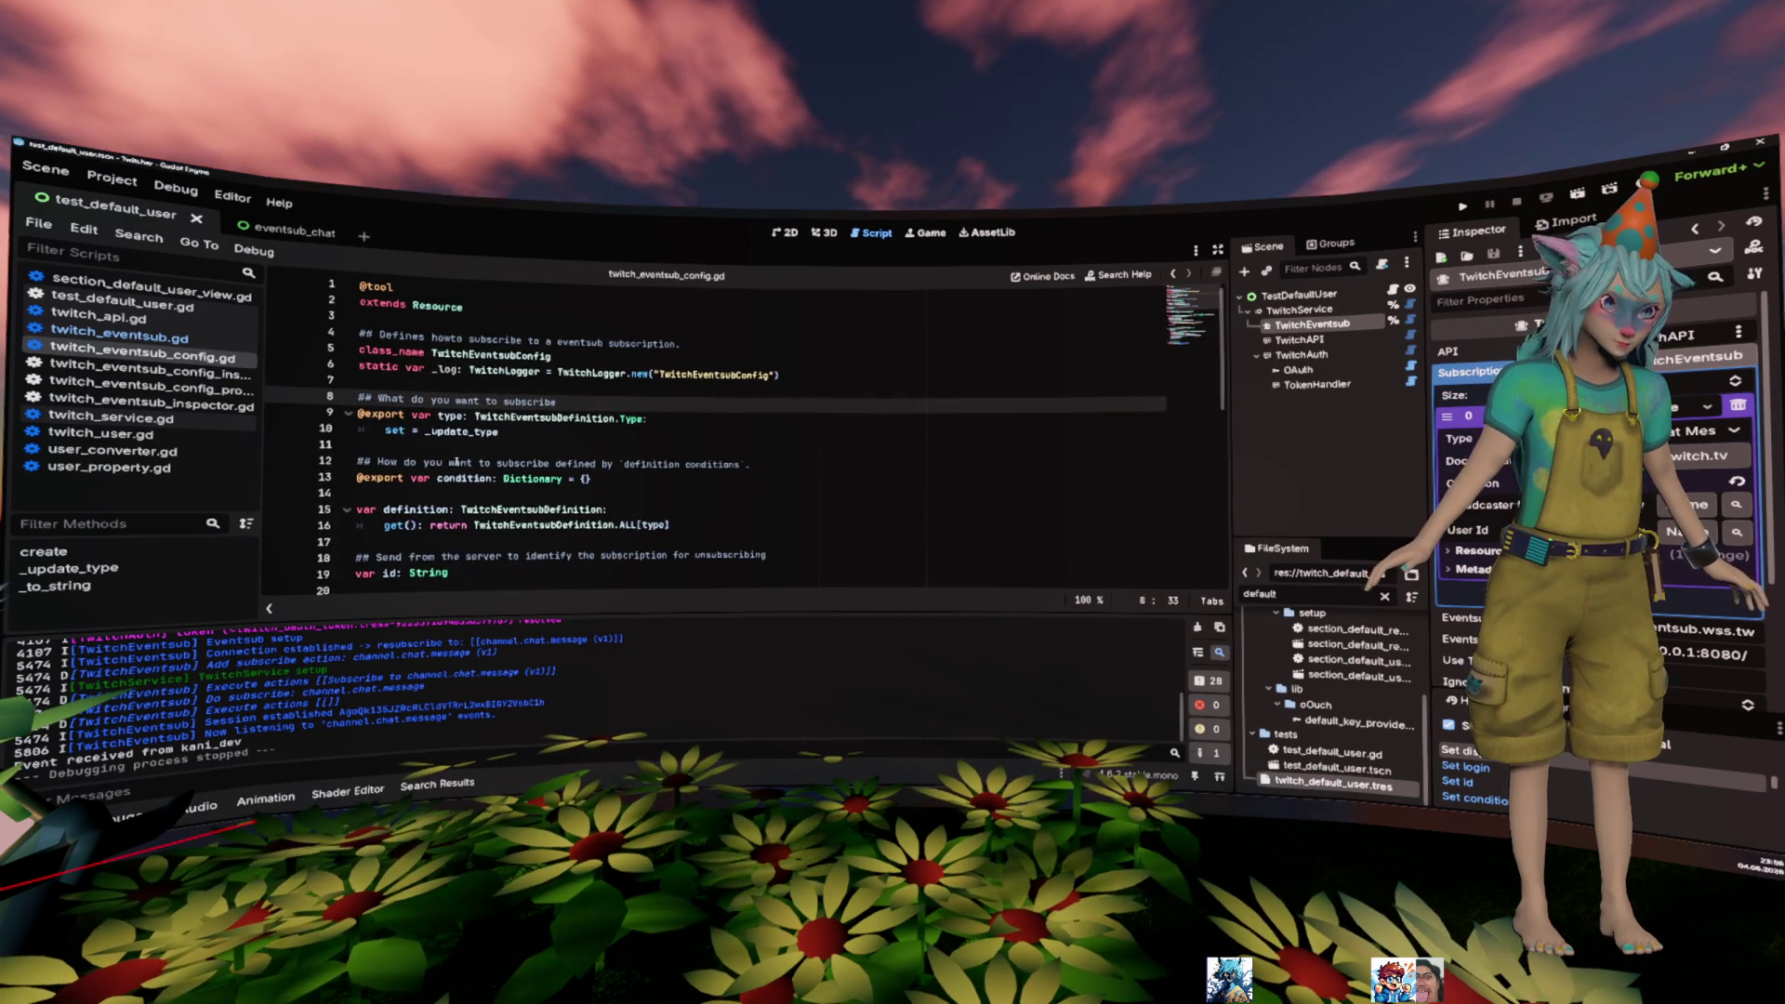
- Below _to_string(), add blank lines and begin a new declaration 'func _' on line 50
click(465, 478)
scroll(601, 454, down, 3)
scroll(601, 454, up, 2)
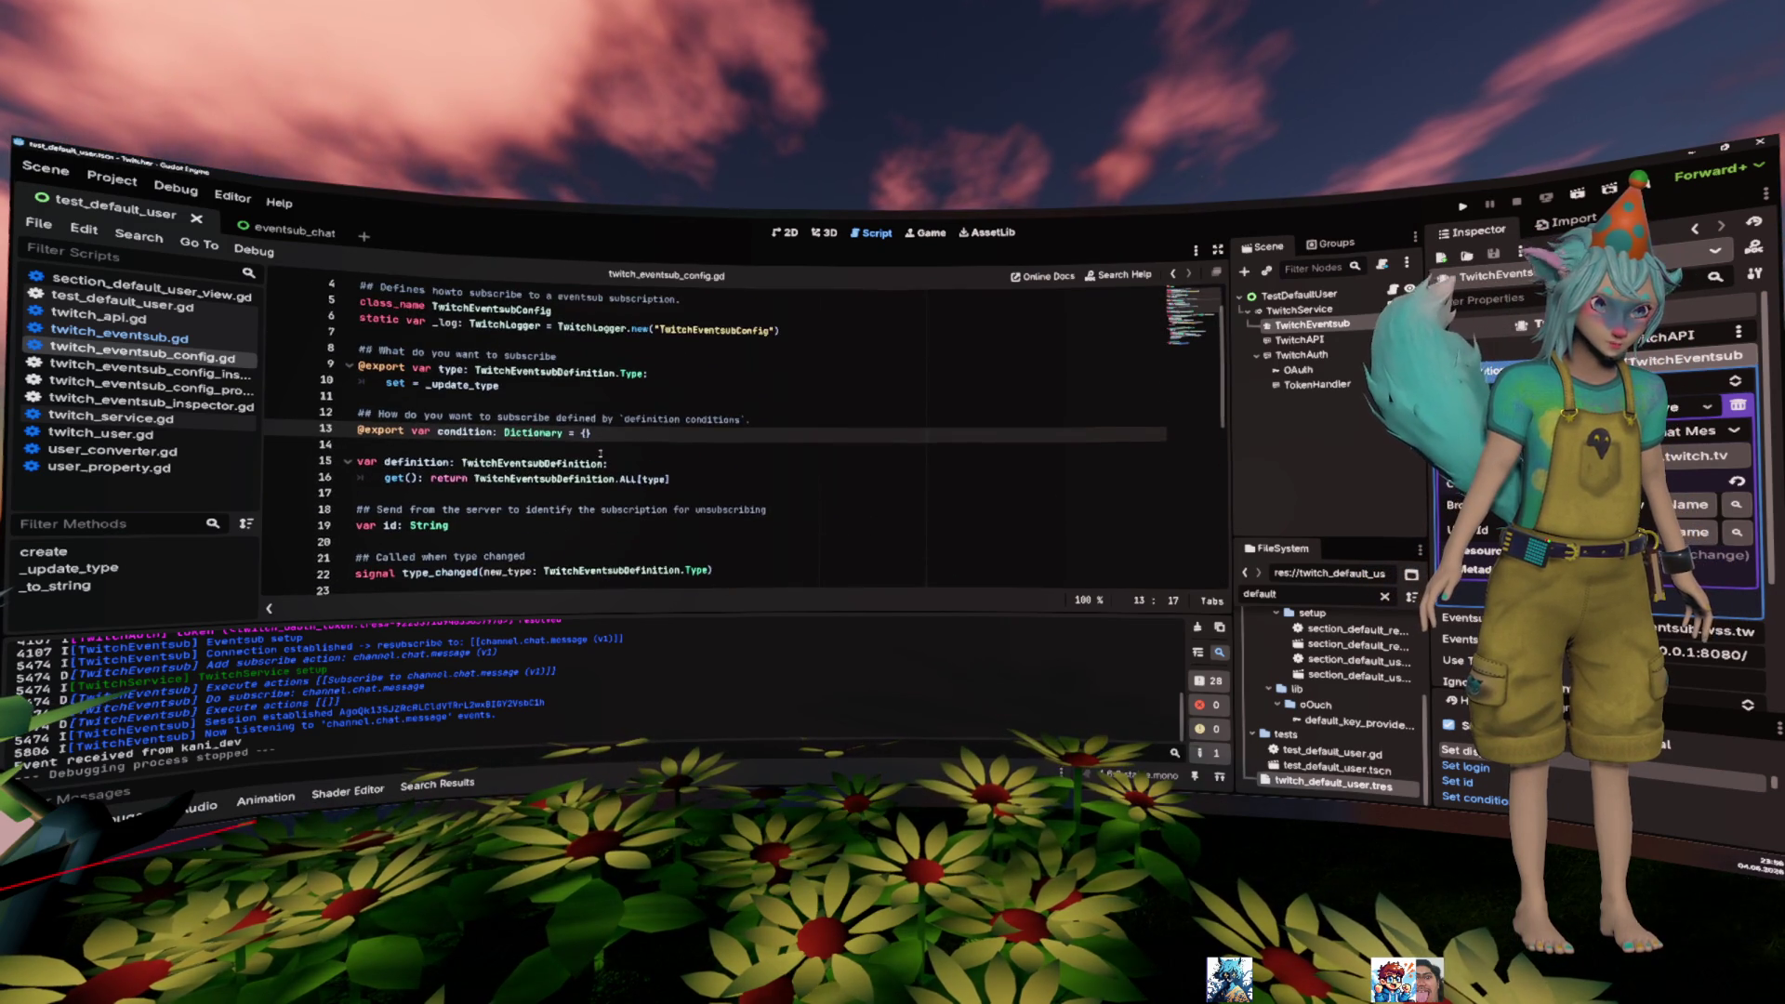
scroll(601, 453, down, 8)
click(710, 578)
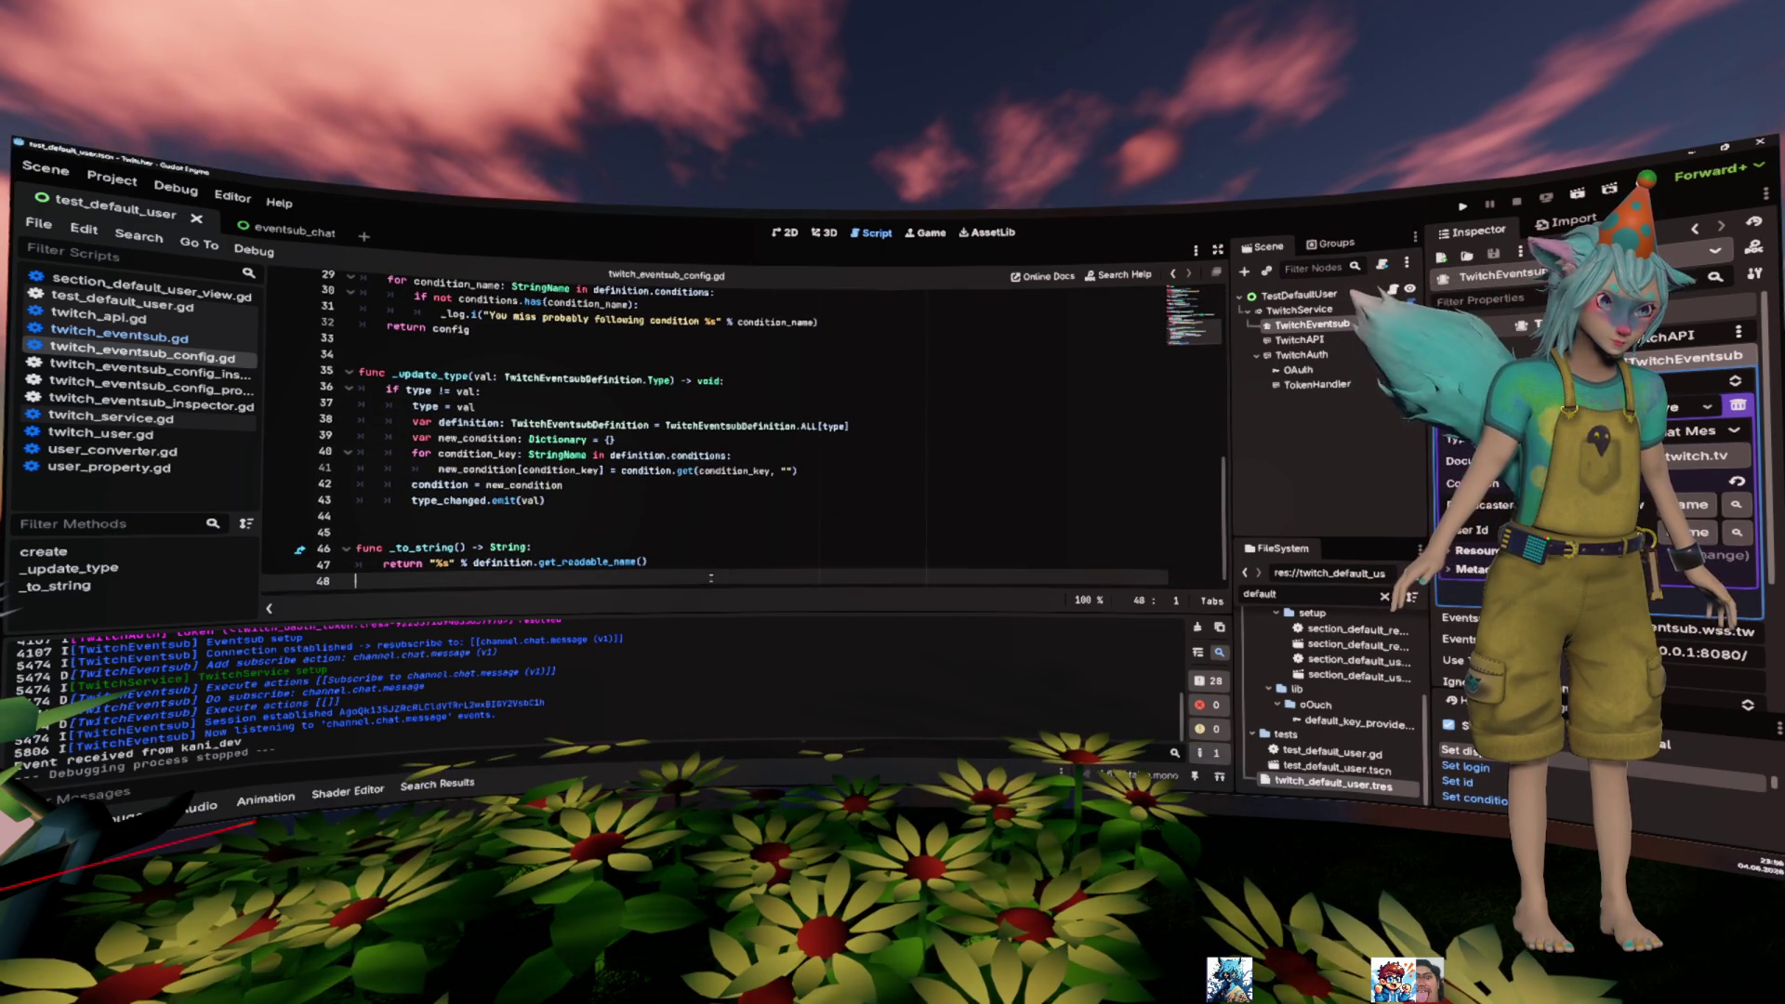
key(Return)
key(Return)
text(func )
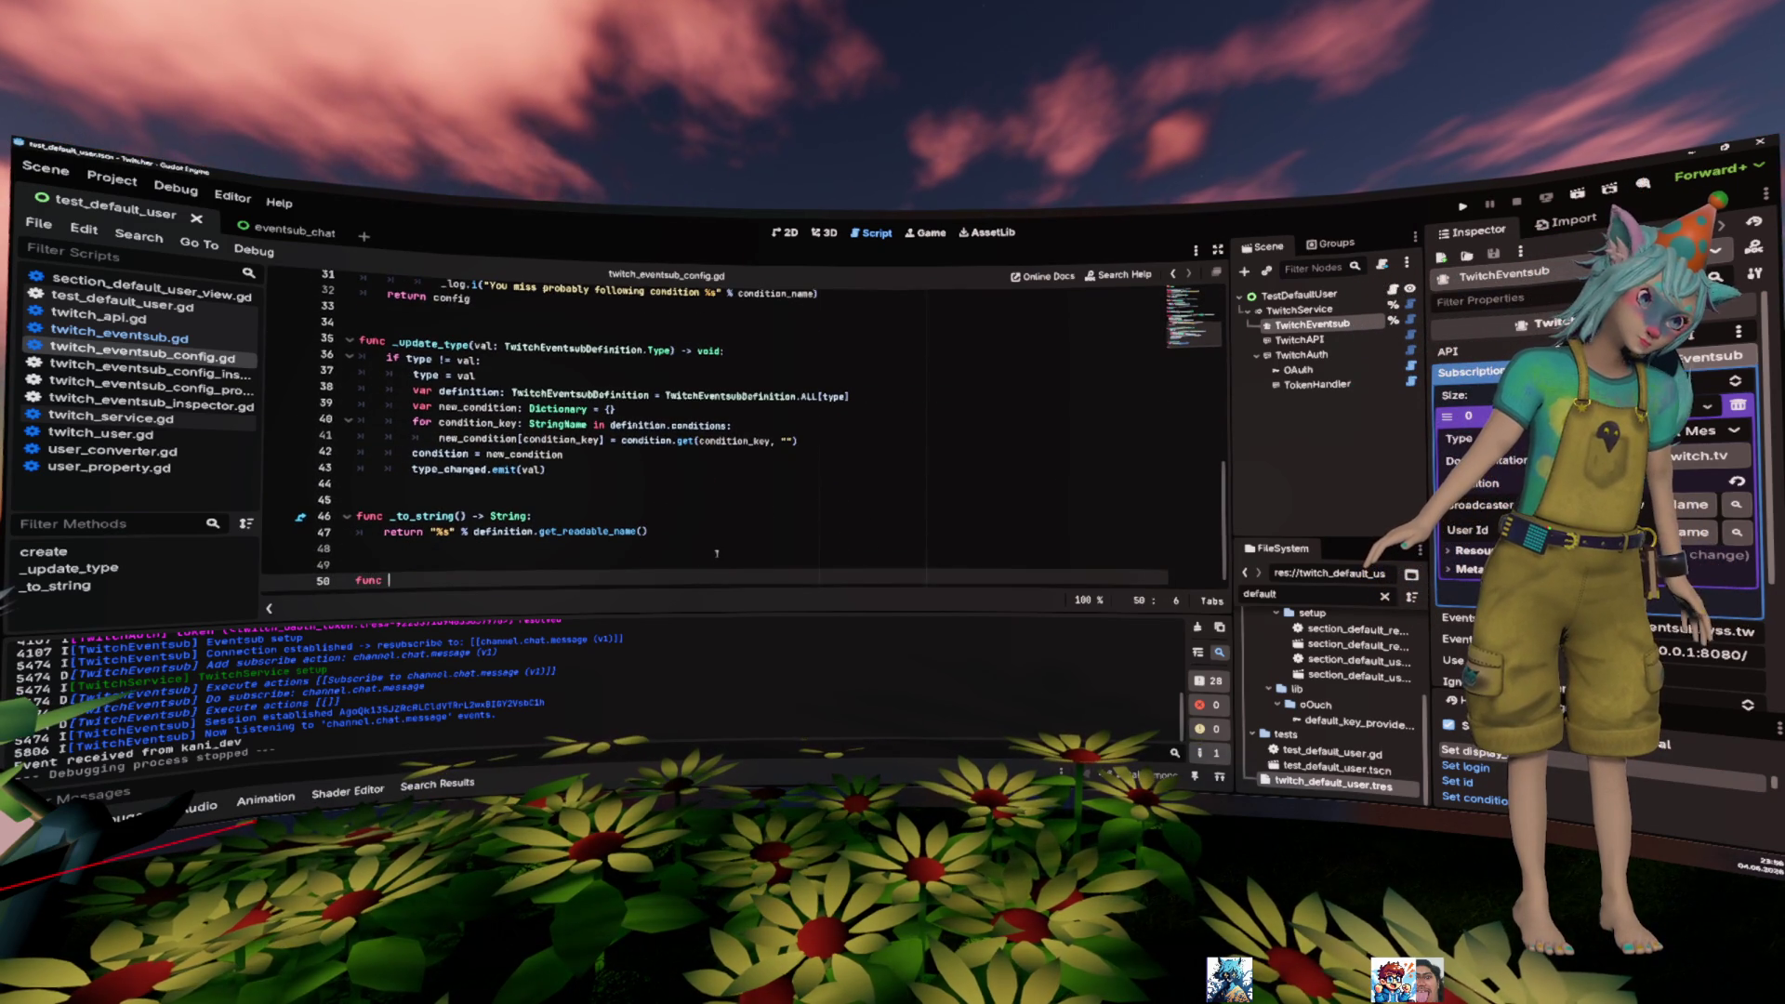
text(_)
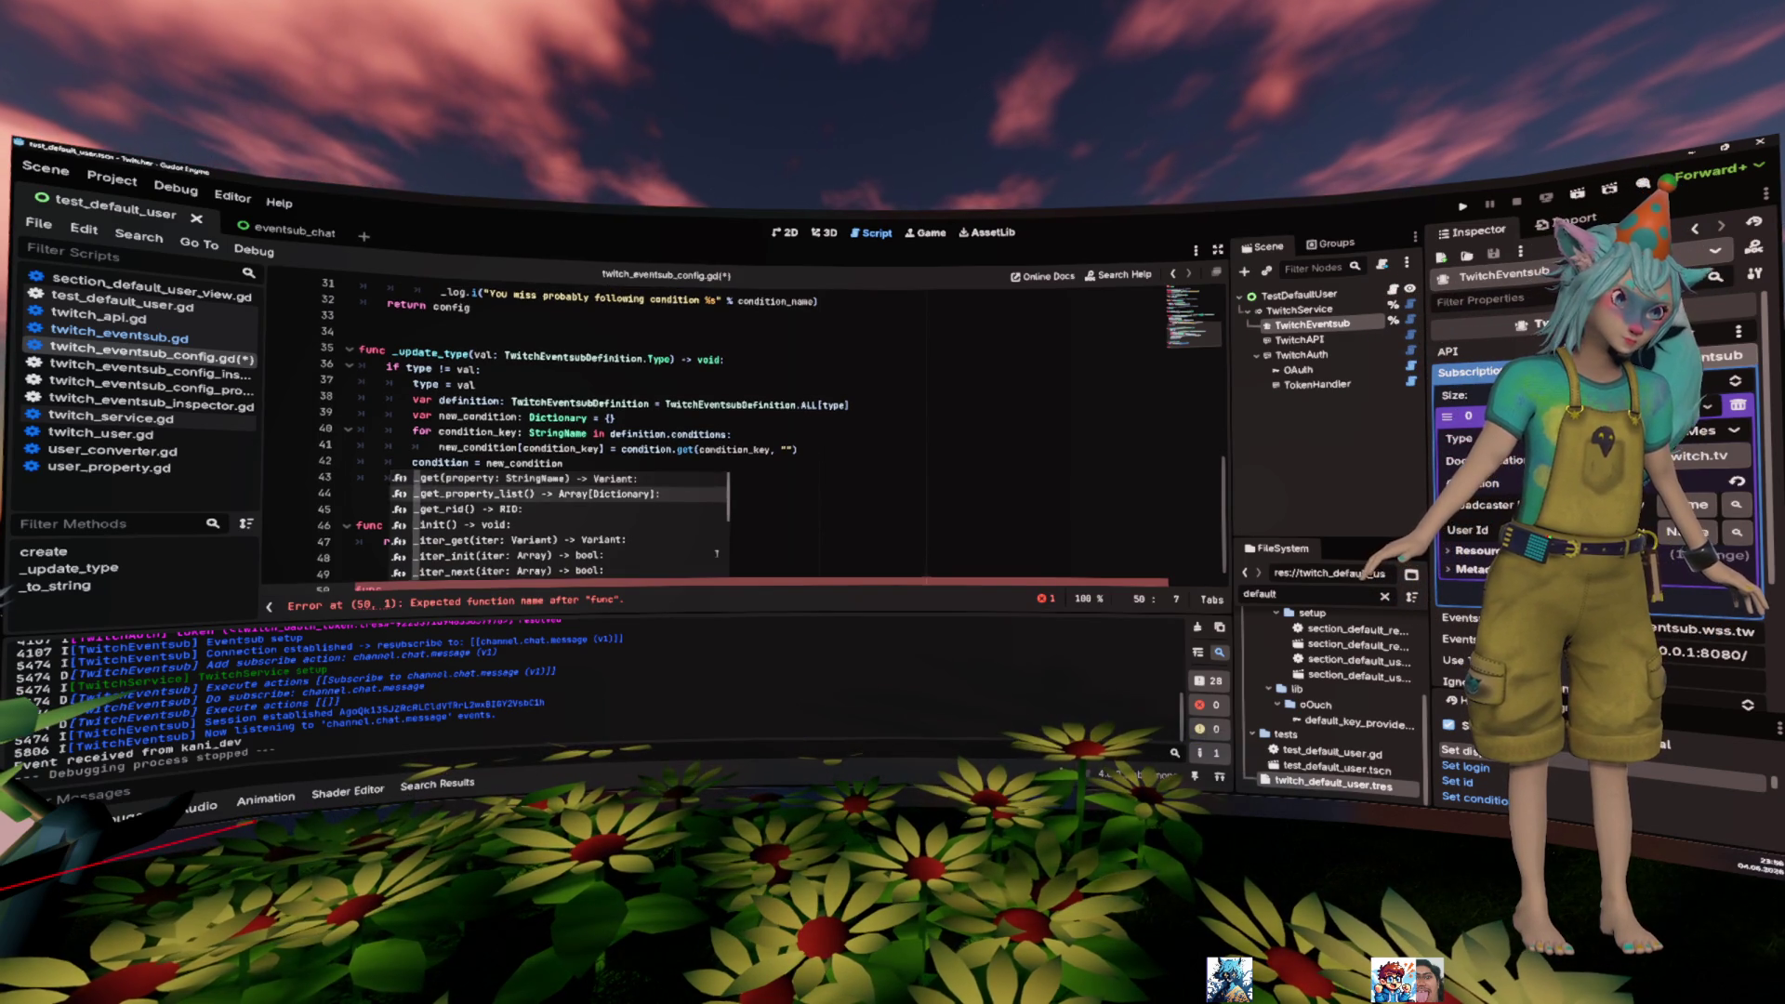
- Insert func _get_property_list() -> Array[Dictionary]: on line 50 from the autocomplete list
key(Down)
key(Return)
key(Return)
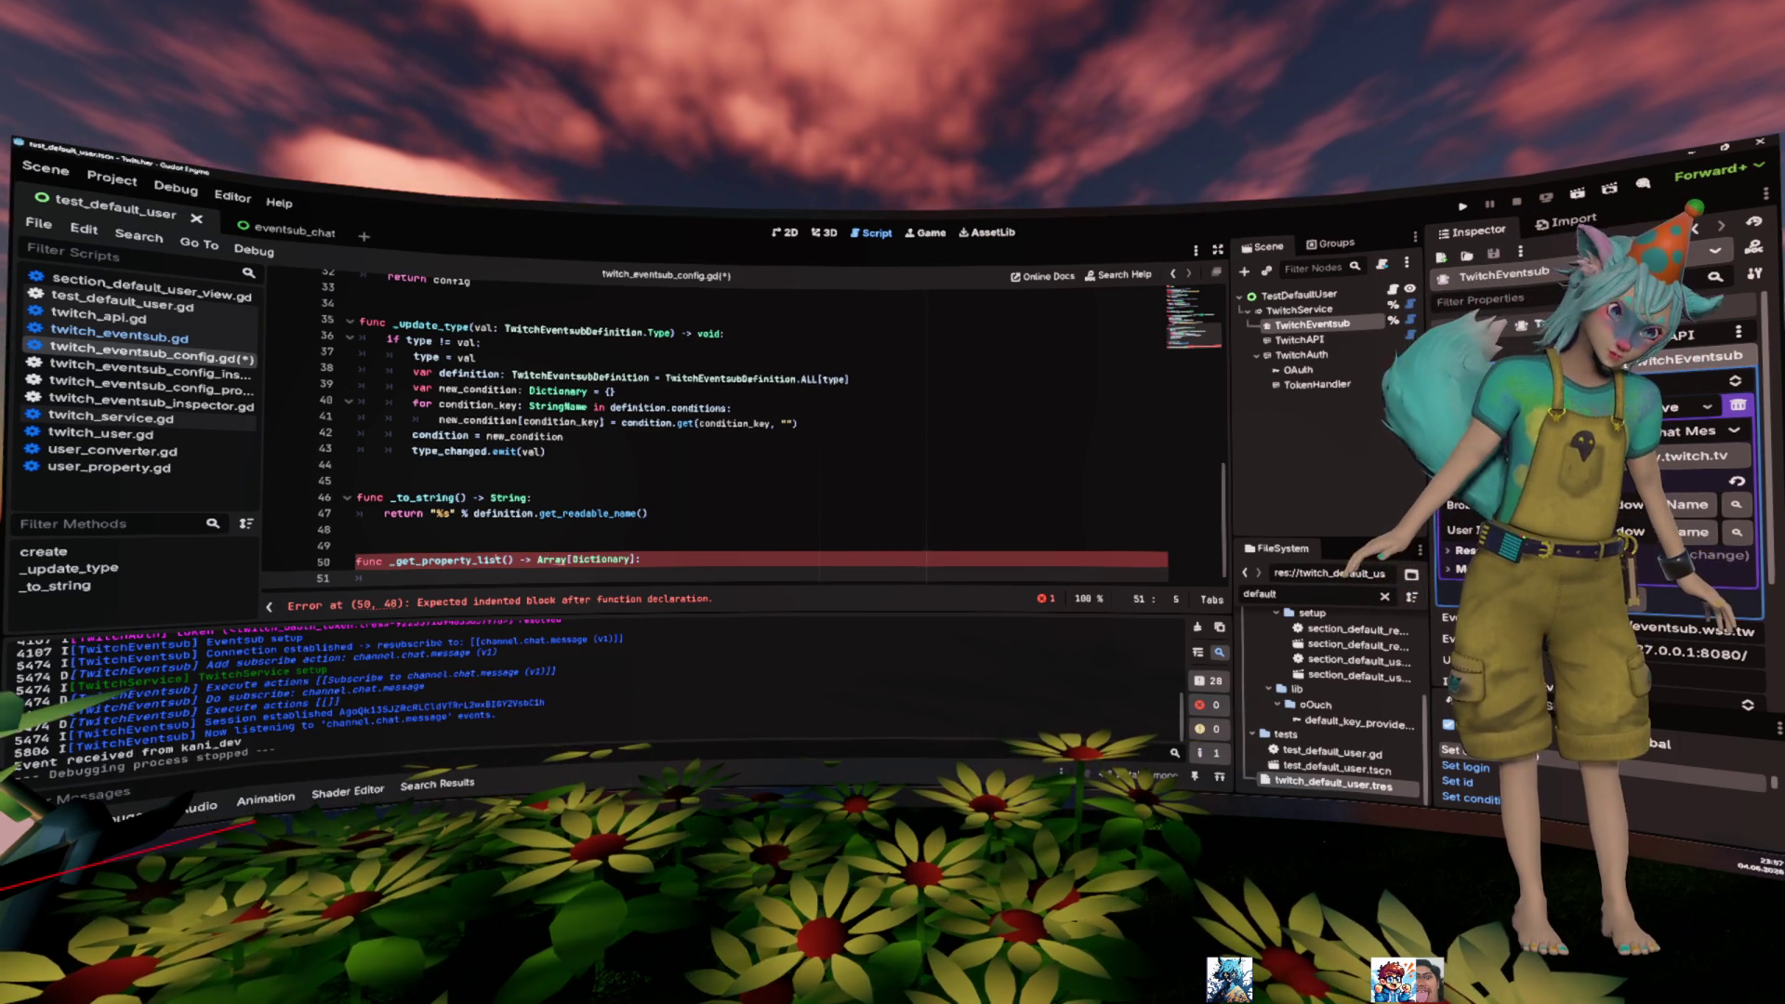
- Copy the _get_property_list example from the Object docs and paste it into the function
ctrl+click(521, 557)
scroll(679, 450, down, 5)
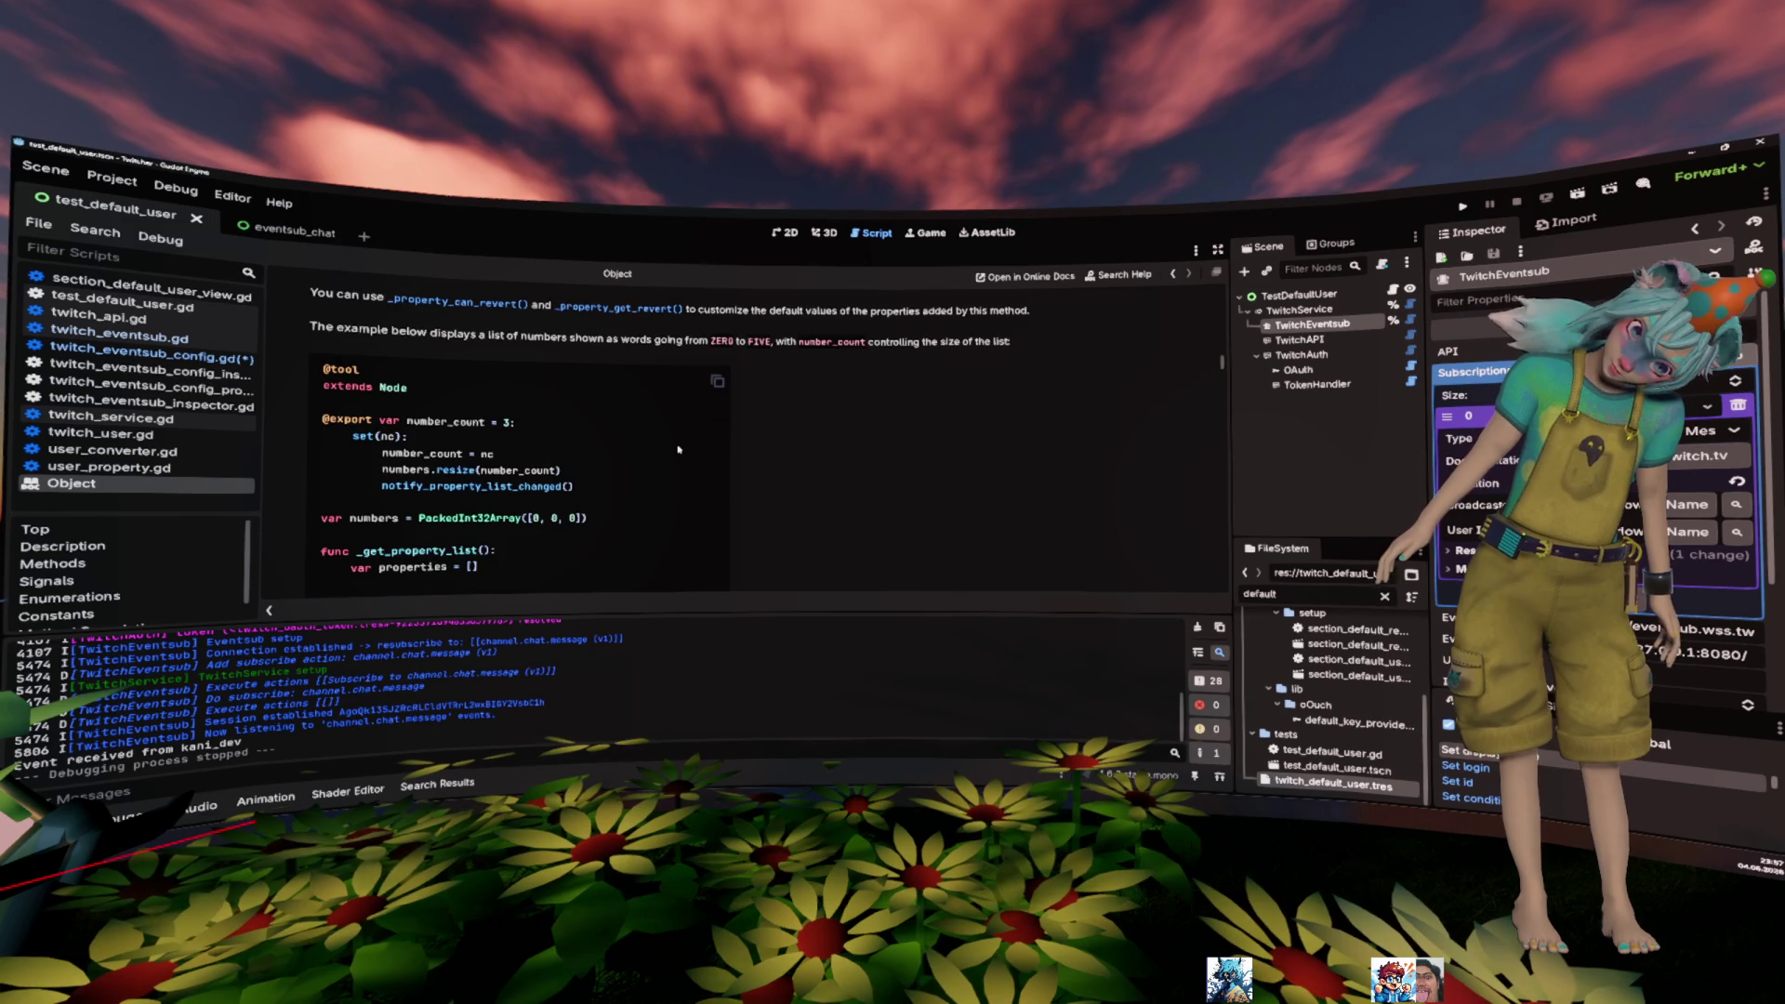
scroll(679, 450, down, 4)
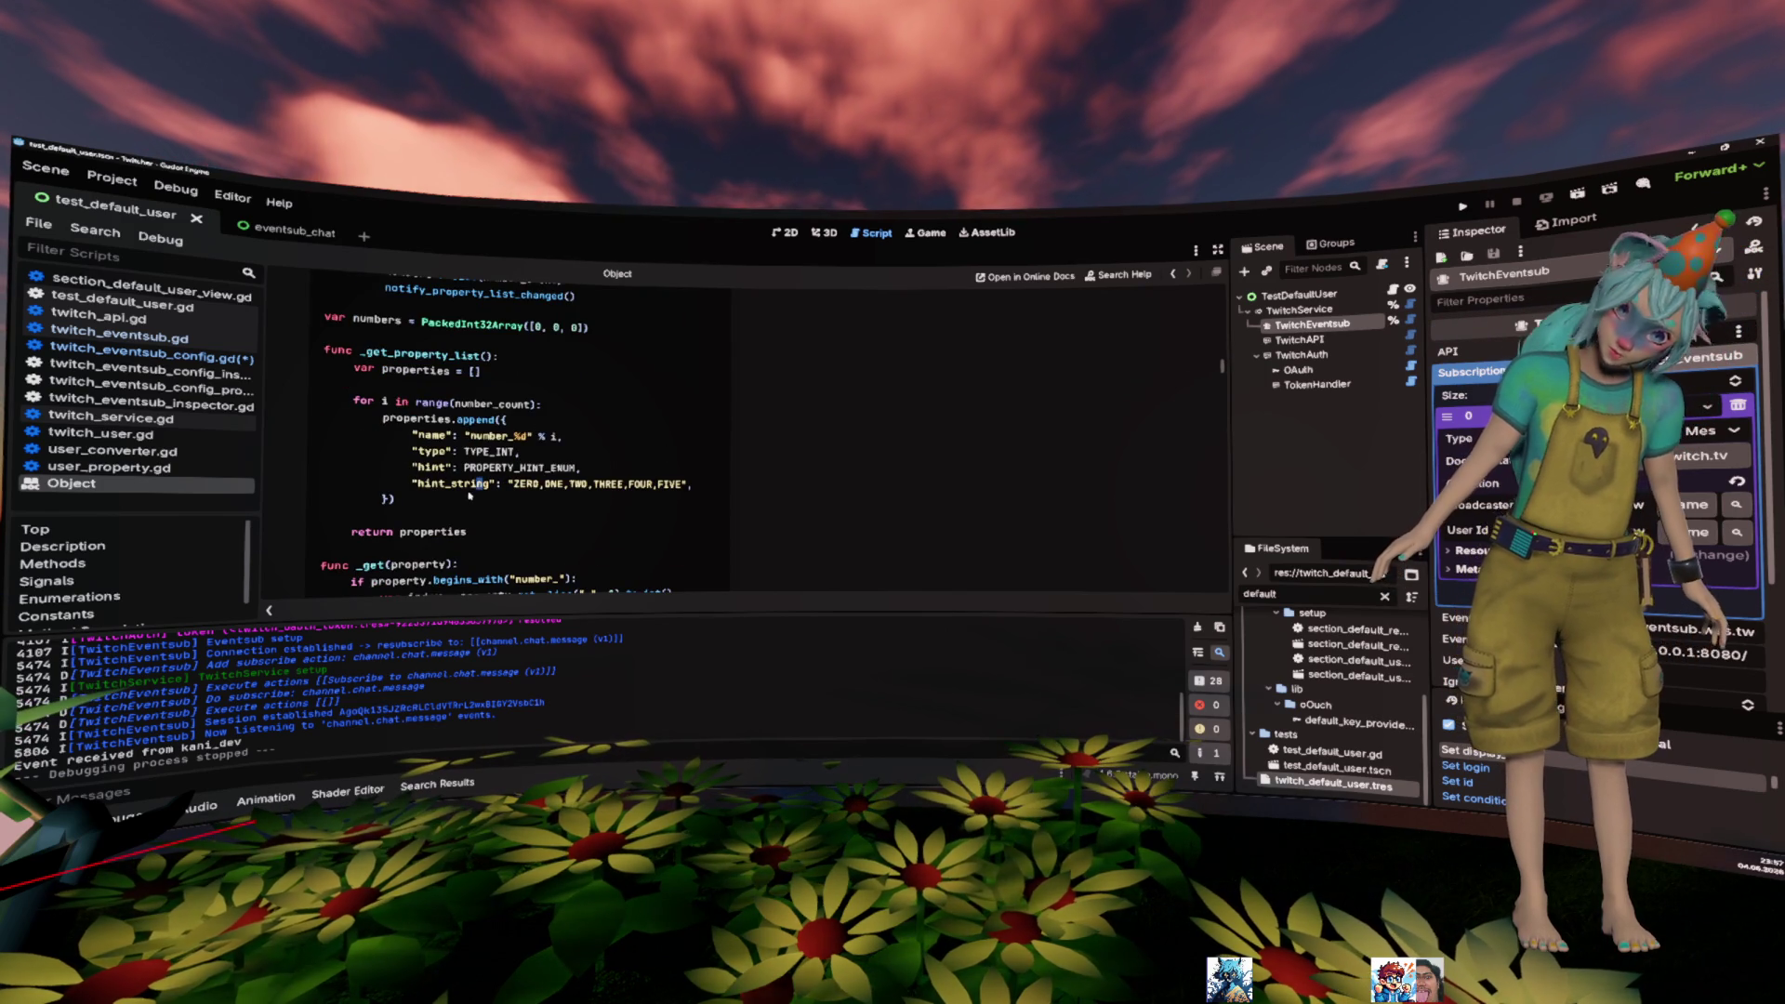
mouse_move(474, 498)
mouse_down()
mouse_move(320, 402)
mouse_move(325, 279)
mouse_up()
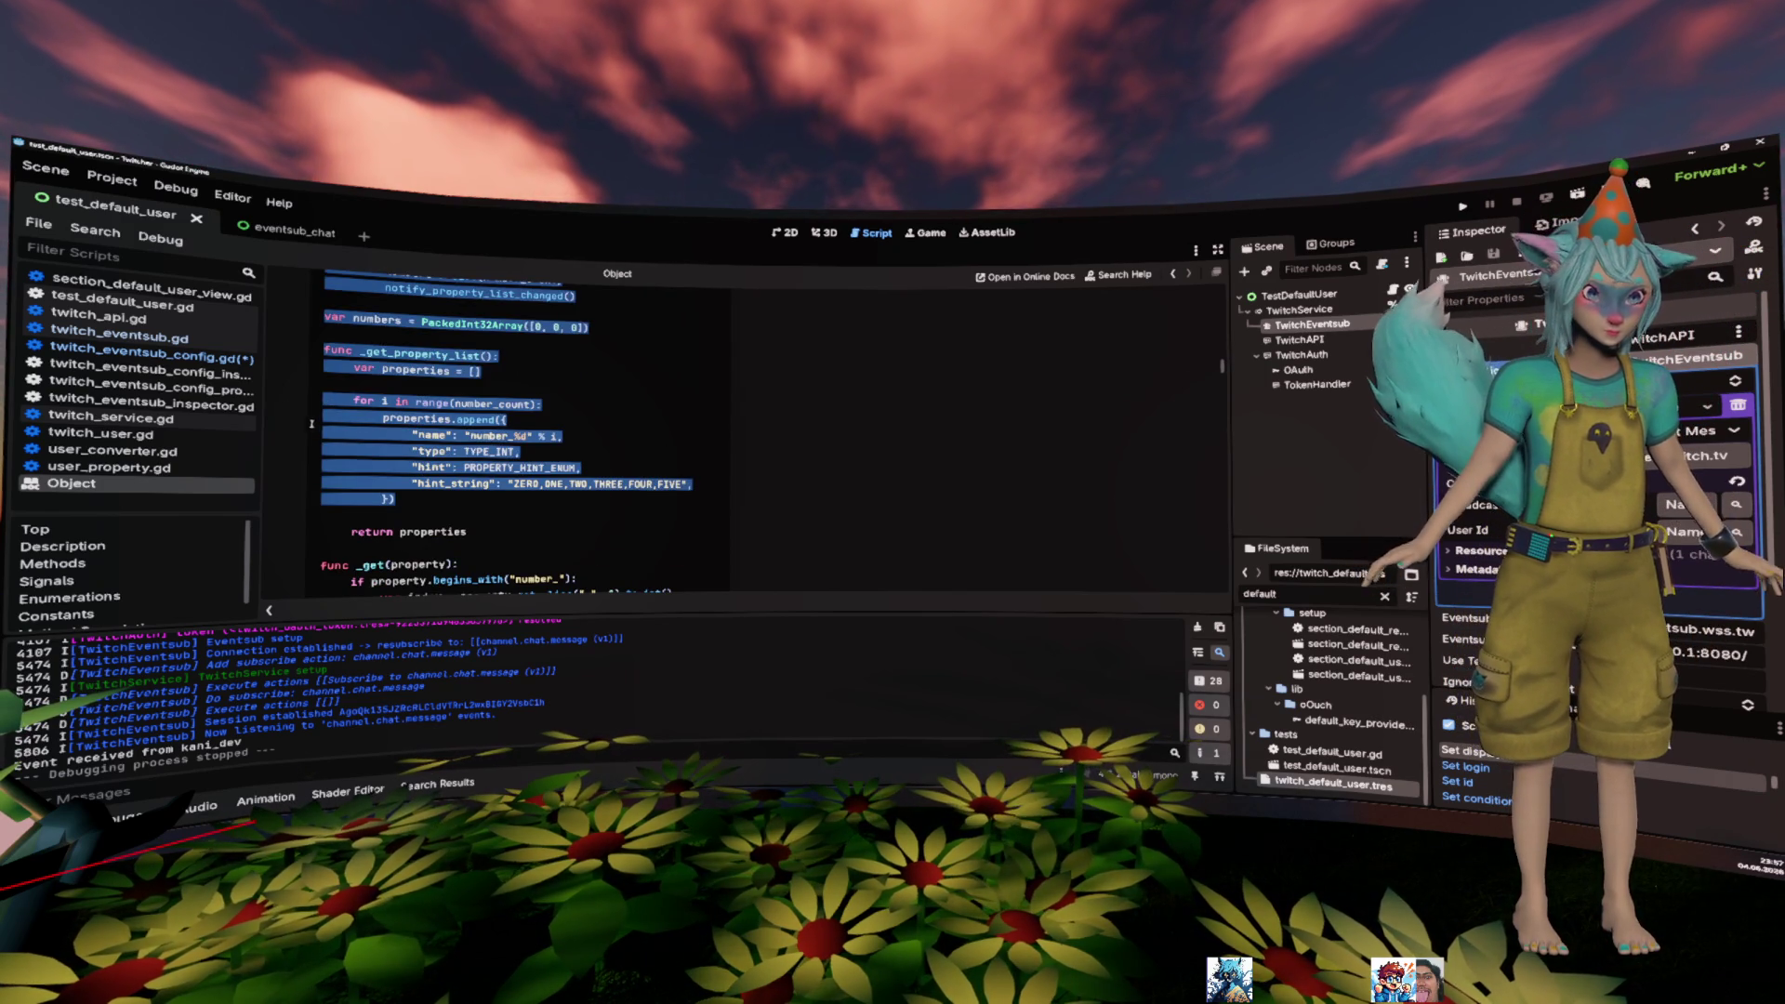
key(alt+Left)
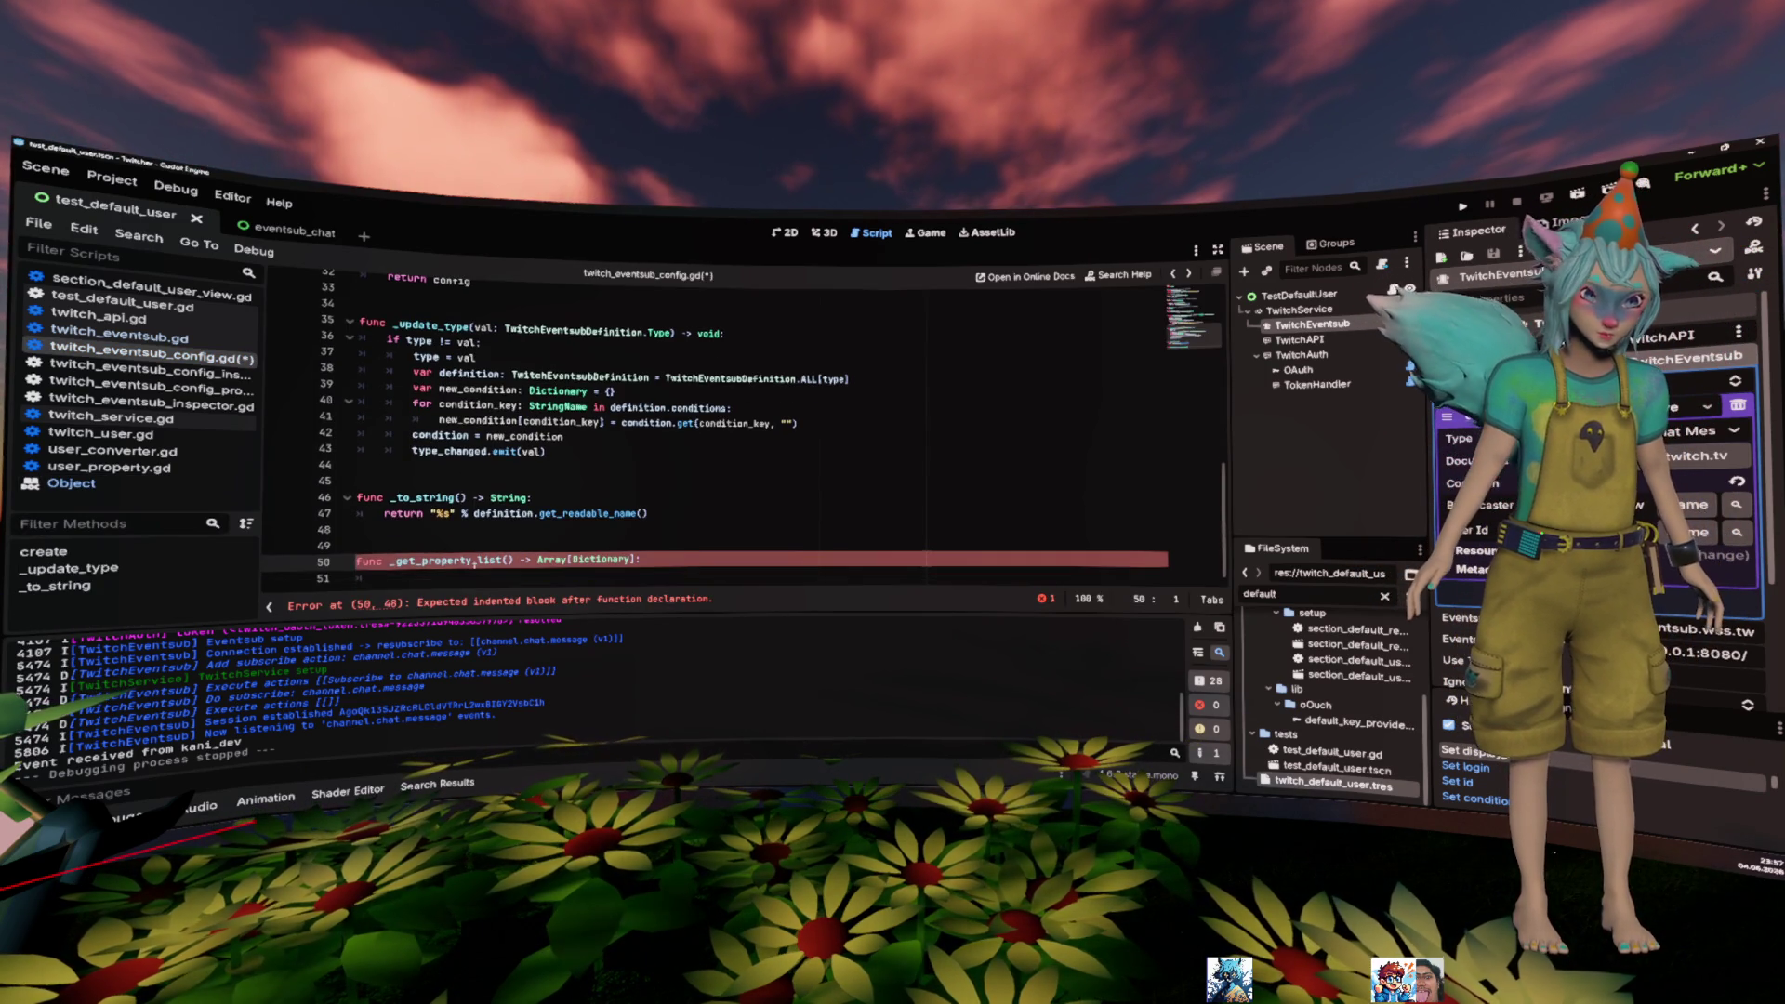
key(ctrl+v)
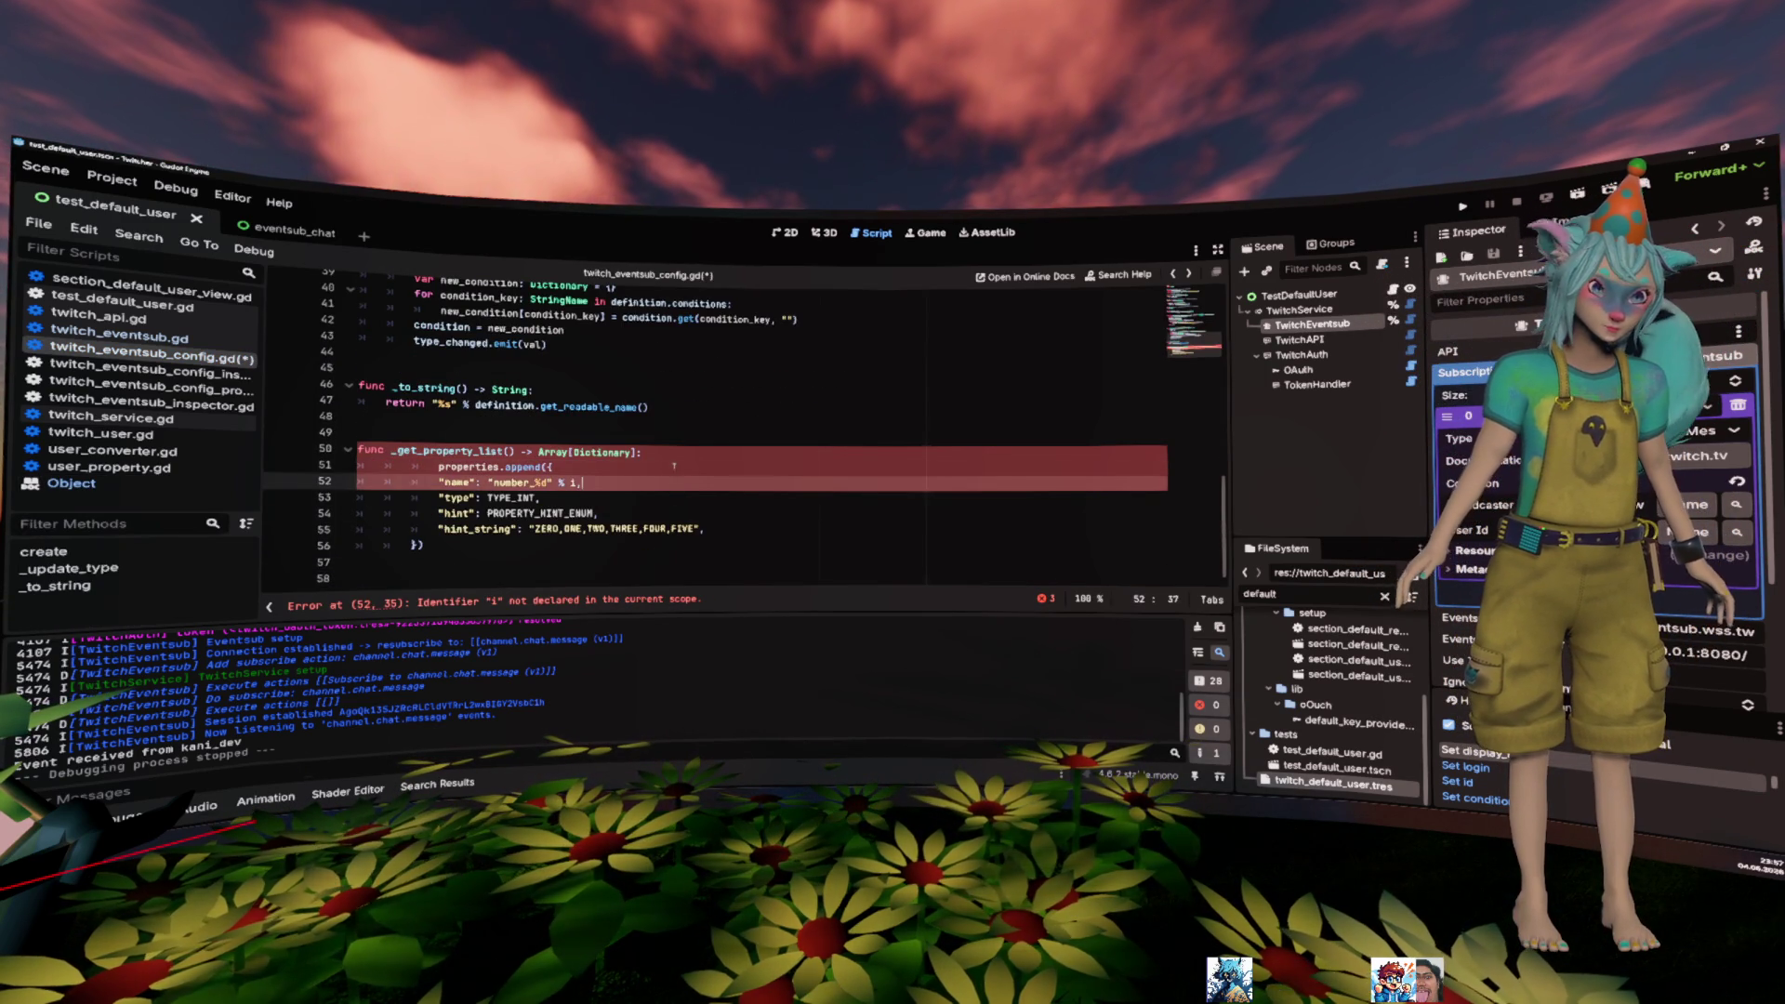
key(alt+Right)
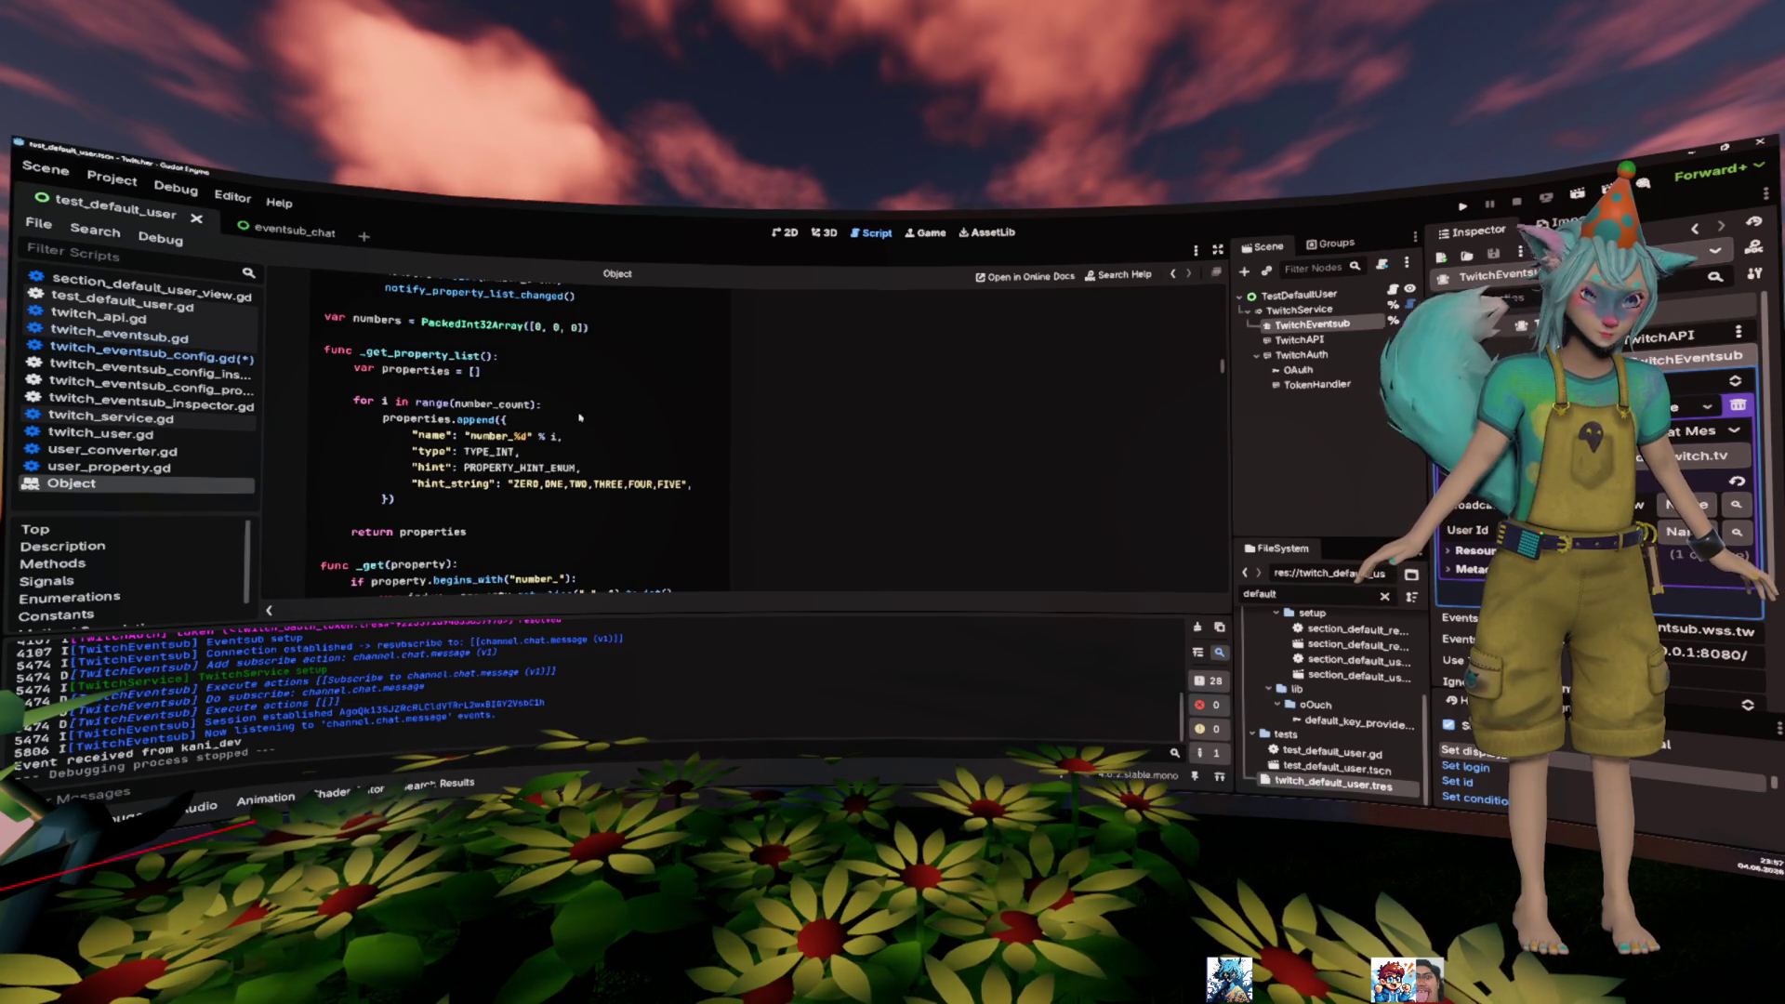
scroll(609, 441, up, 3)
scroll(404, 447, down, 1)
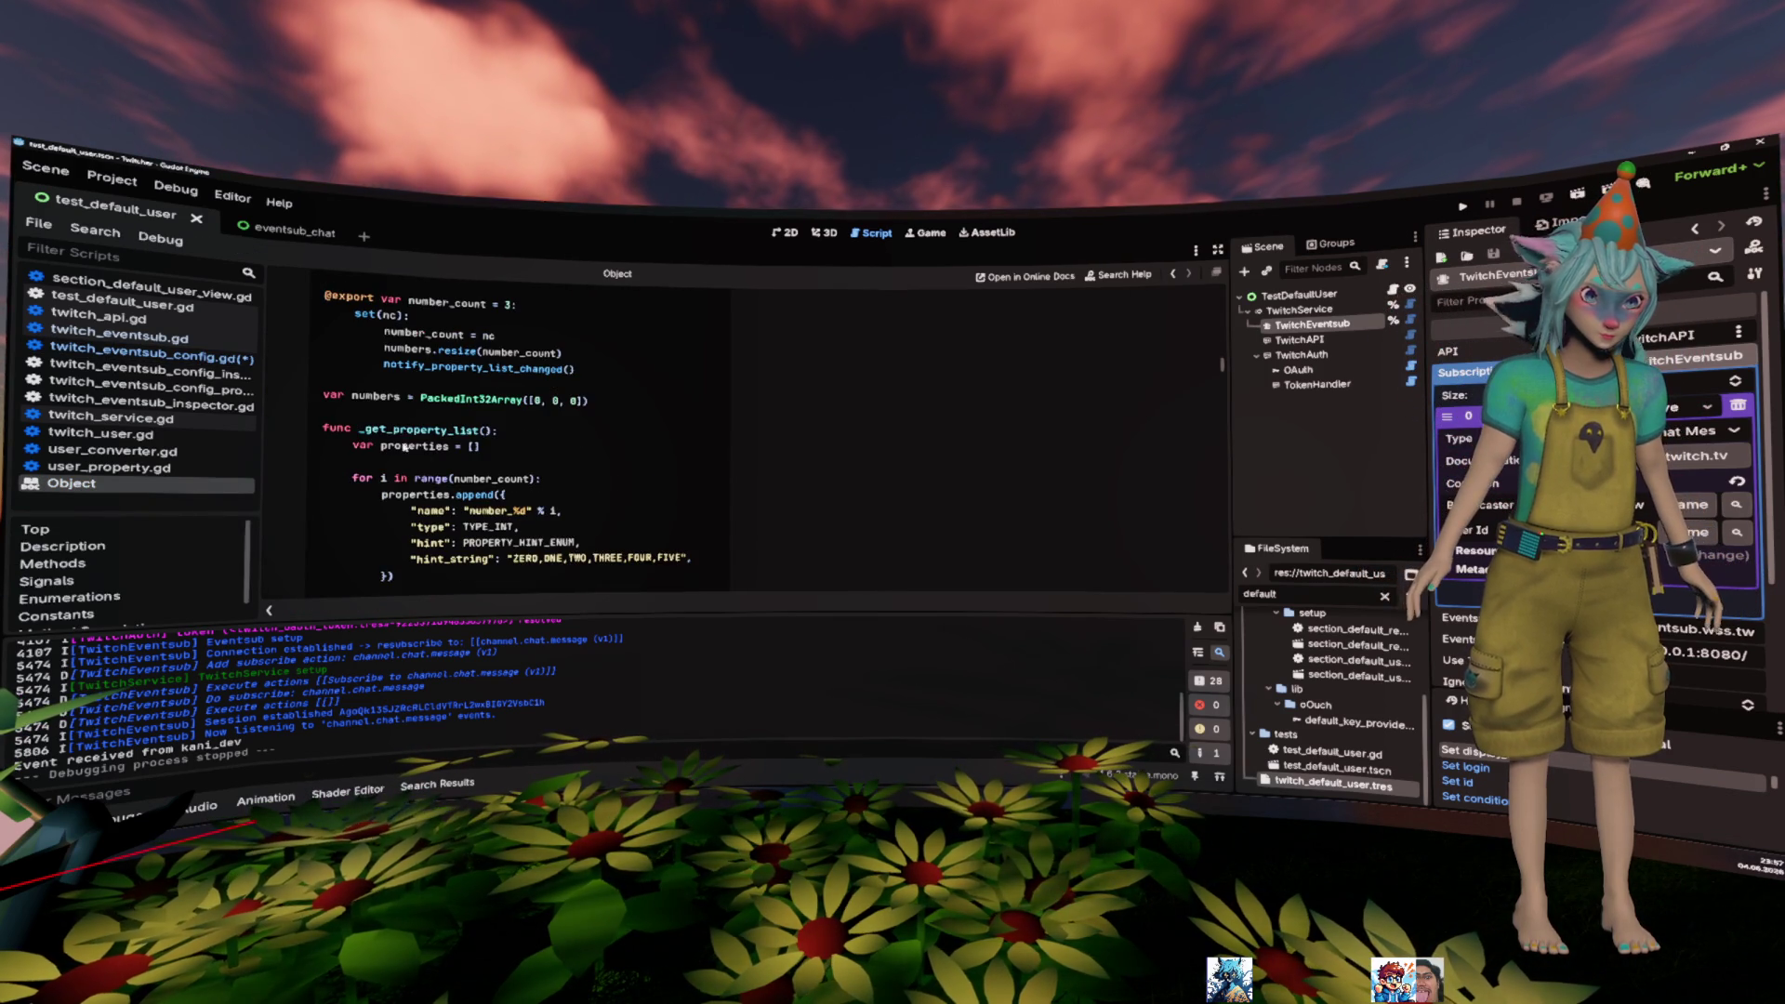
key(alt+Left)
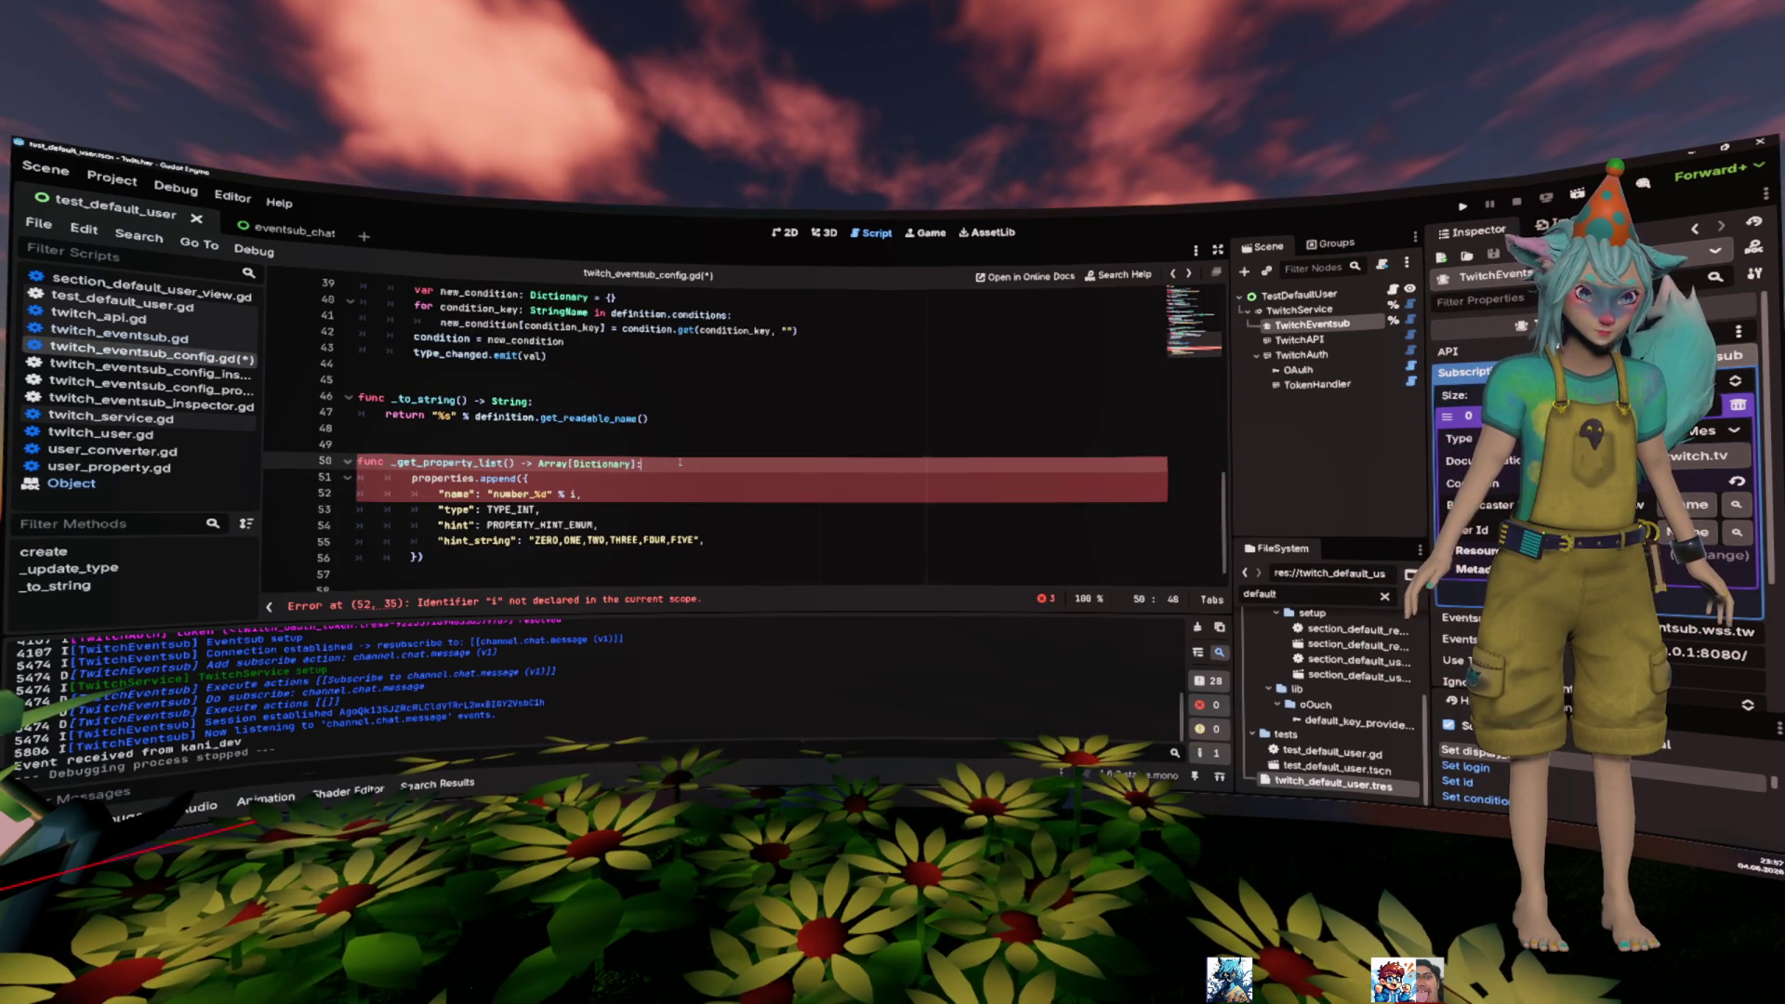
- Keep an empty properties array at the top and dedent the properties.append block
key(ctrl+z)
key(ctrl+z)
key(ctrl+z)
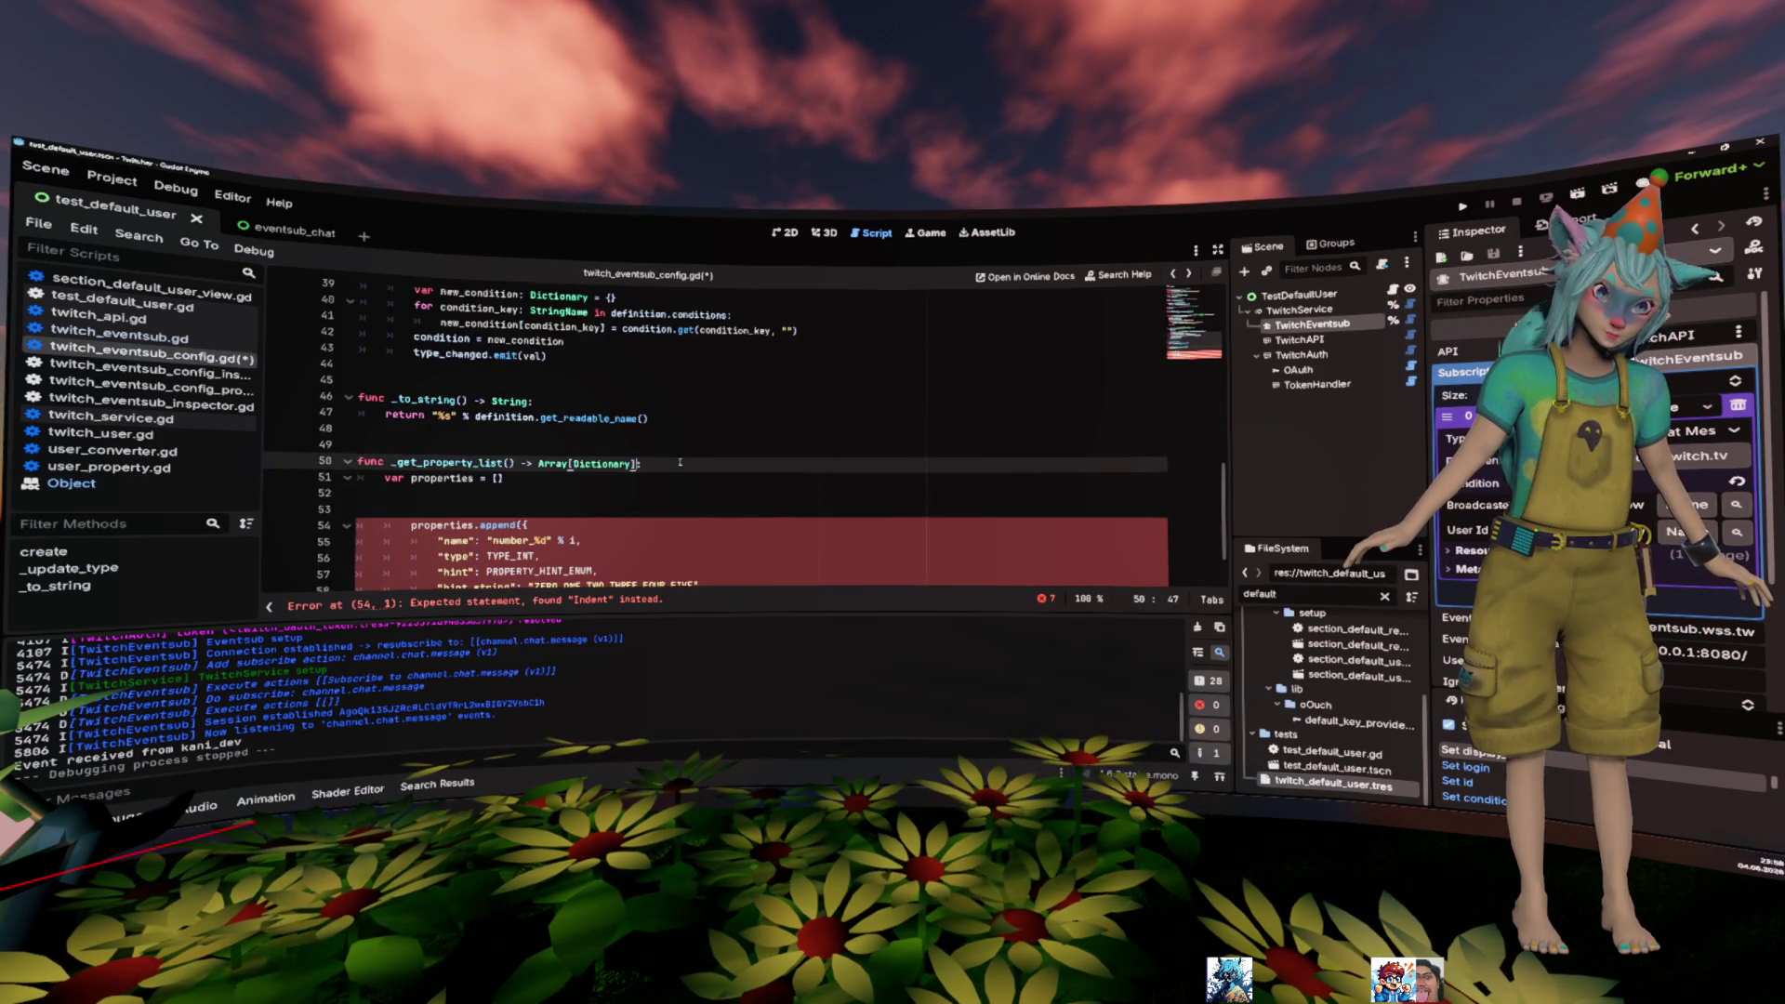
key(Down)
key(ctrl+Right)
key(ctrl+Right)
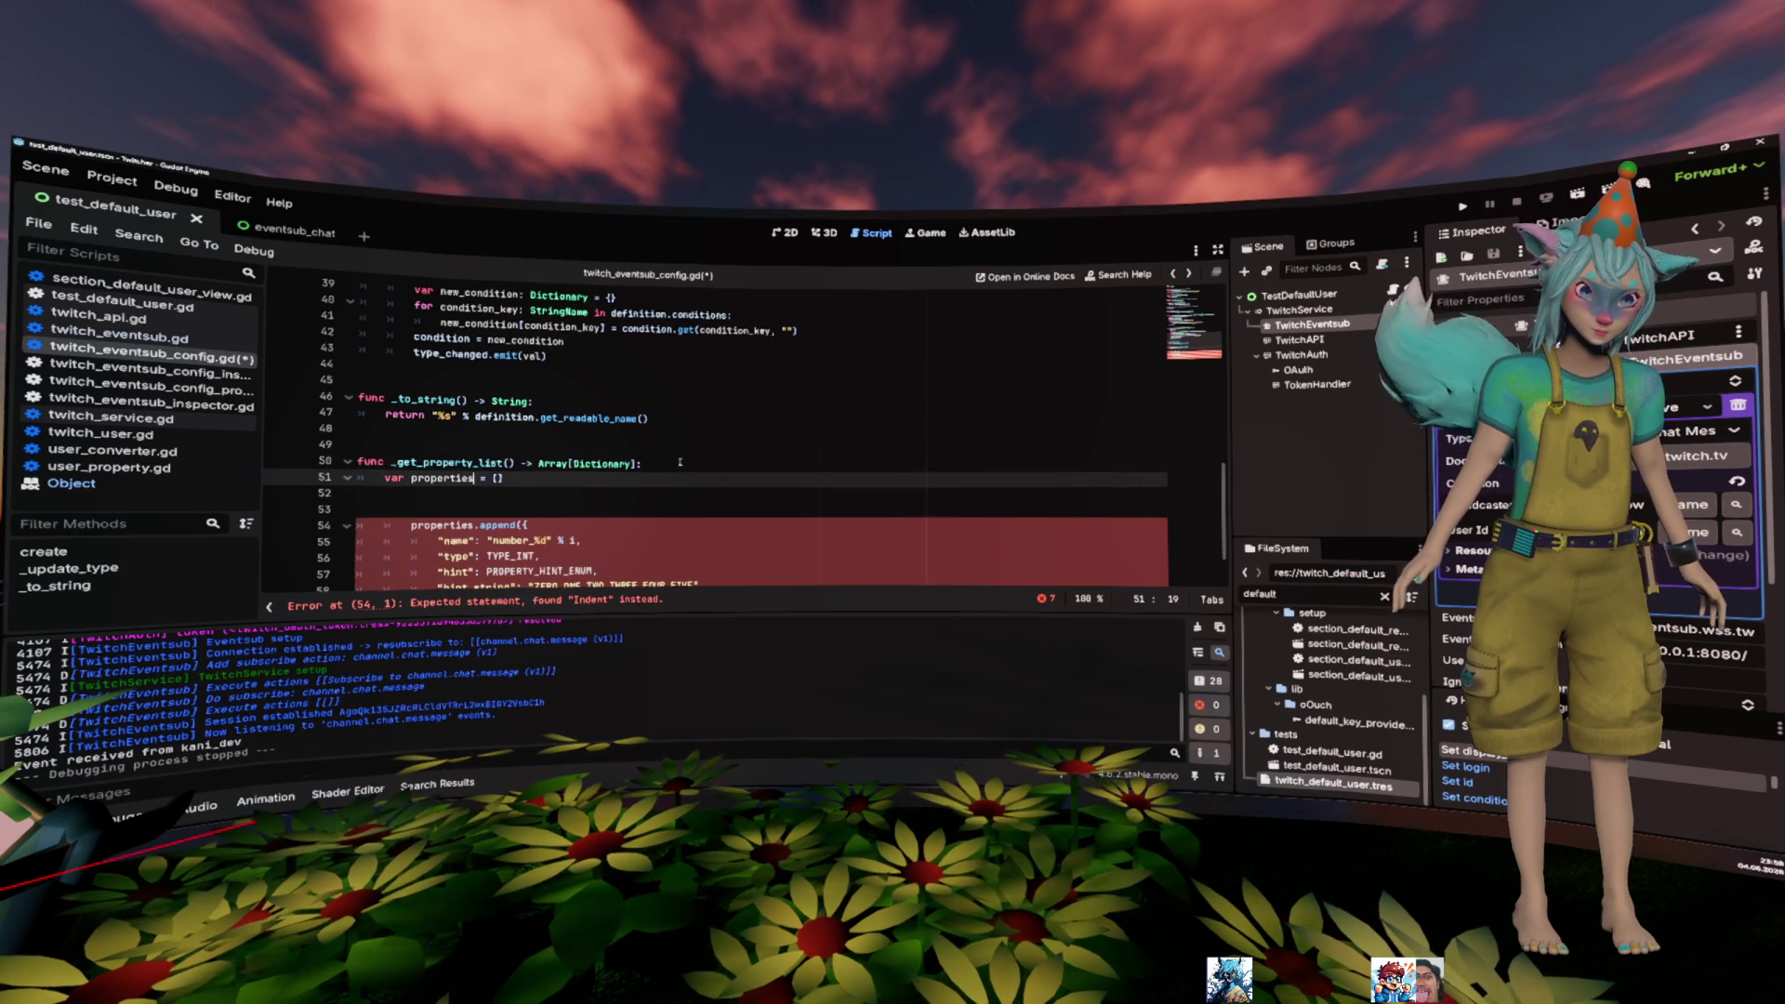
key(Down)
key(BackSpace)
key(shift+Down)
key(shift+Down)
key(shift+Down)
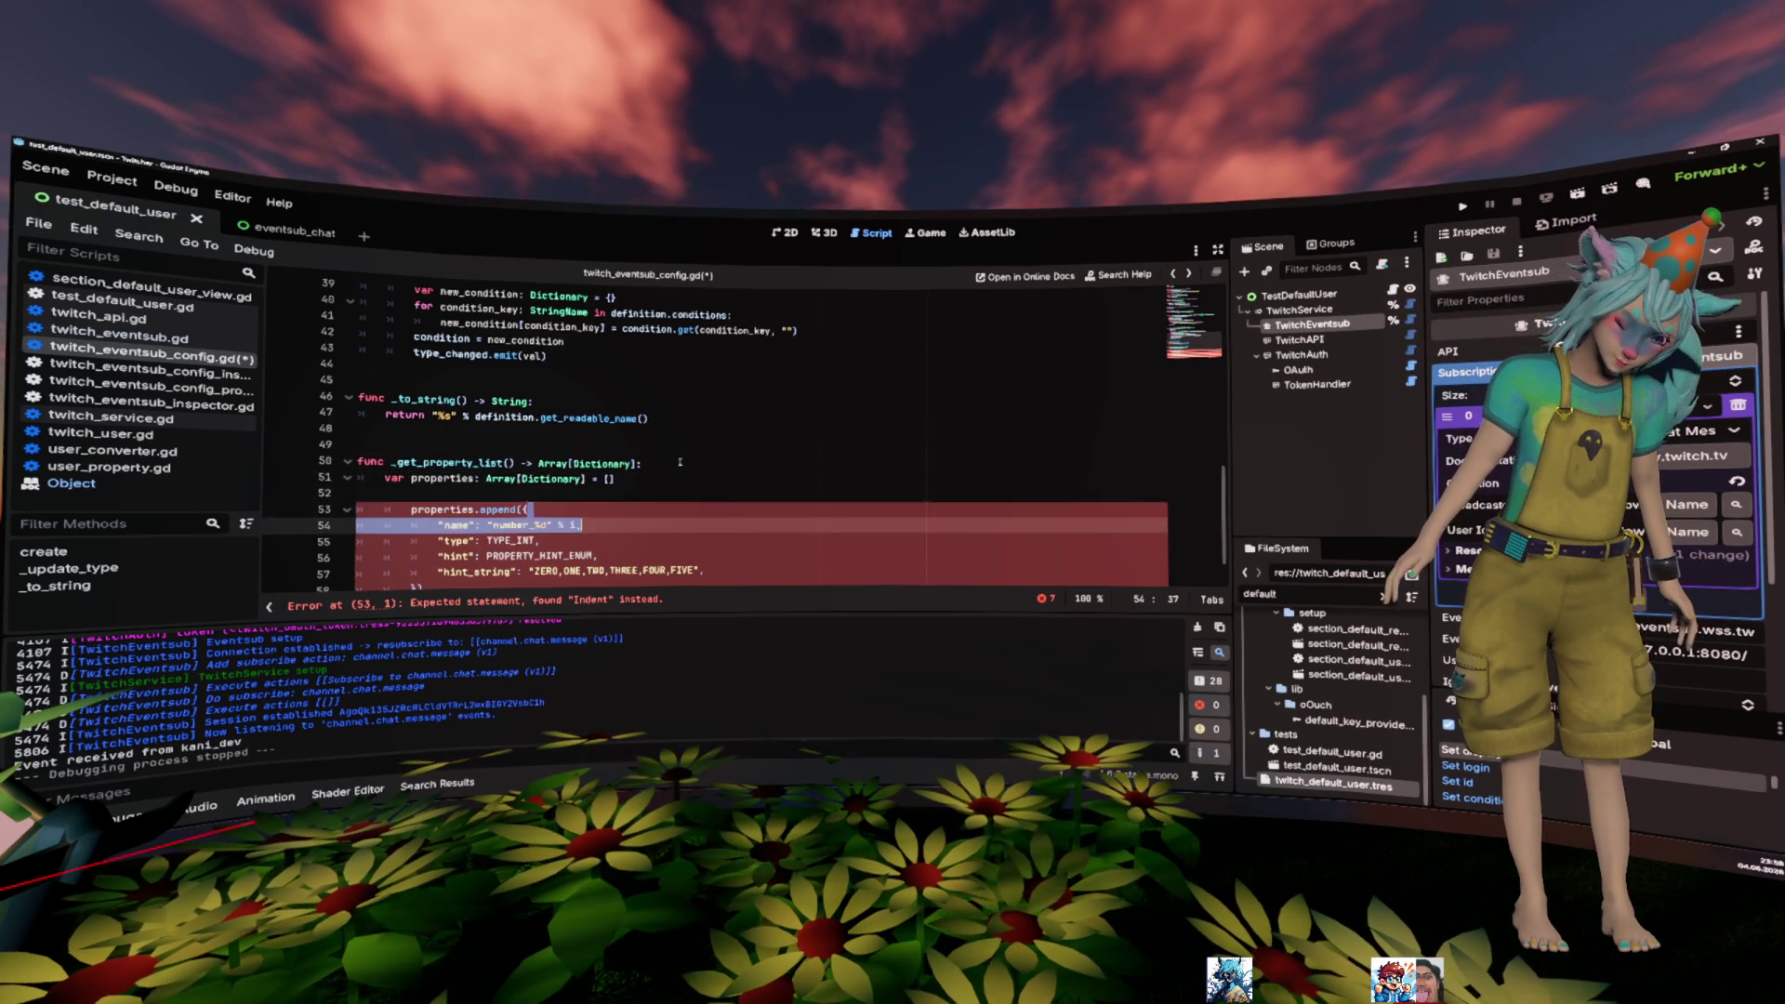
key(shift+Tab)
key(Up)
key(Up)
key(Up)
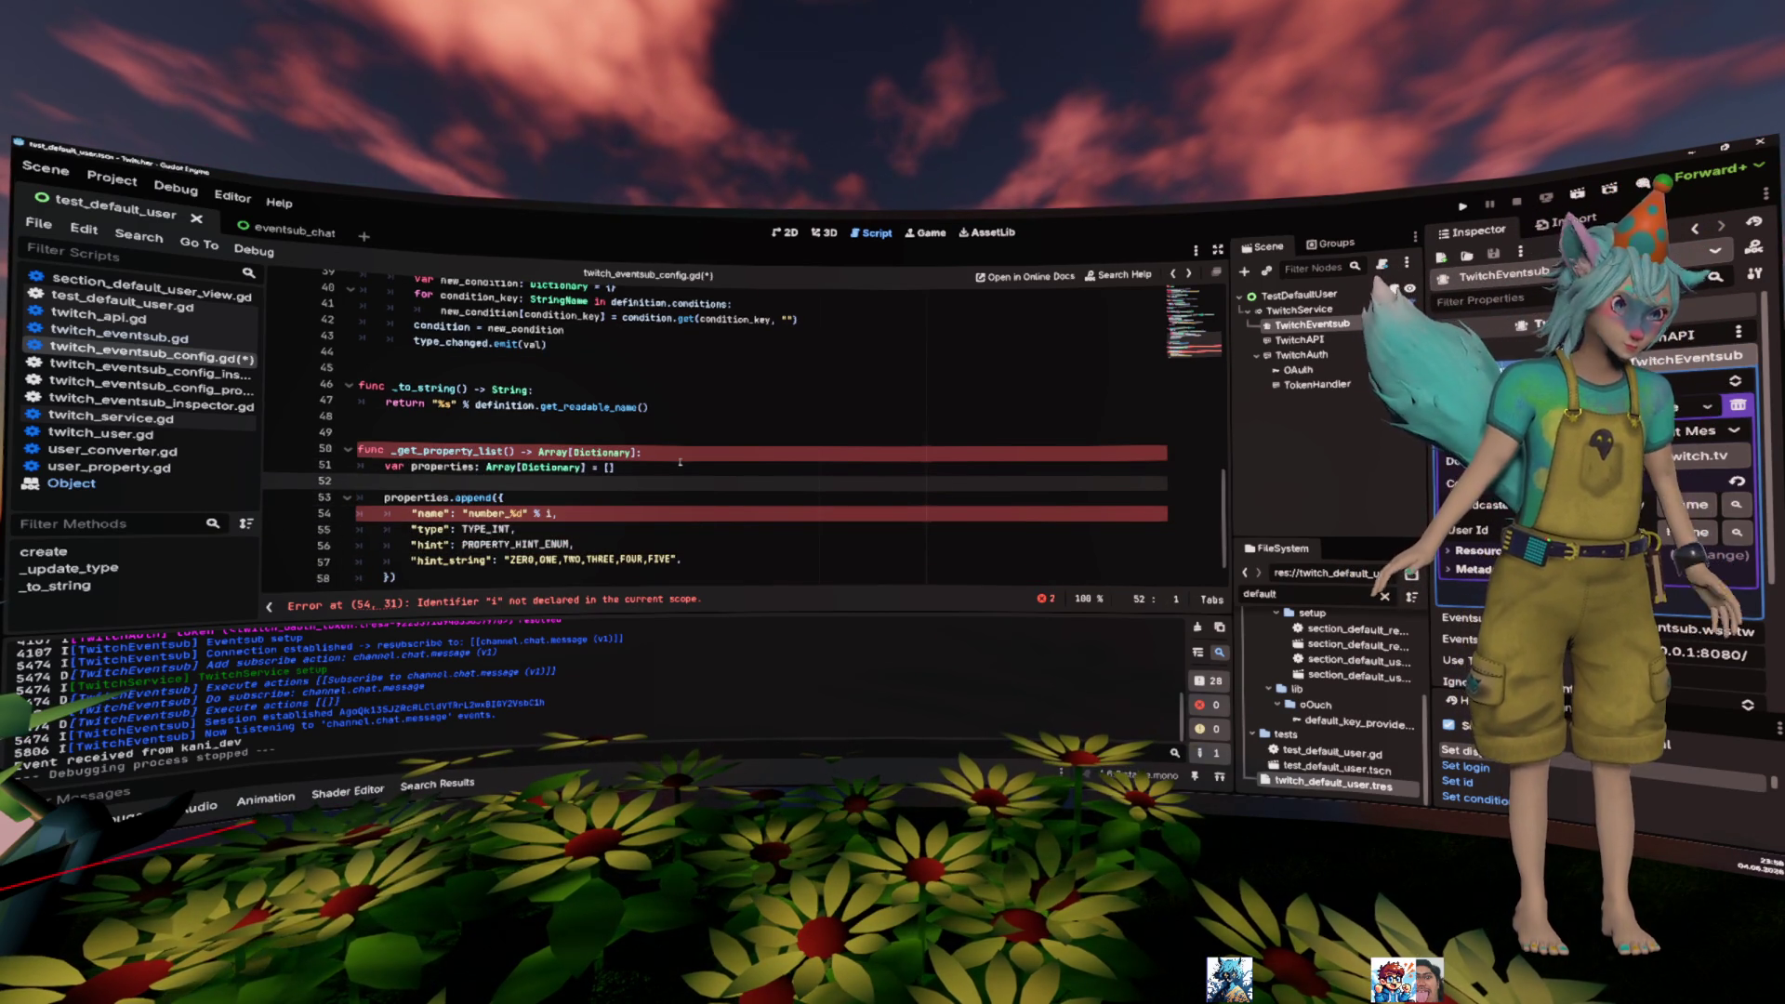
- Copy the 'for condition_key in definition.conditions' loop header from _update_type
scroll(679, 462, up, 4)
scroll(679, 462, up, 2)
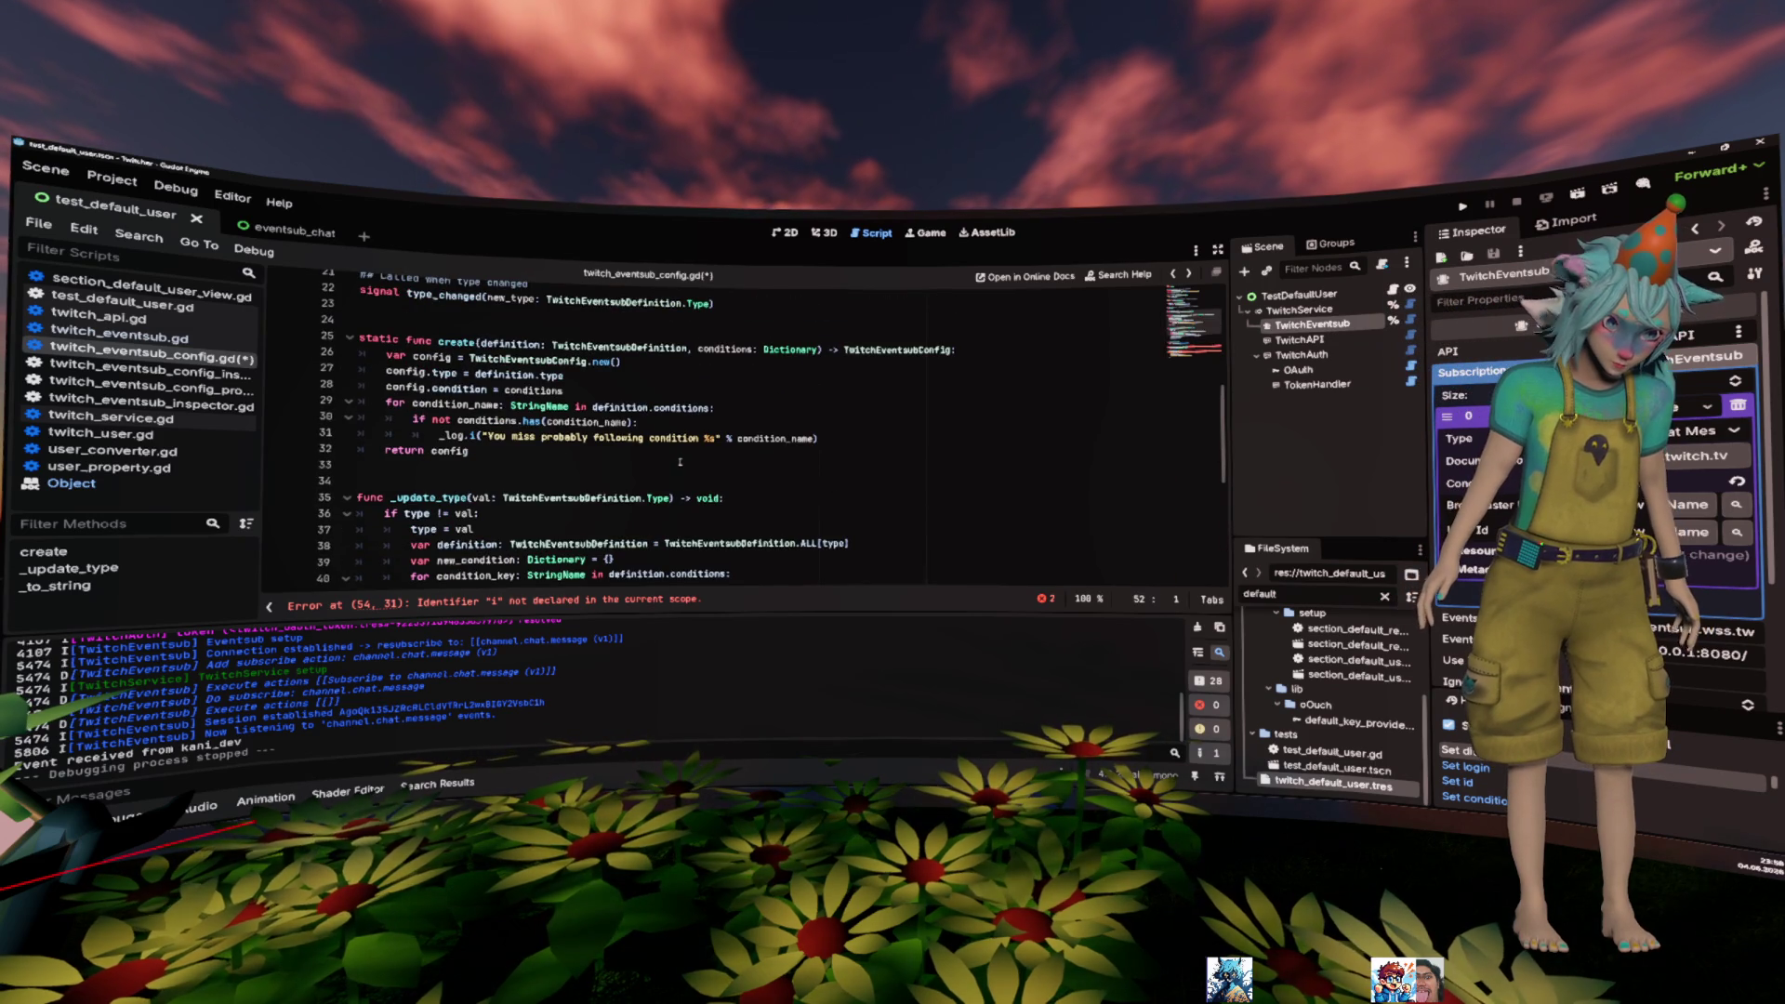
scroll(680, 462, down, 1)
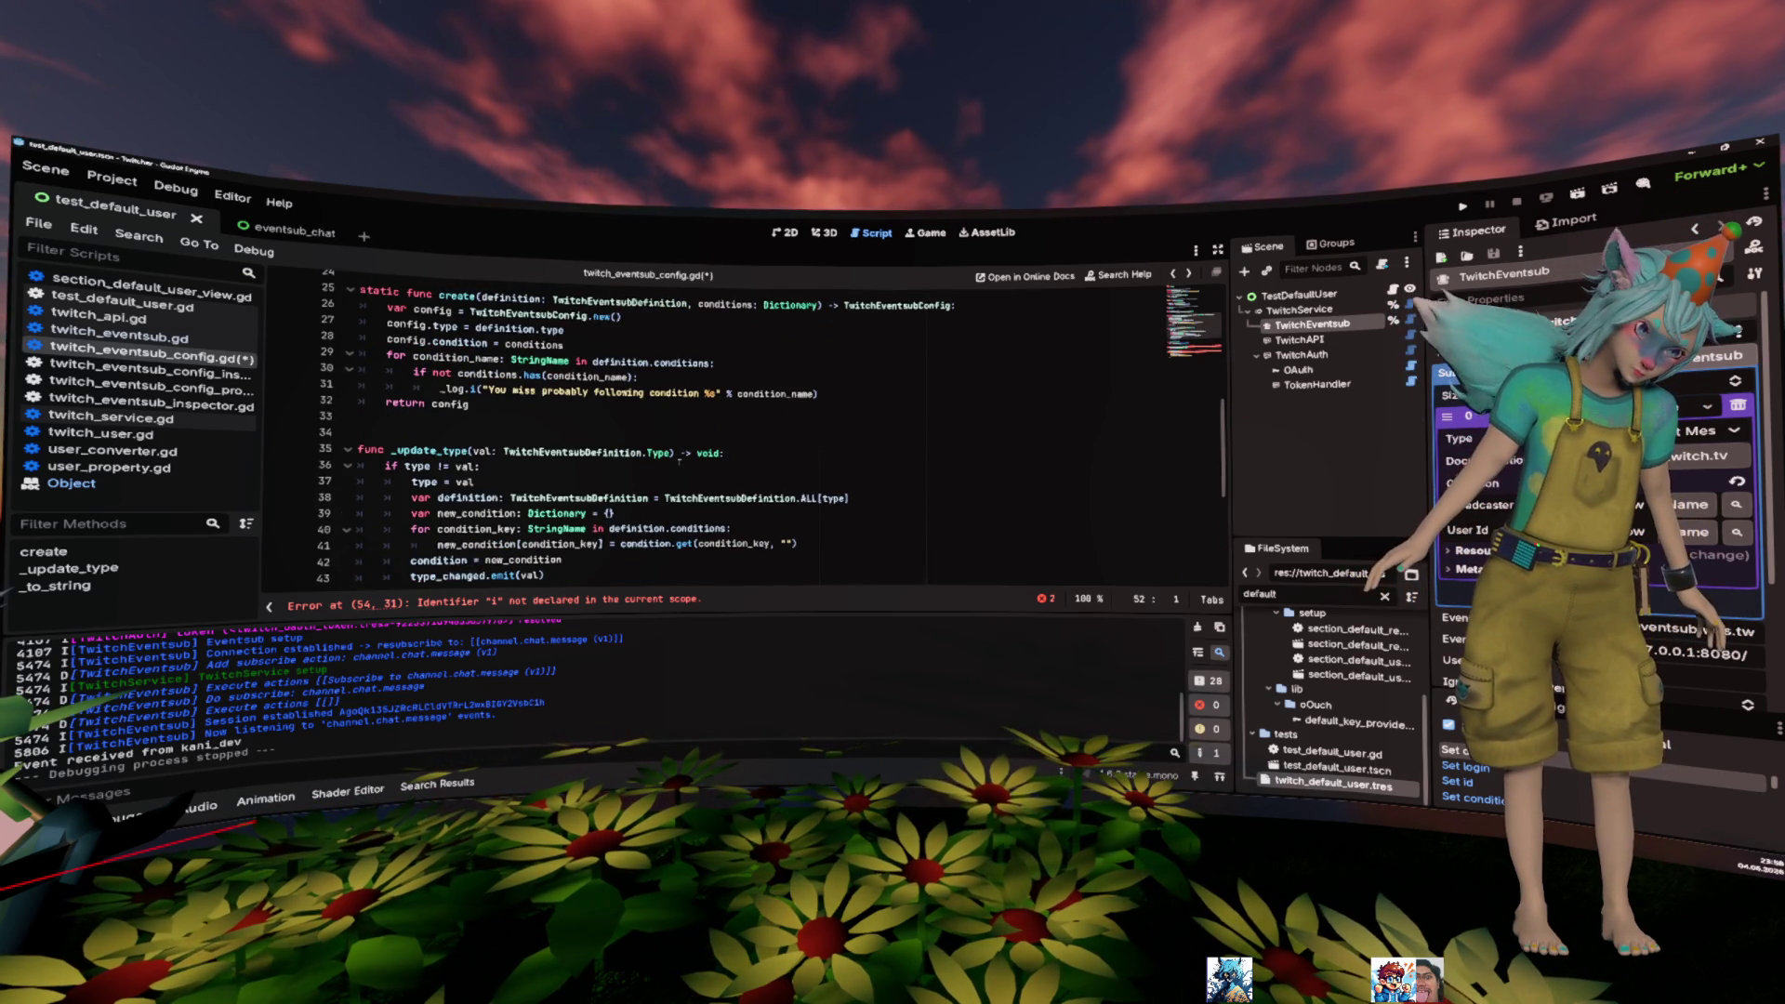
scroll(680, 462, down, 1)
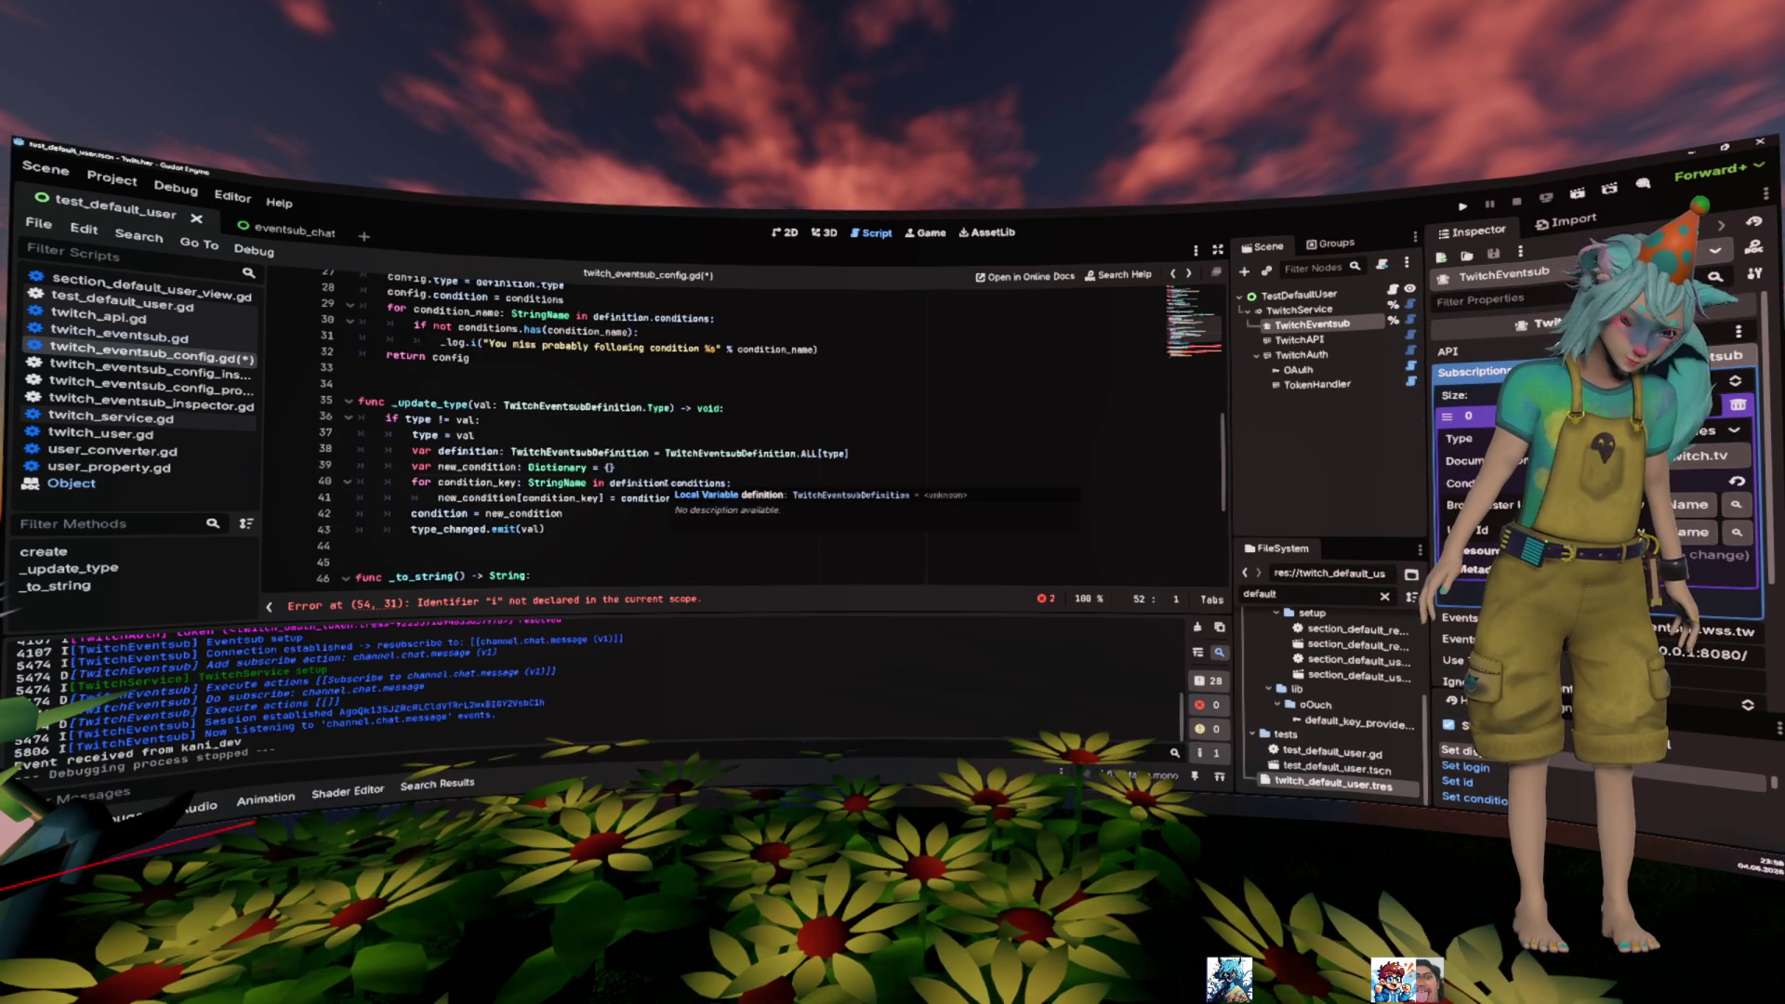
double_click(663, 482)
click(751, 487)
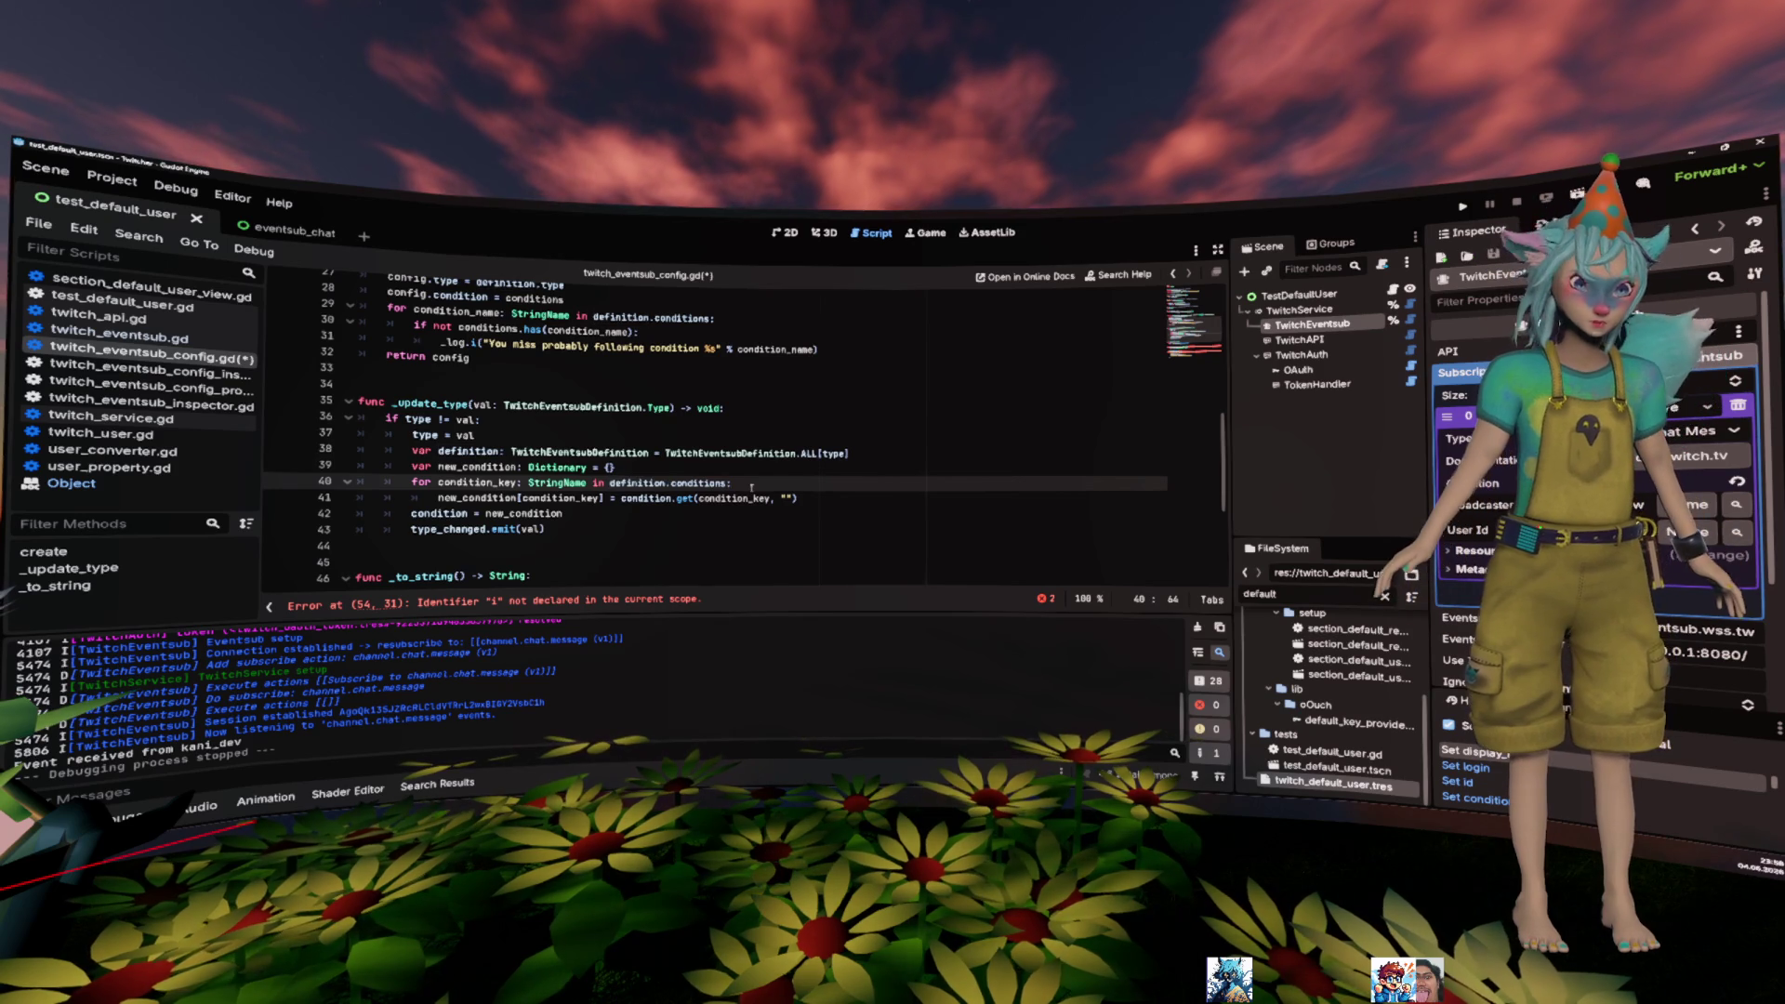
key(shift+Home)
key(ctrl+c)
- Paste the conditions for-loop header above properties.append with correct indentation
scroll(723, 503, down, 3)
scroll(665, 503, down, 1)
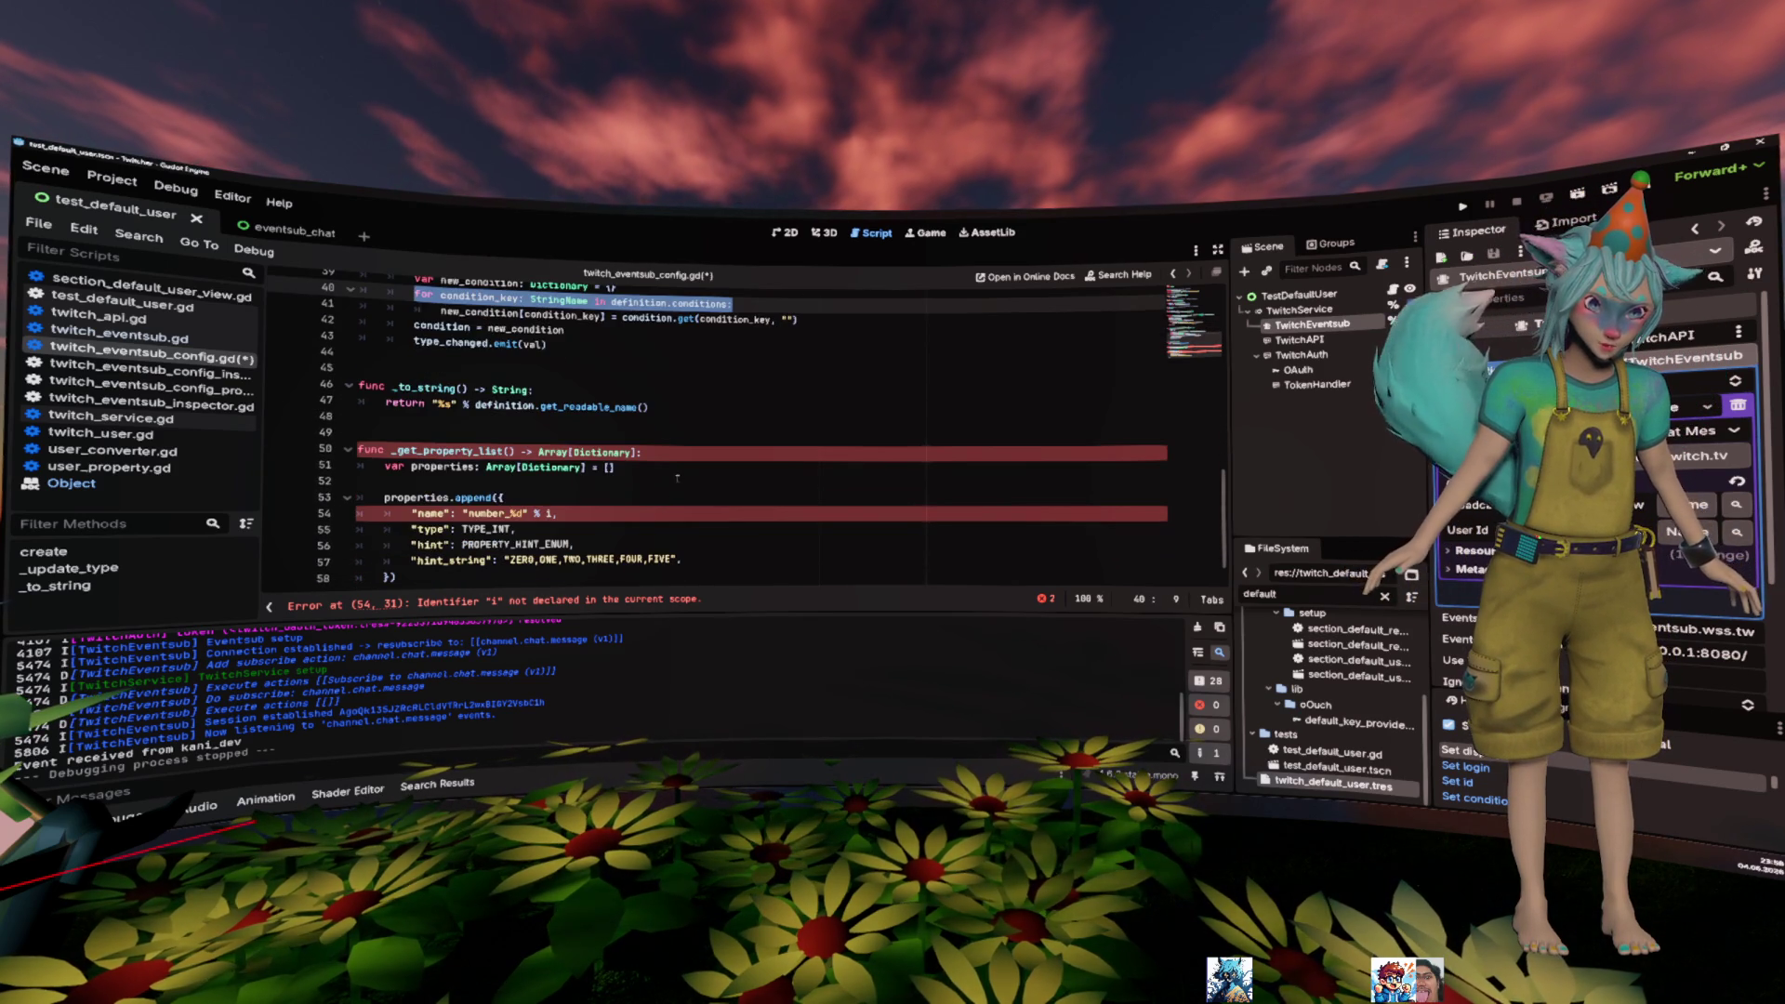
click(673, 494)
key(Home)
key(Home)
key(Return)
key(Up)
key(ctrl+v)
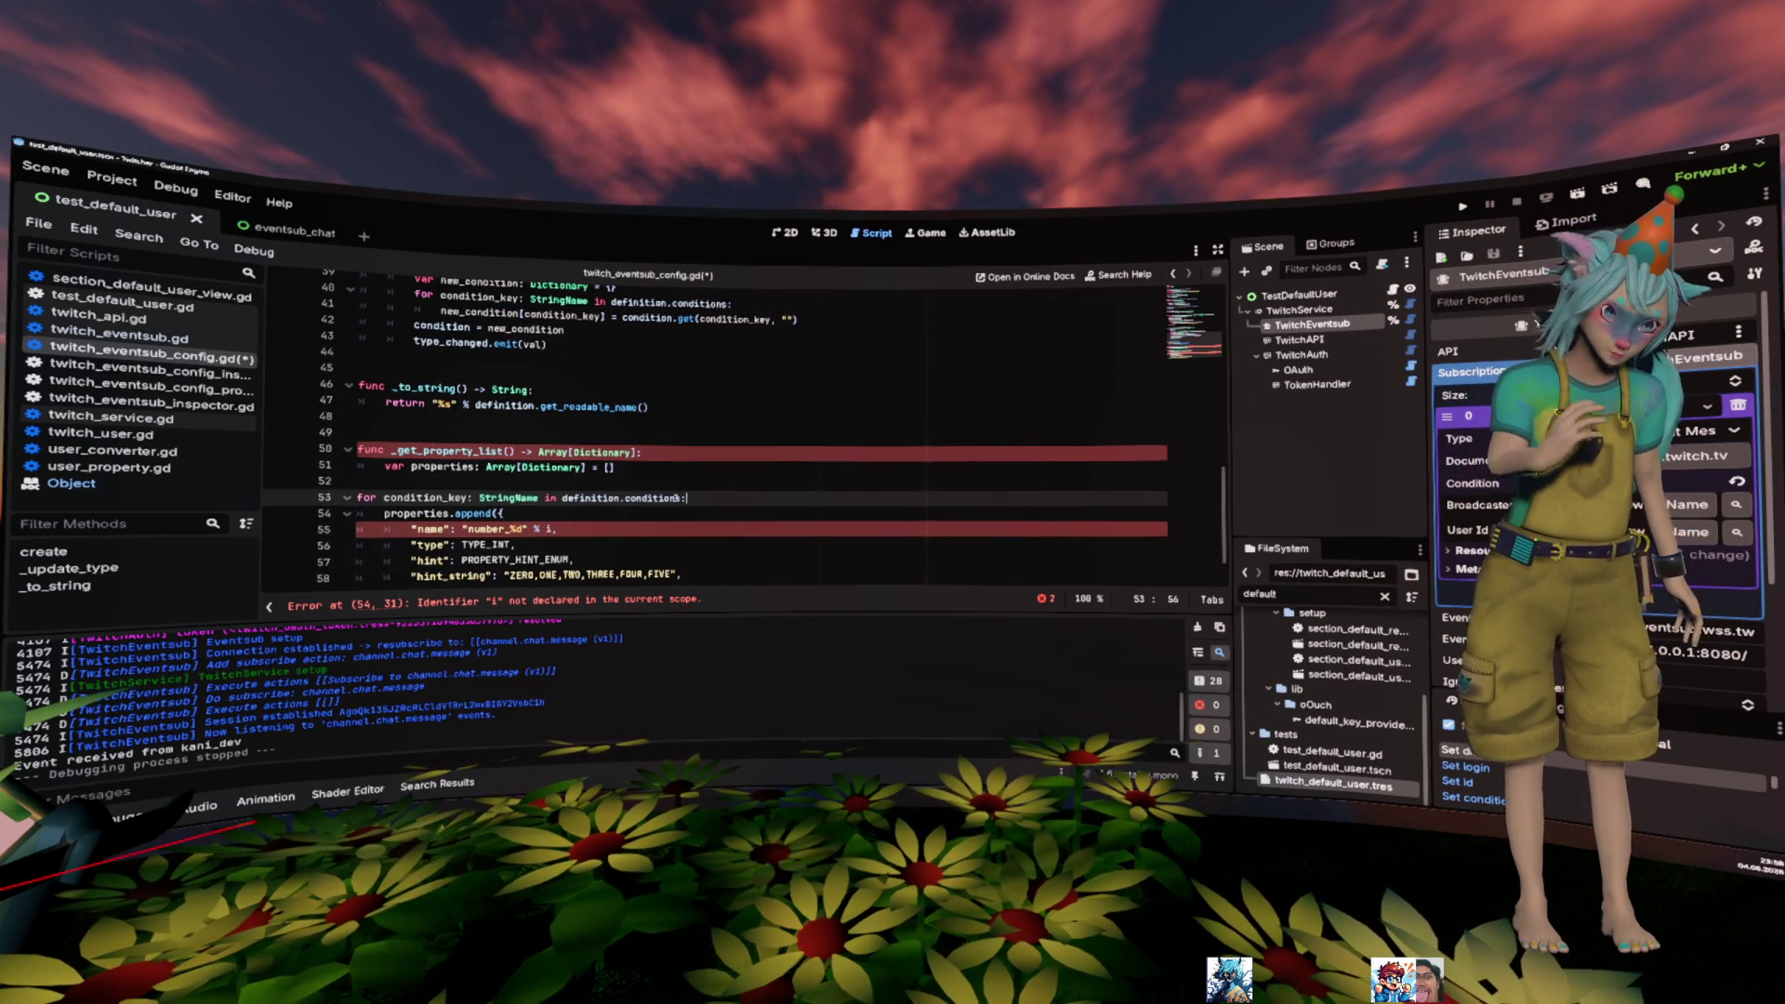
key(Home)
key(Tab)
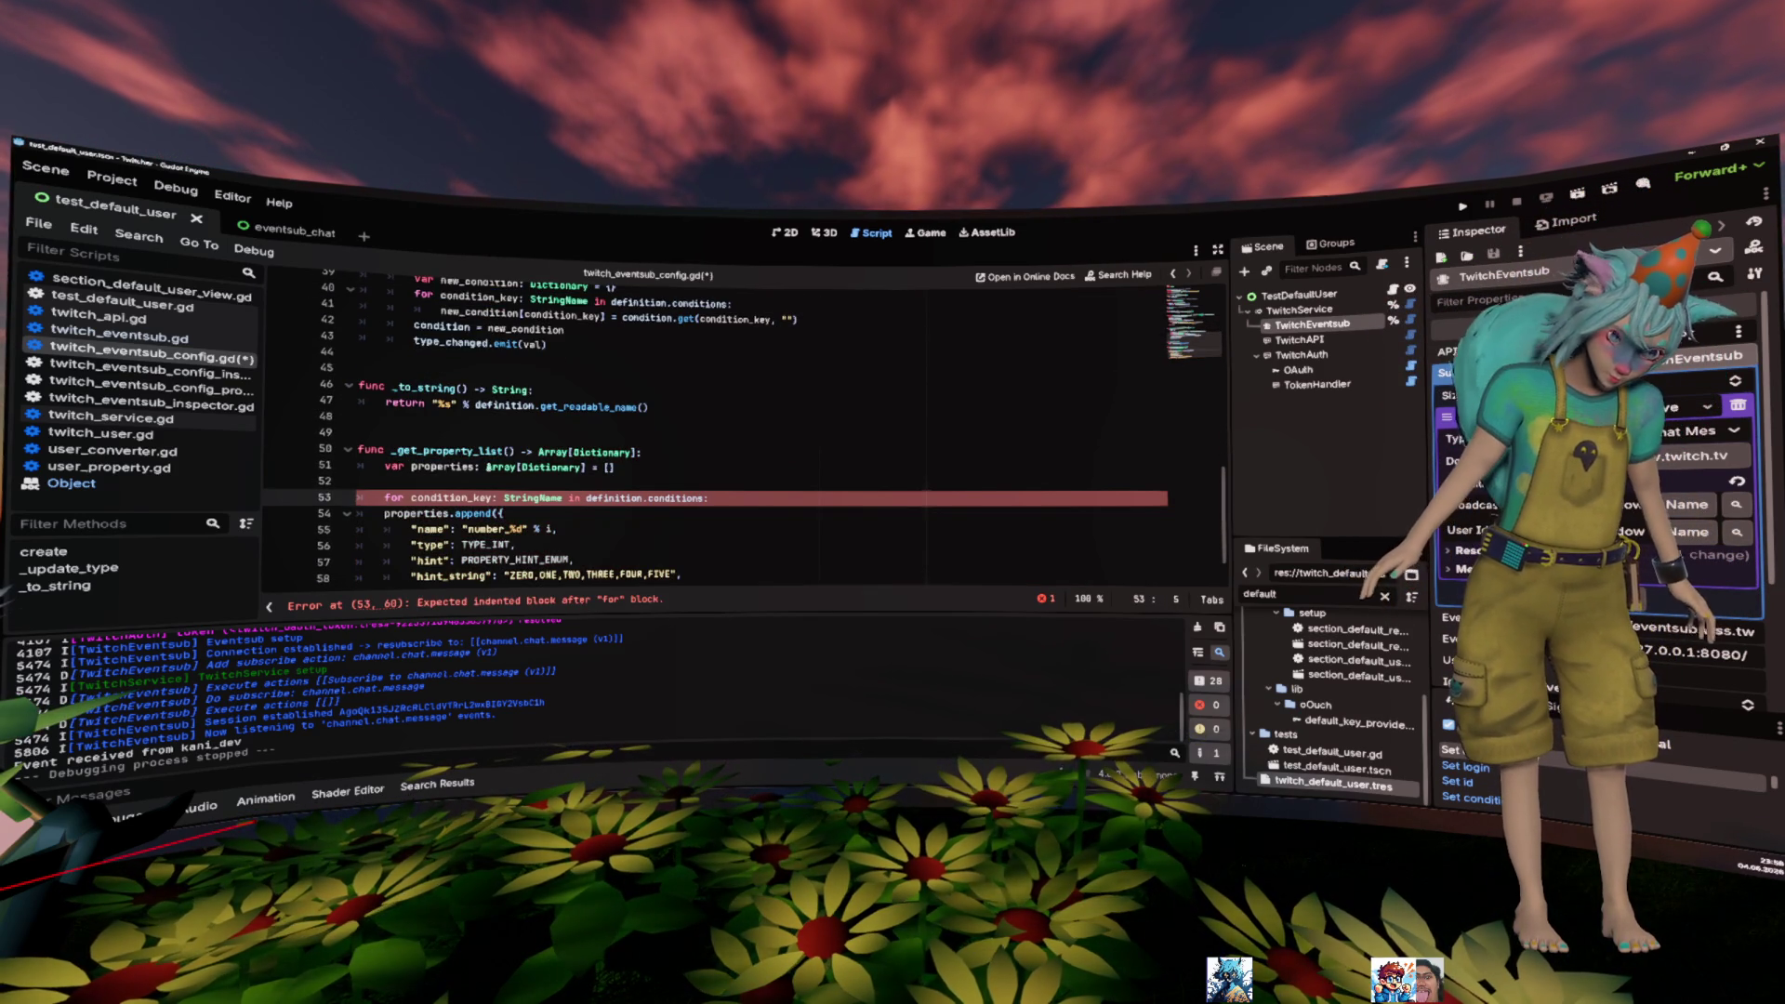
- Use condition_key as the appended property's name
double_click(451, 498)
key(ctrl+c)
click(509, 529)
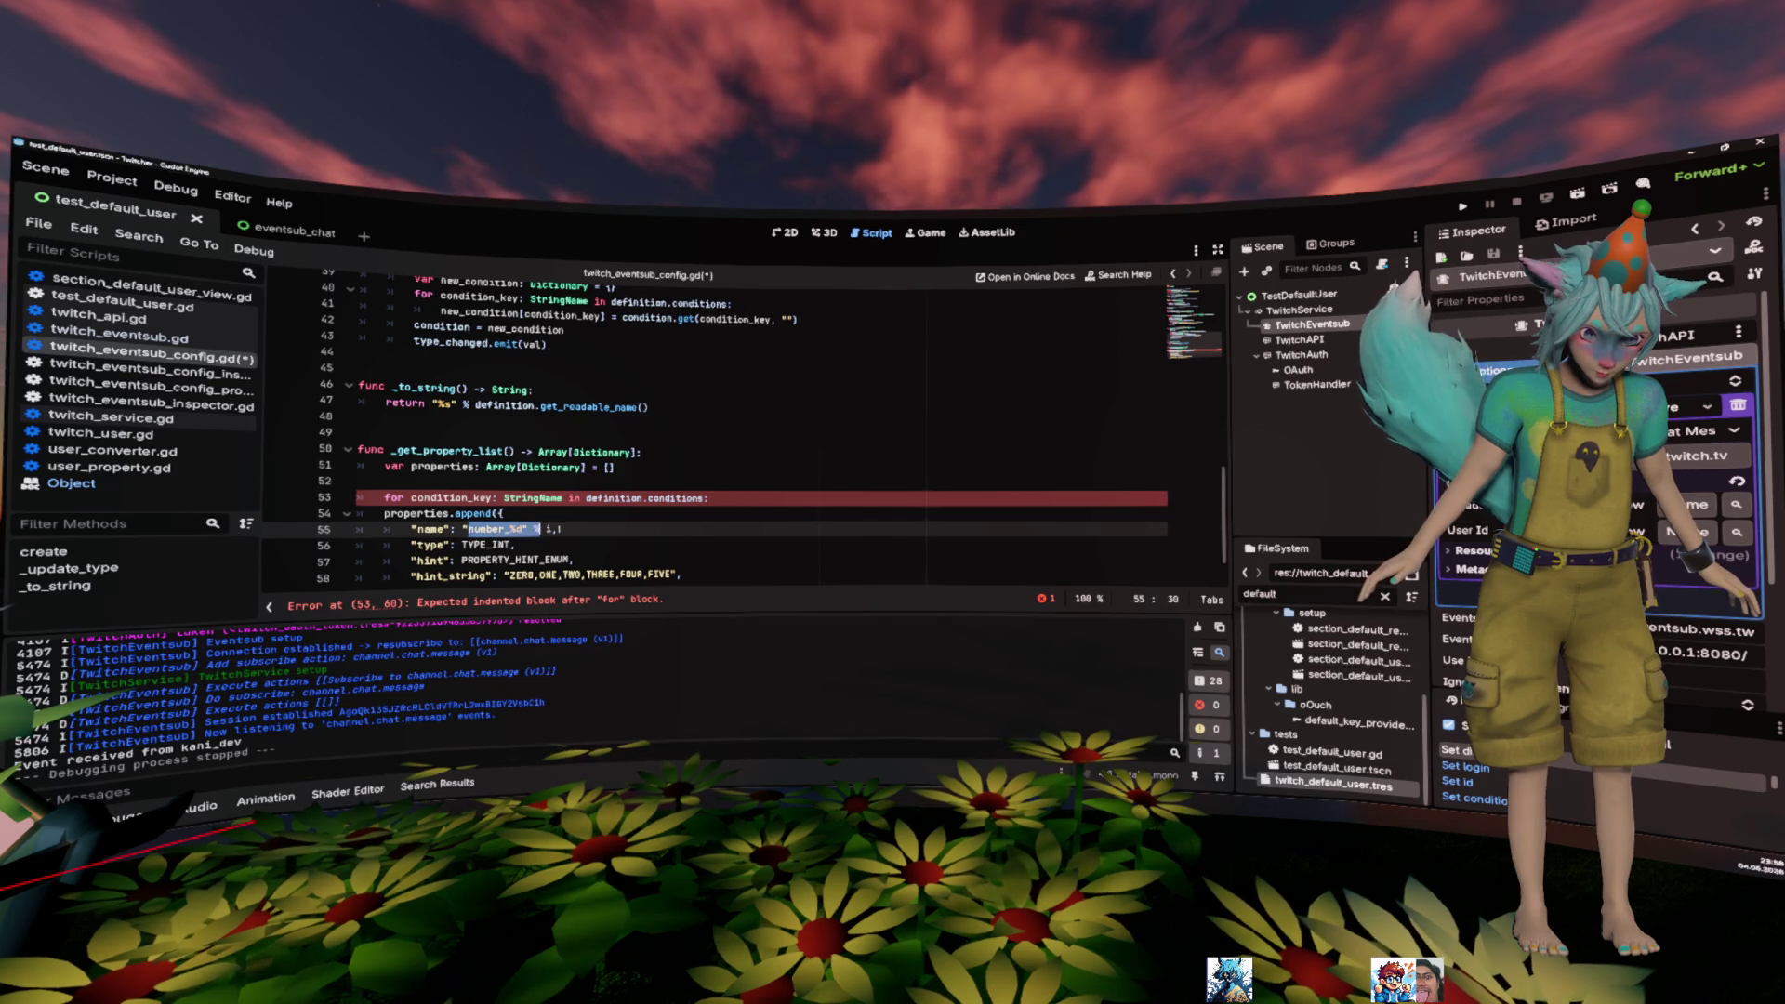
drag(510, 530, 551, 529)
shift+click(462, 529)
key(ctrl+v)
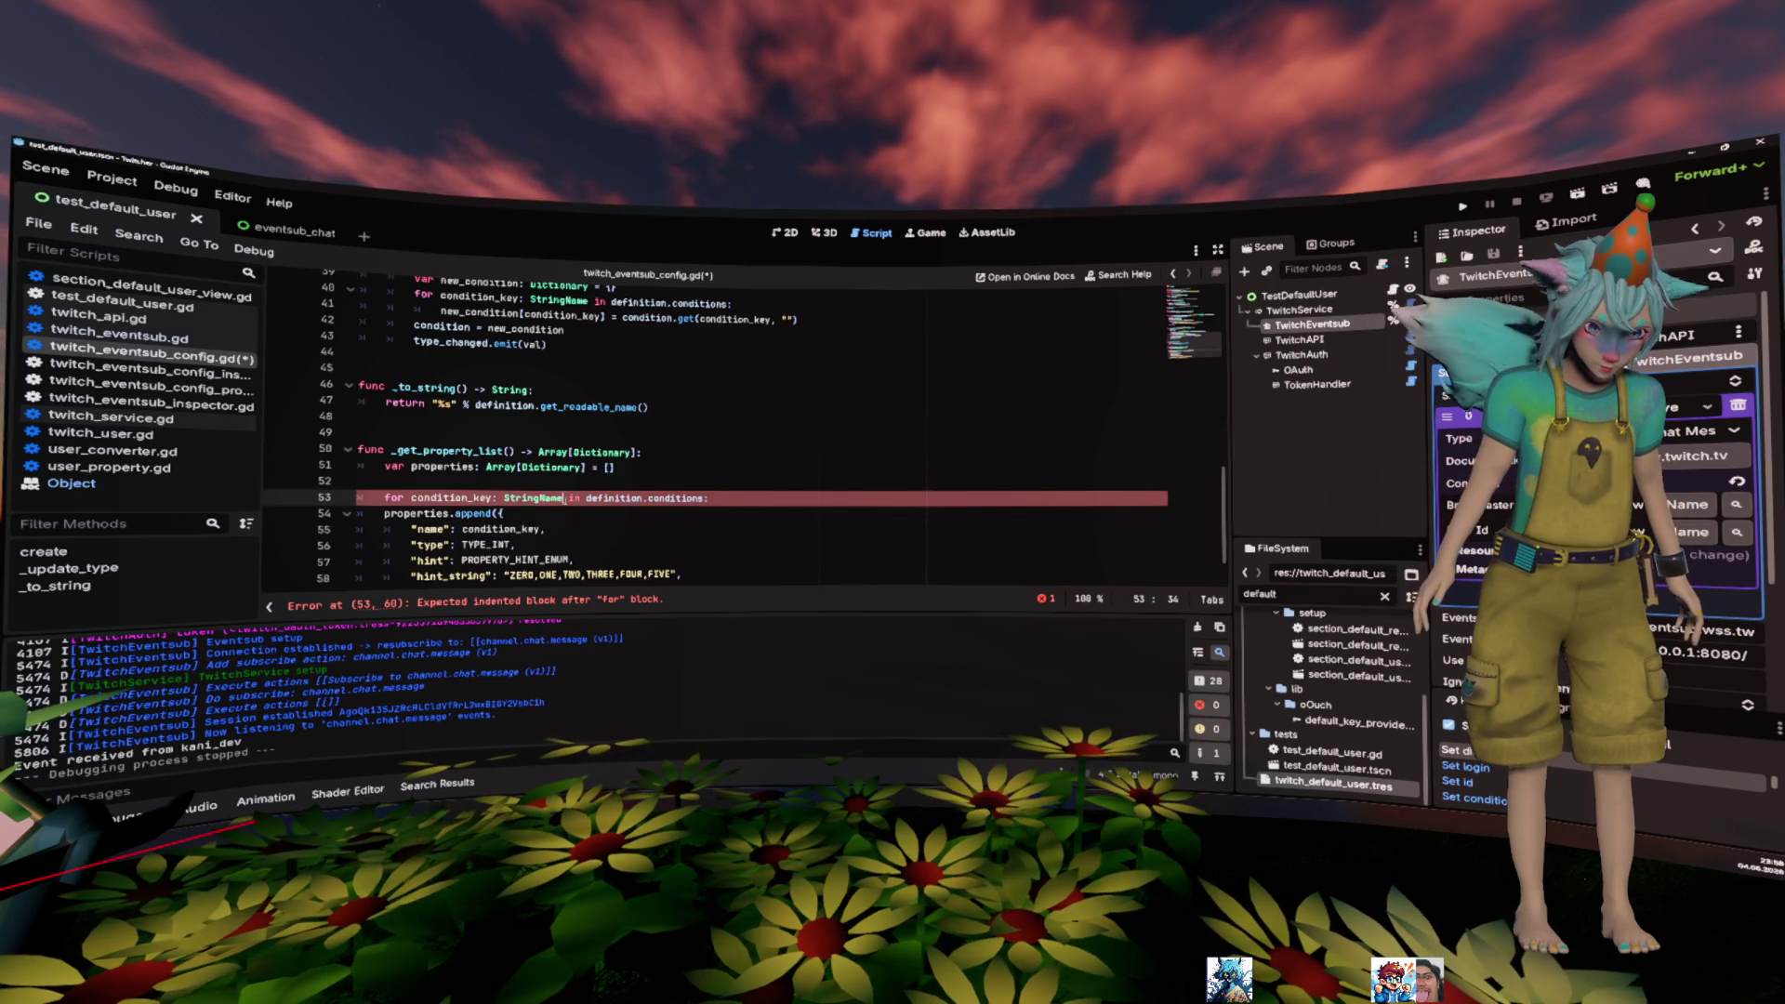
click(581, 499)
scroll(632, 502, down, 1)
- Change the property type to TYPE_STRING, delete the hint and hint_string entries, and save
double_click(486, 498)
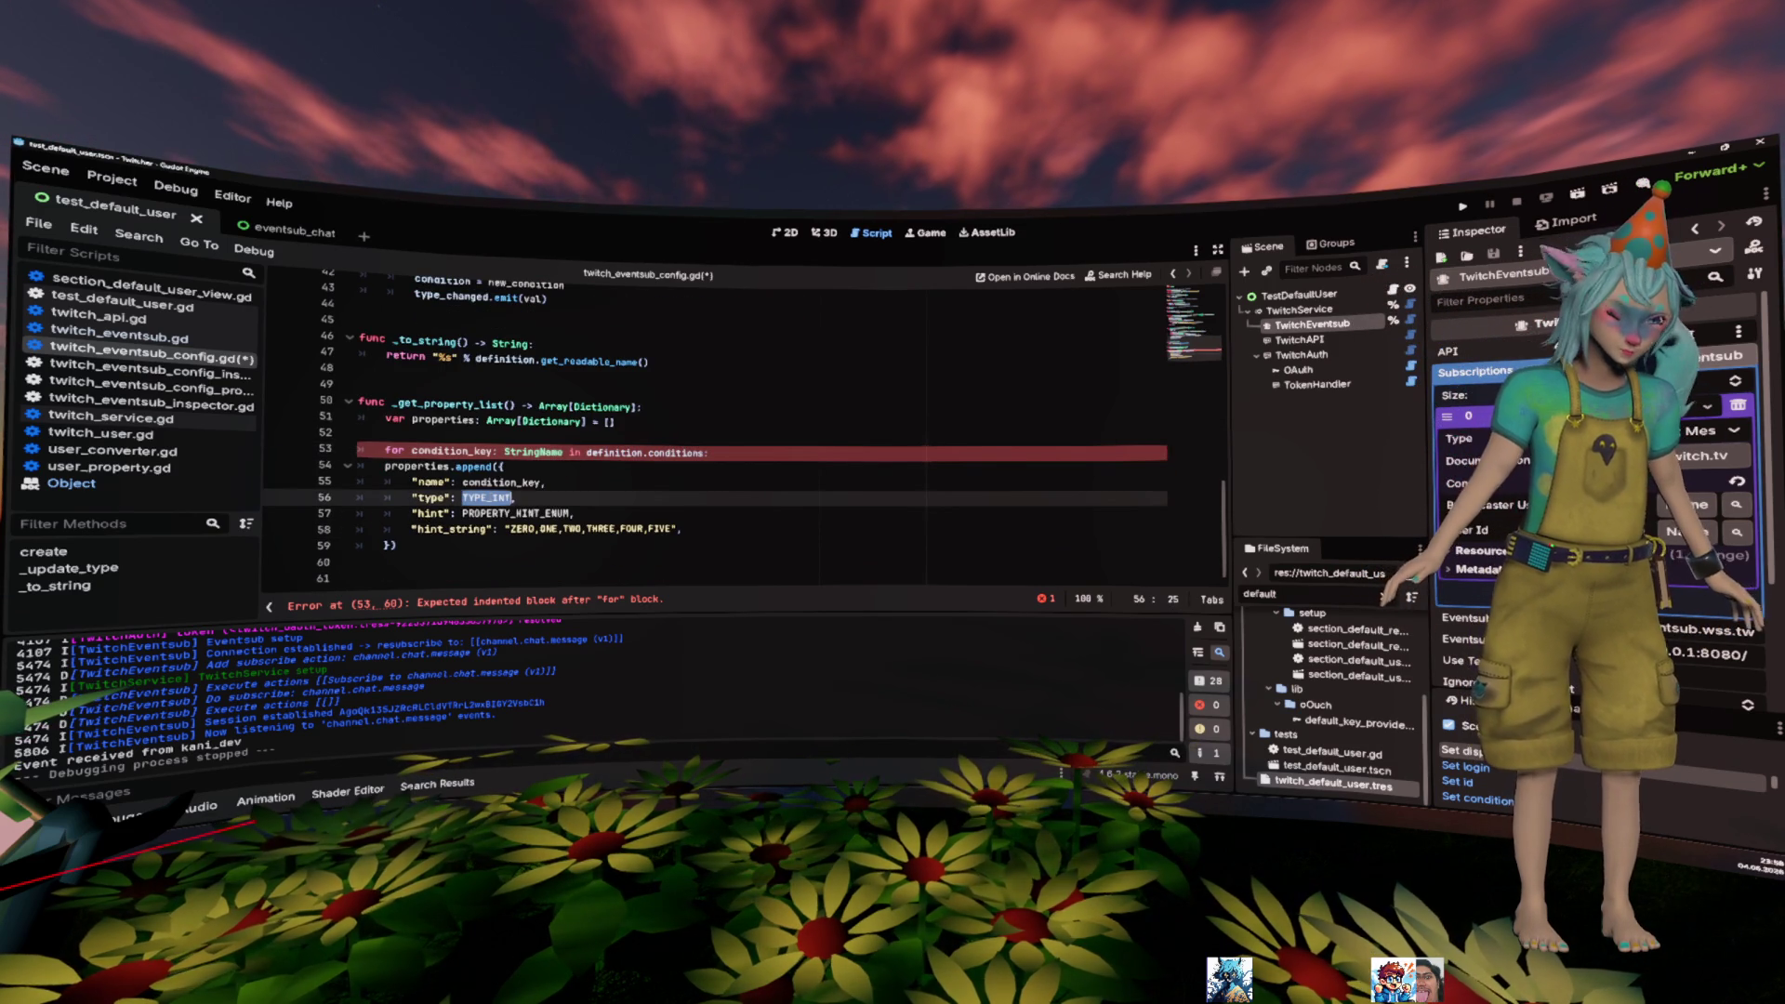
text(TYPE_ST)
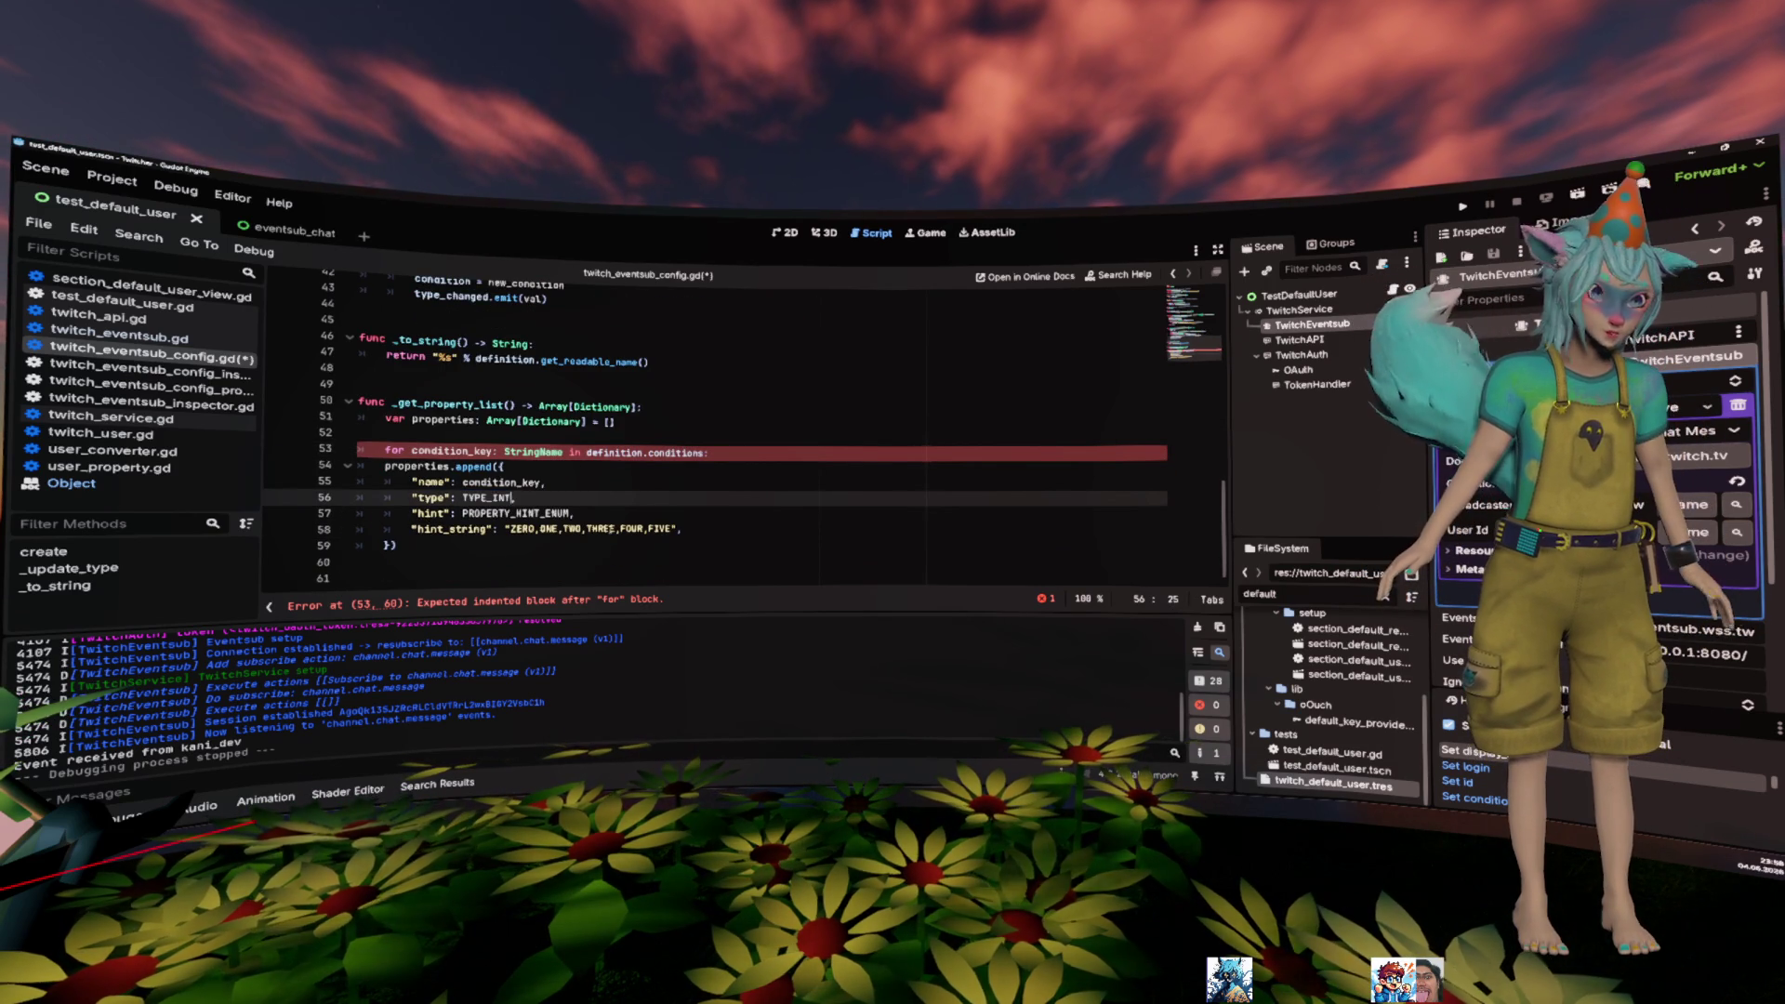
key(Return)
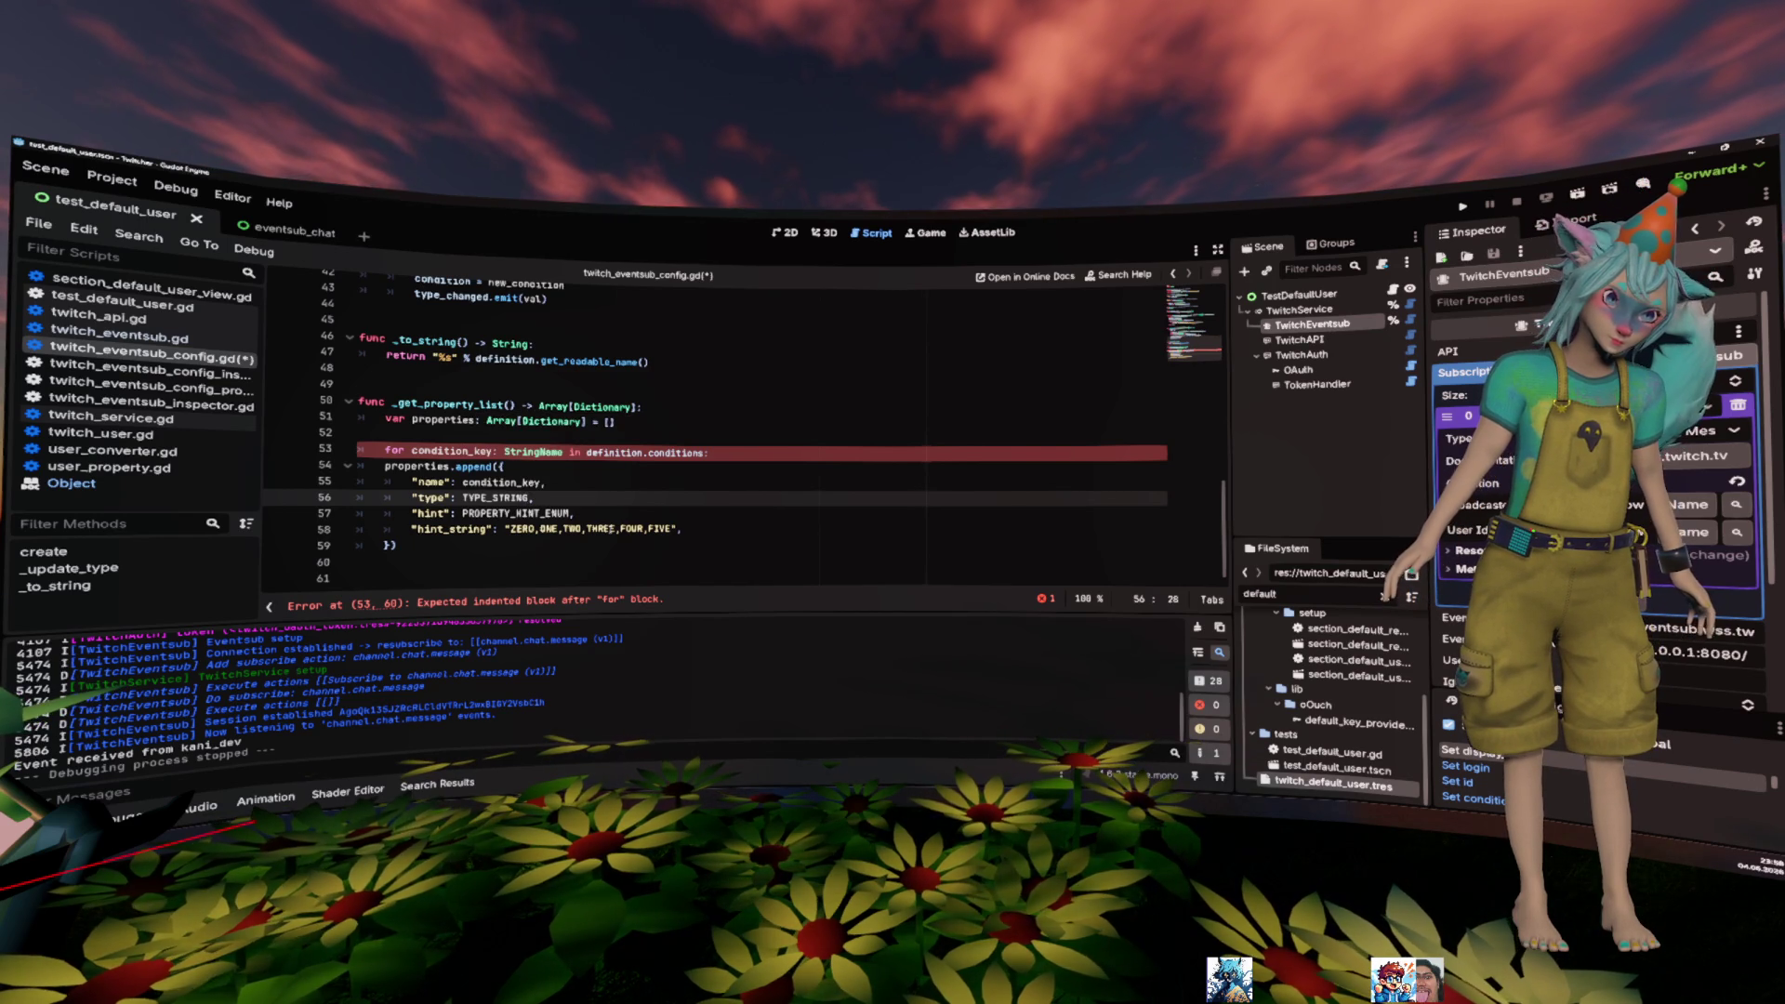
key(Down)
key(Down)
key(shift+Up)
key(shift+Up)
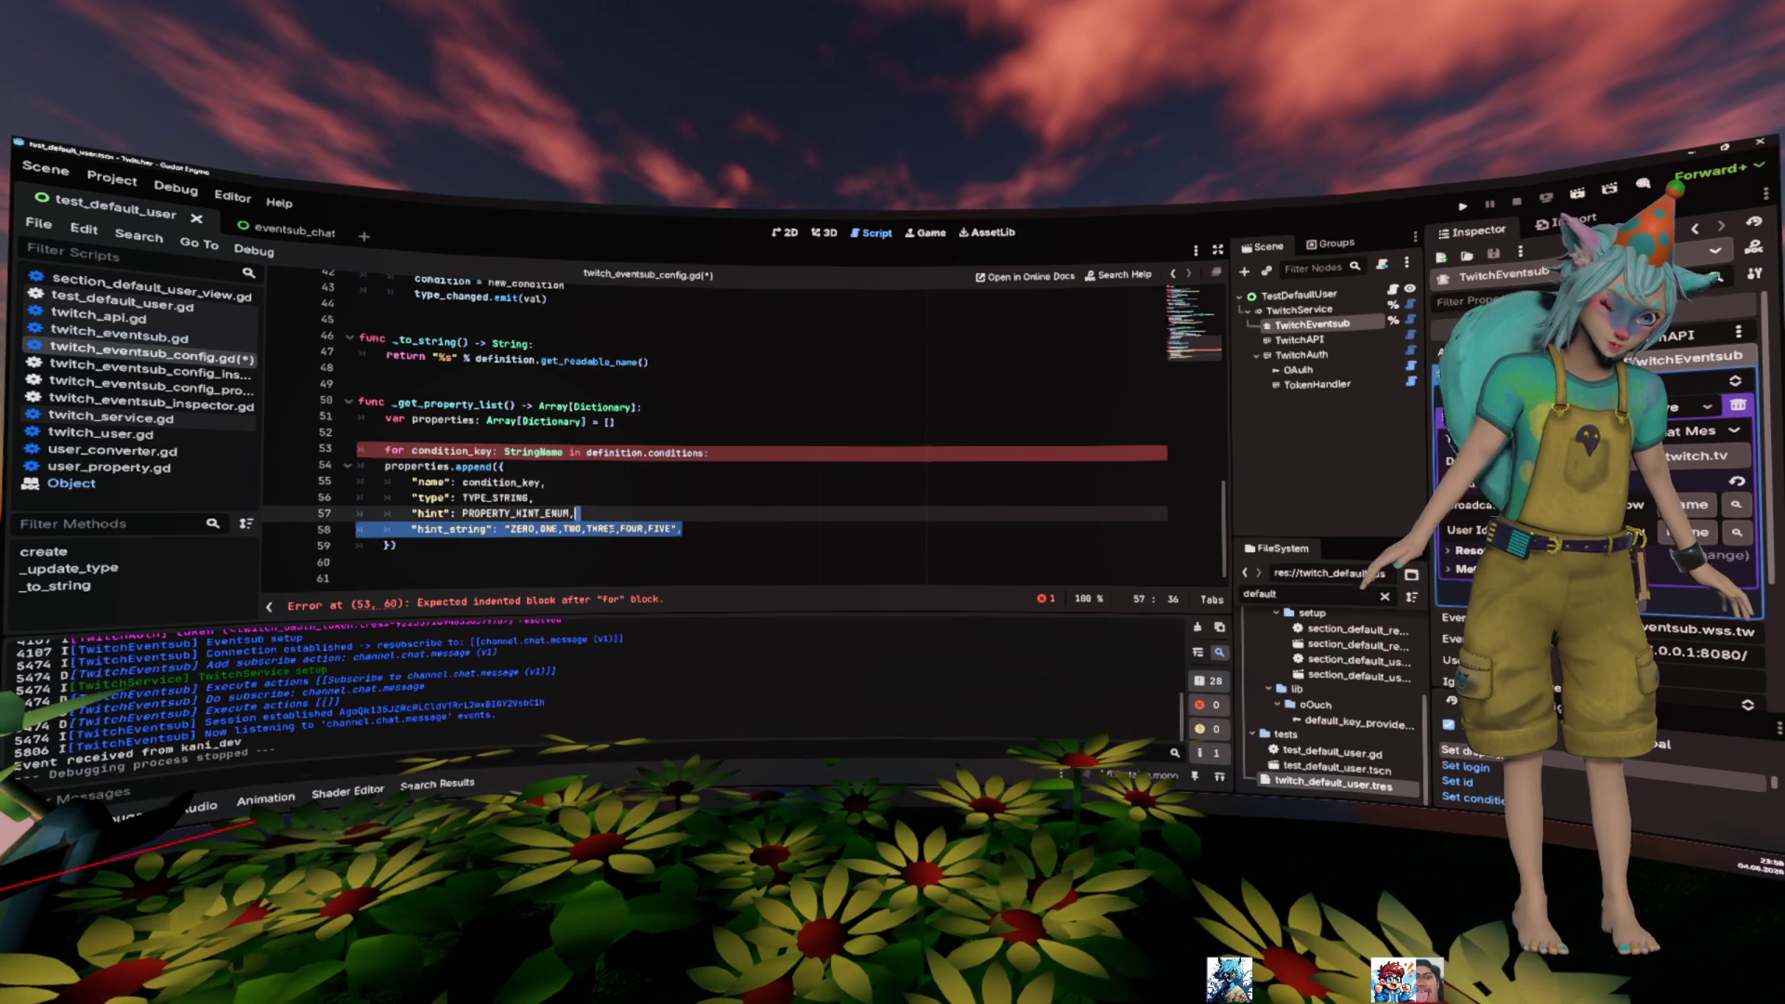
key(BackSpace)
key(ctrl+s)
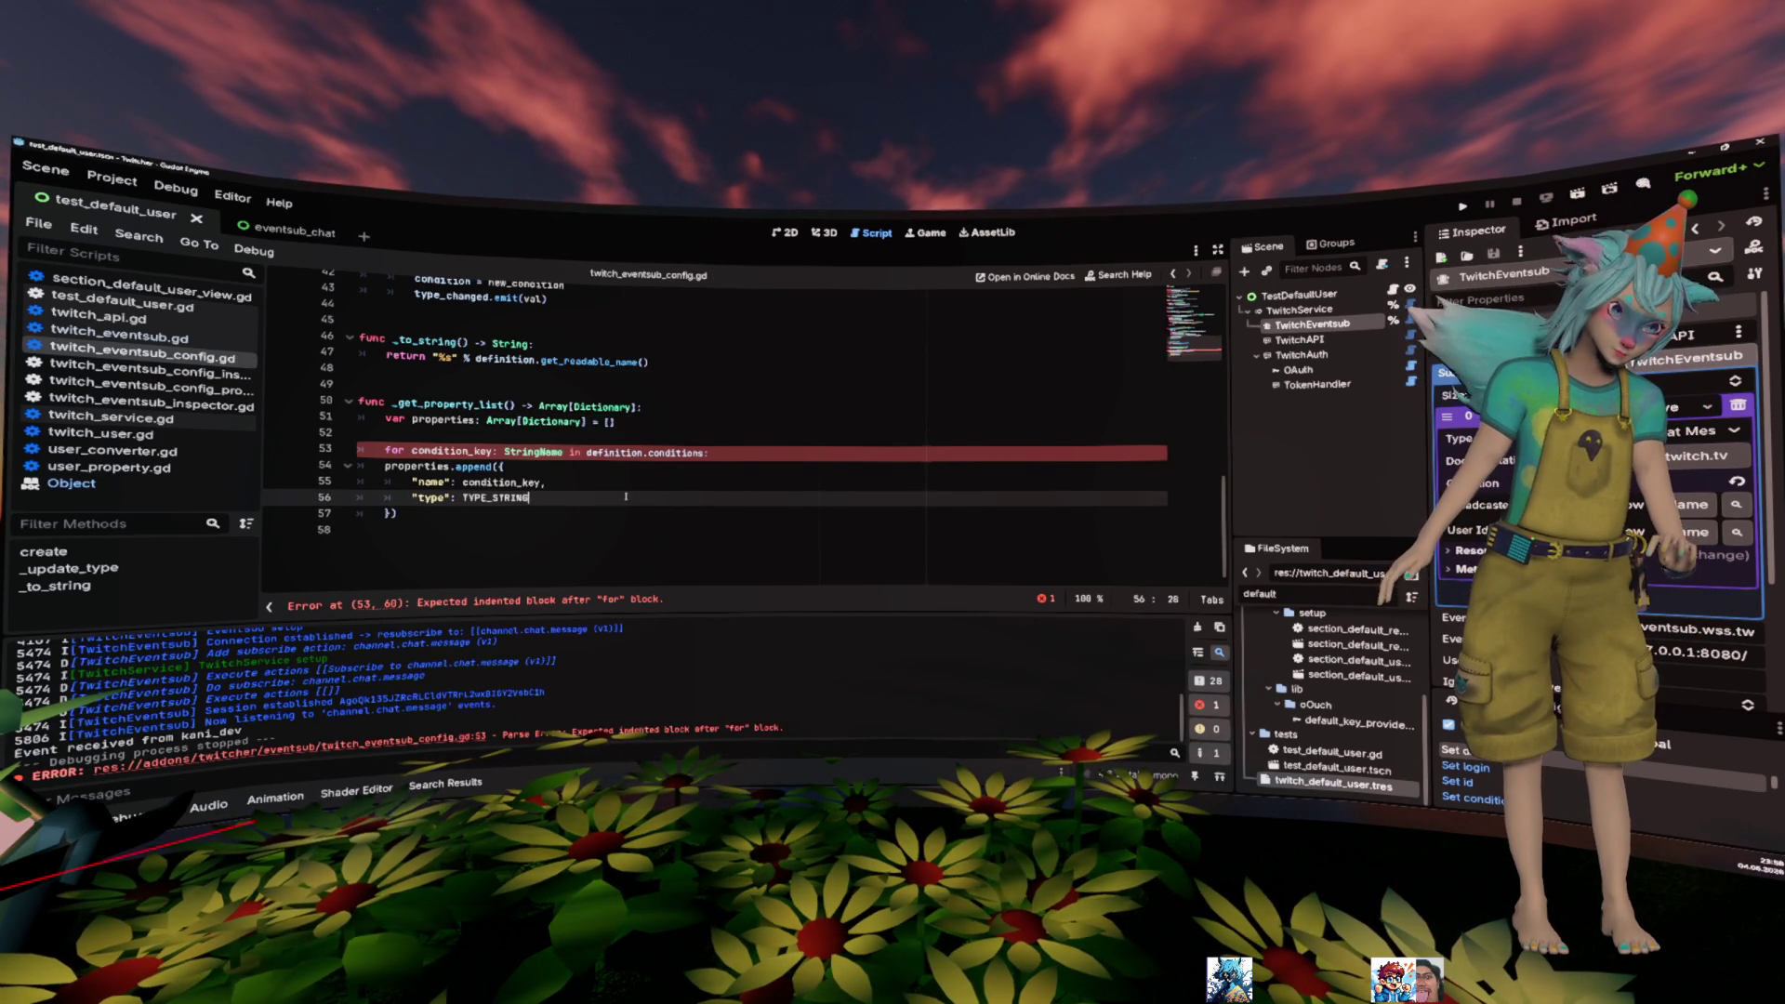
- Indent the append block into the for loop and end the function with 'return properties'
click(640, 508)
key(shift+Up)
key(shift+Up)
key(shift+Up)
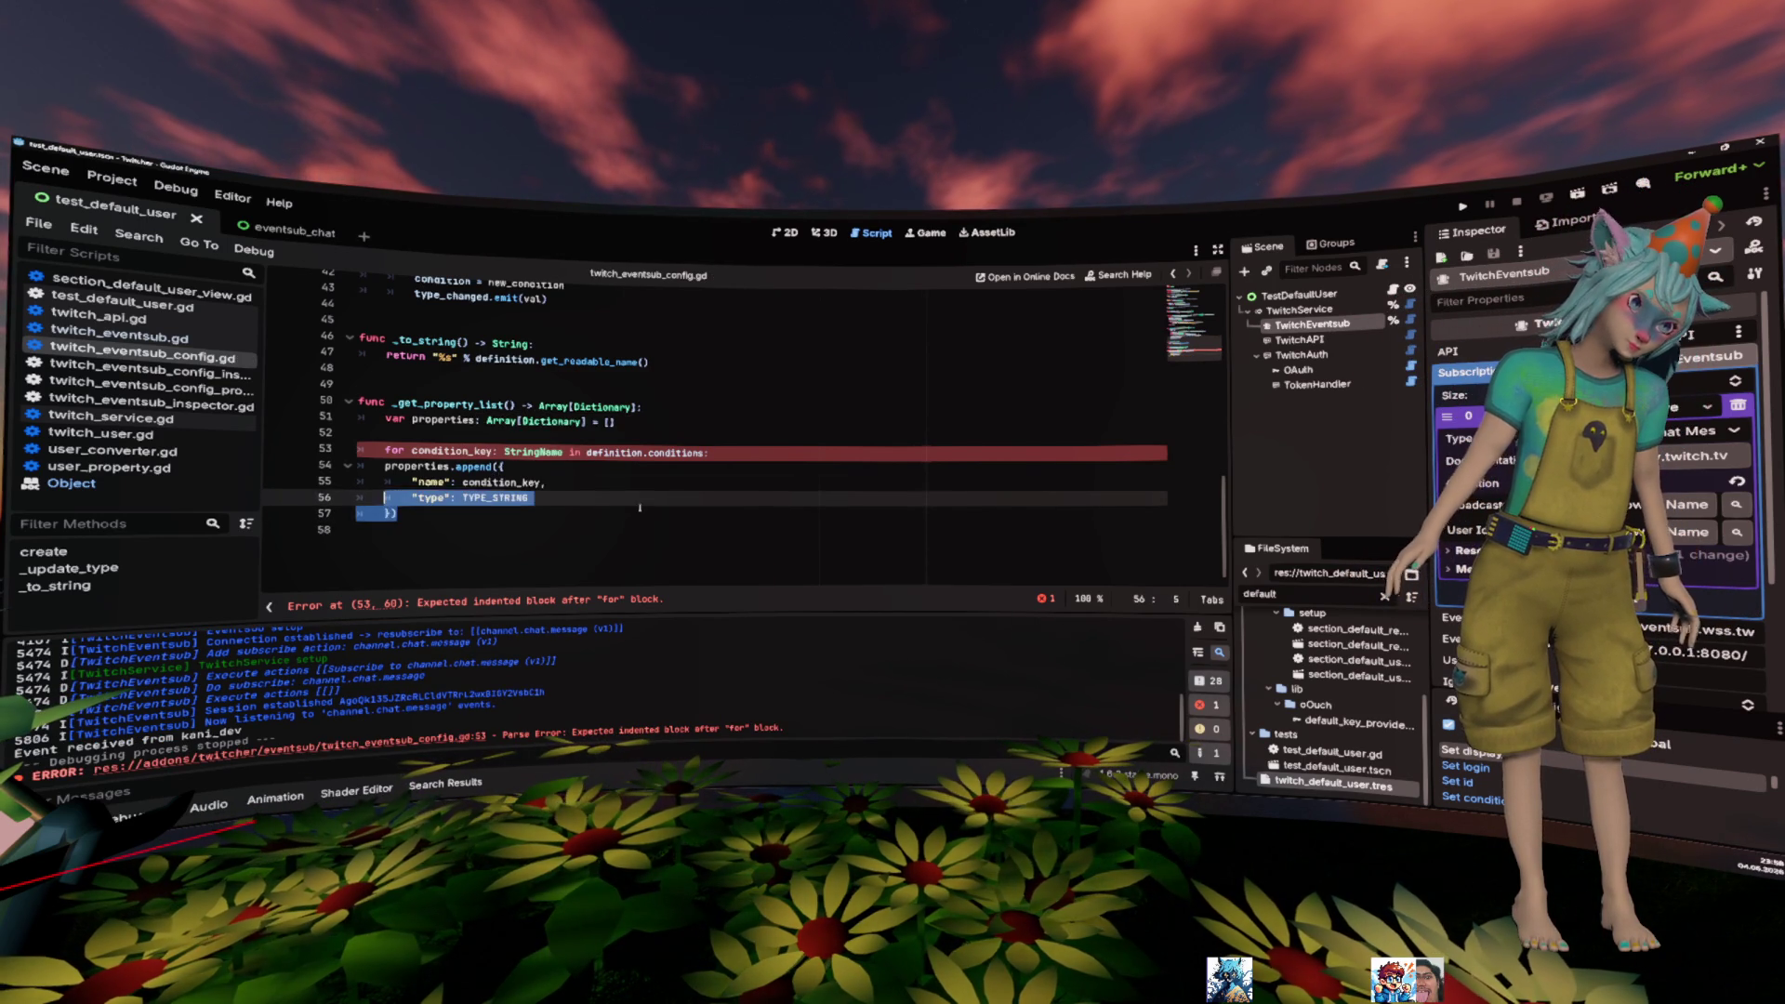
key(Tab)
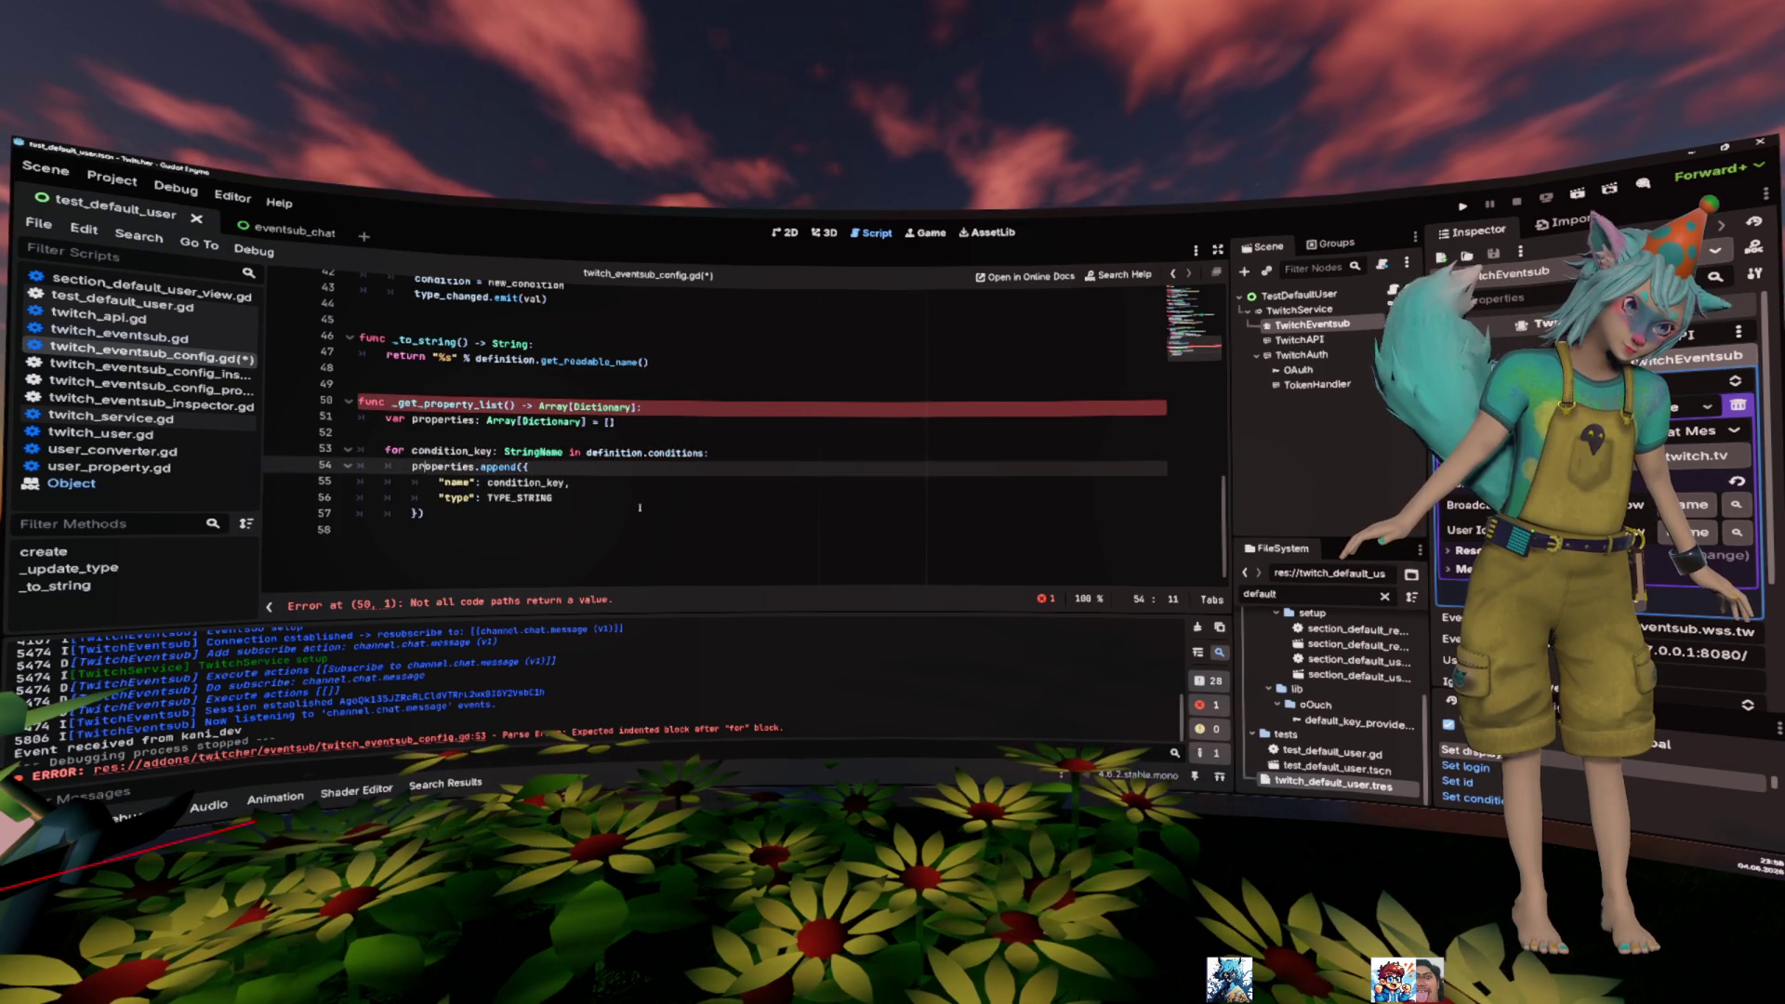
key(Down)
key(Down)
key(End)
key(Return)
text(re)
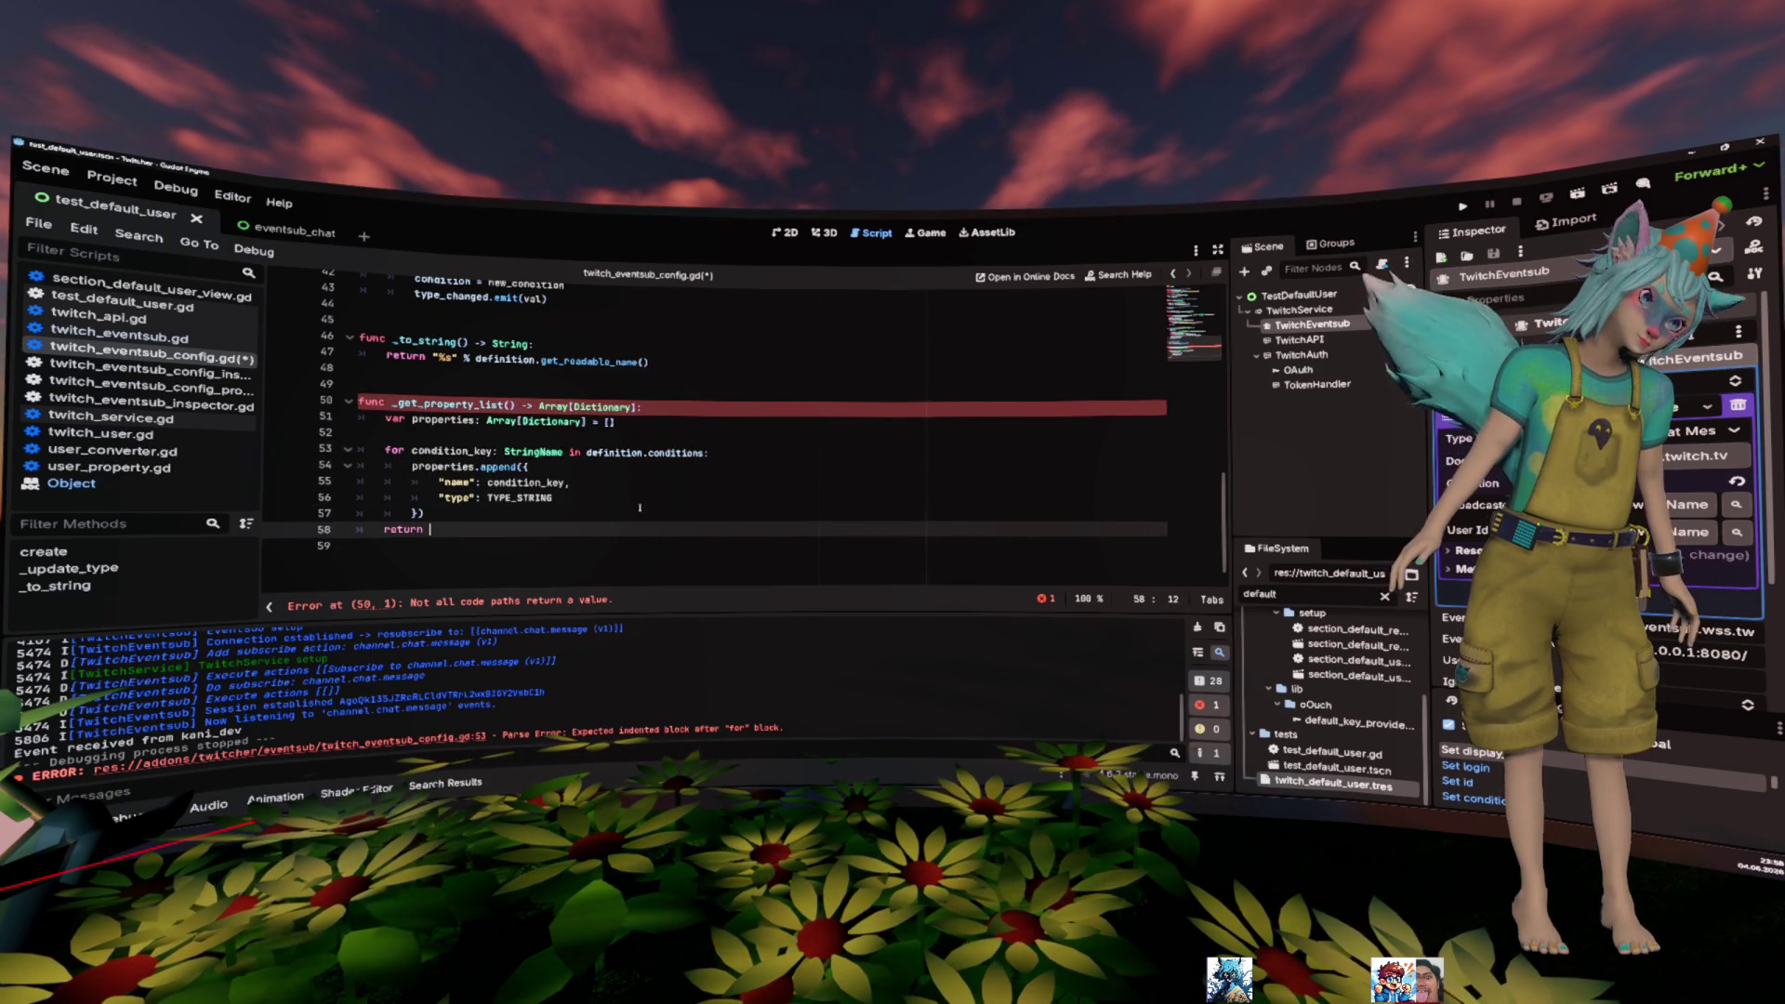
text(turn properties)
key(Up)
scroll(640, 507, up, 1)
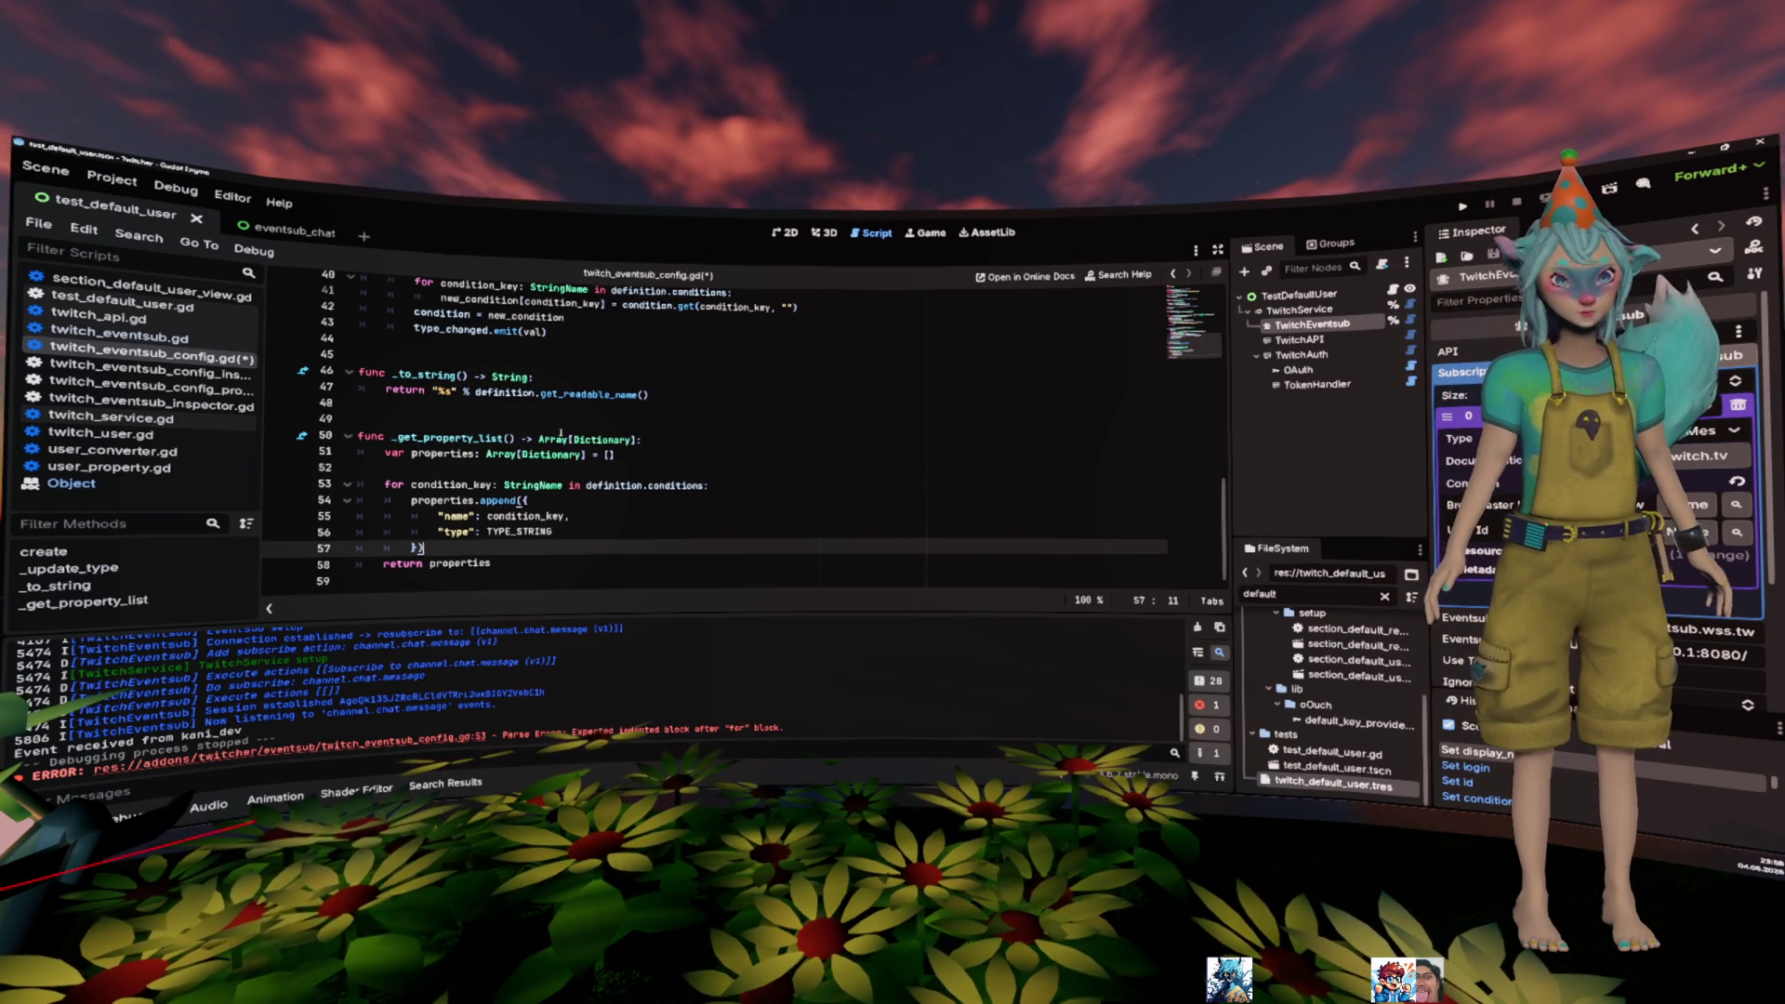
- Add property_list_changed.emit() after the type_changed emit and check its documentation
scroll(561, 433, up, 2)
click(569, 425)
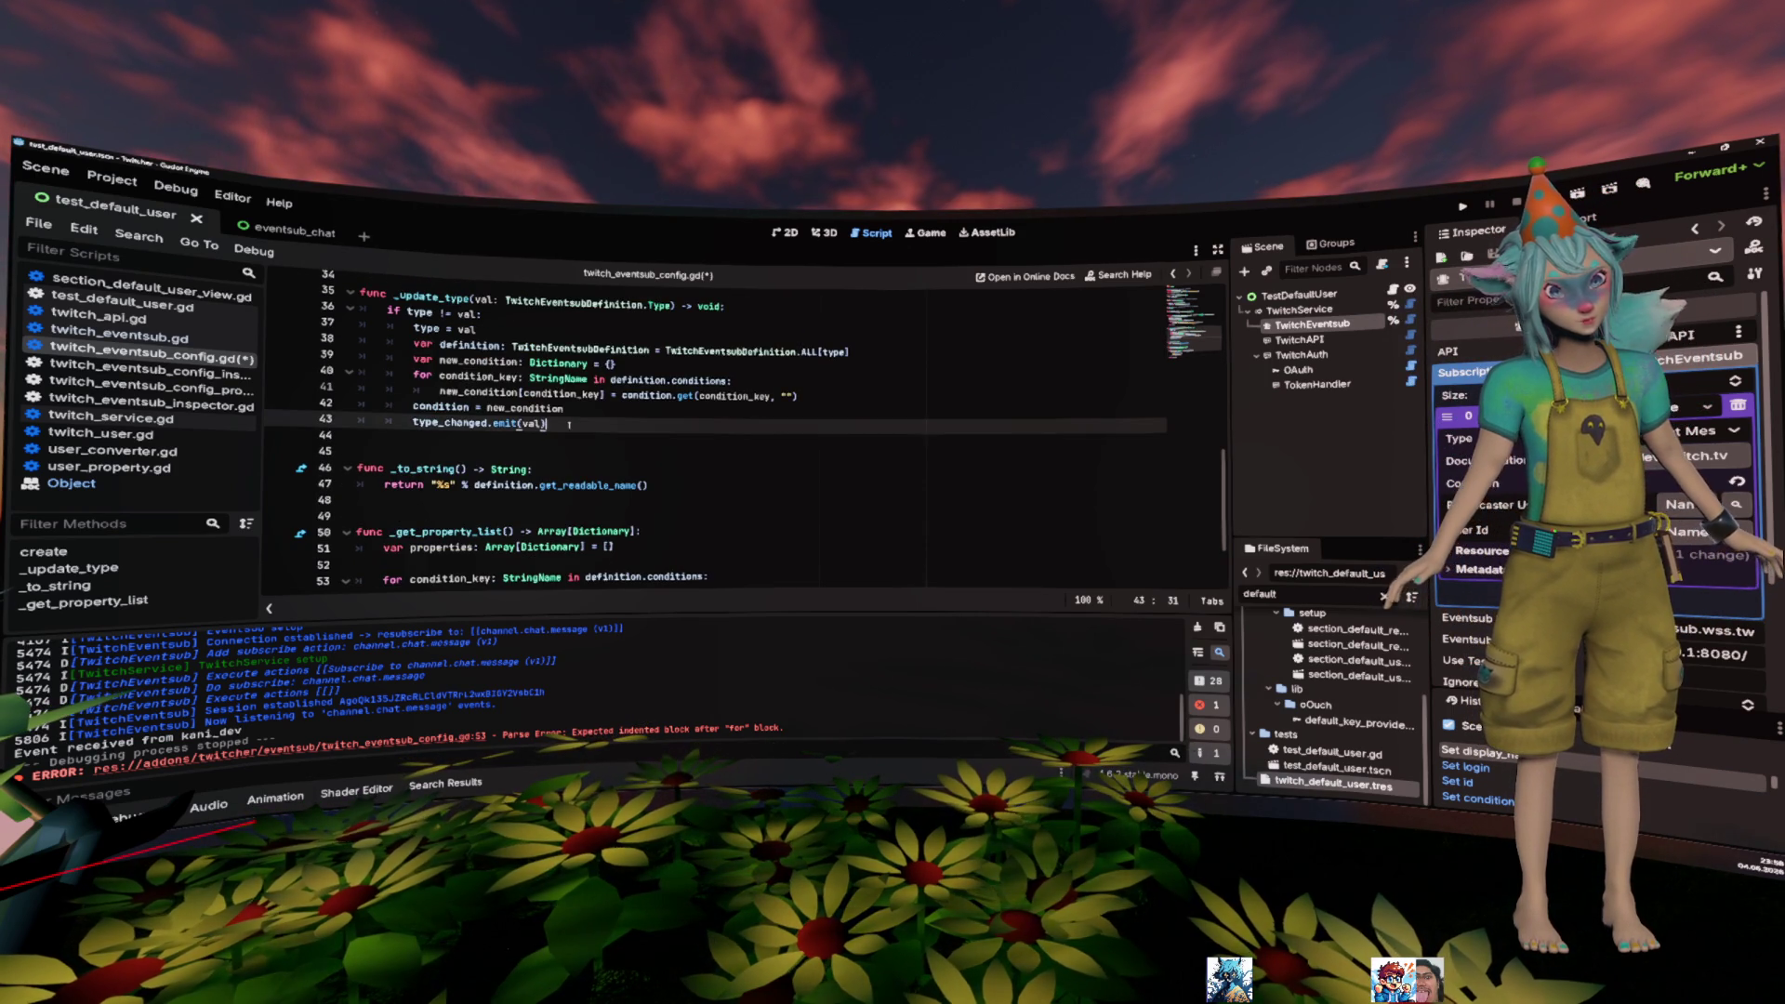
key(Return)
text(pr)
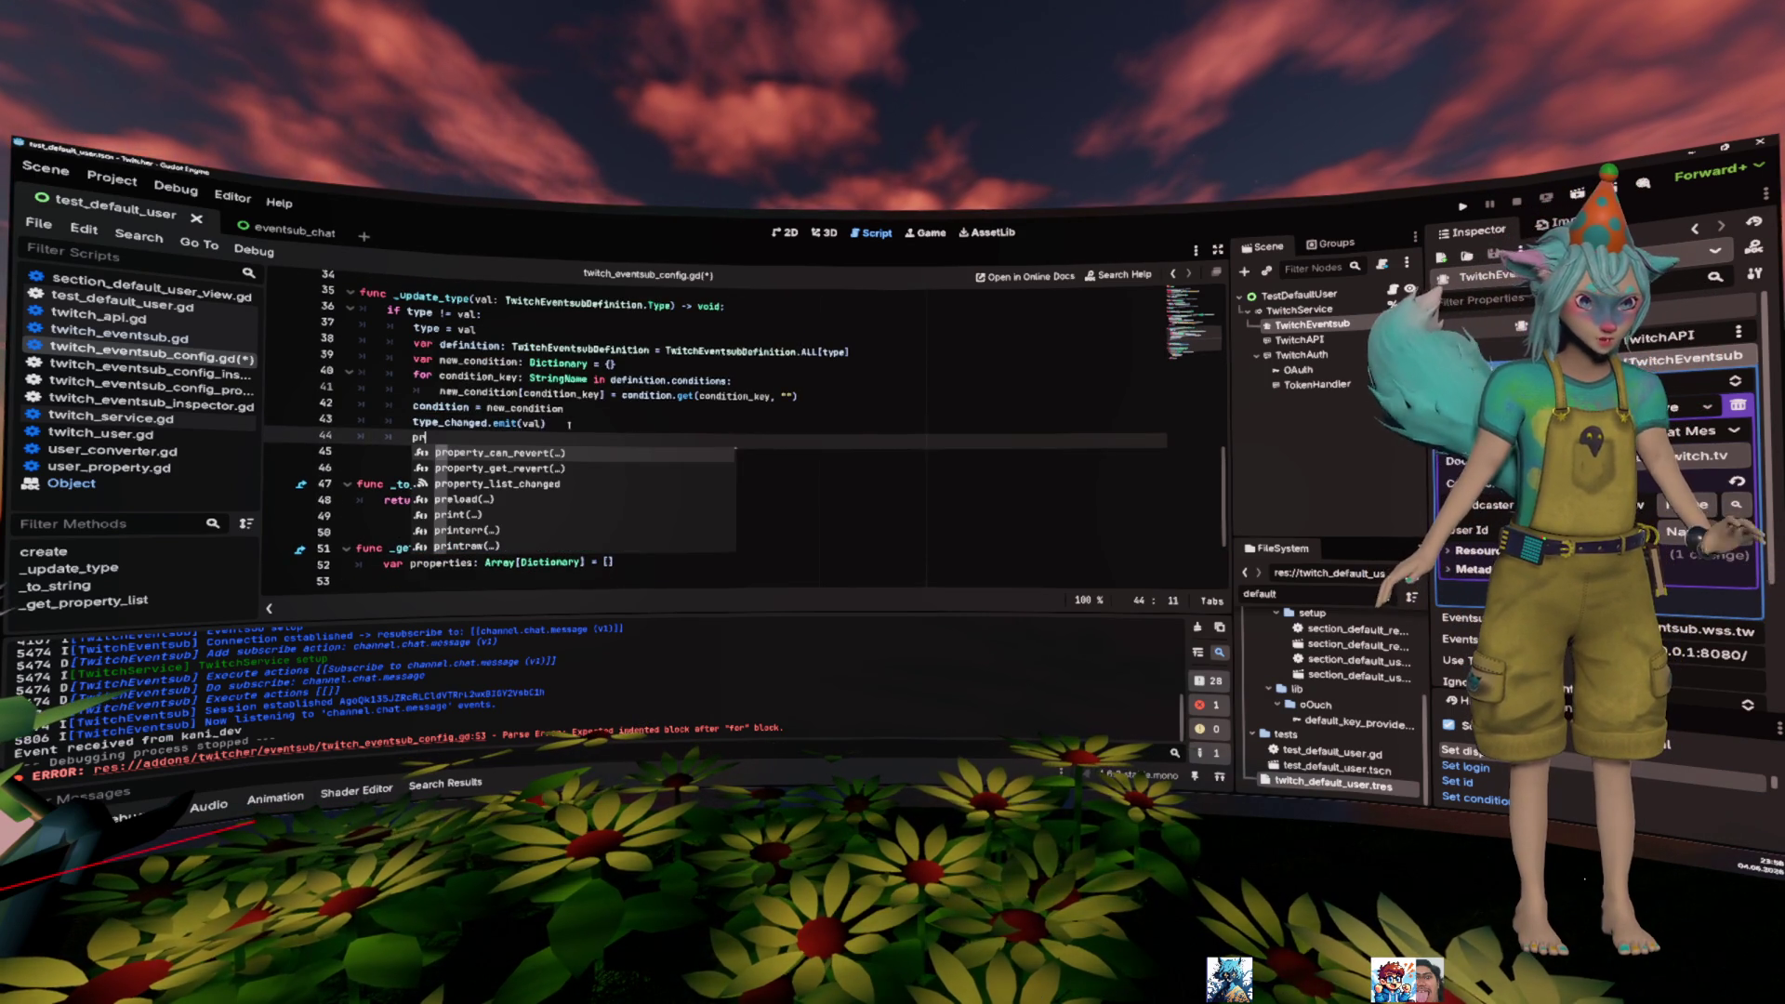
key(Down)
key(Down)
key(Return)
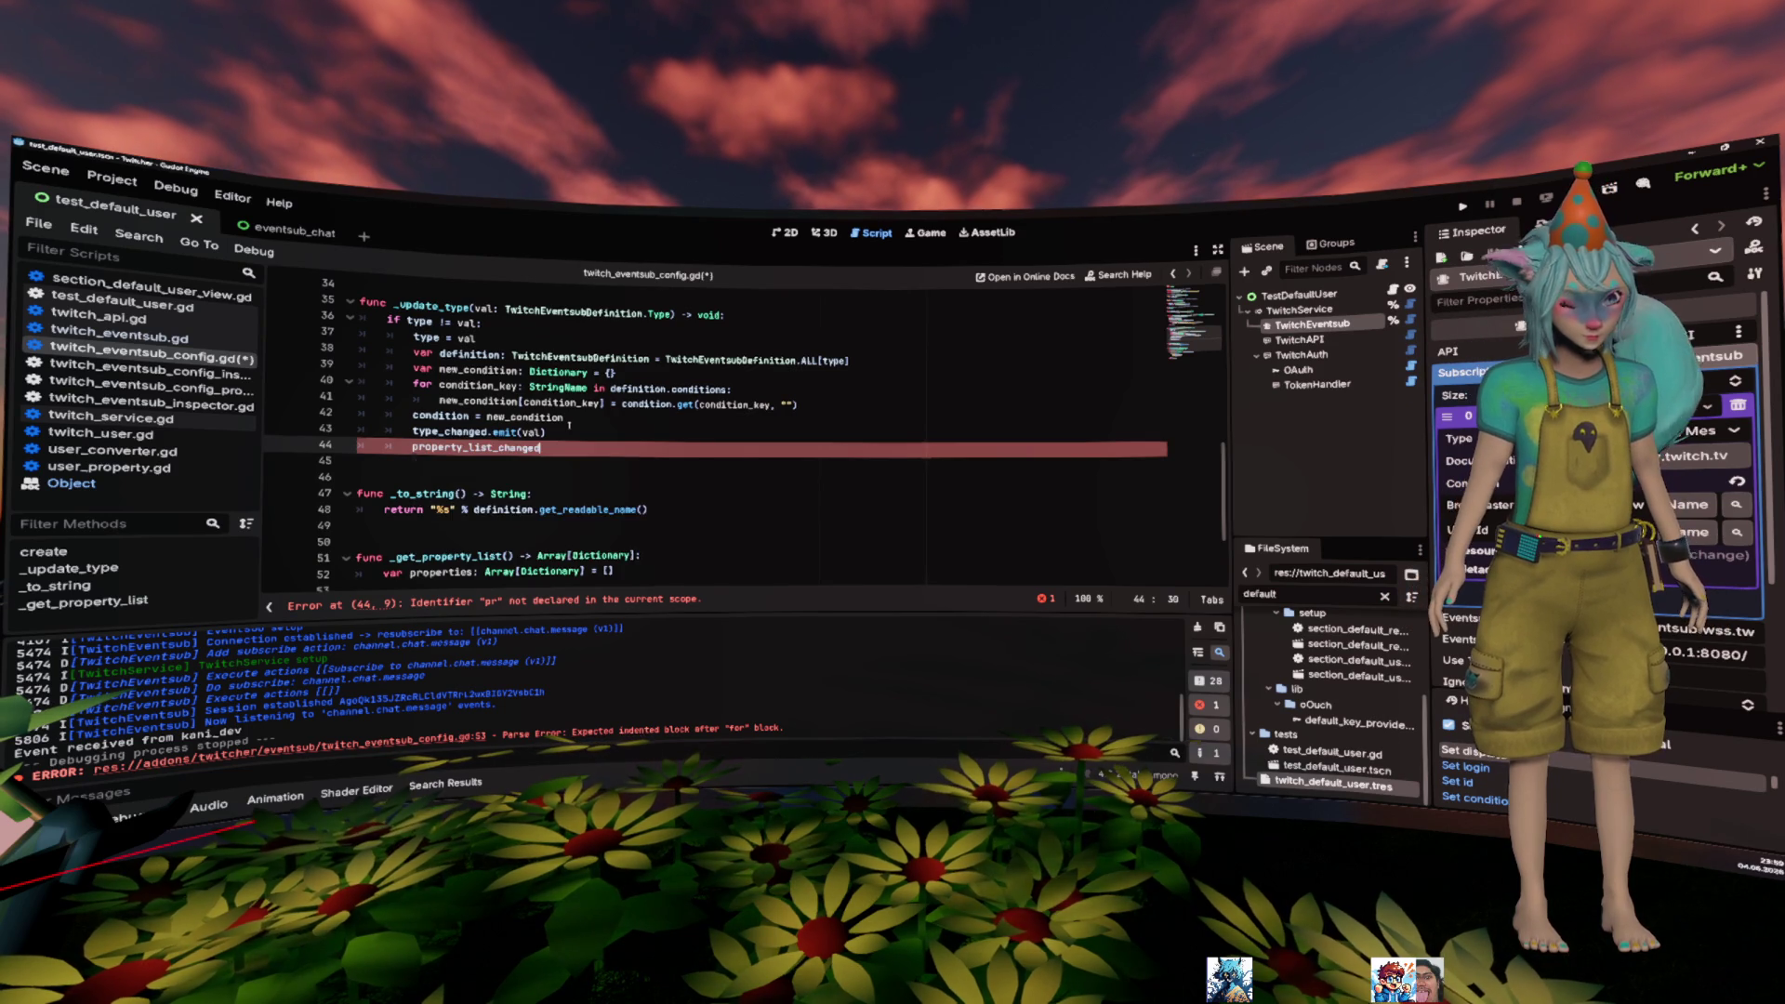
text(.emit())
key(Up)
key(Up)
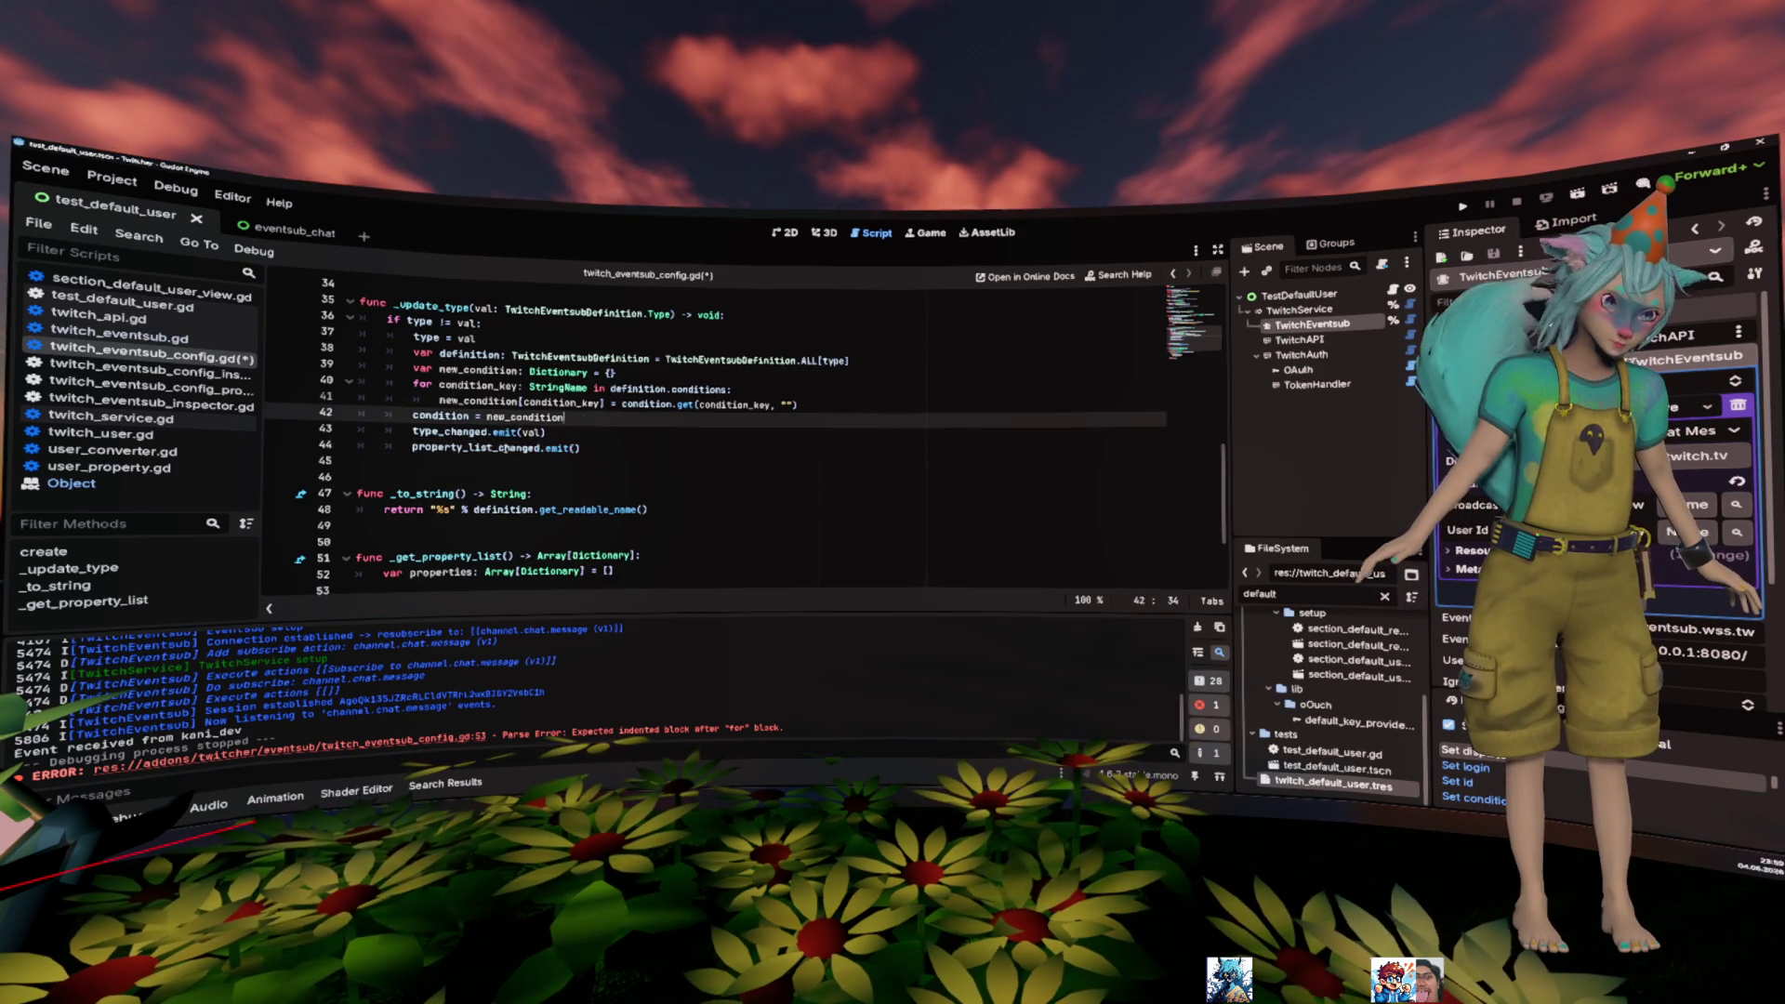
ctrl+click(510, 448)
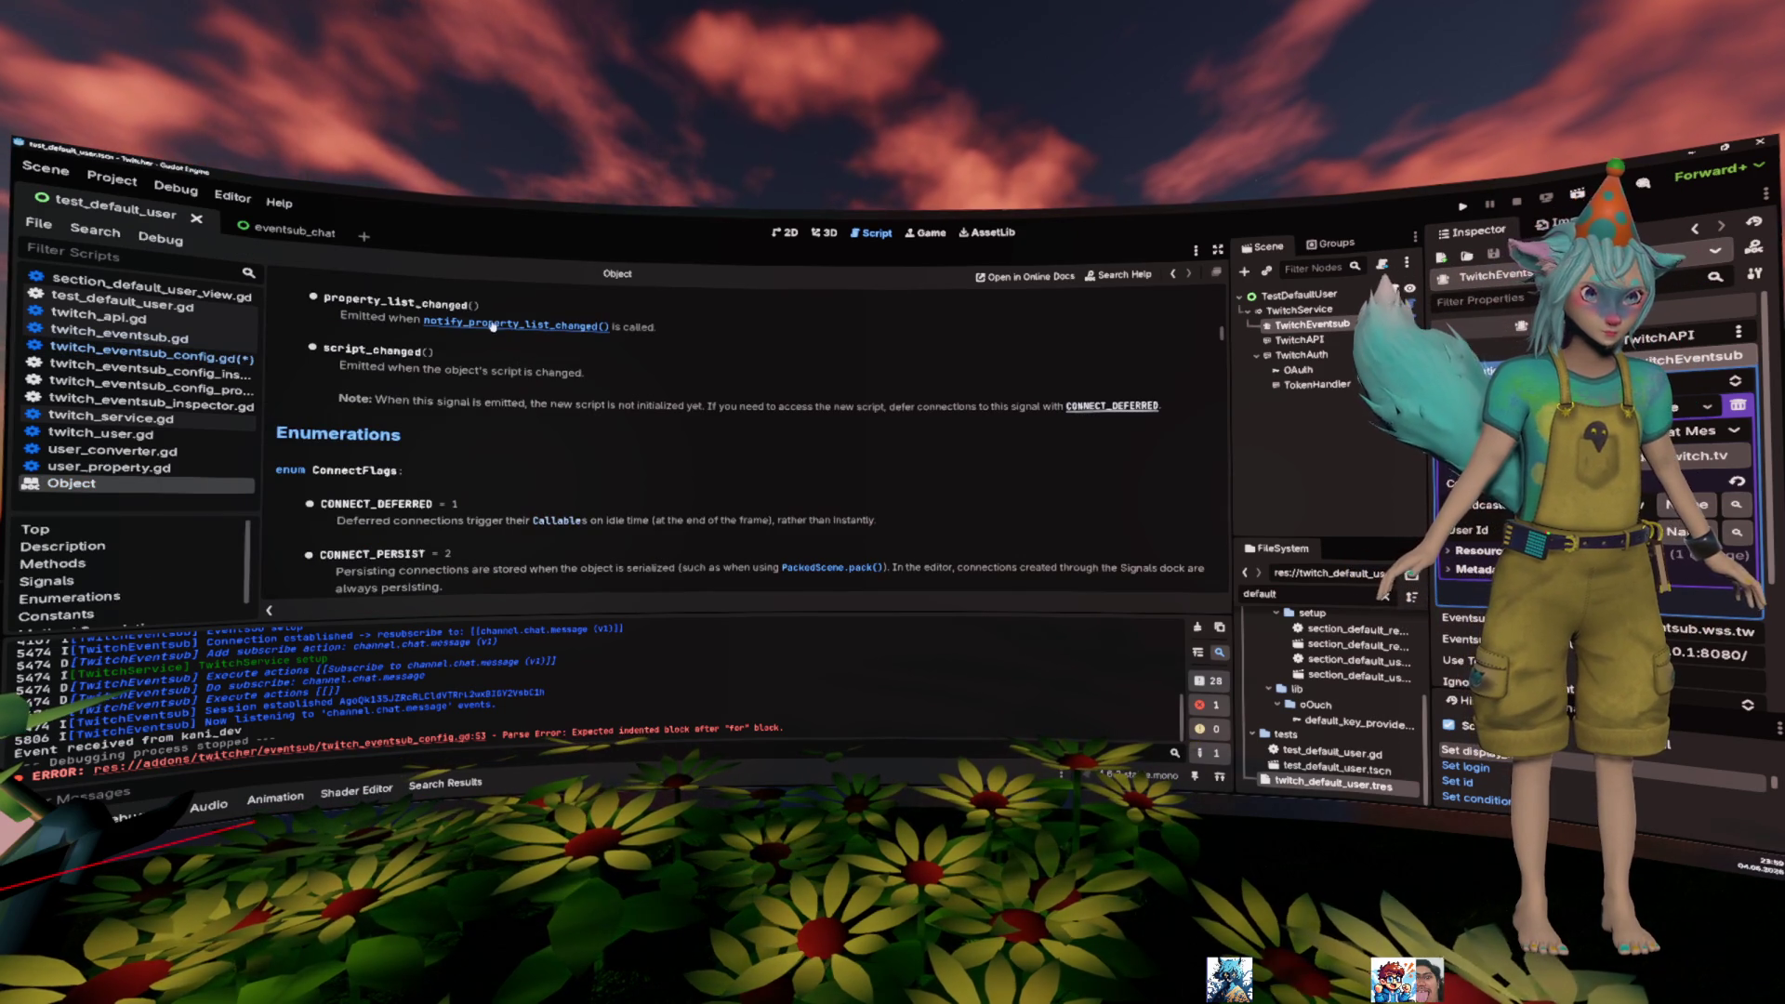
key(alt+Left)
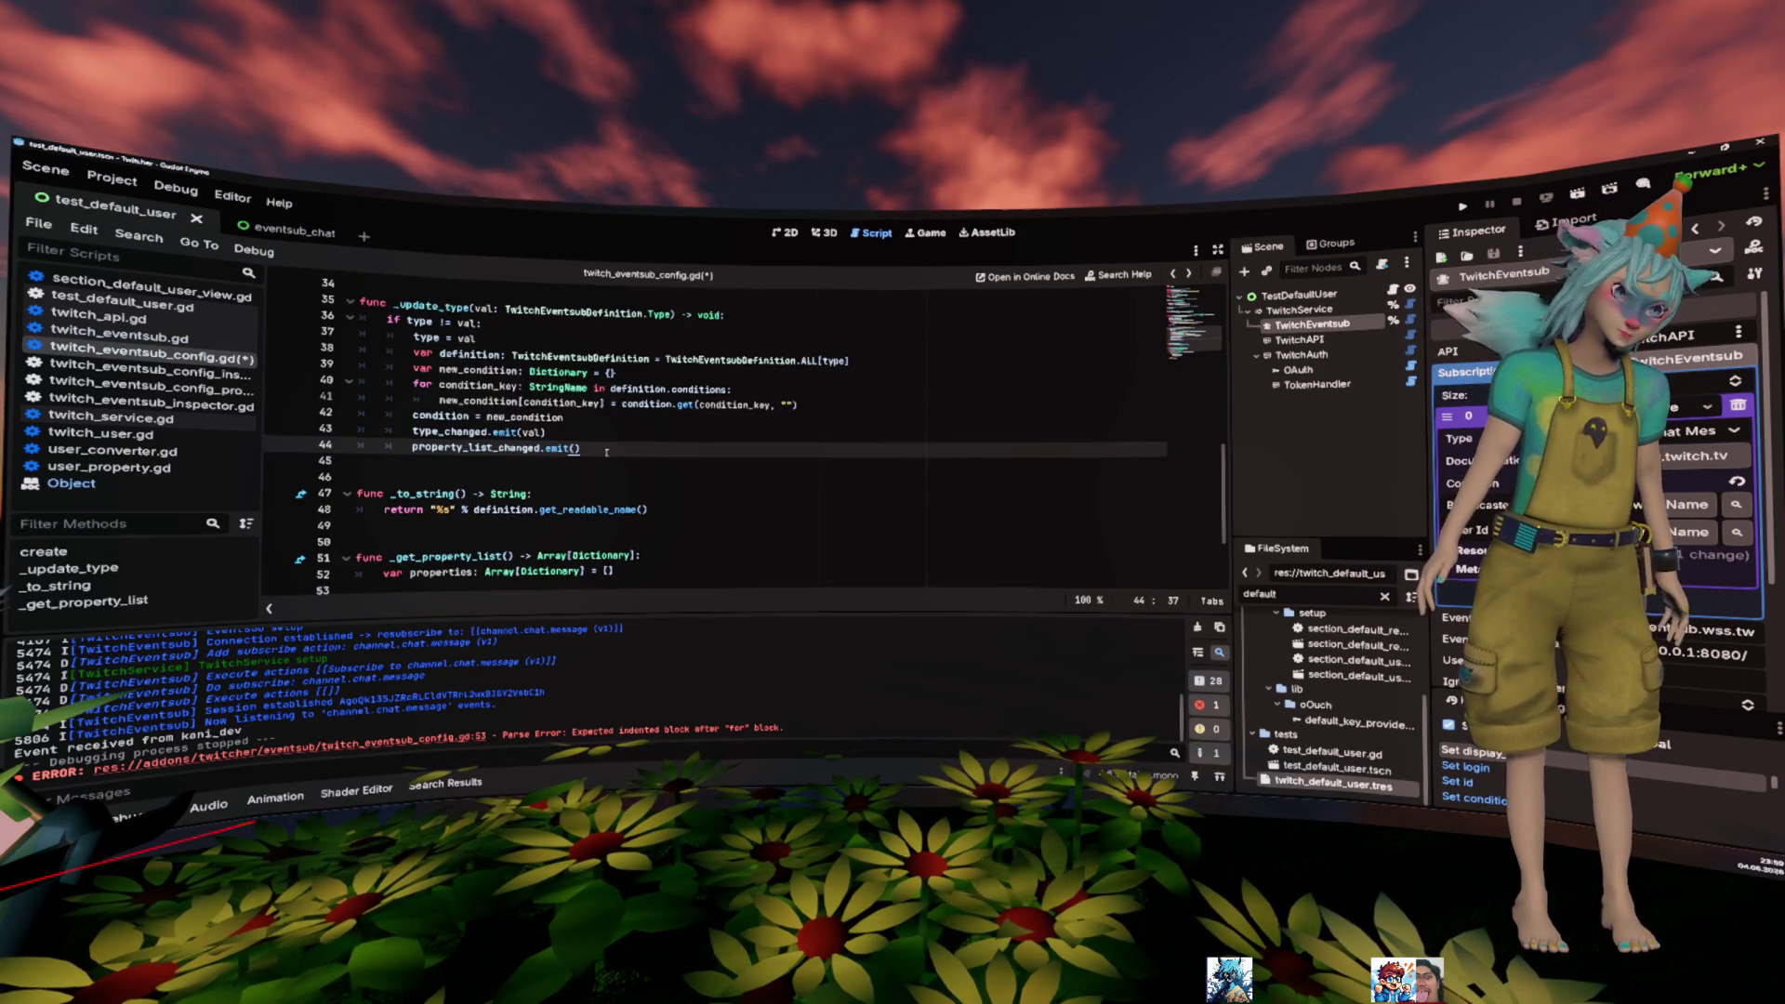
- Replace line 44's property_list_changed.emit() with notify_property_list_changed()
key(shift+Home)
text(notif)
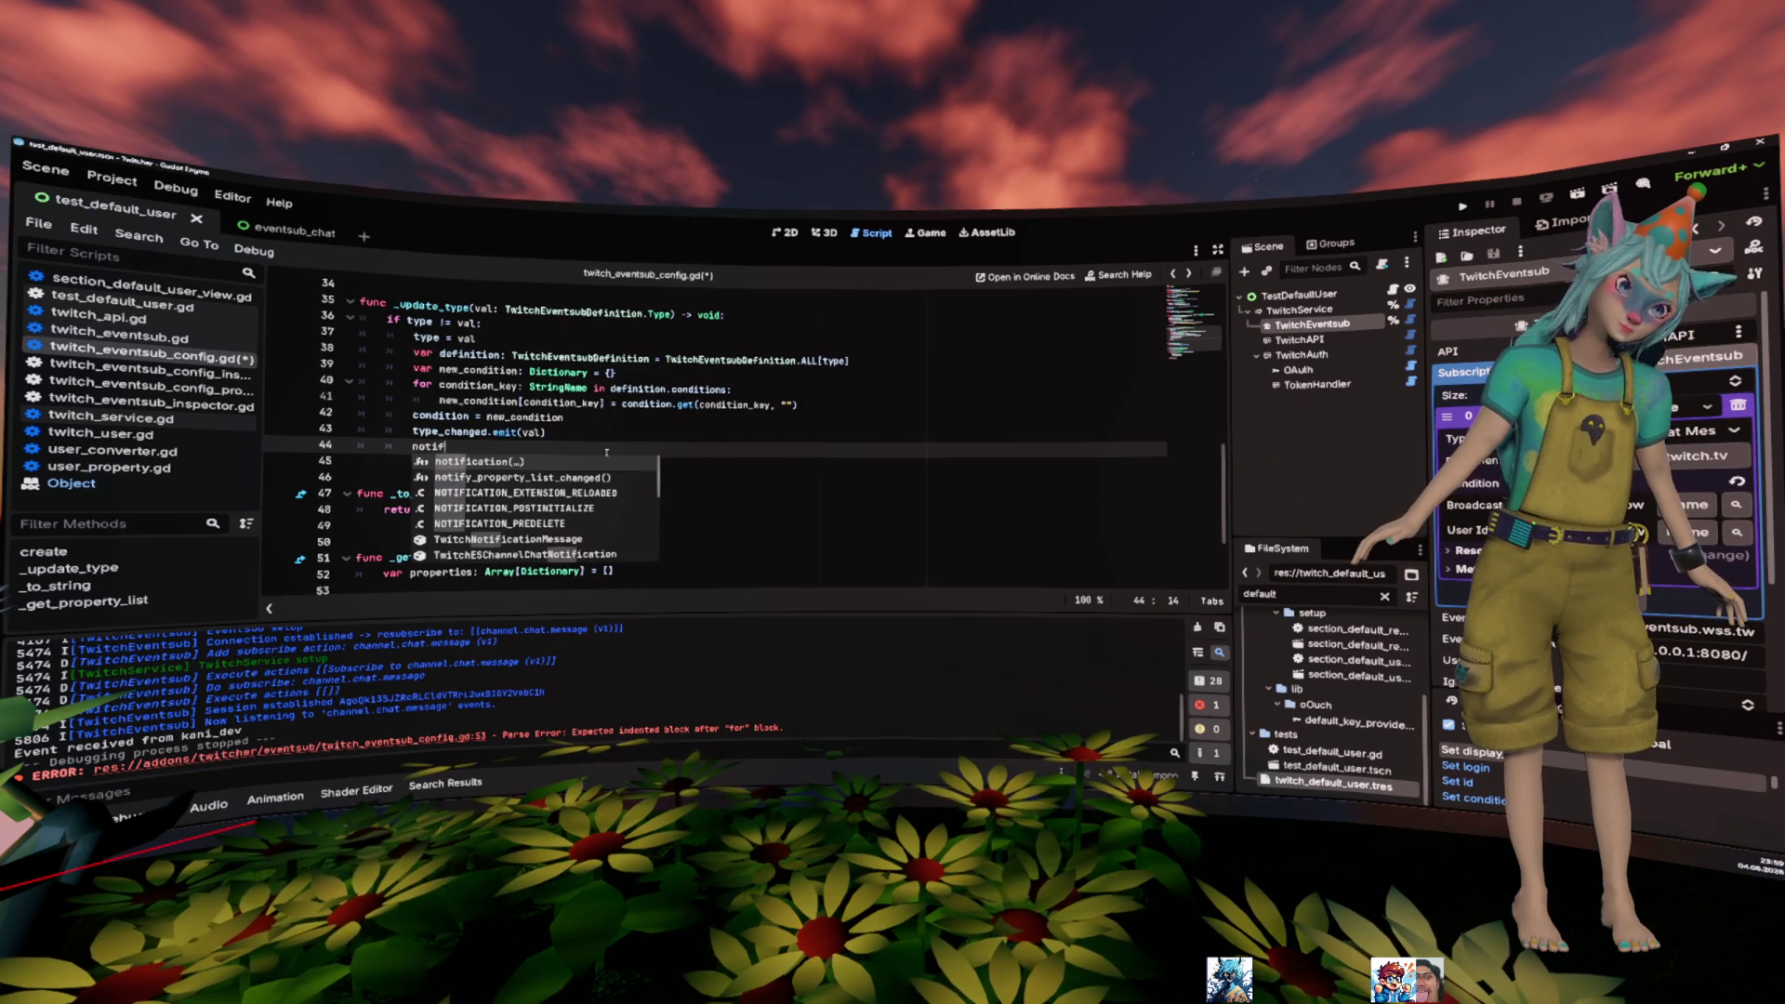
key(Down)
key(Return)
key(Up)
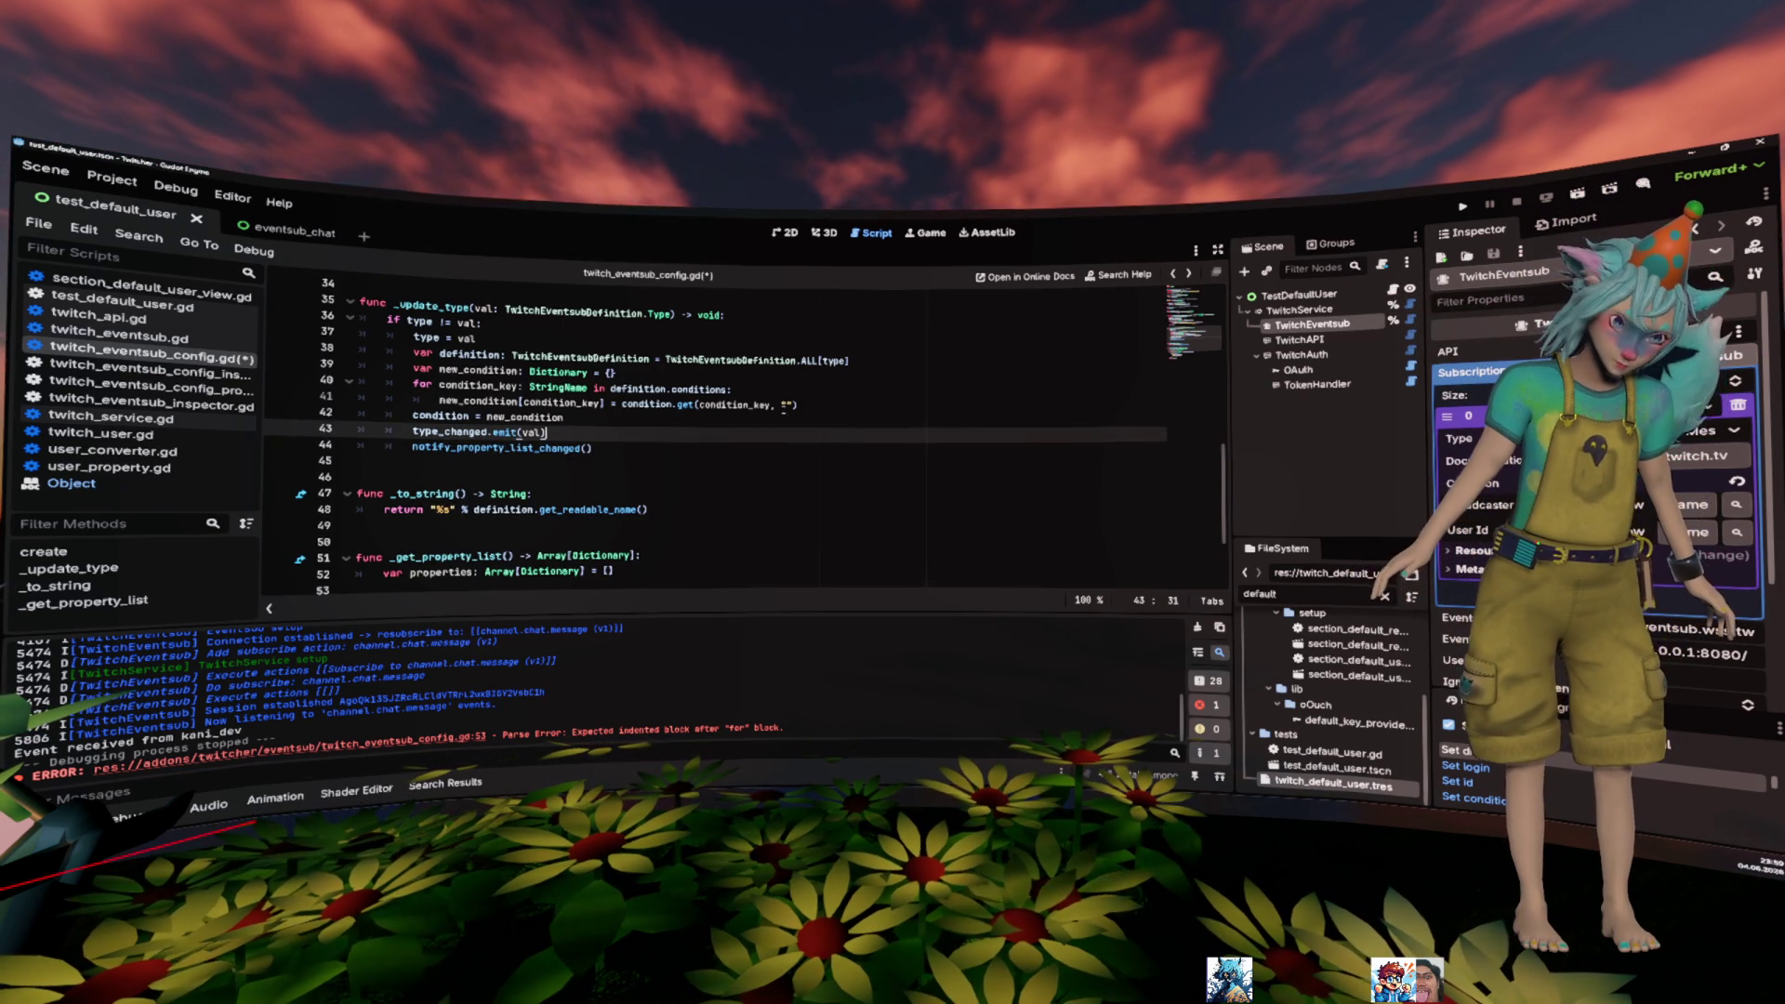
scroll(783, 415, down, 3)
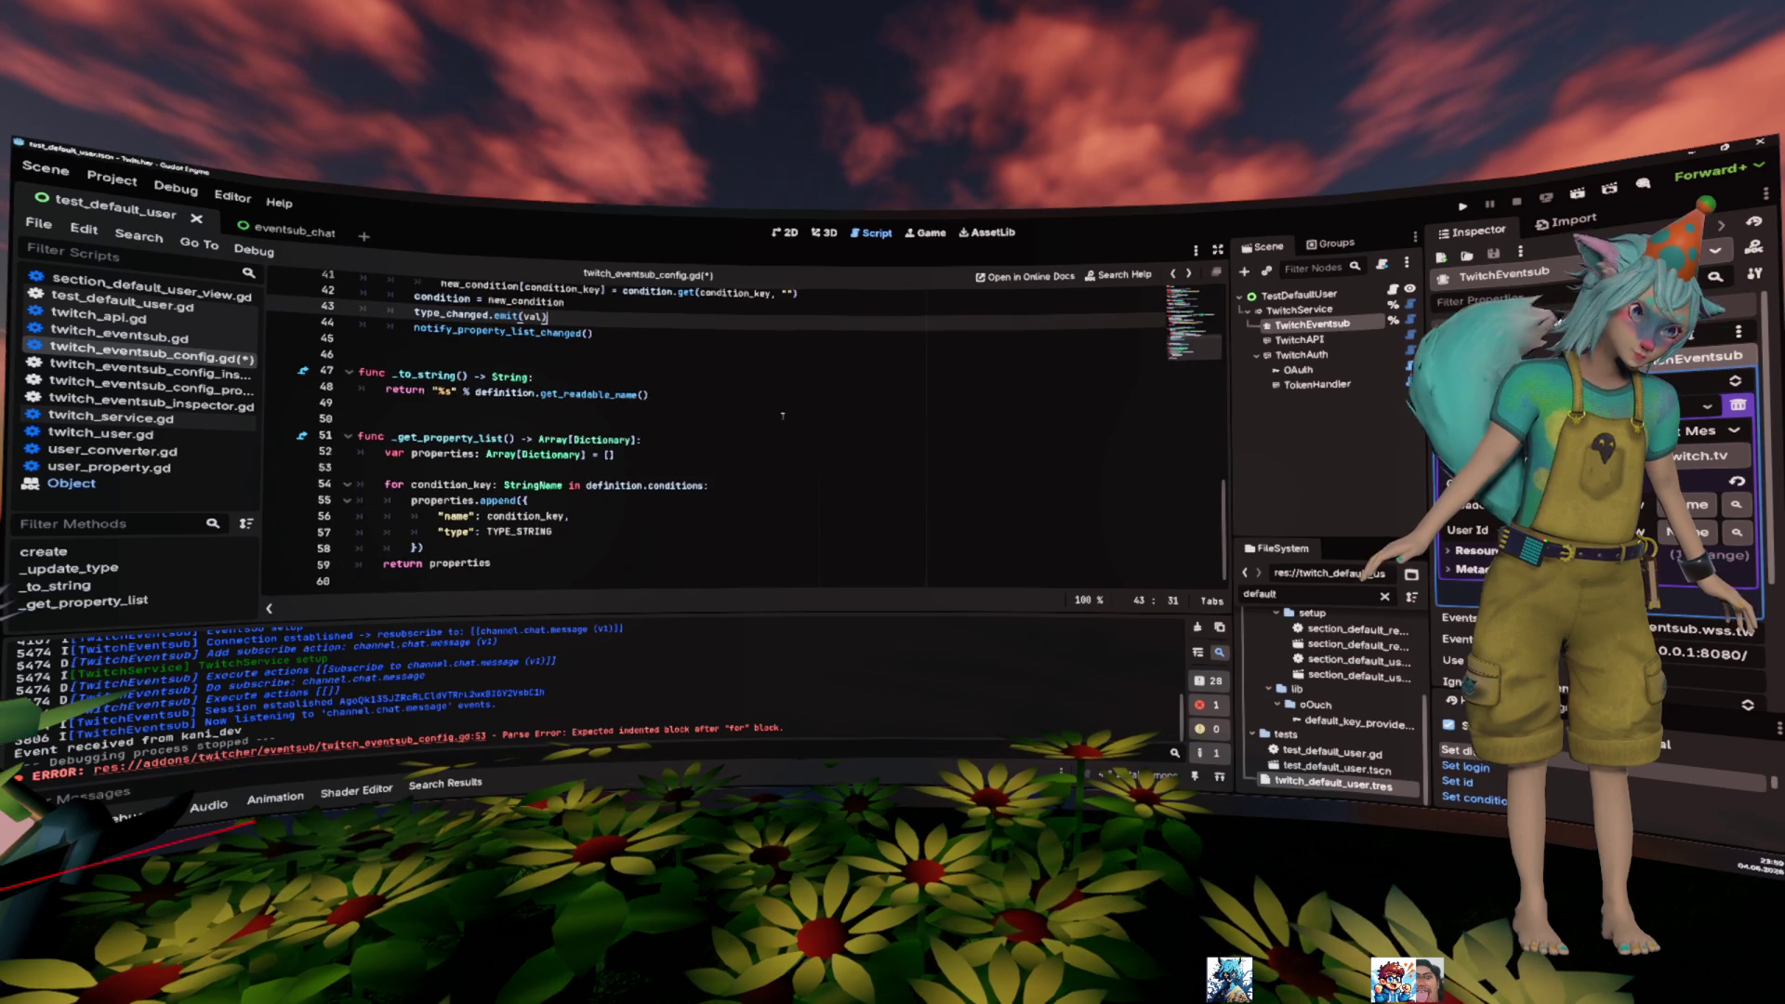
click(699, 420)
- Add func _get(property: StringName) -> Variant below _to_string, returning condition[property]
key(Return)
key(Return)
key(Up)
key(Up)
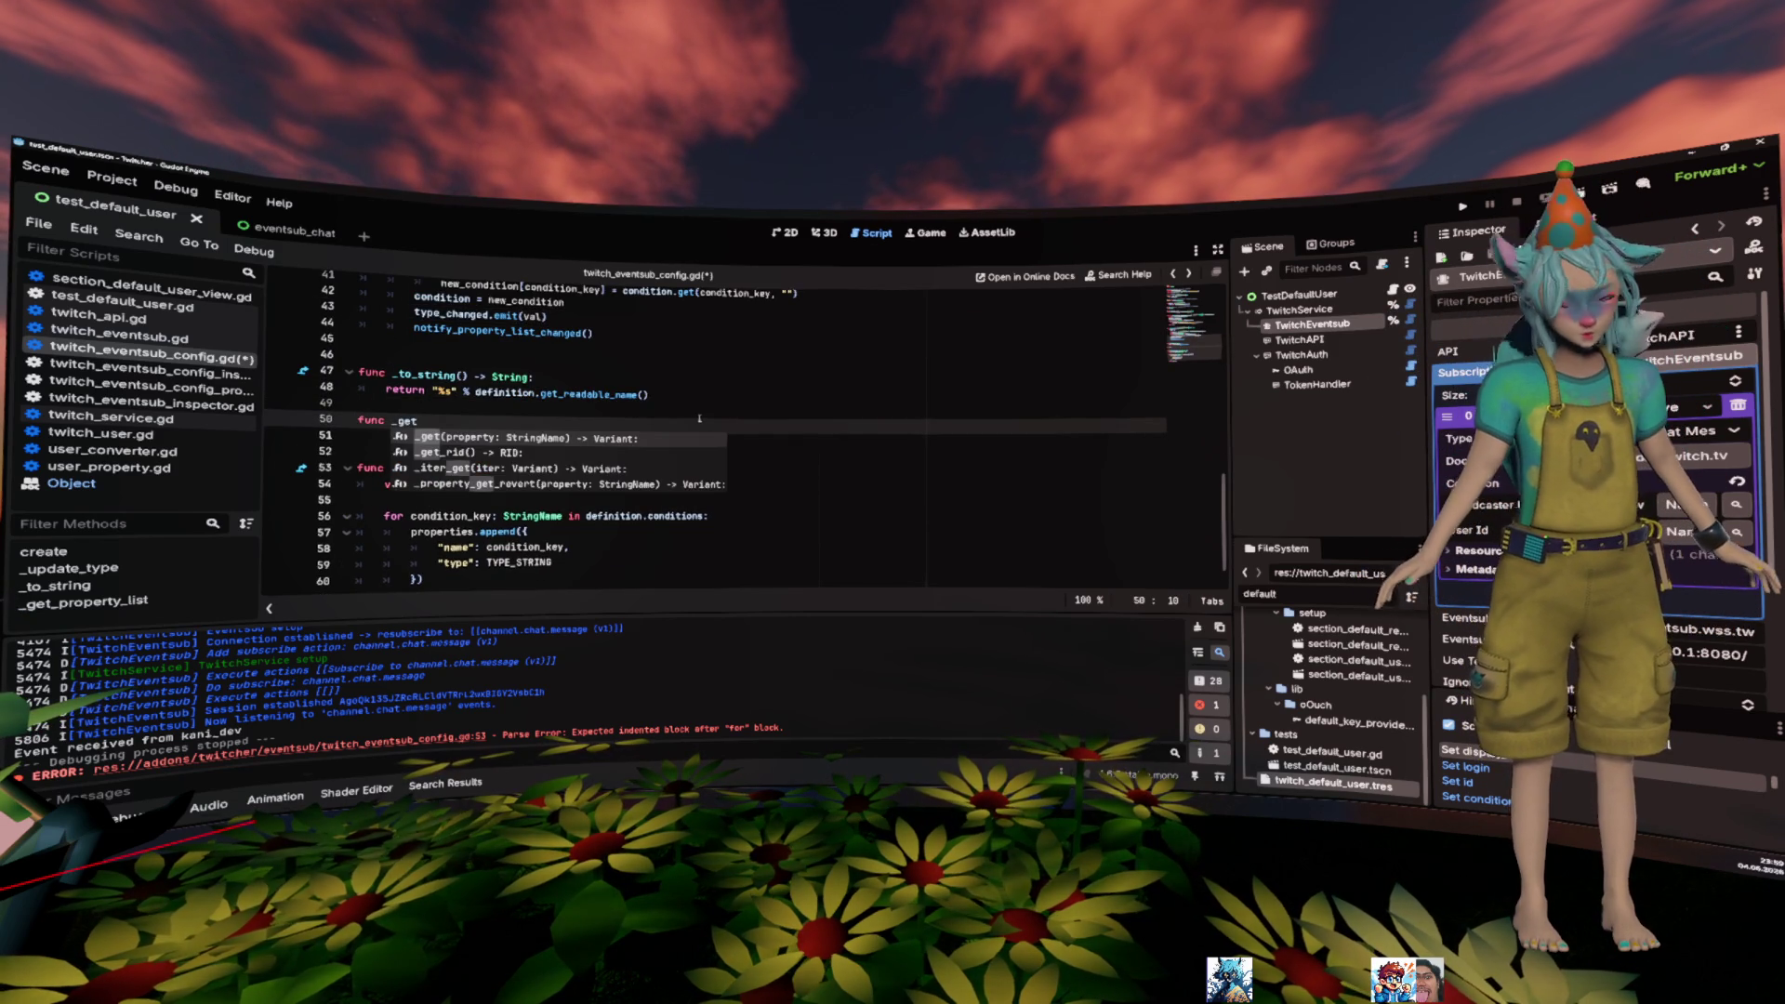
key(Return)
key(Return)
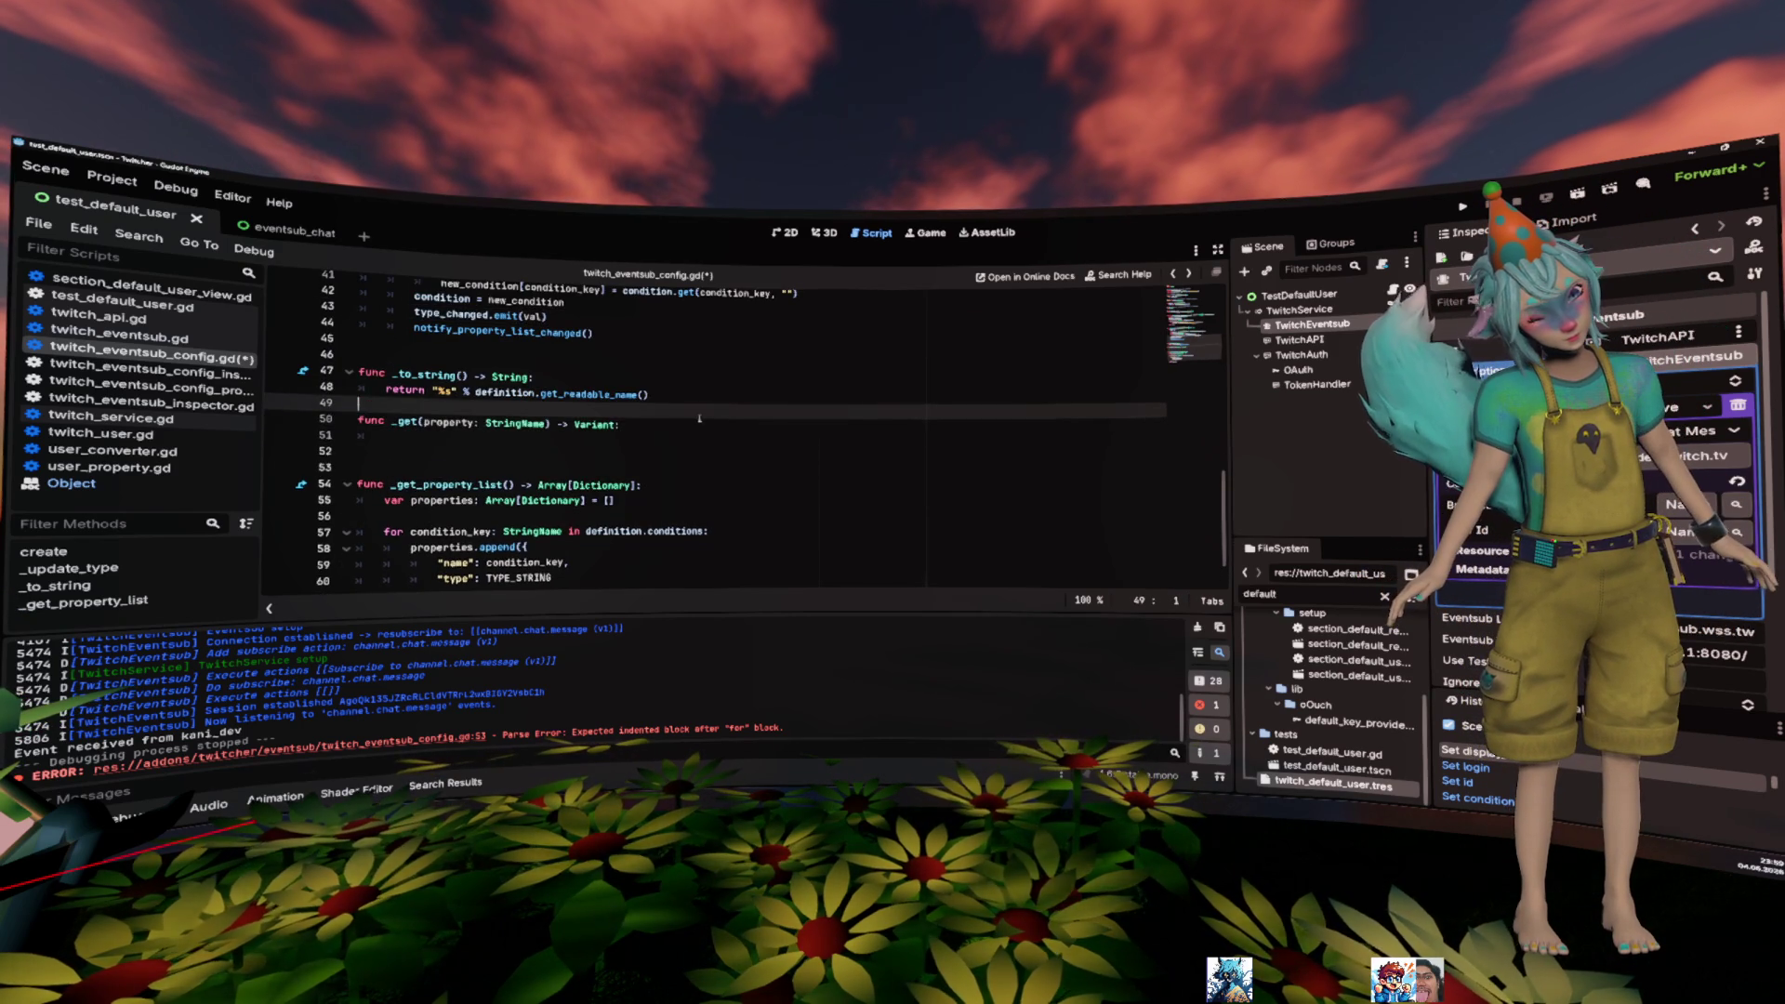
key(Up)
key(Home)
key(Return)
key(Up)
scroll(700, 420, up, 2)
click(583, 558)
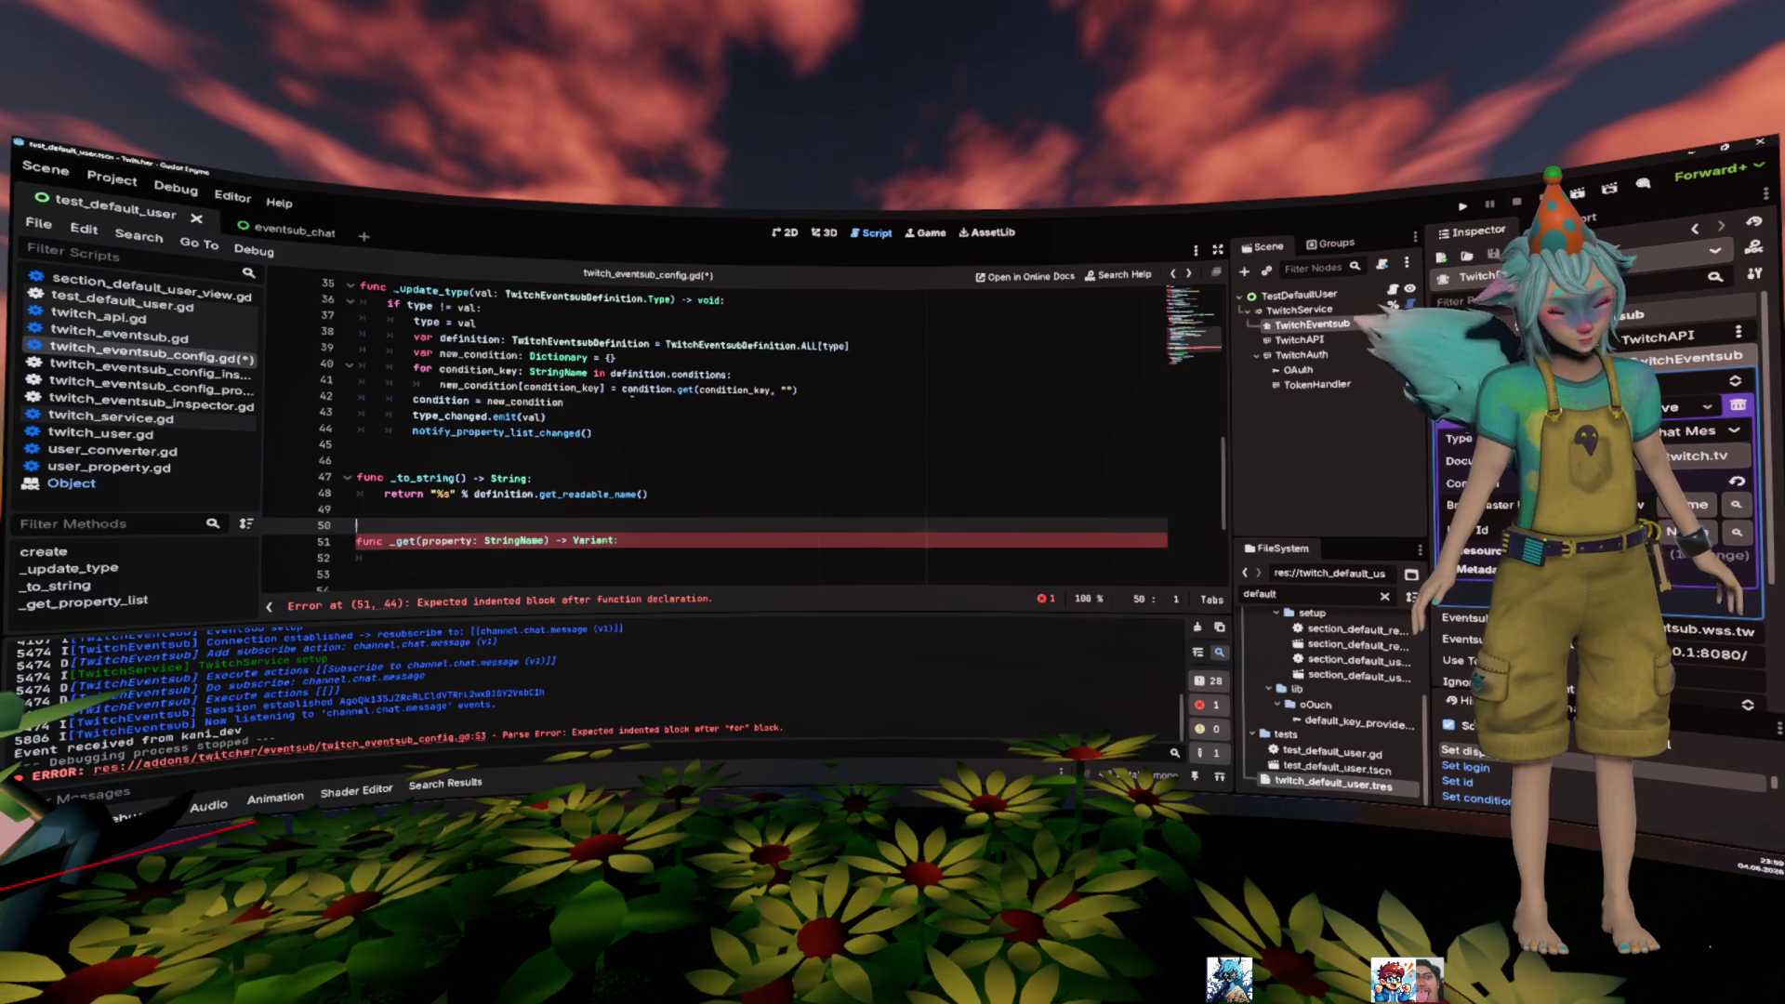
text(condition)
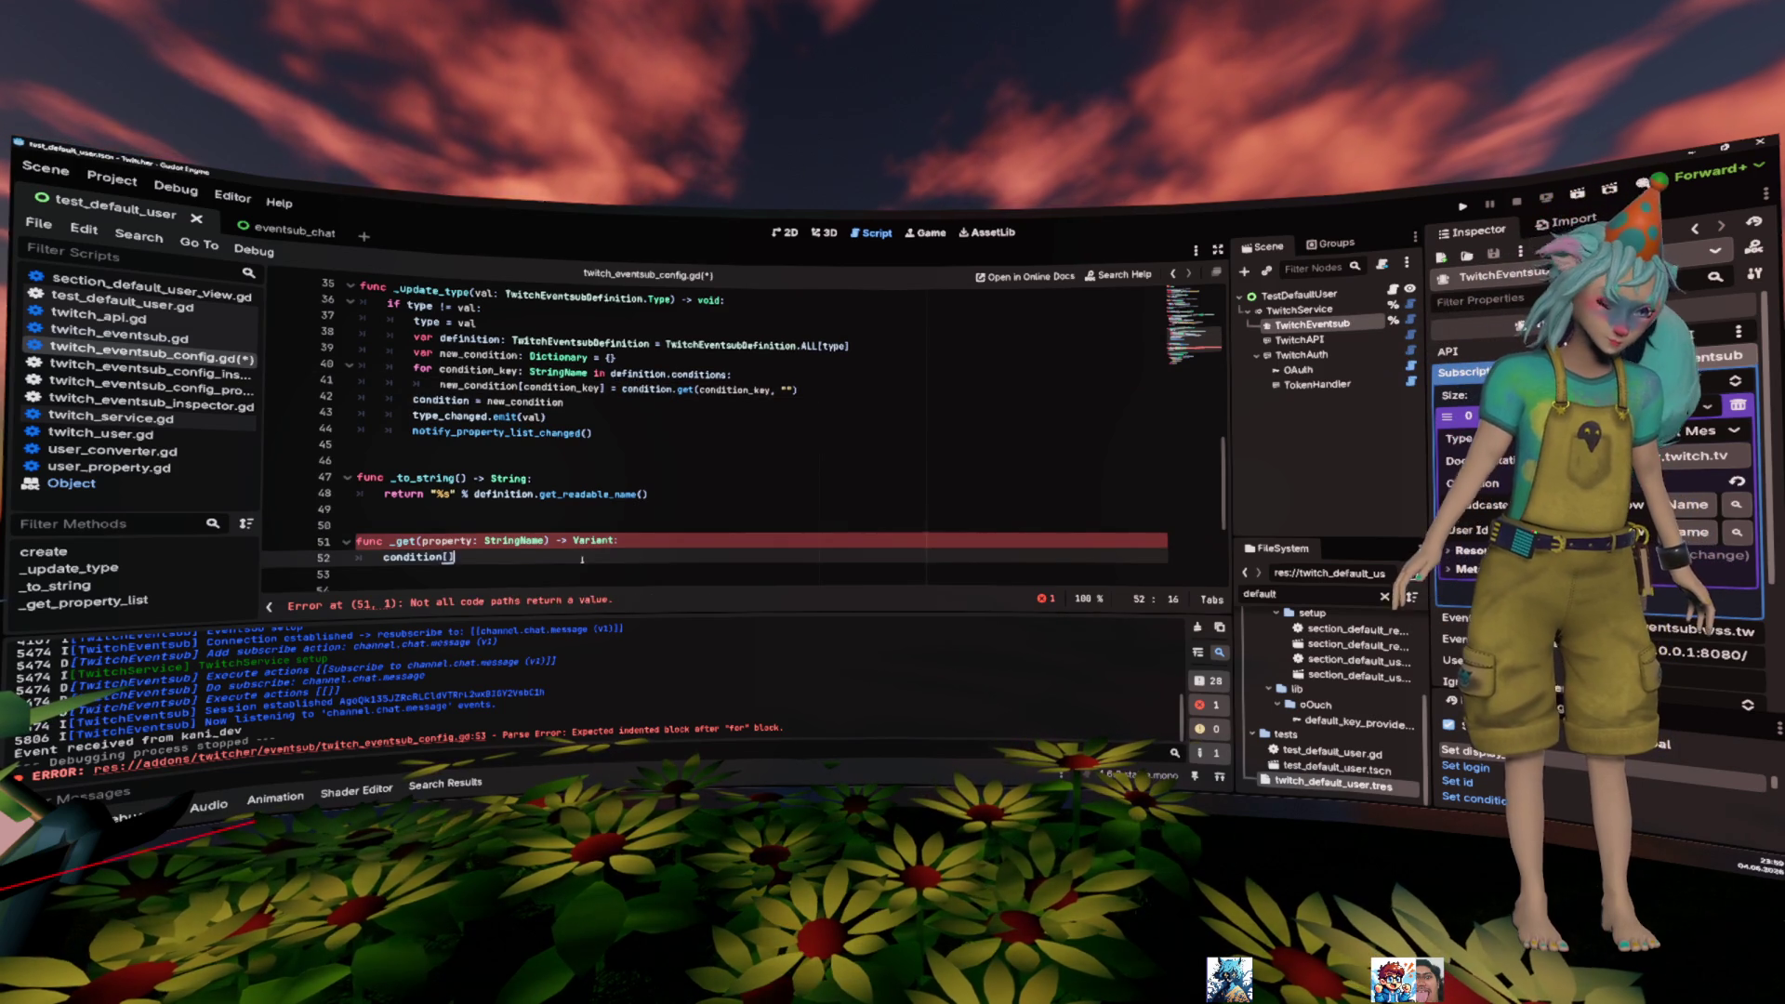
text([property])
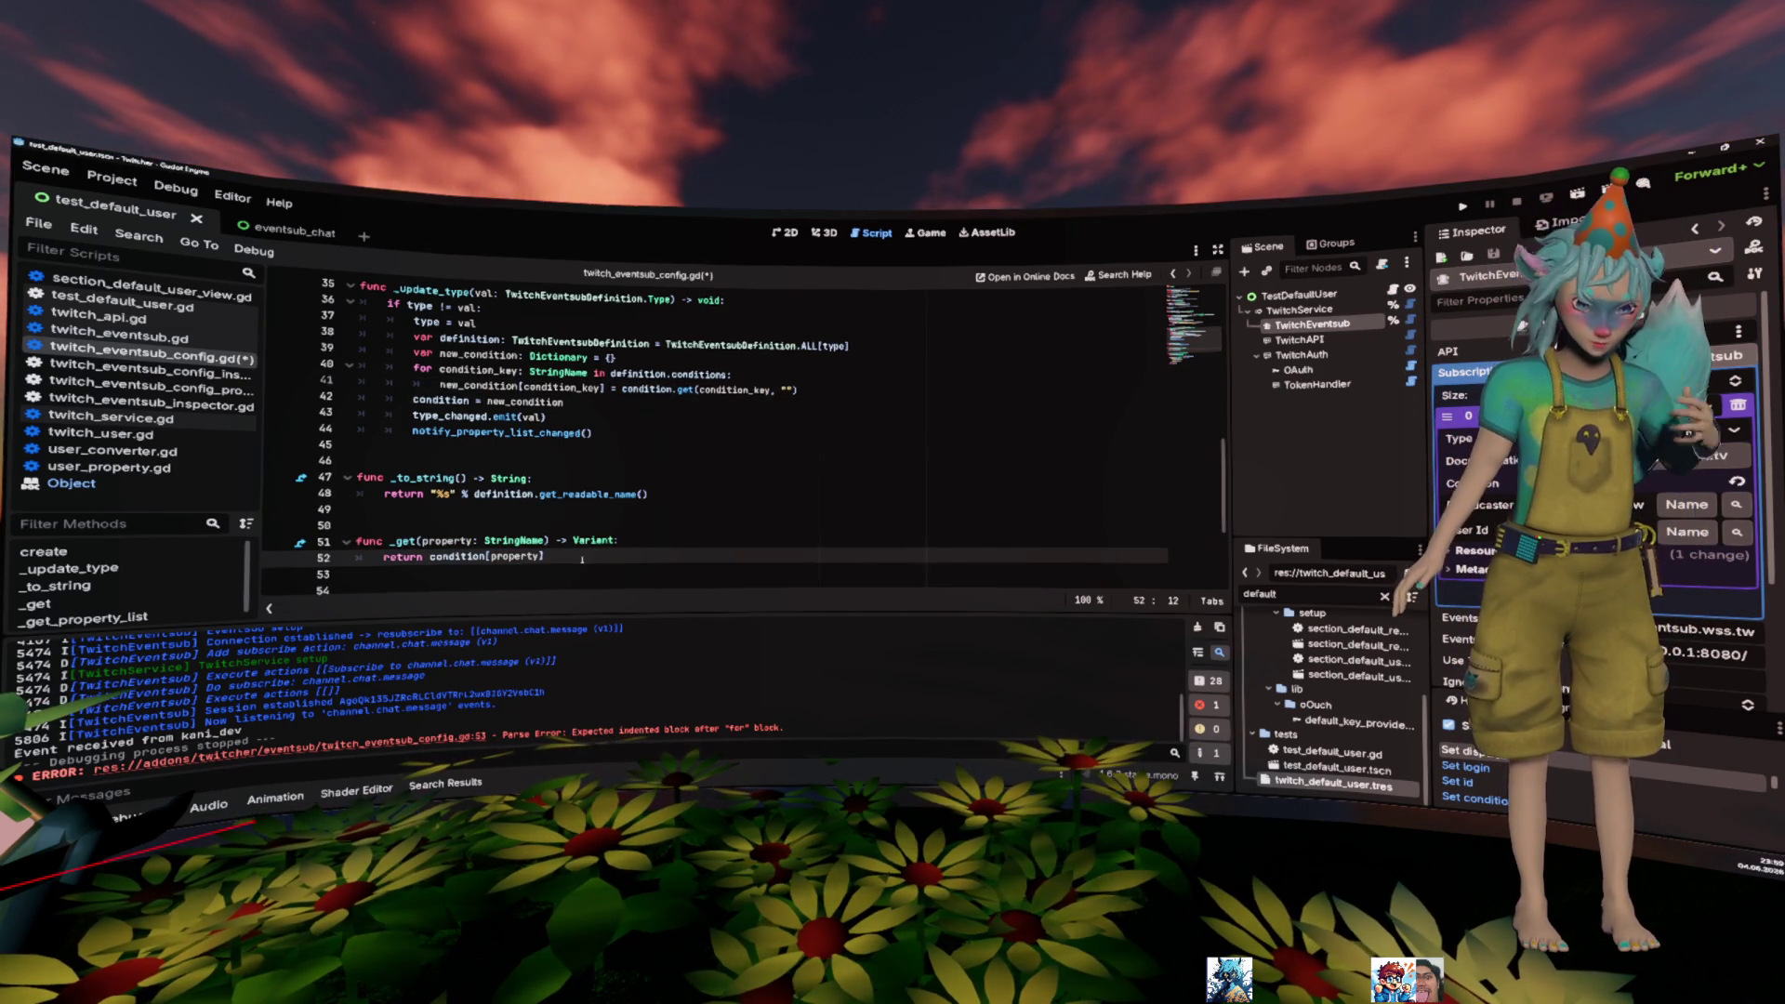
key(Home)
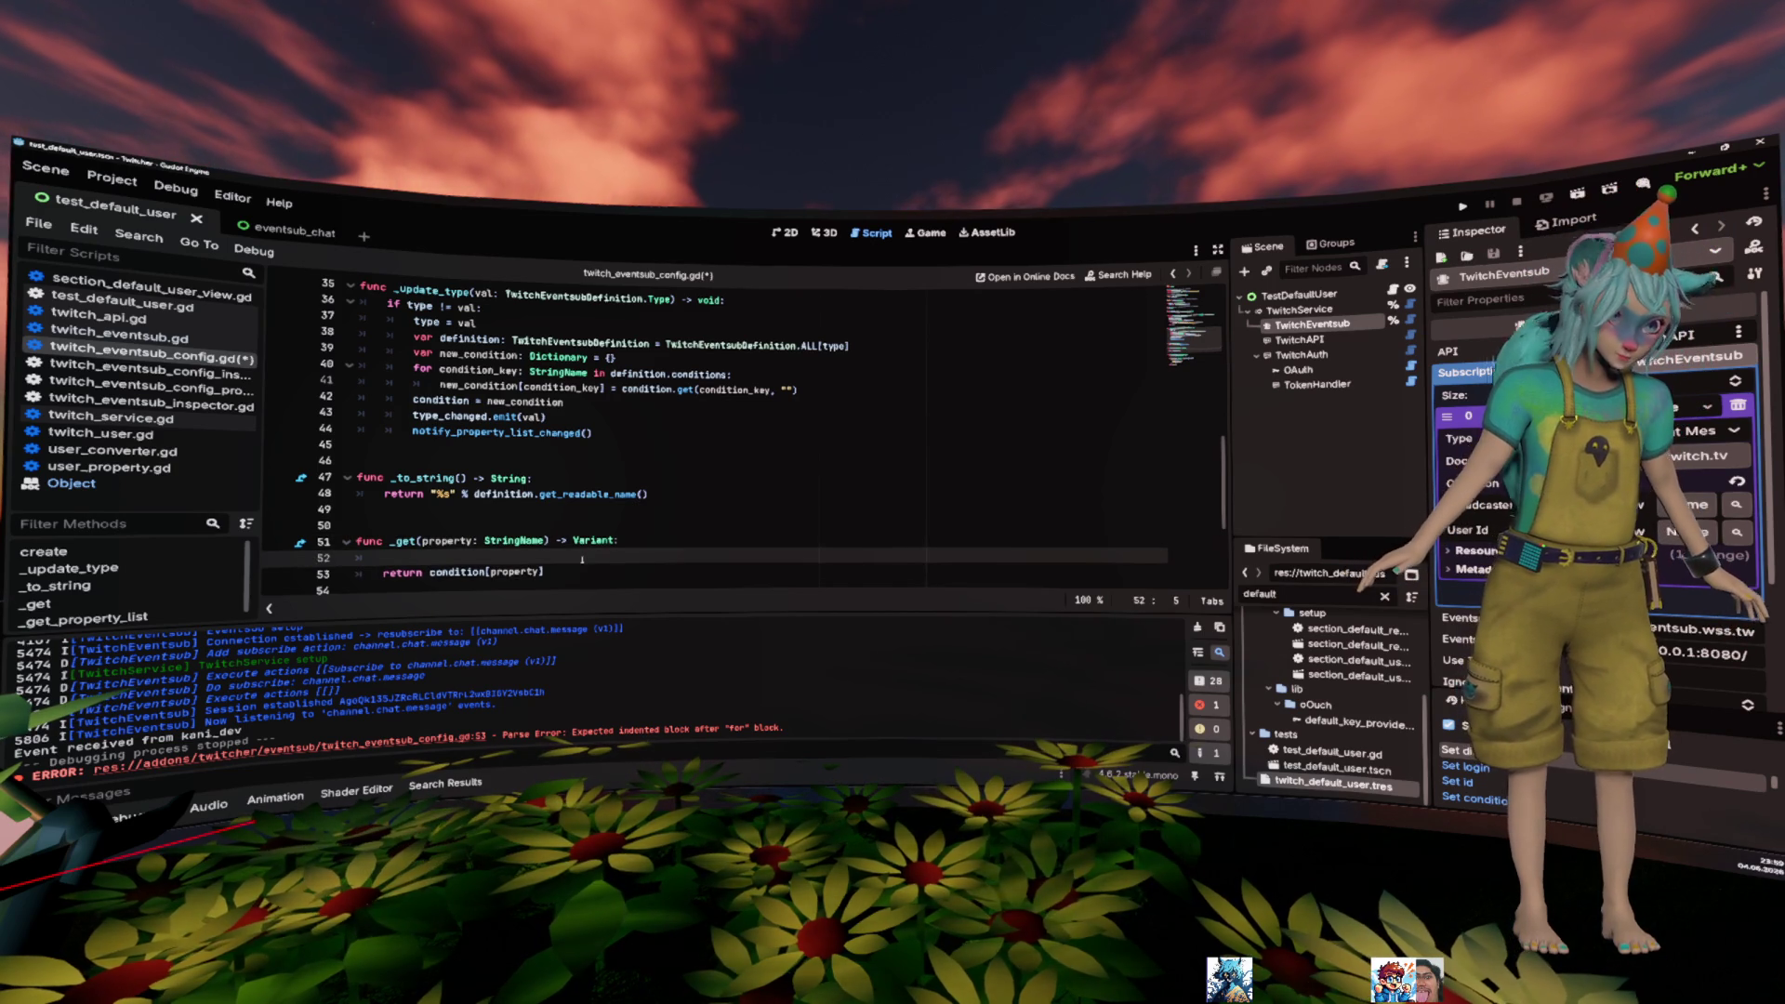
scroll(582, 559, up, 1)
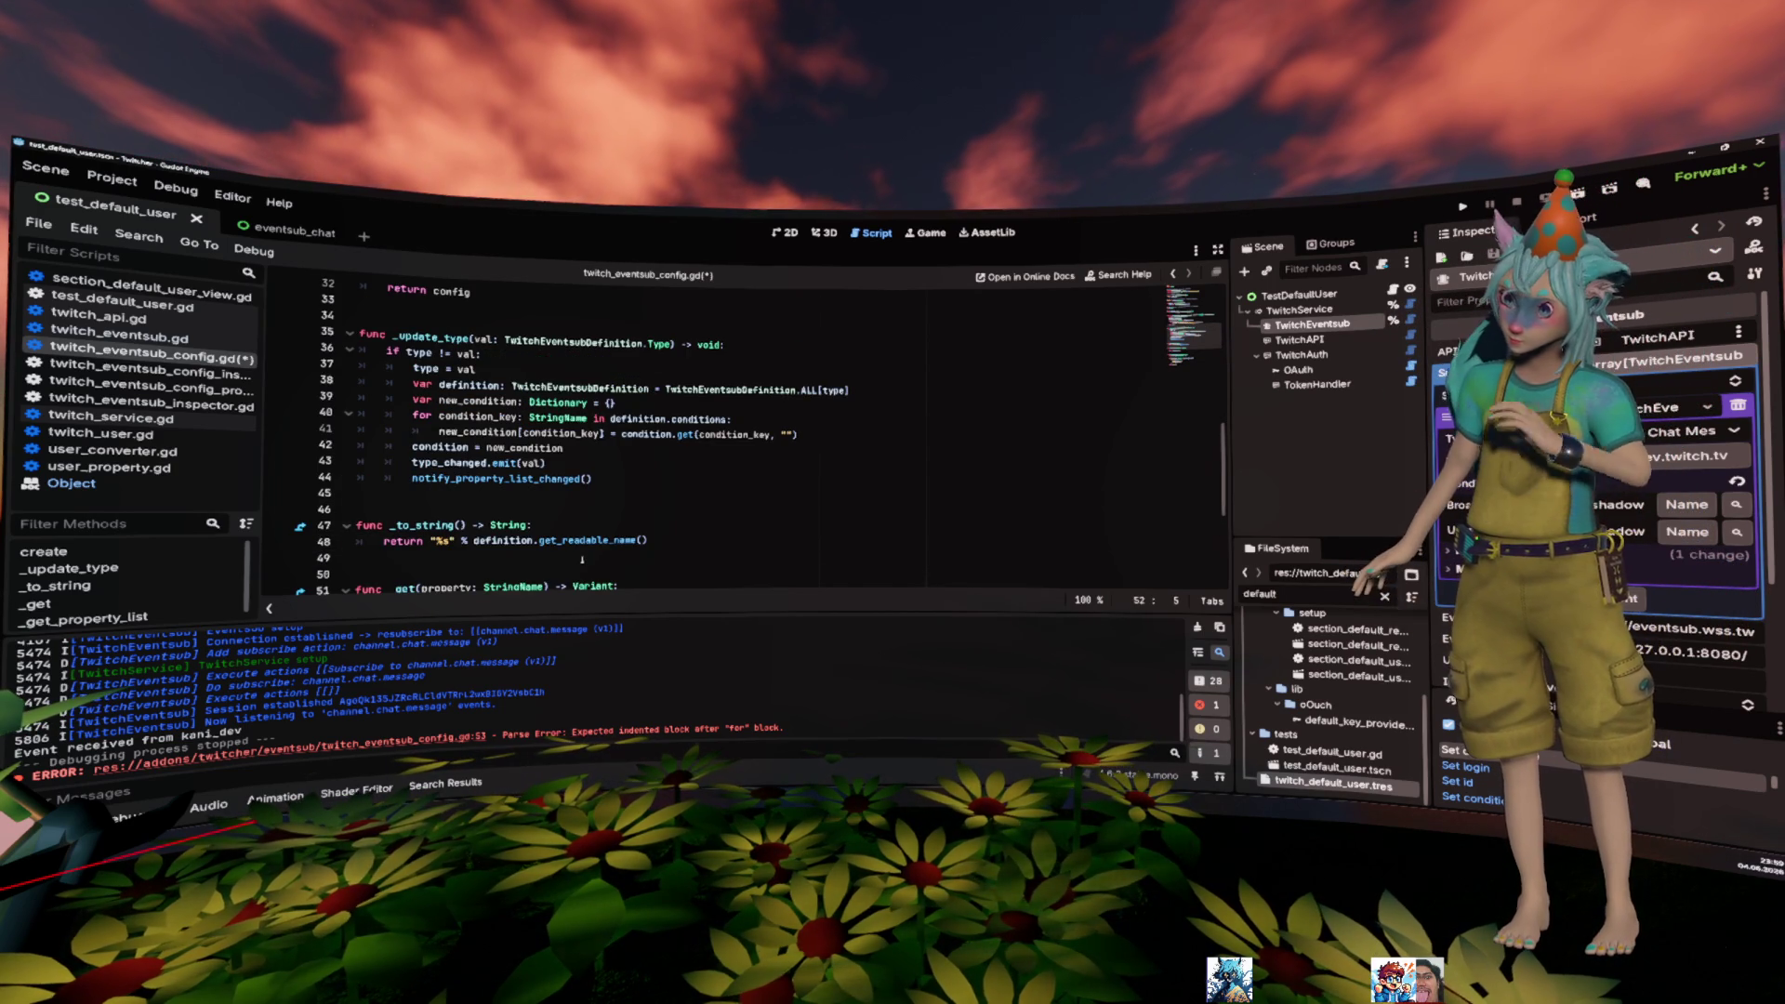
scroll(582, 559, up, 3)
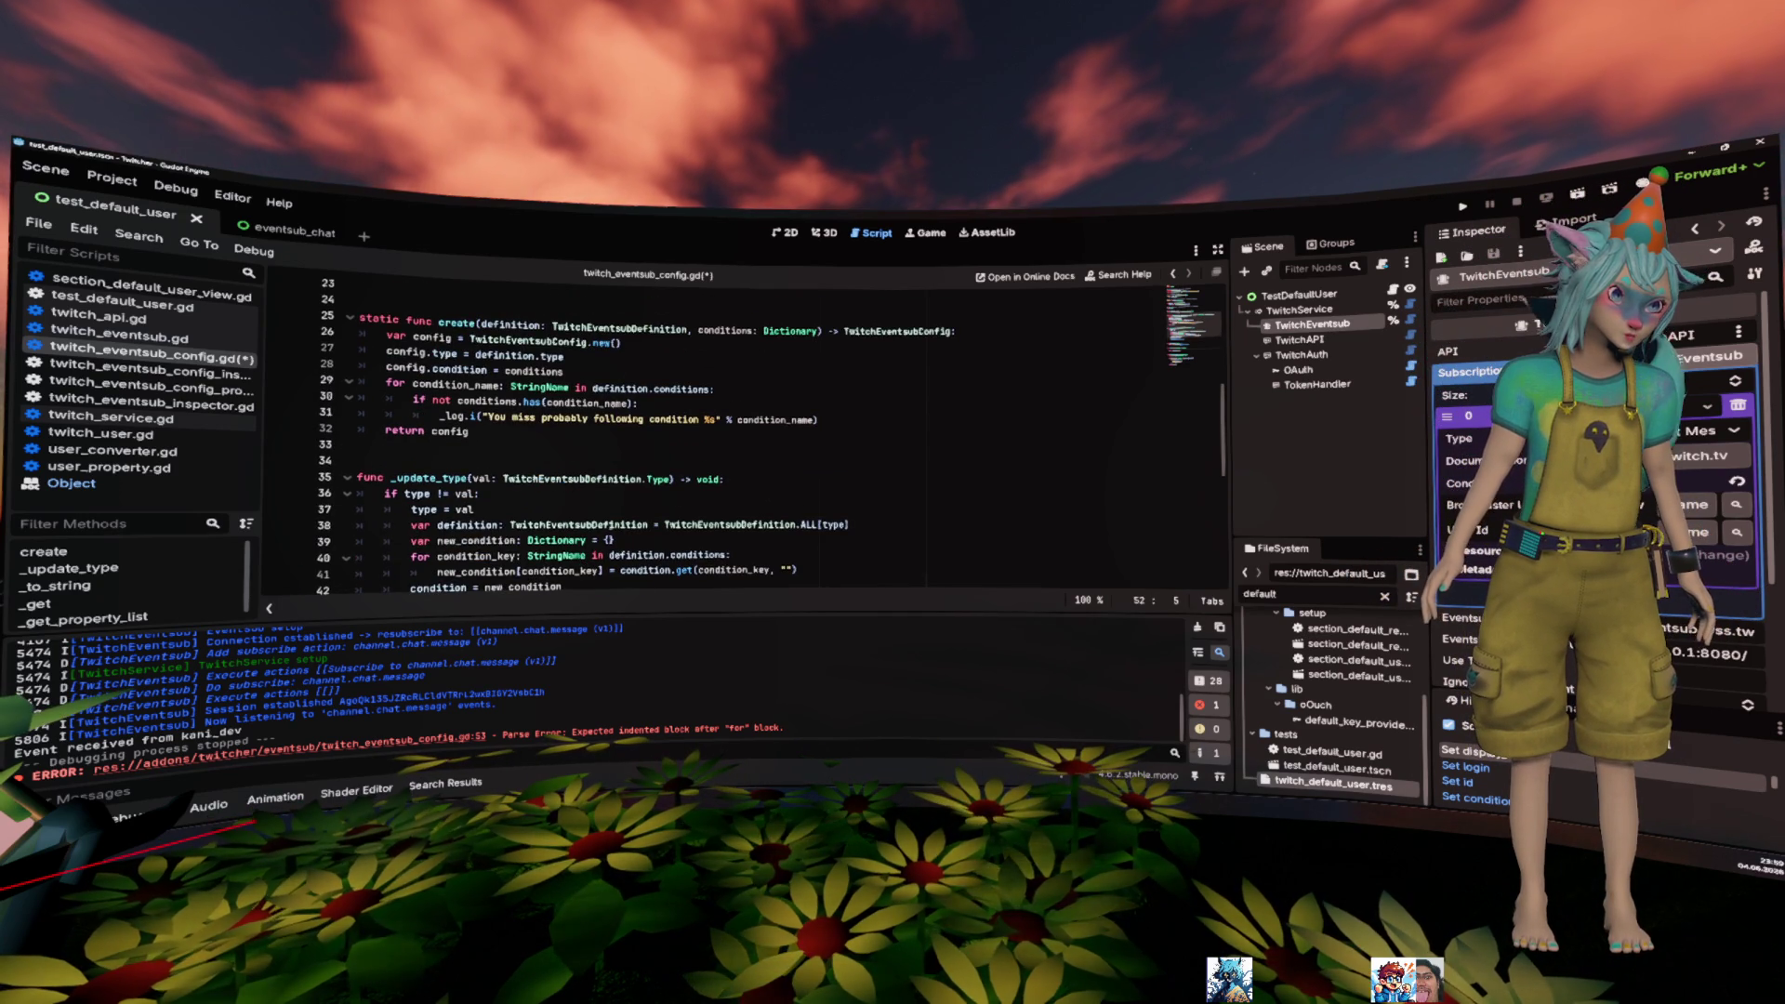
- Filter FileSystem for 'twitch_edit' and drag twitch_editor_settings.gd in as a TwitchEditorSettings preload const
scroll(614, 509, up, 6)
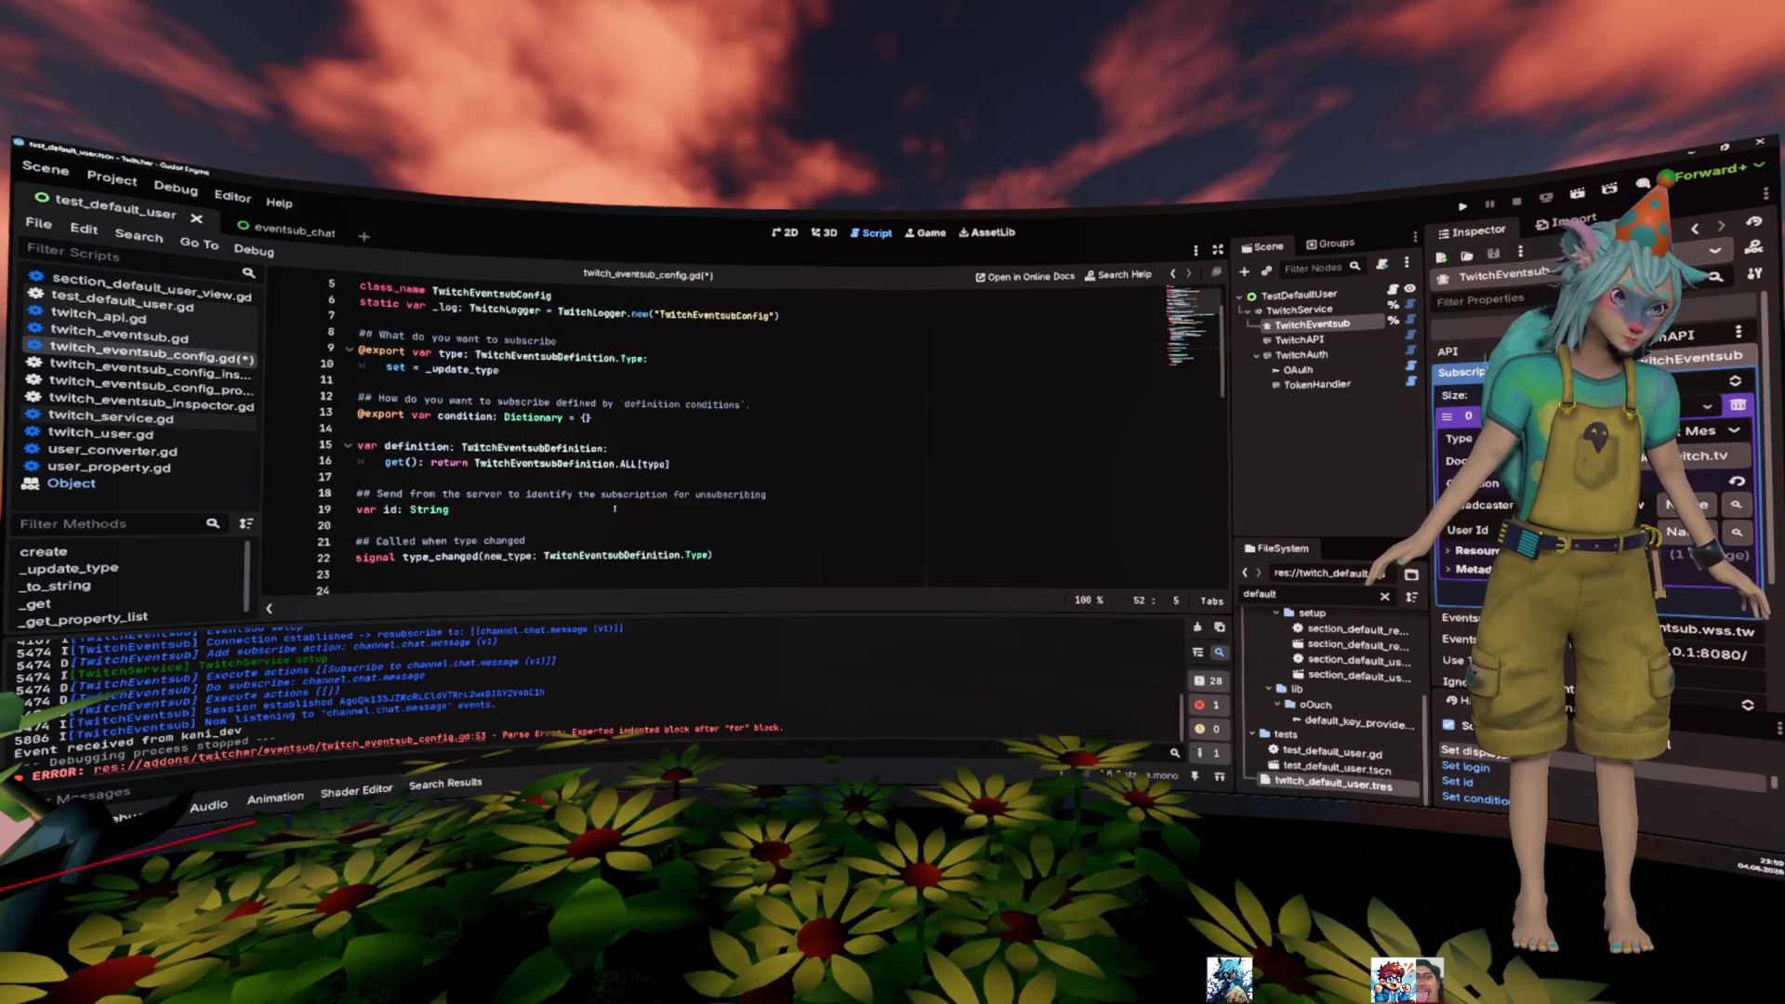
scroll(614, 509, up, 1)
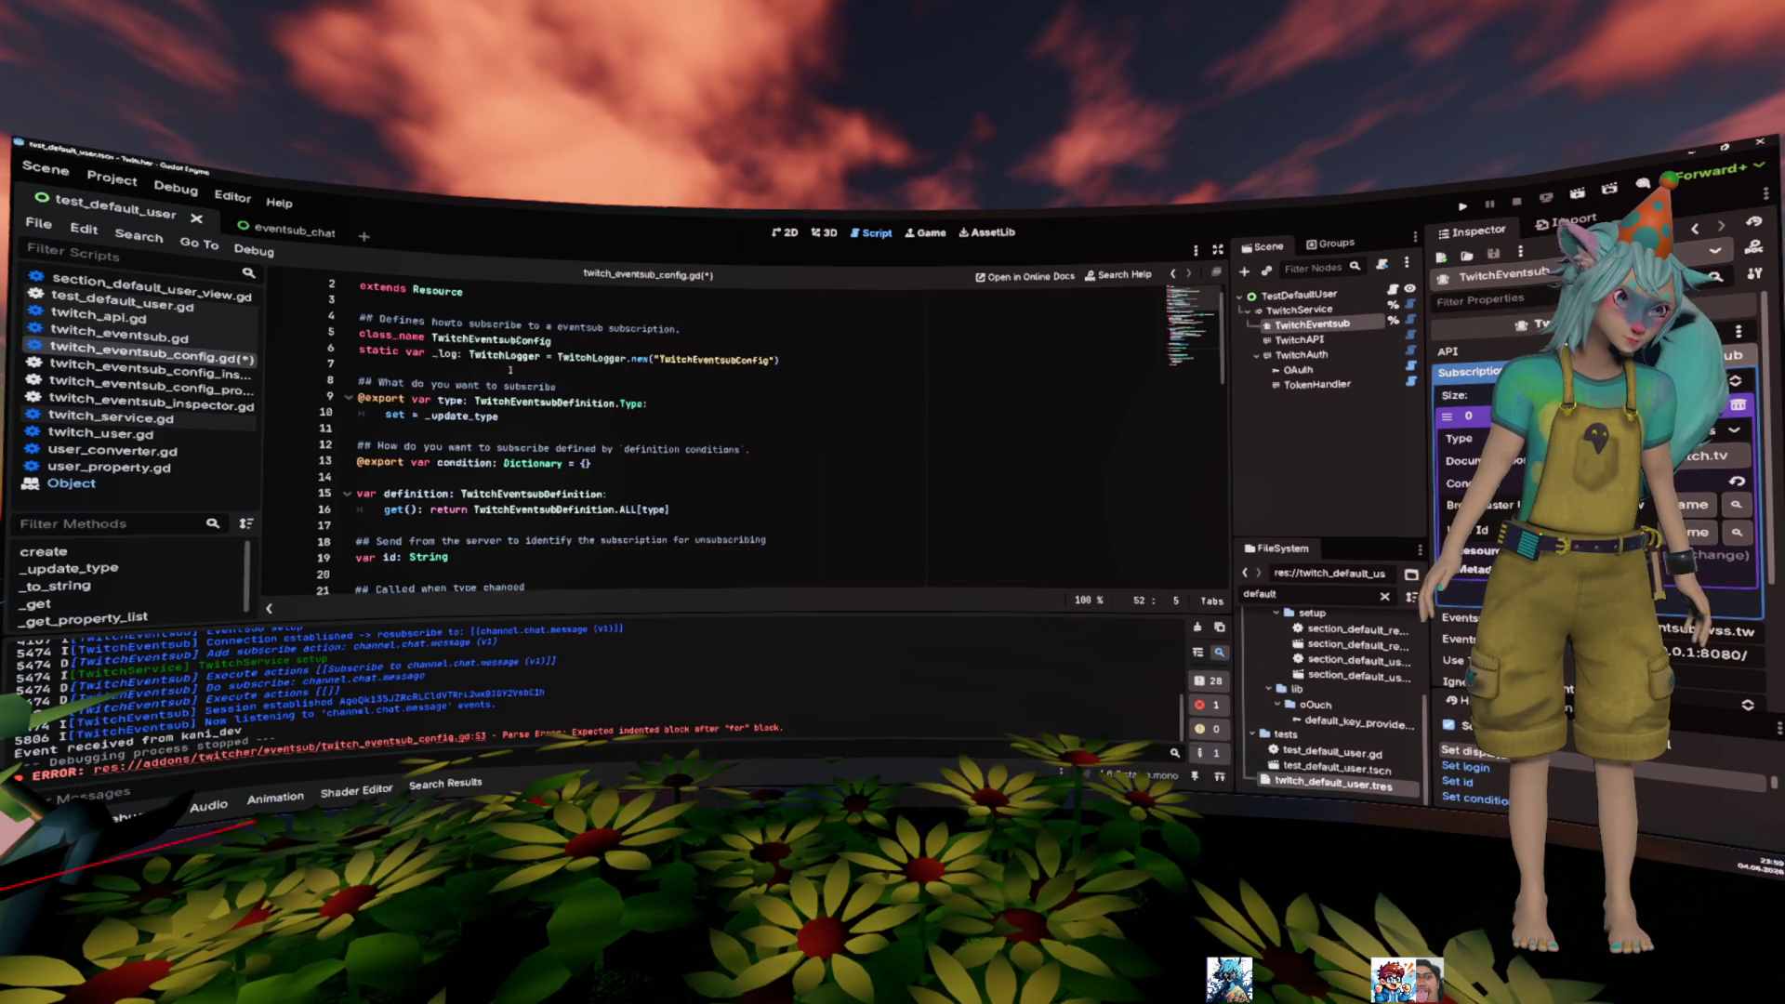
scroll(511, 370, down, 3)
scroll(534, 383, up, 4)
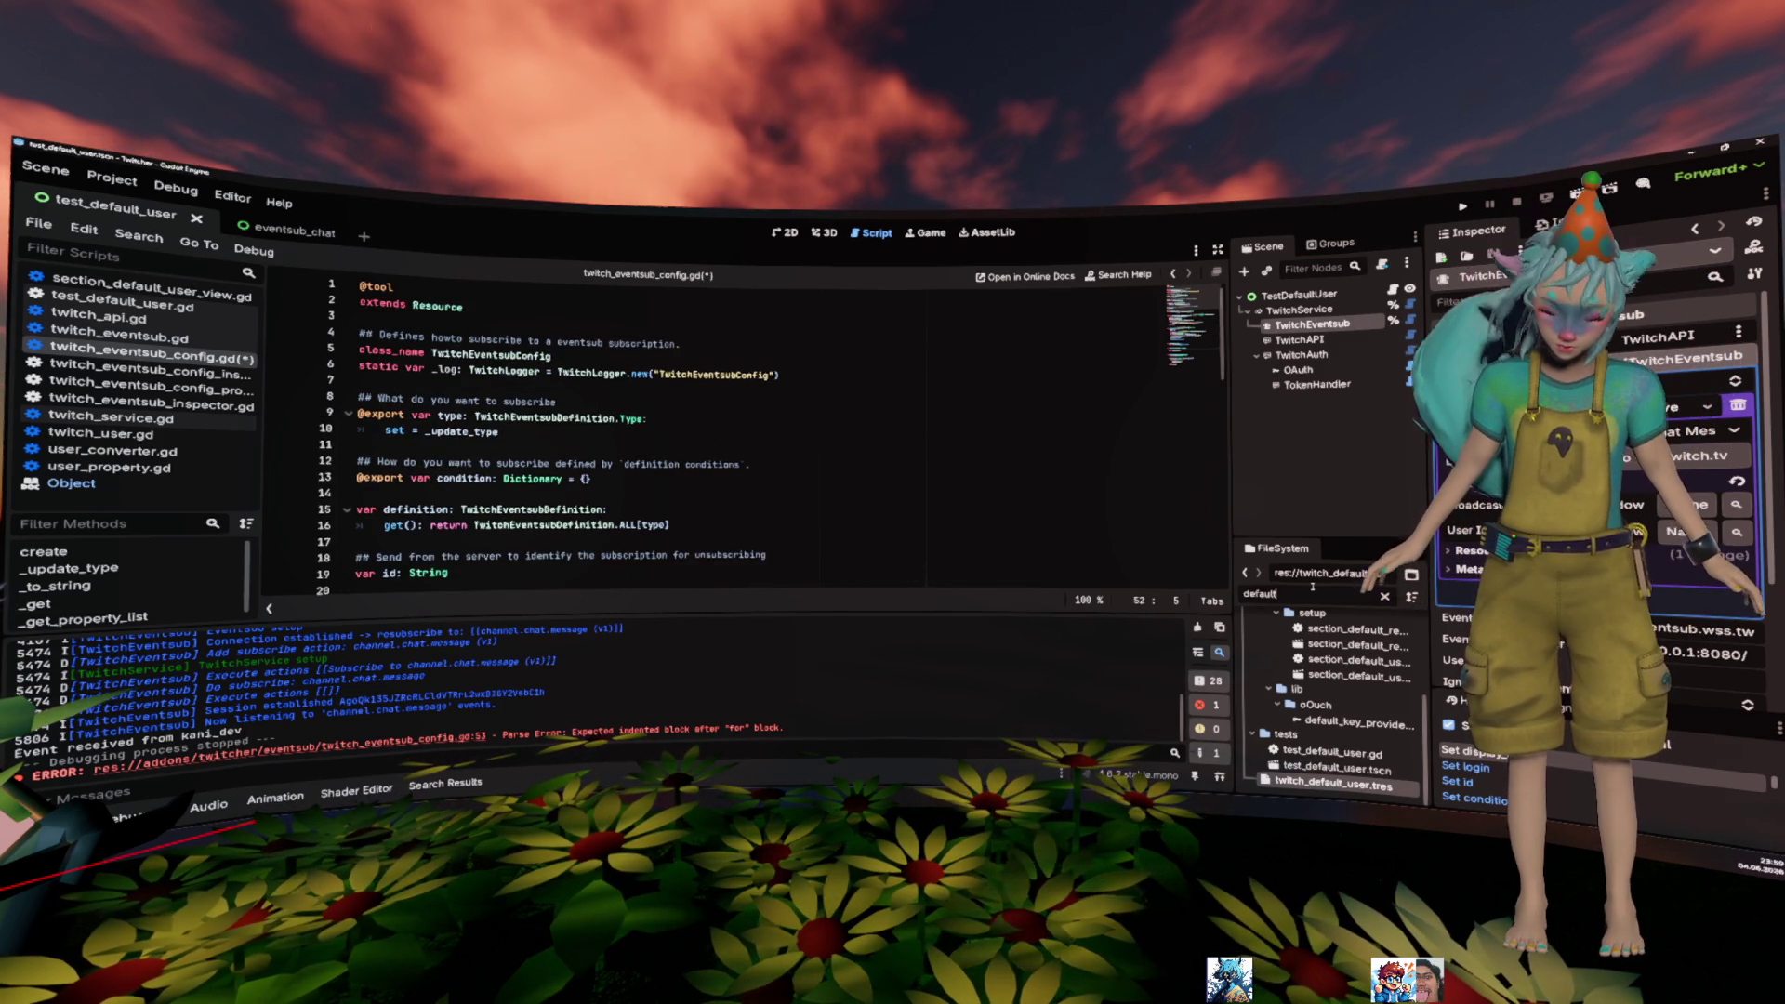
key(ctrl+a)
text(TwitchE)
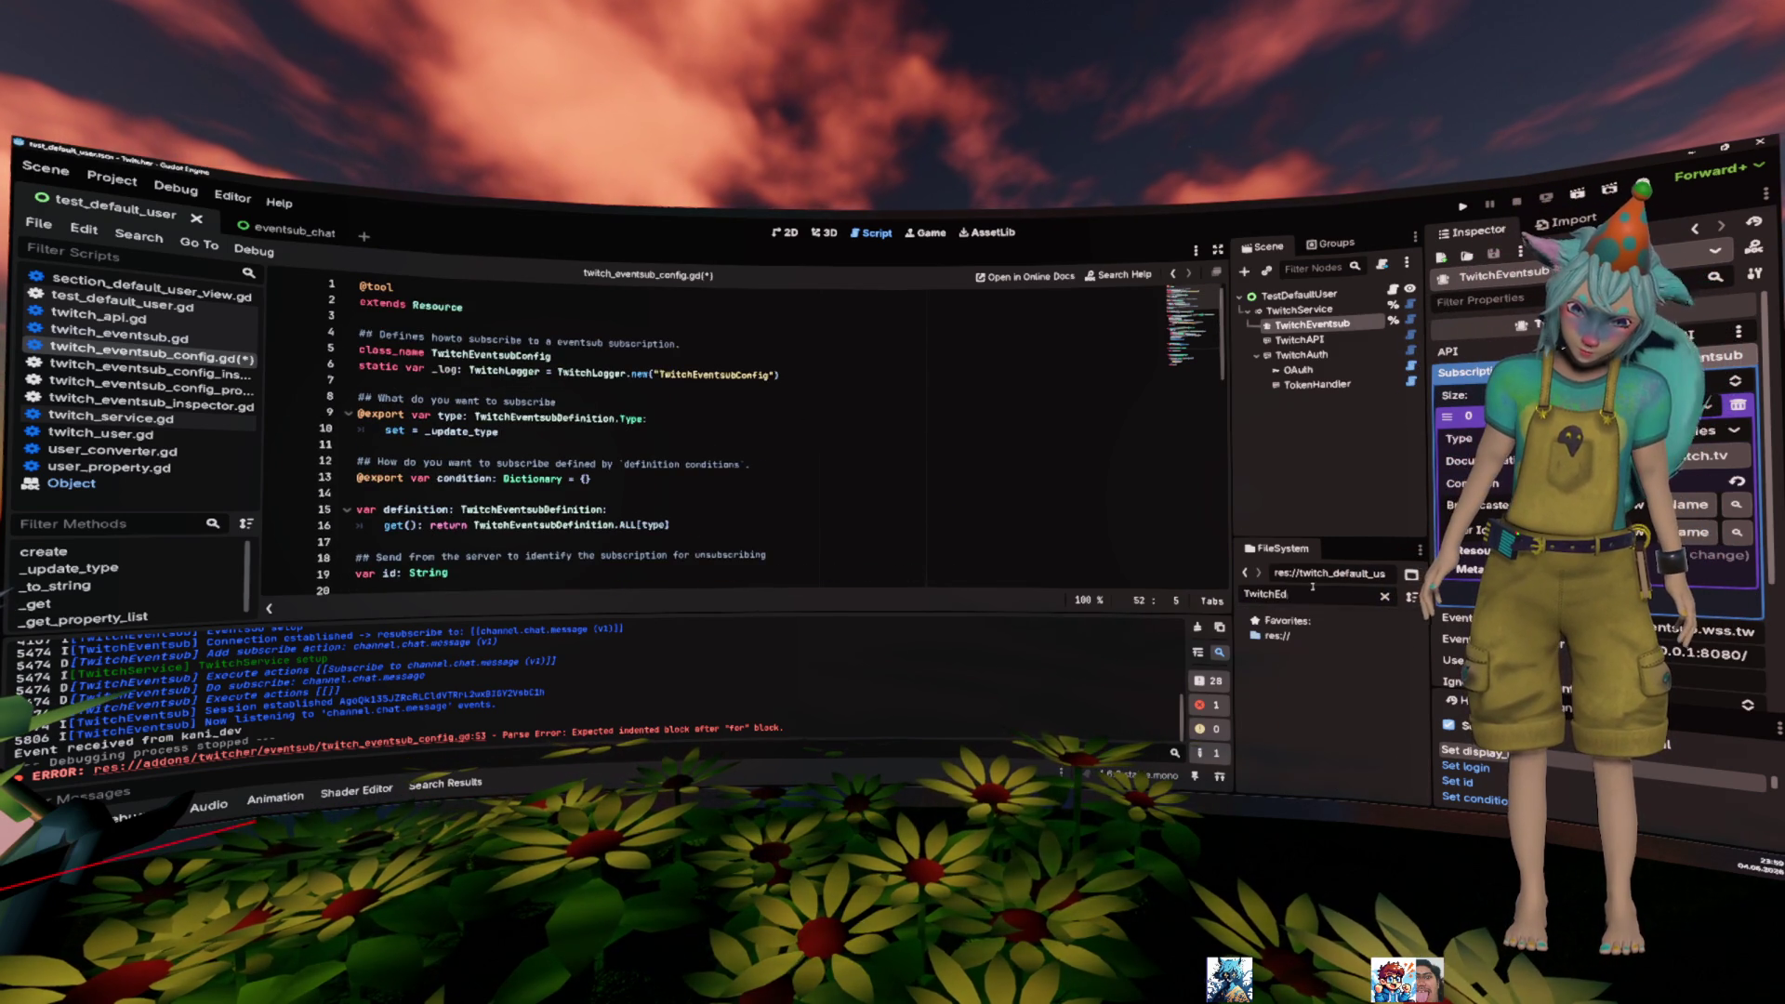
text(d)
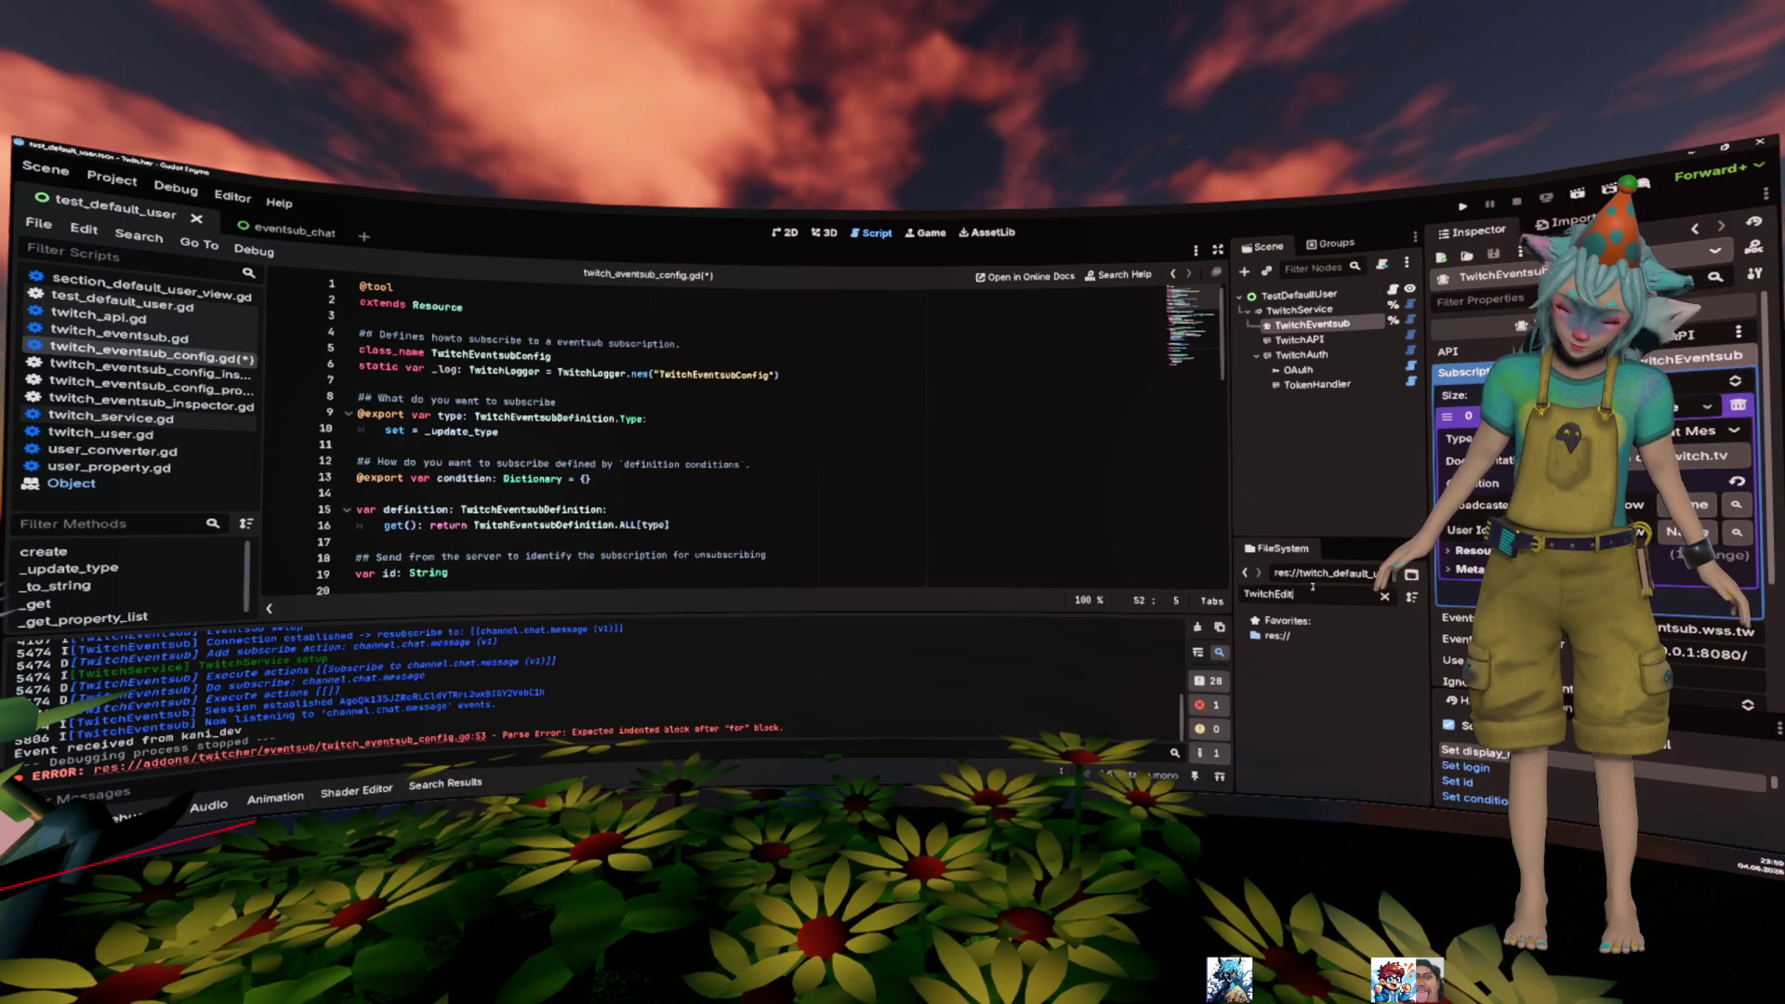
key(BackSpace)
key(BackSpace)
key(BackSpace)
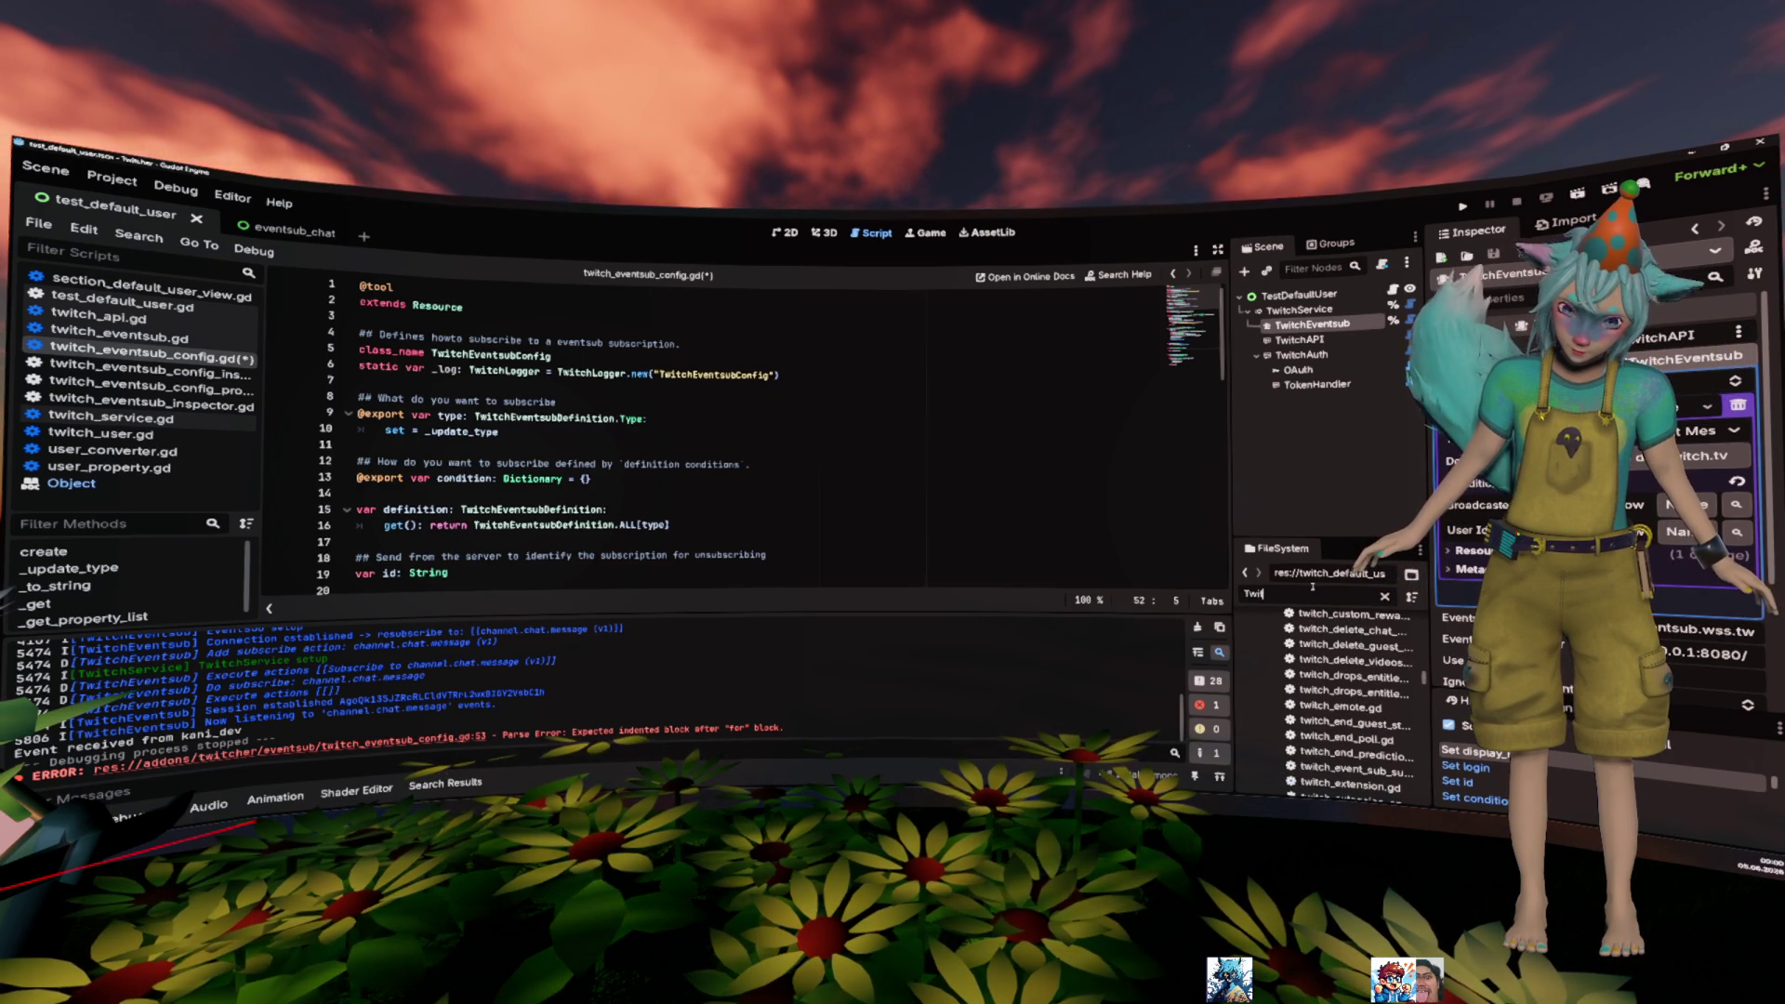
key(BackSpace)
key(BackSpace)
key(BackSpace)
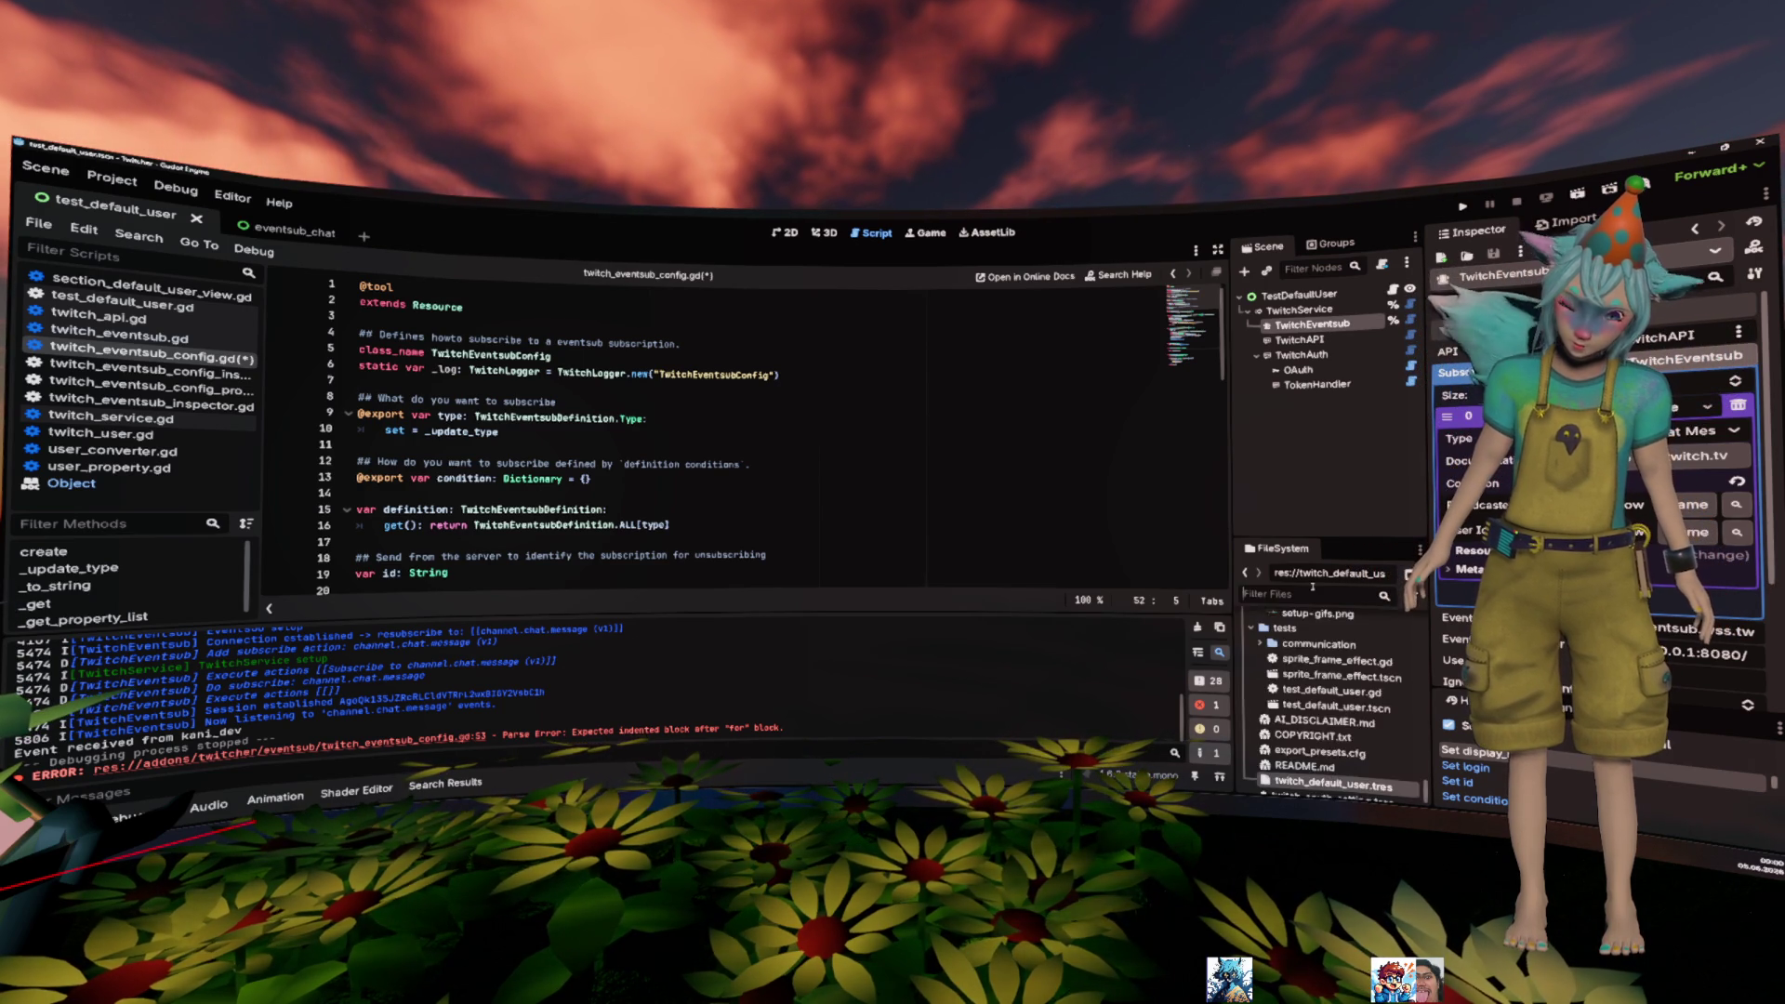
text(twitch_edit)
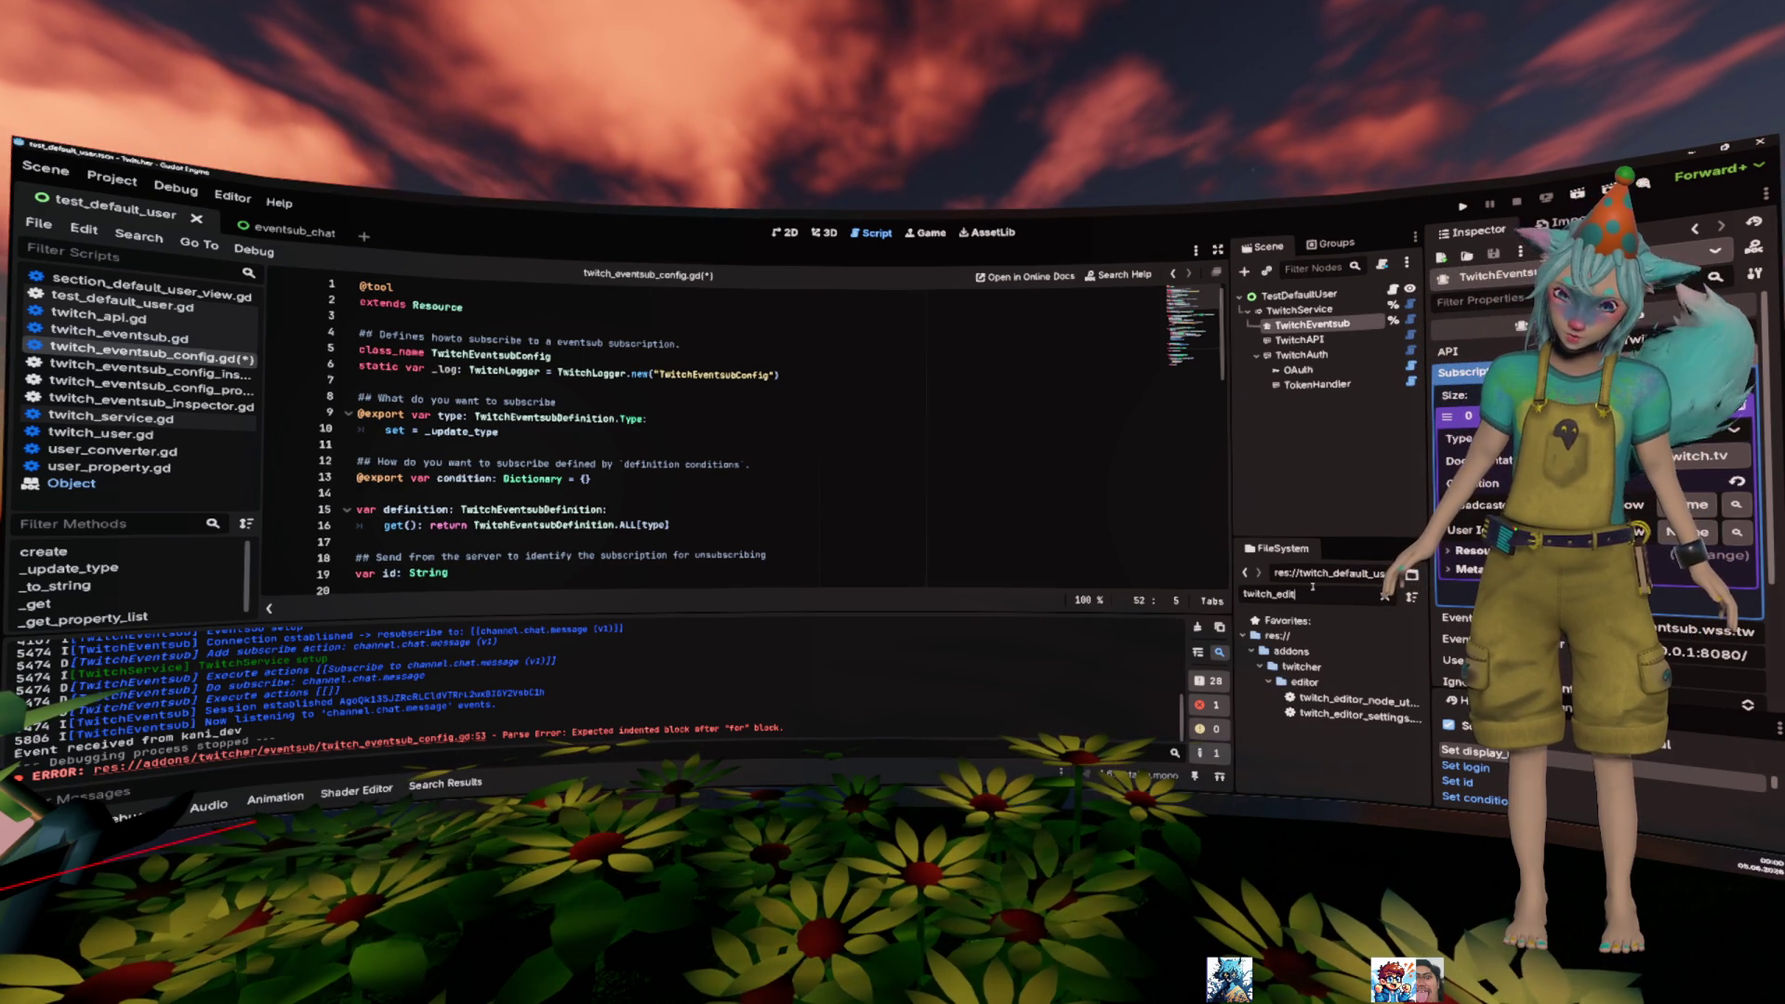
mouse_move(1358, 715)
mouse_down()
mouse_move(354, 444)
mouse_move(372, 385)
mouse_up()
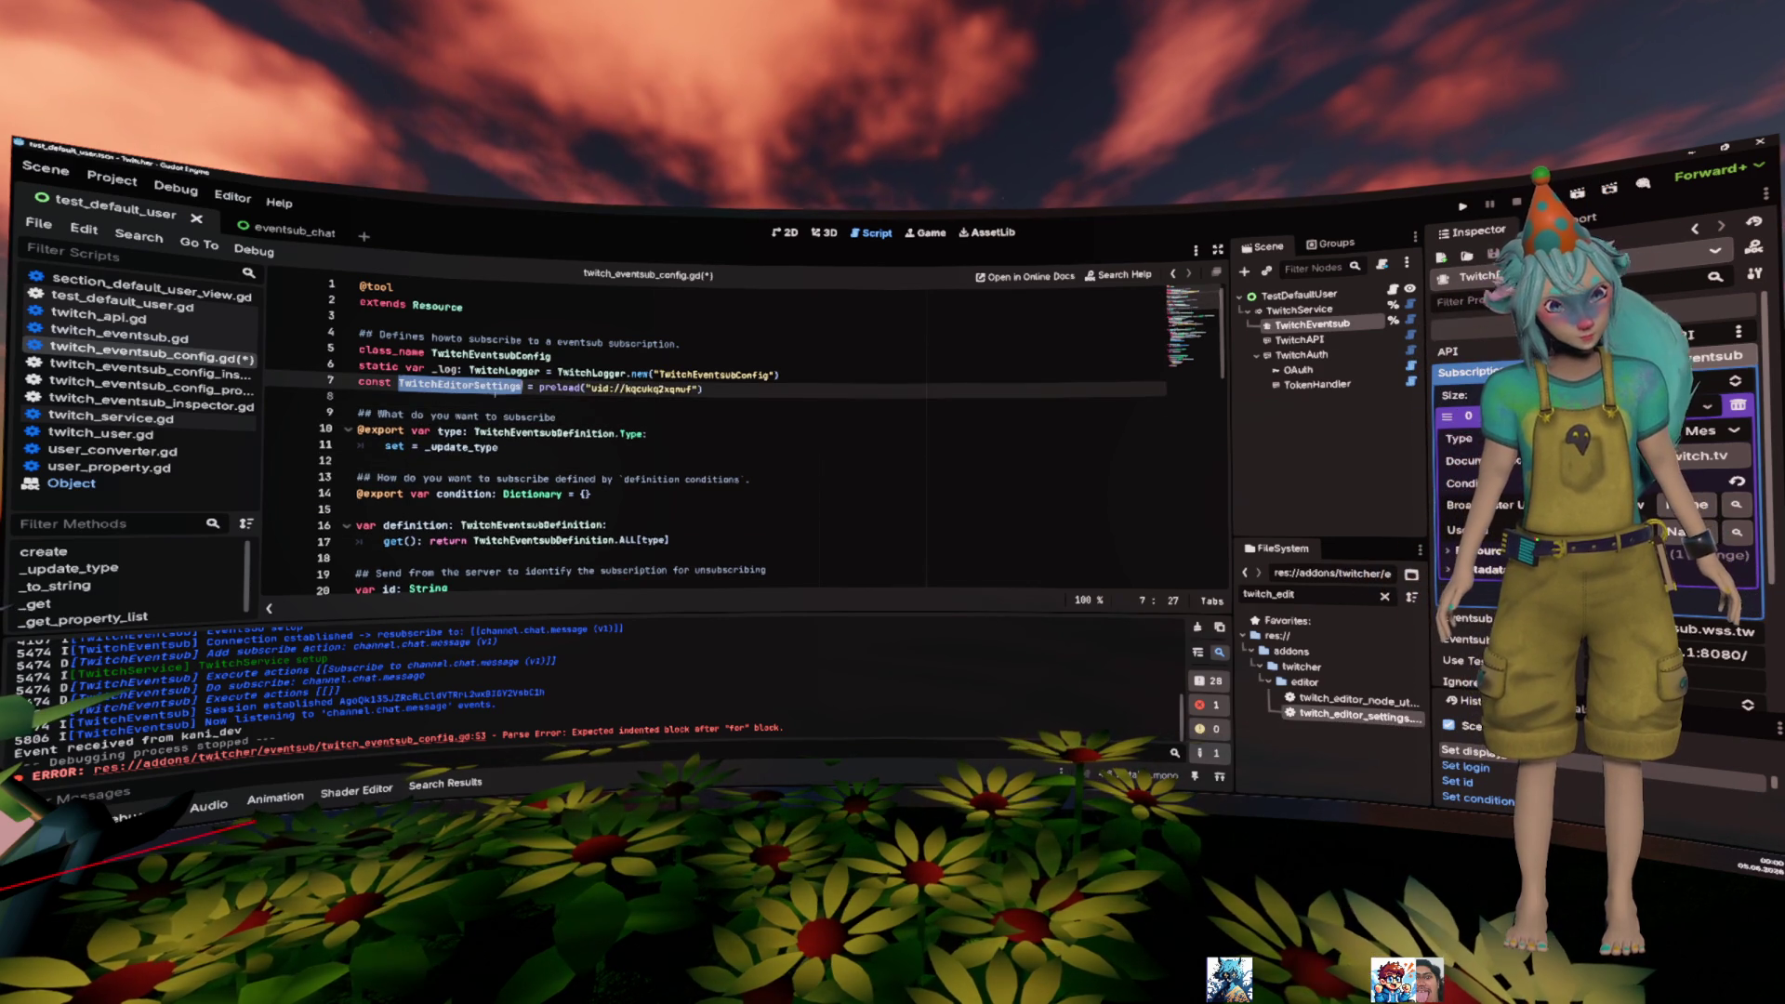
scroll(600, 389, down, 10)
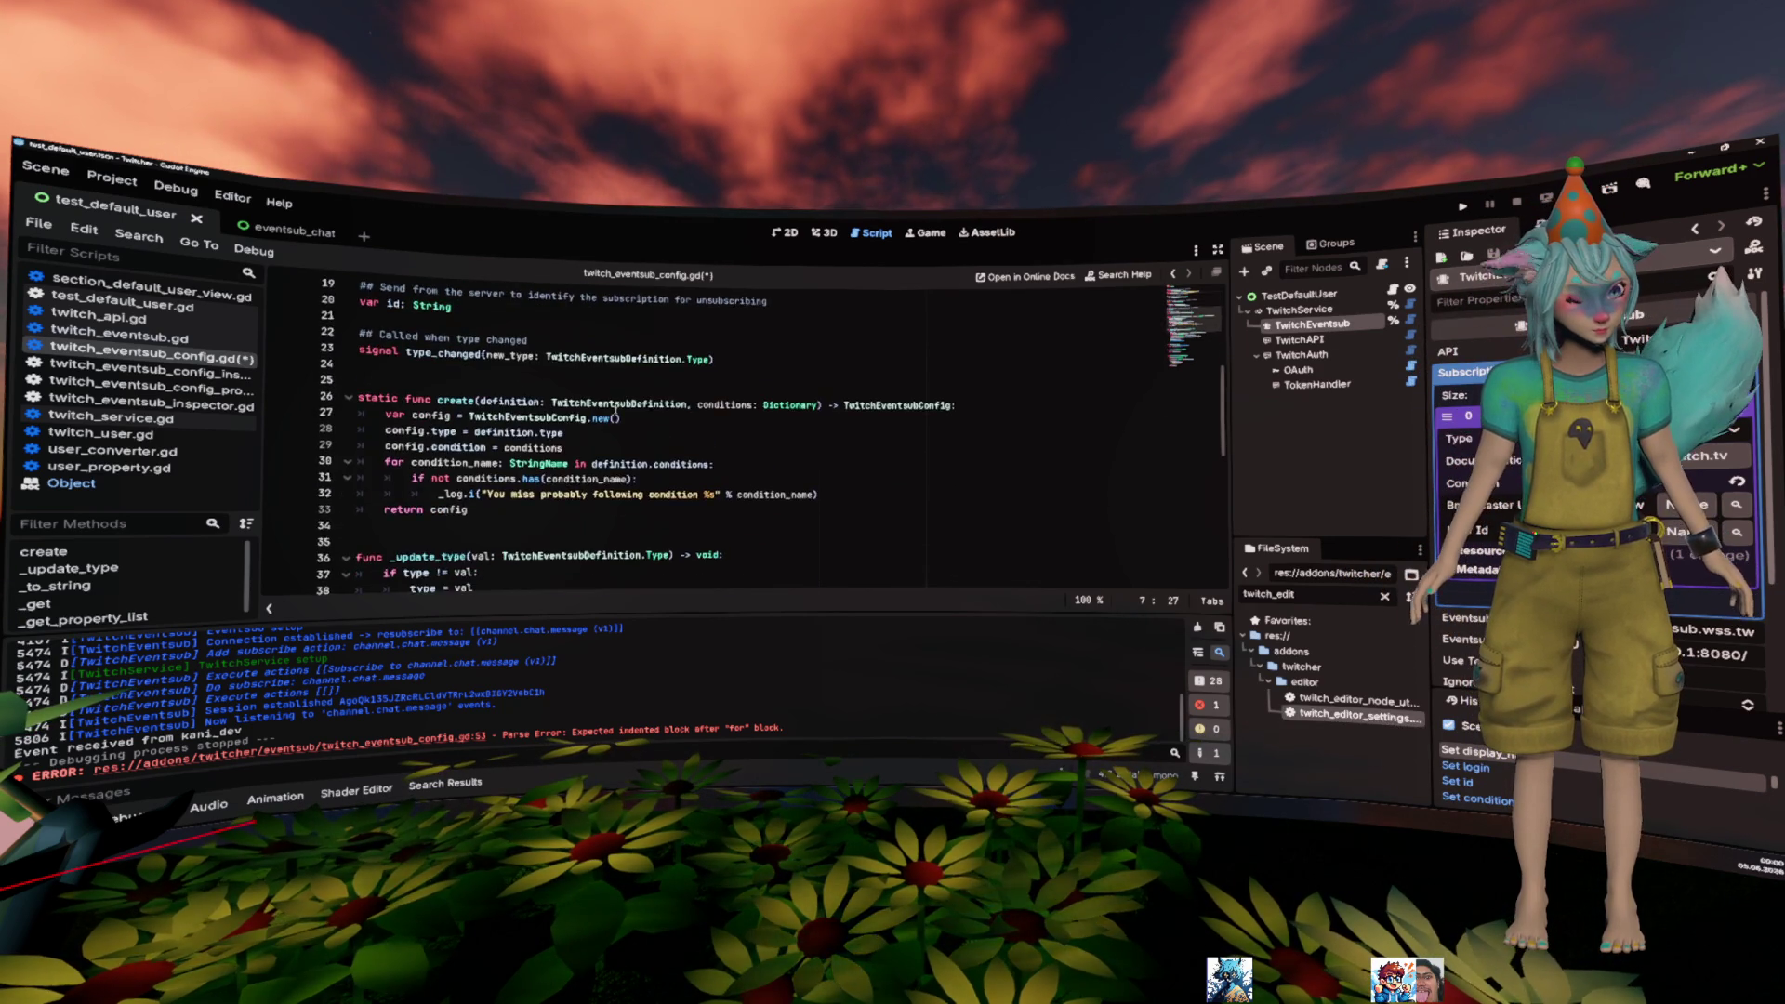
scroll(518, 434, down, 3)
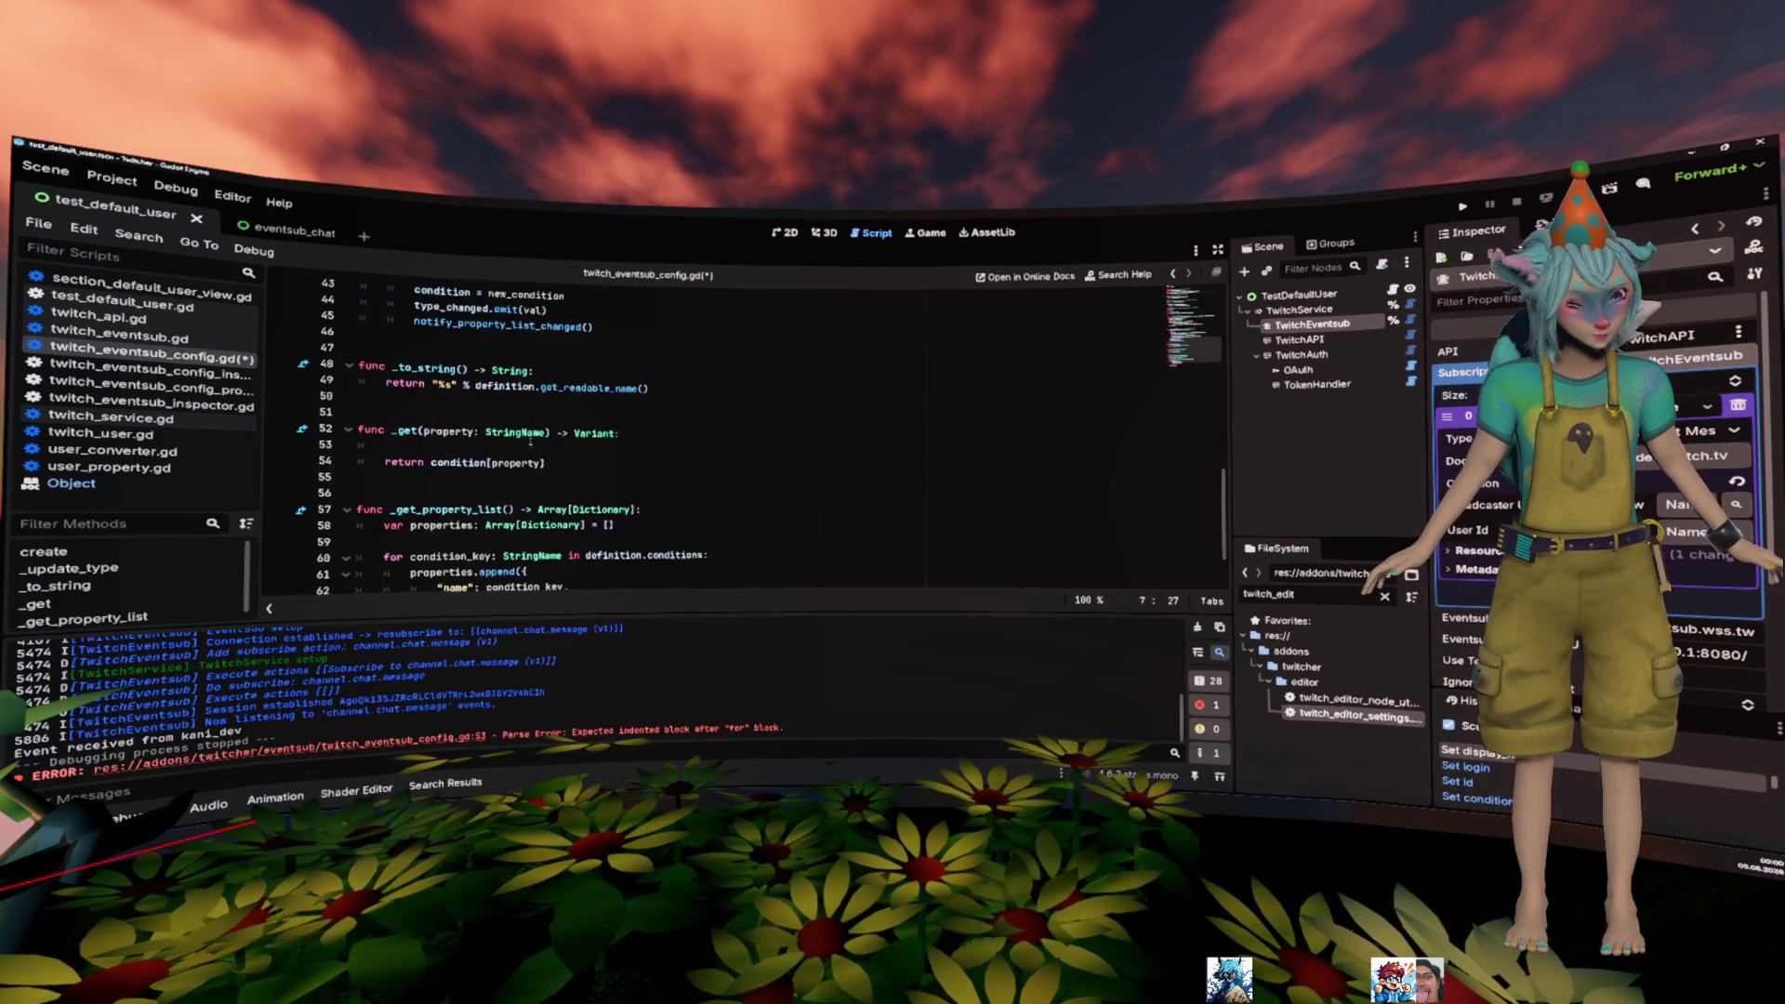
- Begin _get with 'if TwitchEditorSettings.is_valid() and has_meta():', using autocomplete for both calls
click(553, 445)
text(if TwitchEditorSettings)
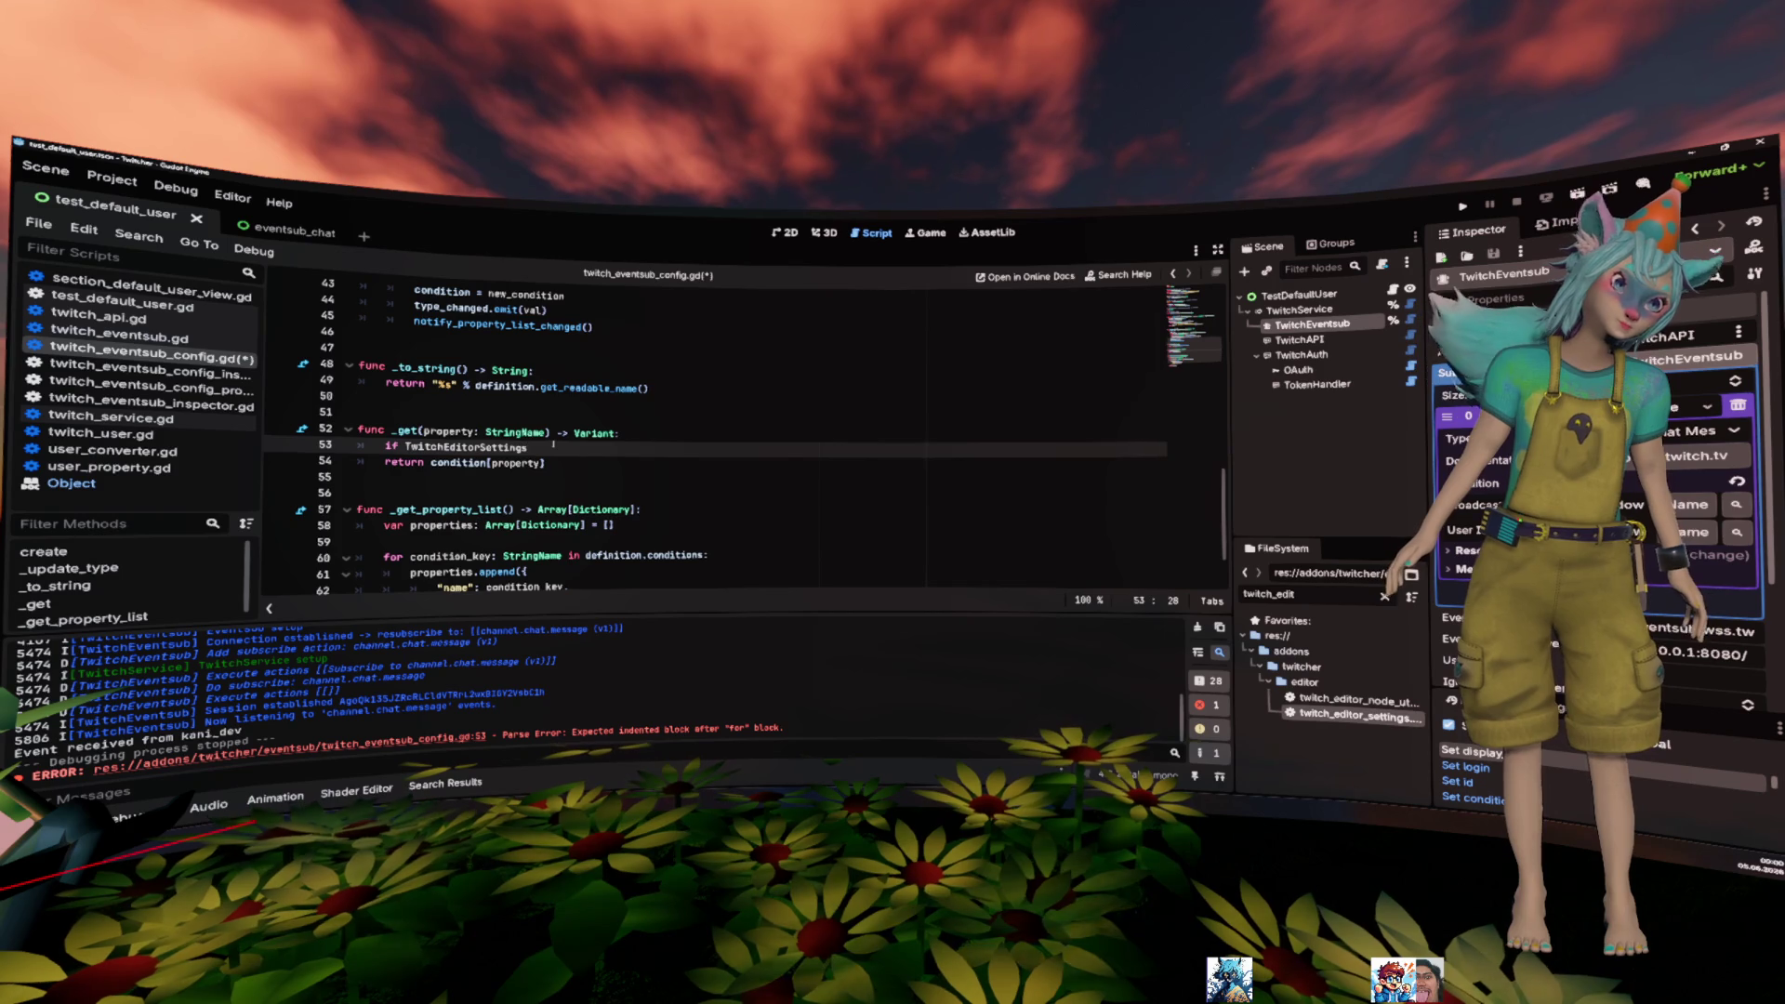
text(.)
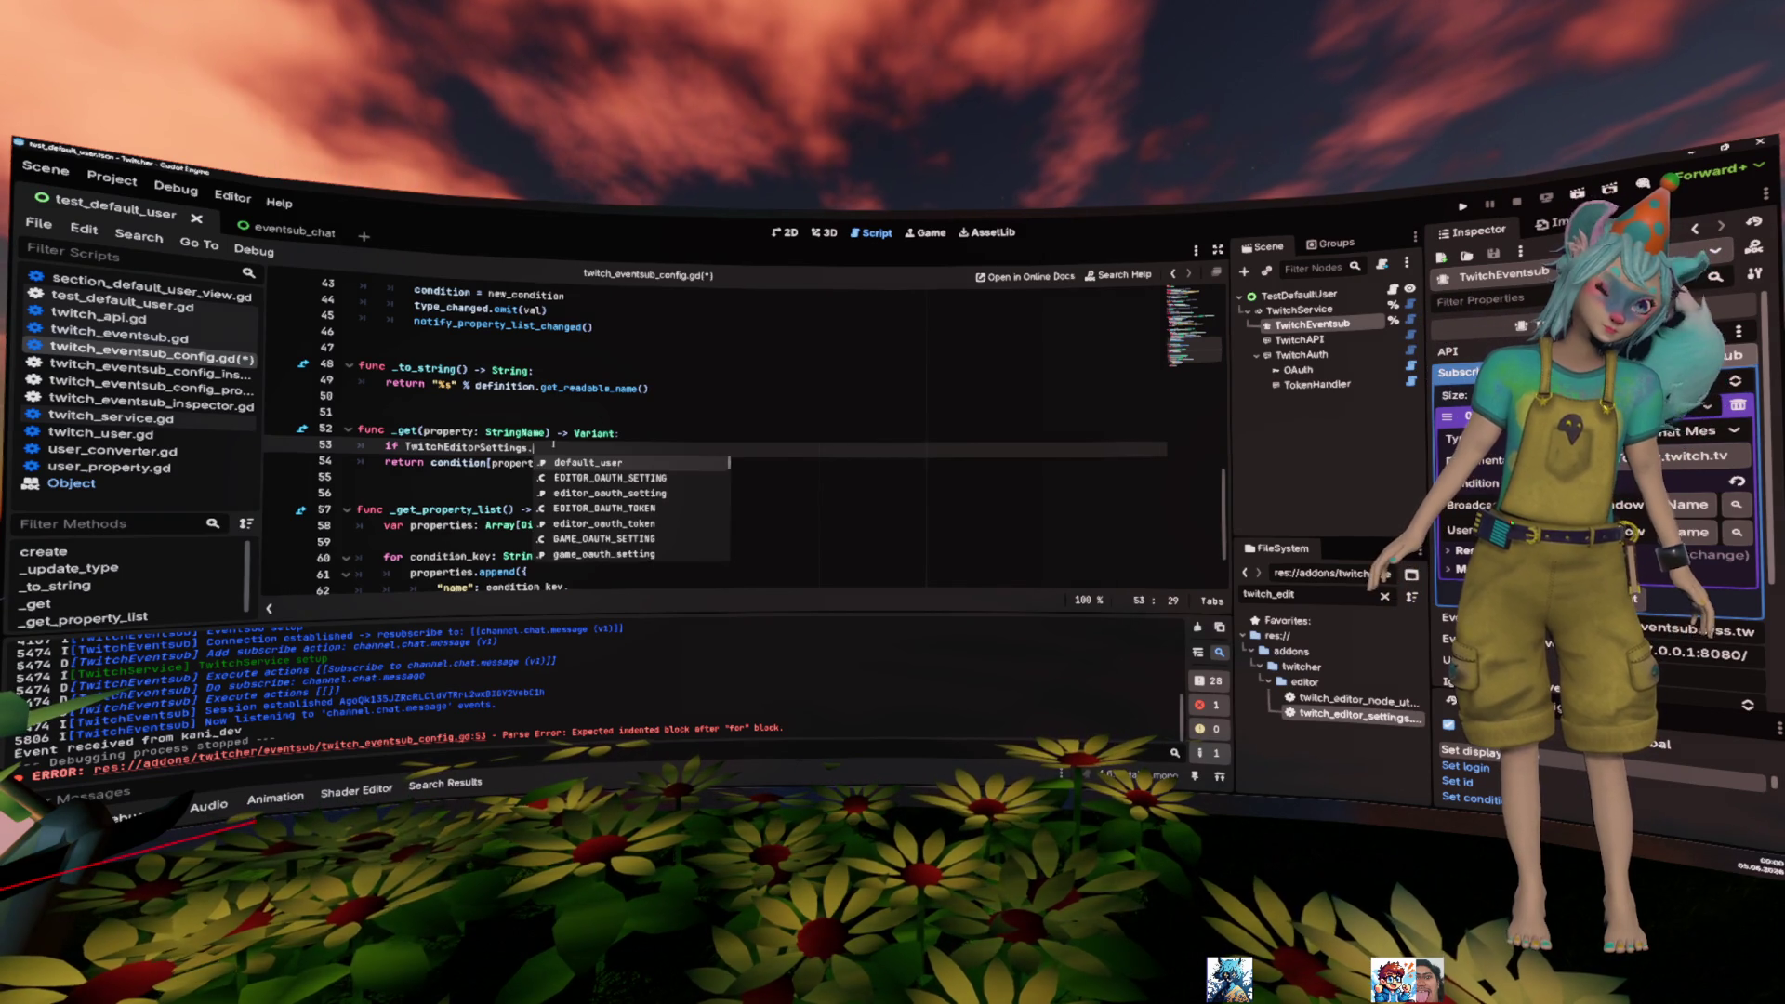
text(is_valid():)
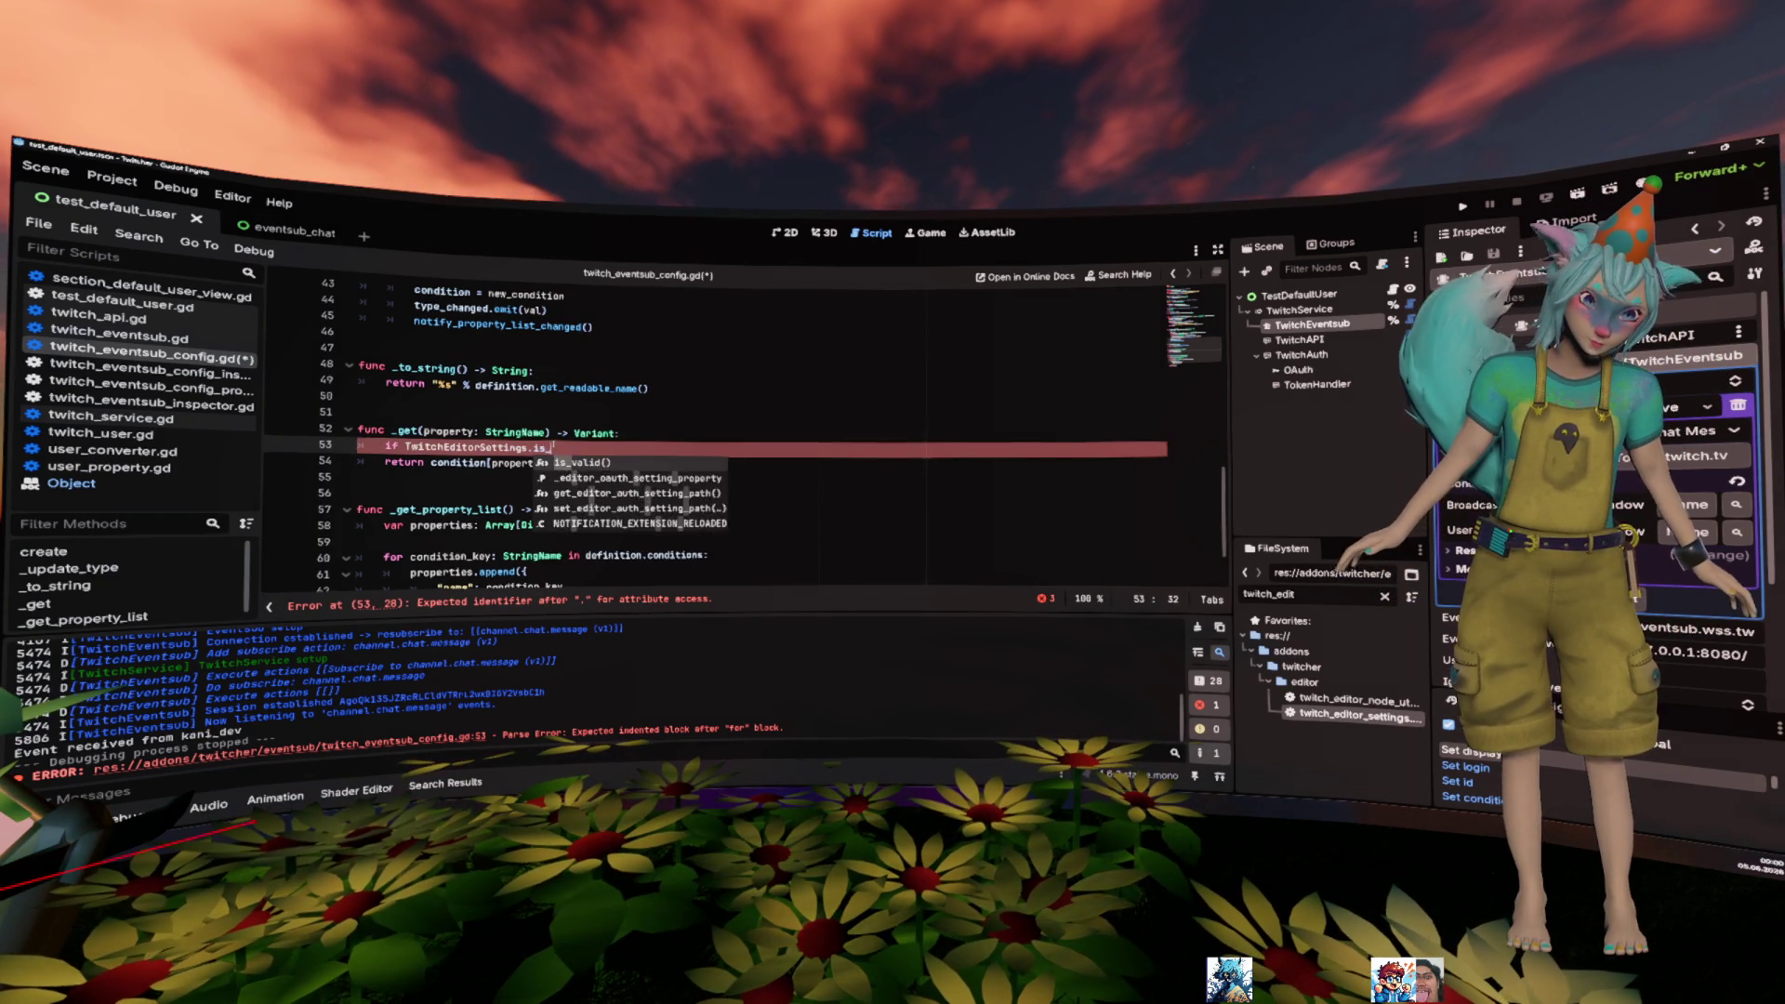
key(Return)
text(:)
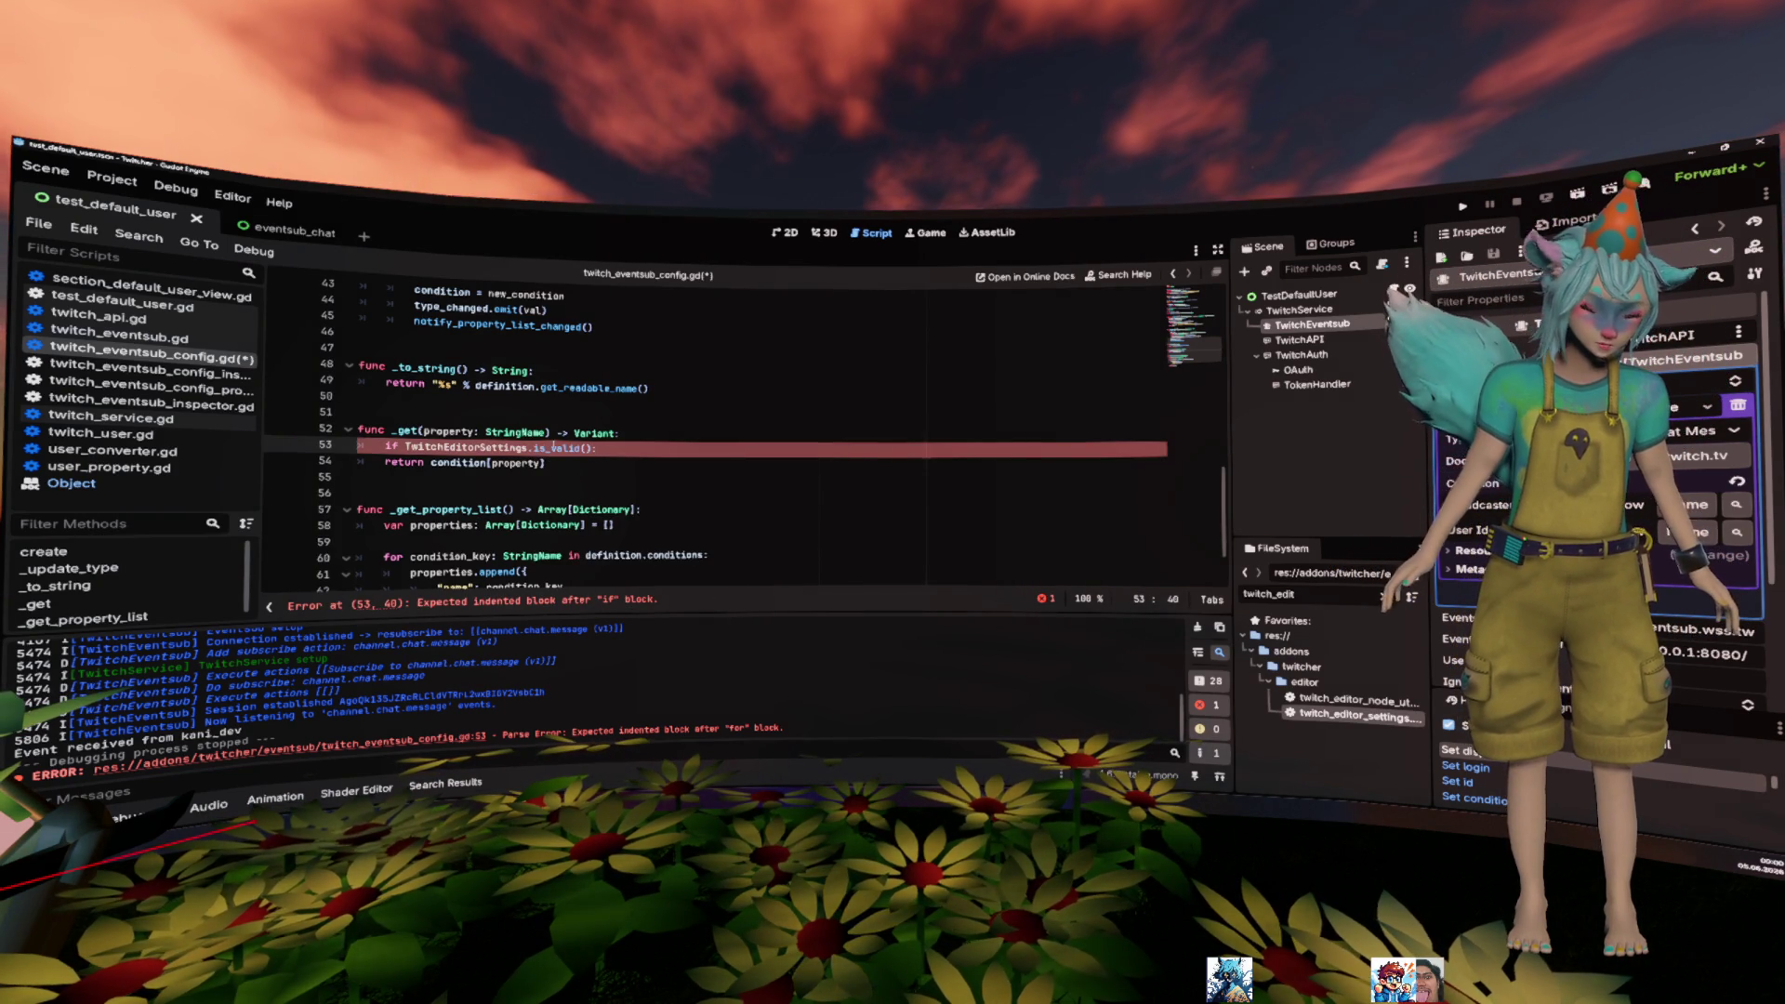
key(Return)
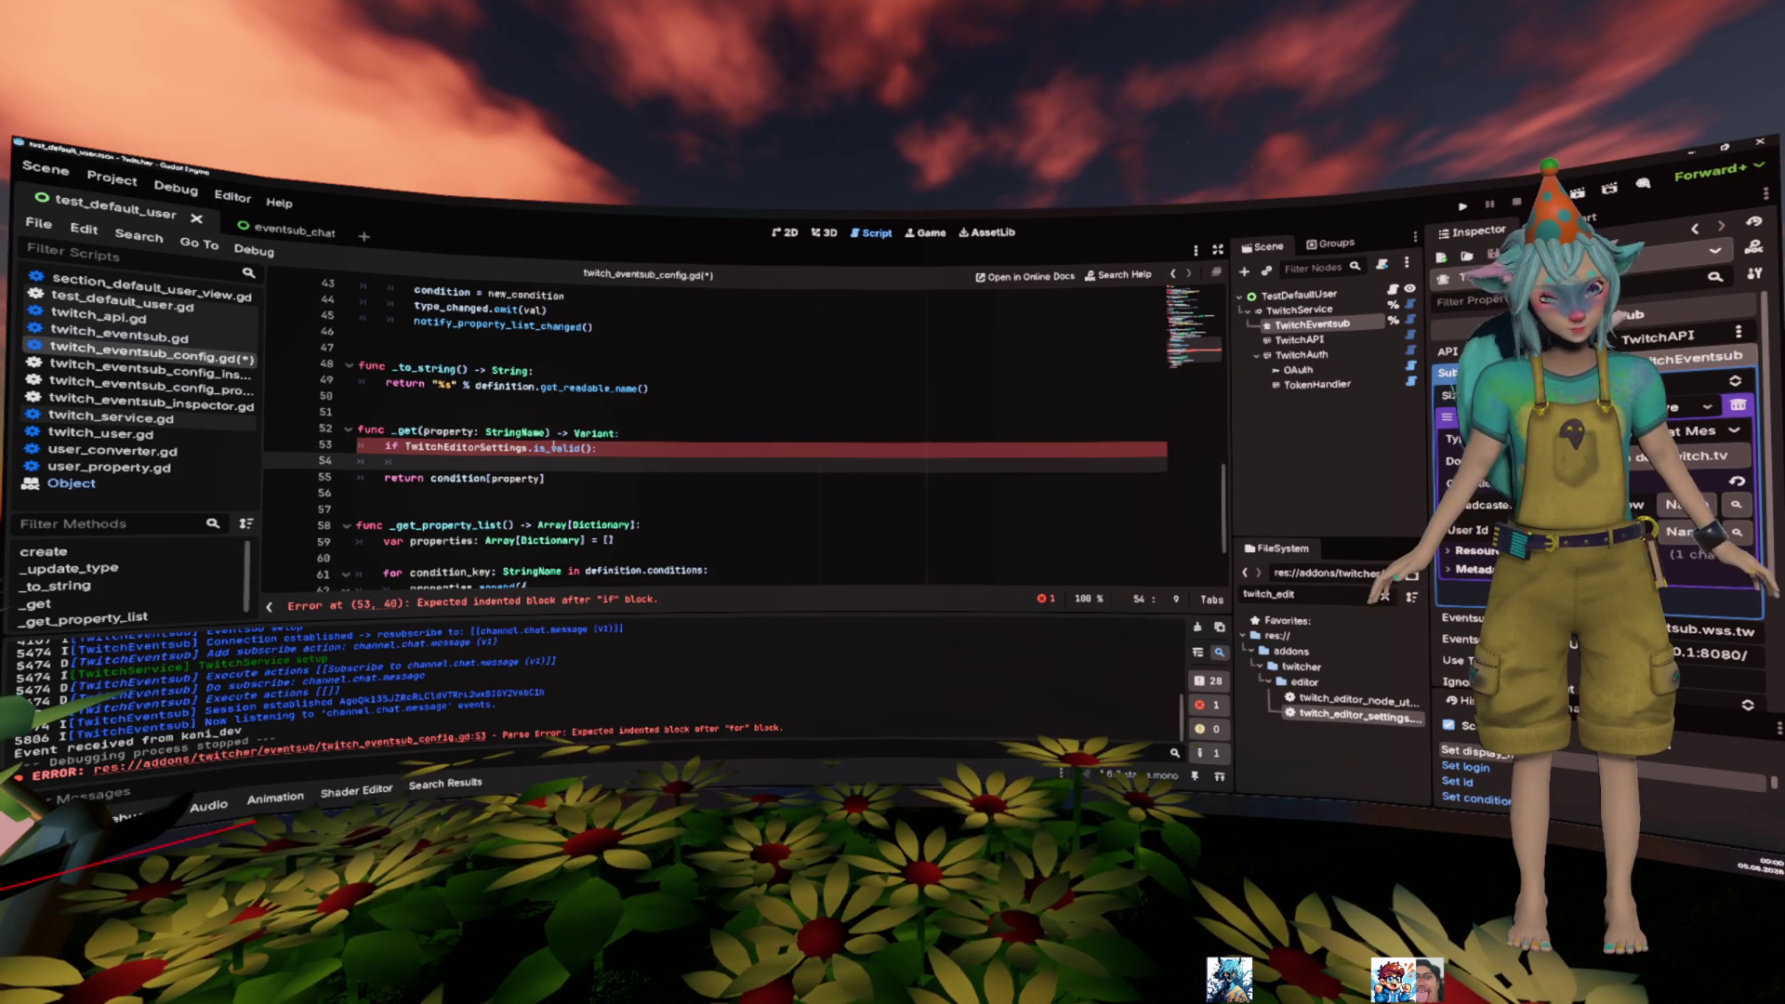
key(ctrl+z)
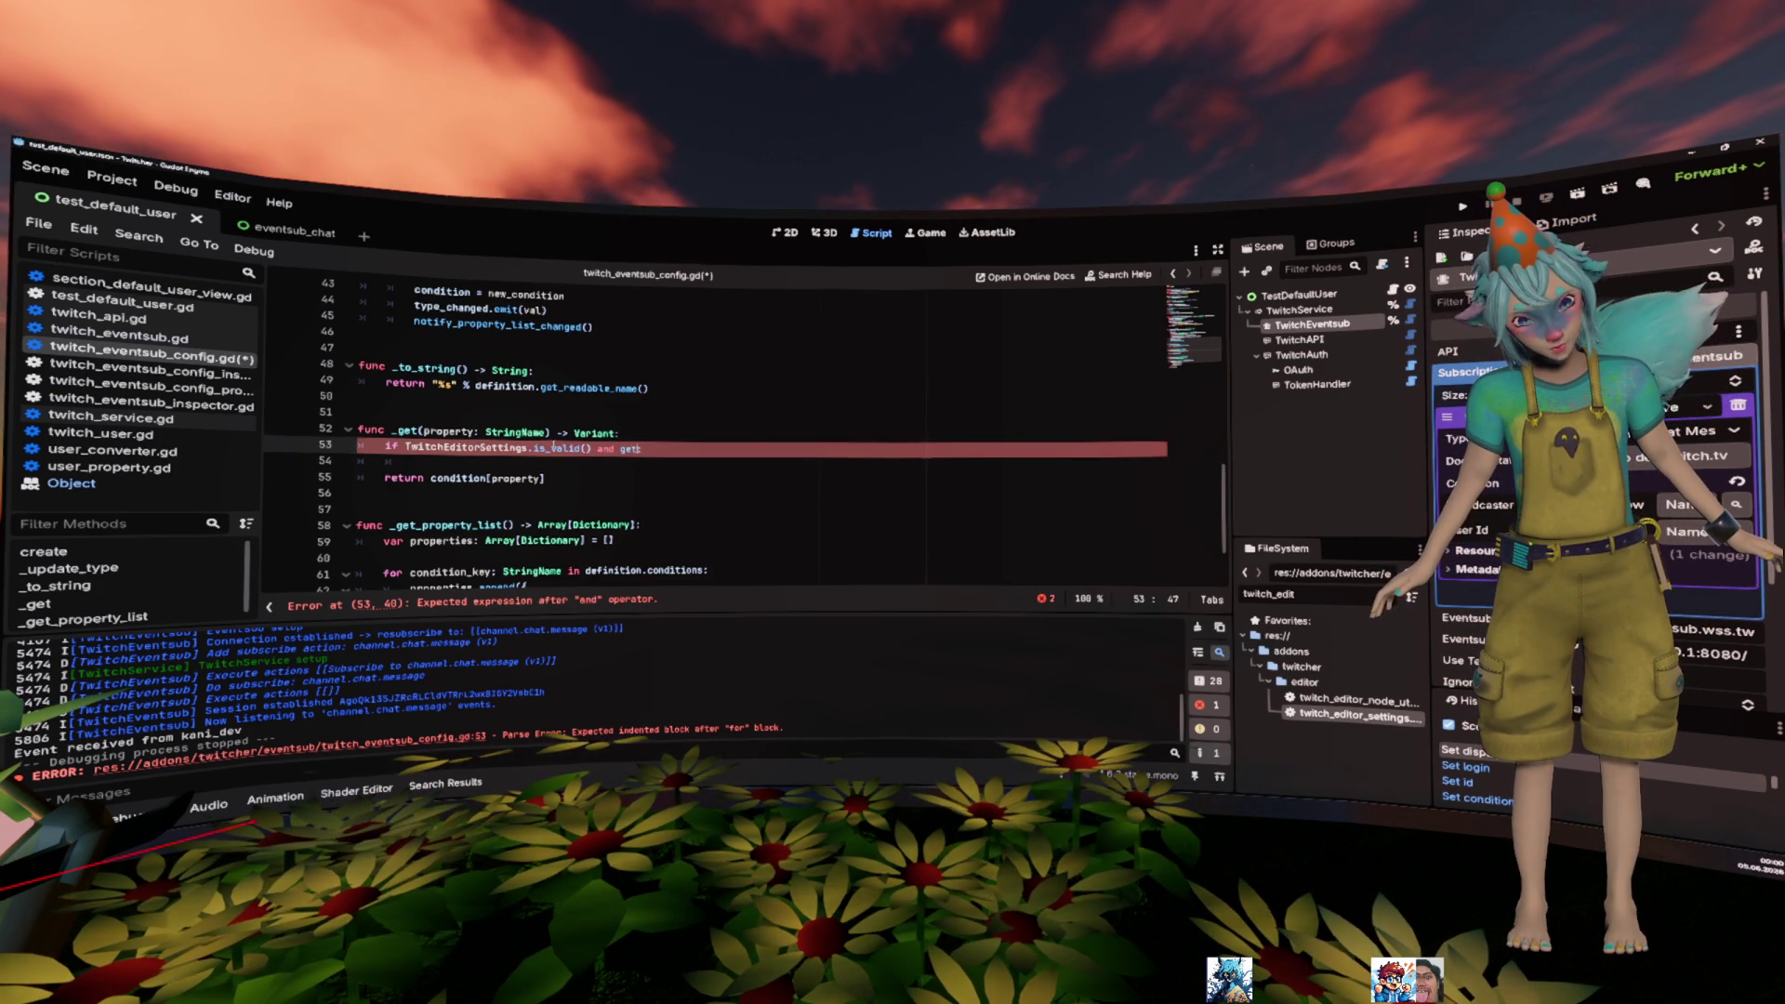
key(BackSpace)
key(BackSpace)
key(BackSpace)
text(has)
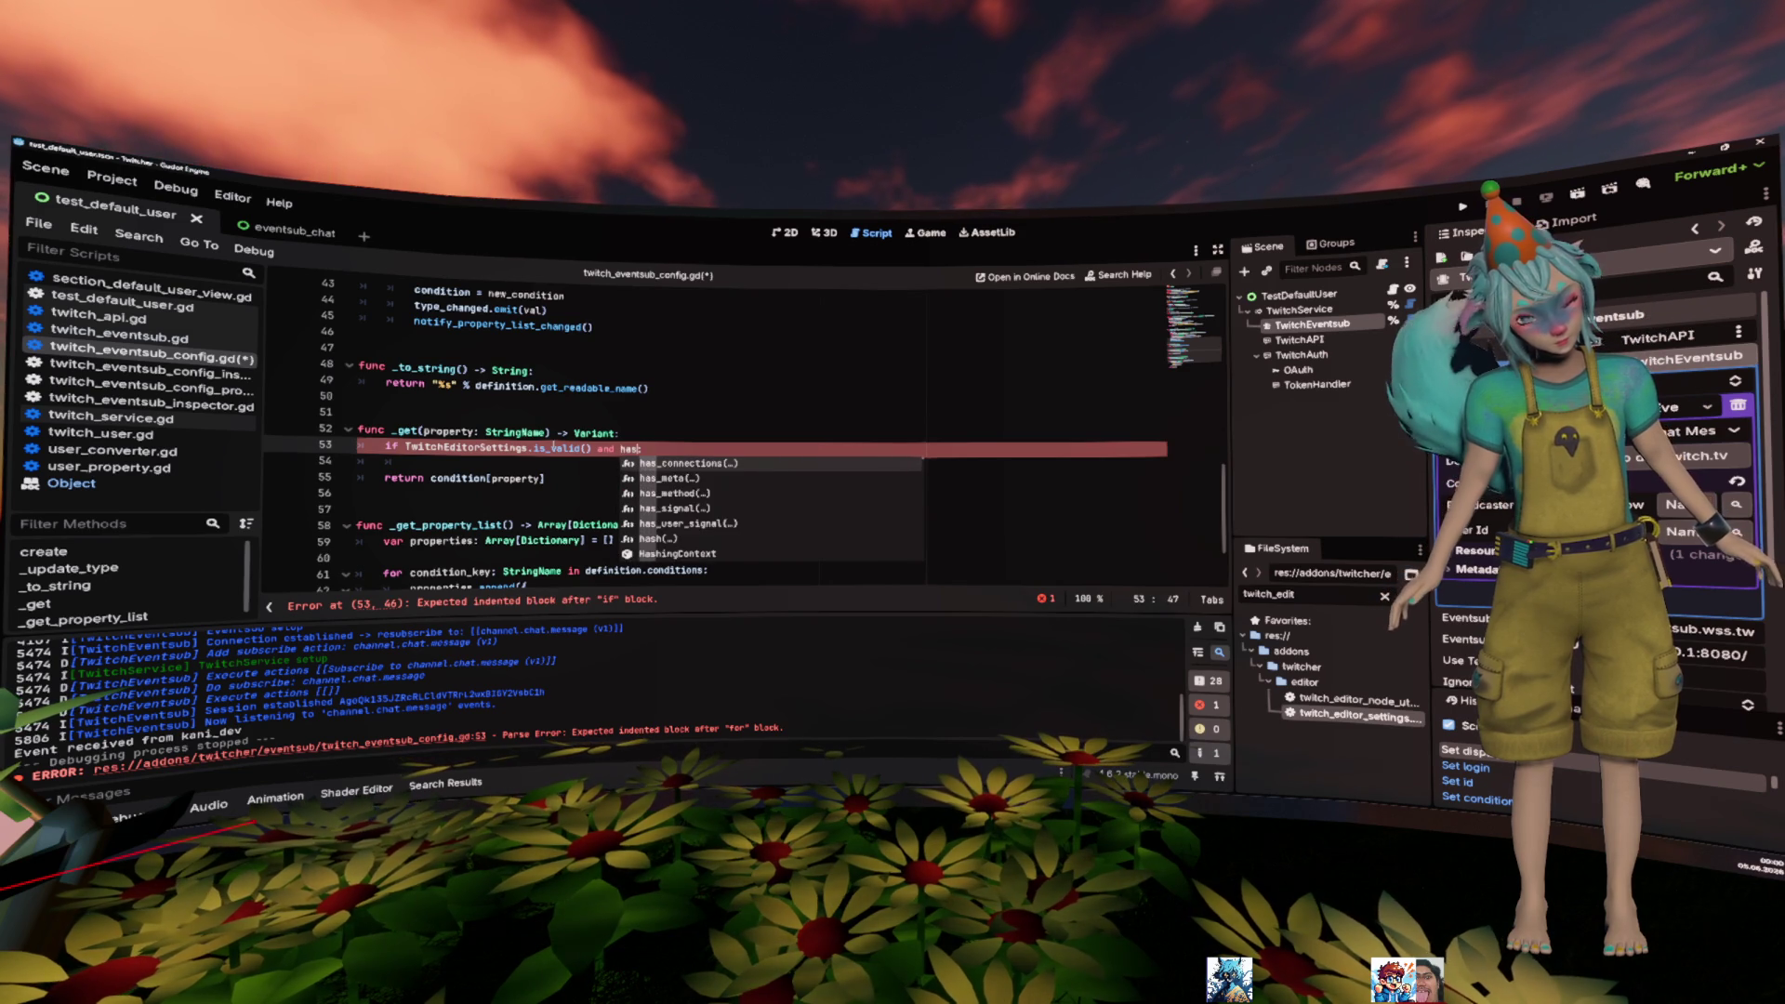
text(_m)
key(Return)
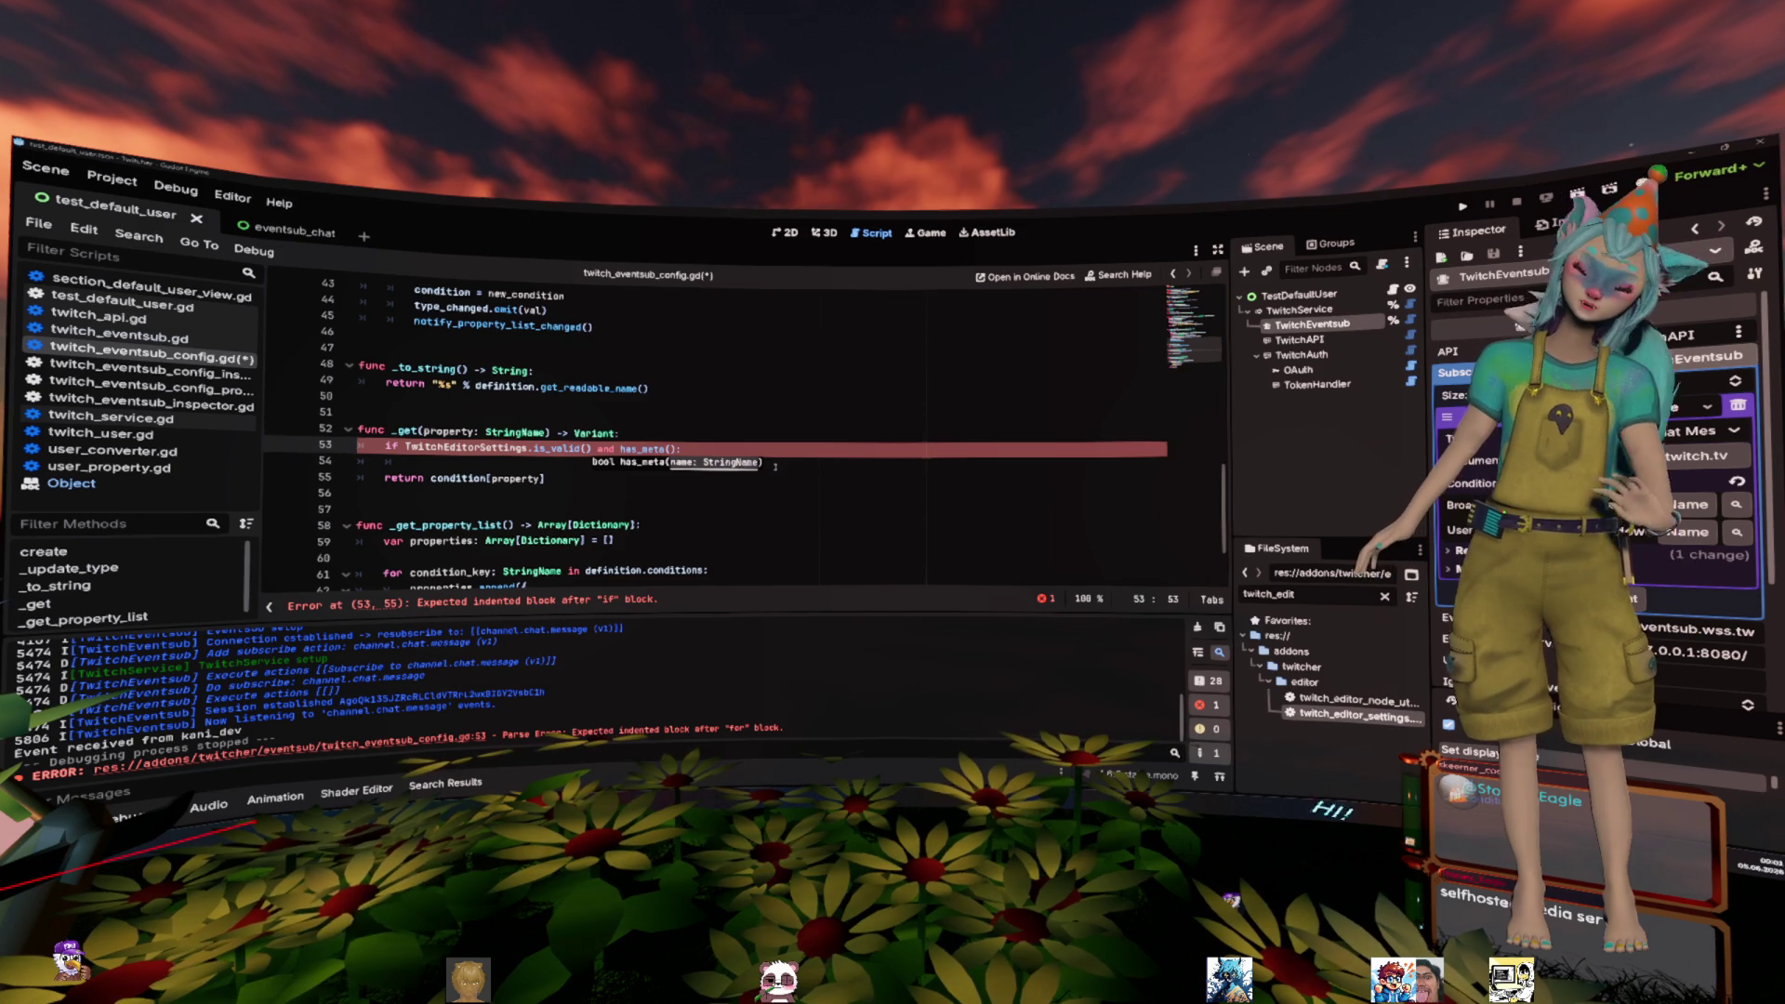
- Fill the has_meta call on line 53 with the argument property + "_user"
key(End)
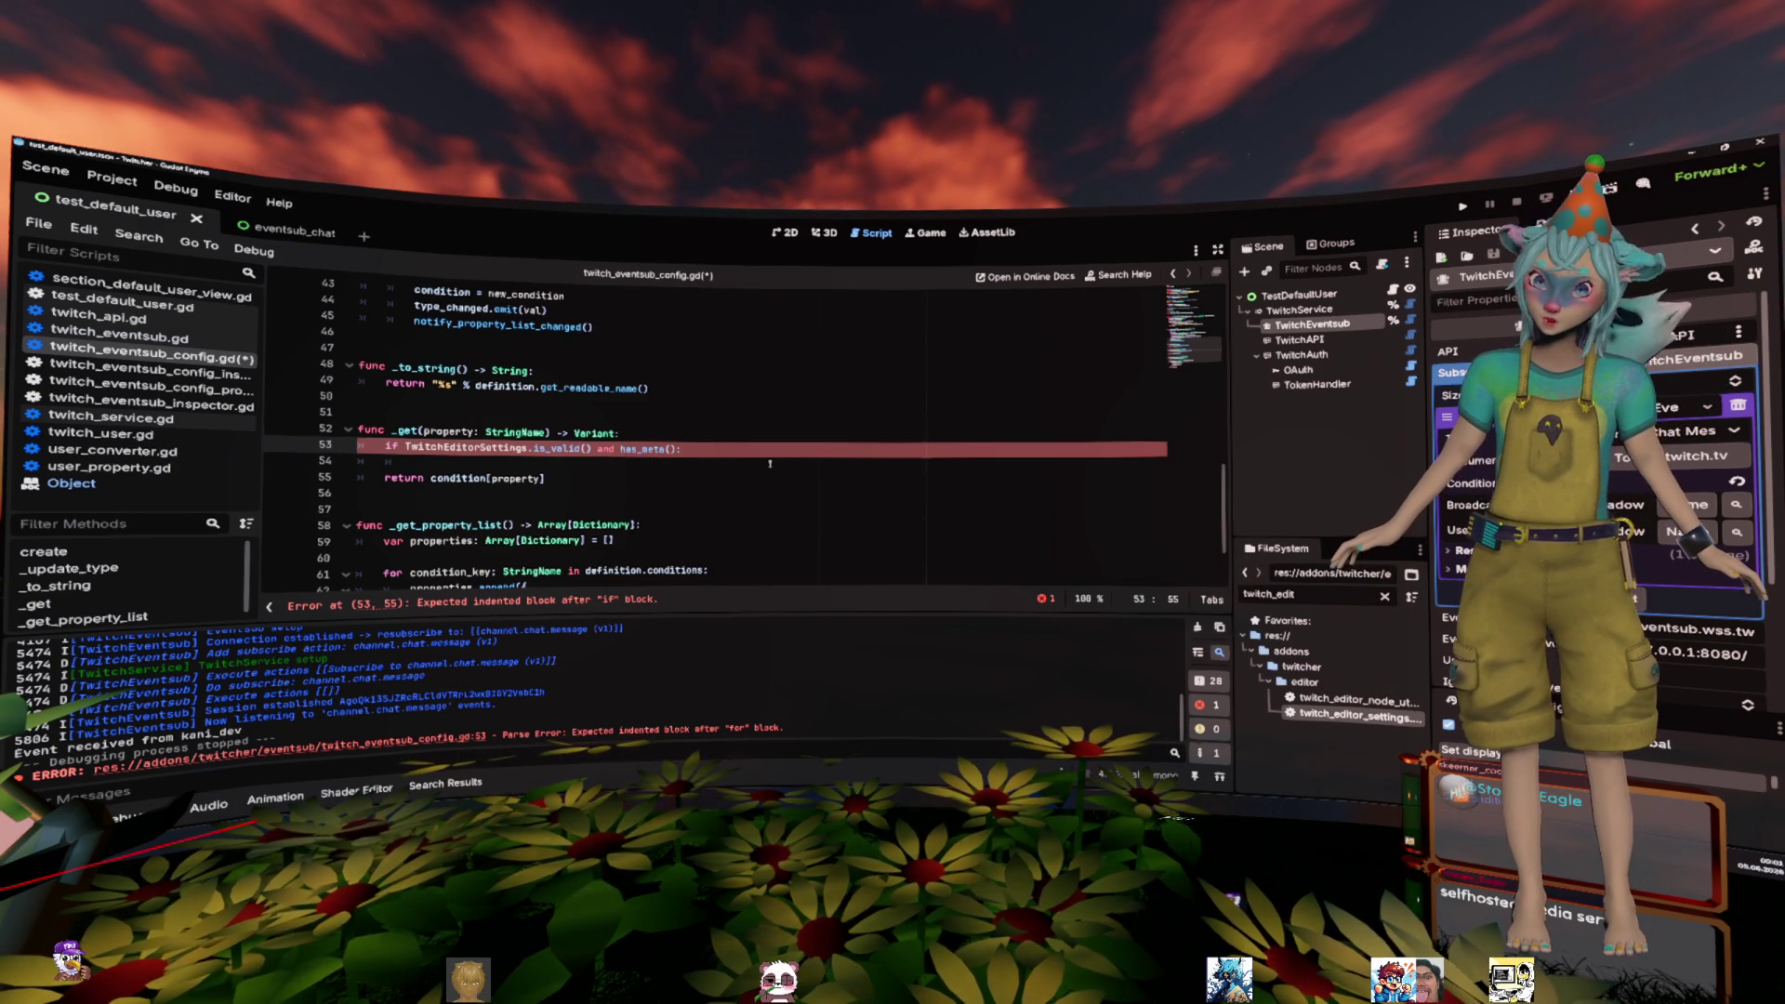
key(Left)
key(Left)
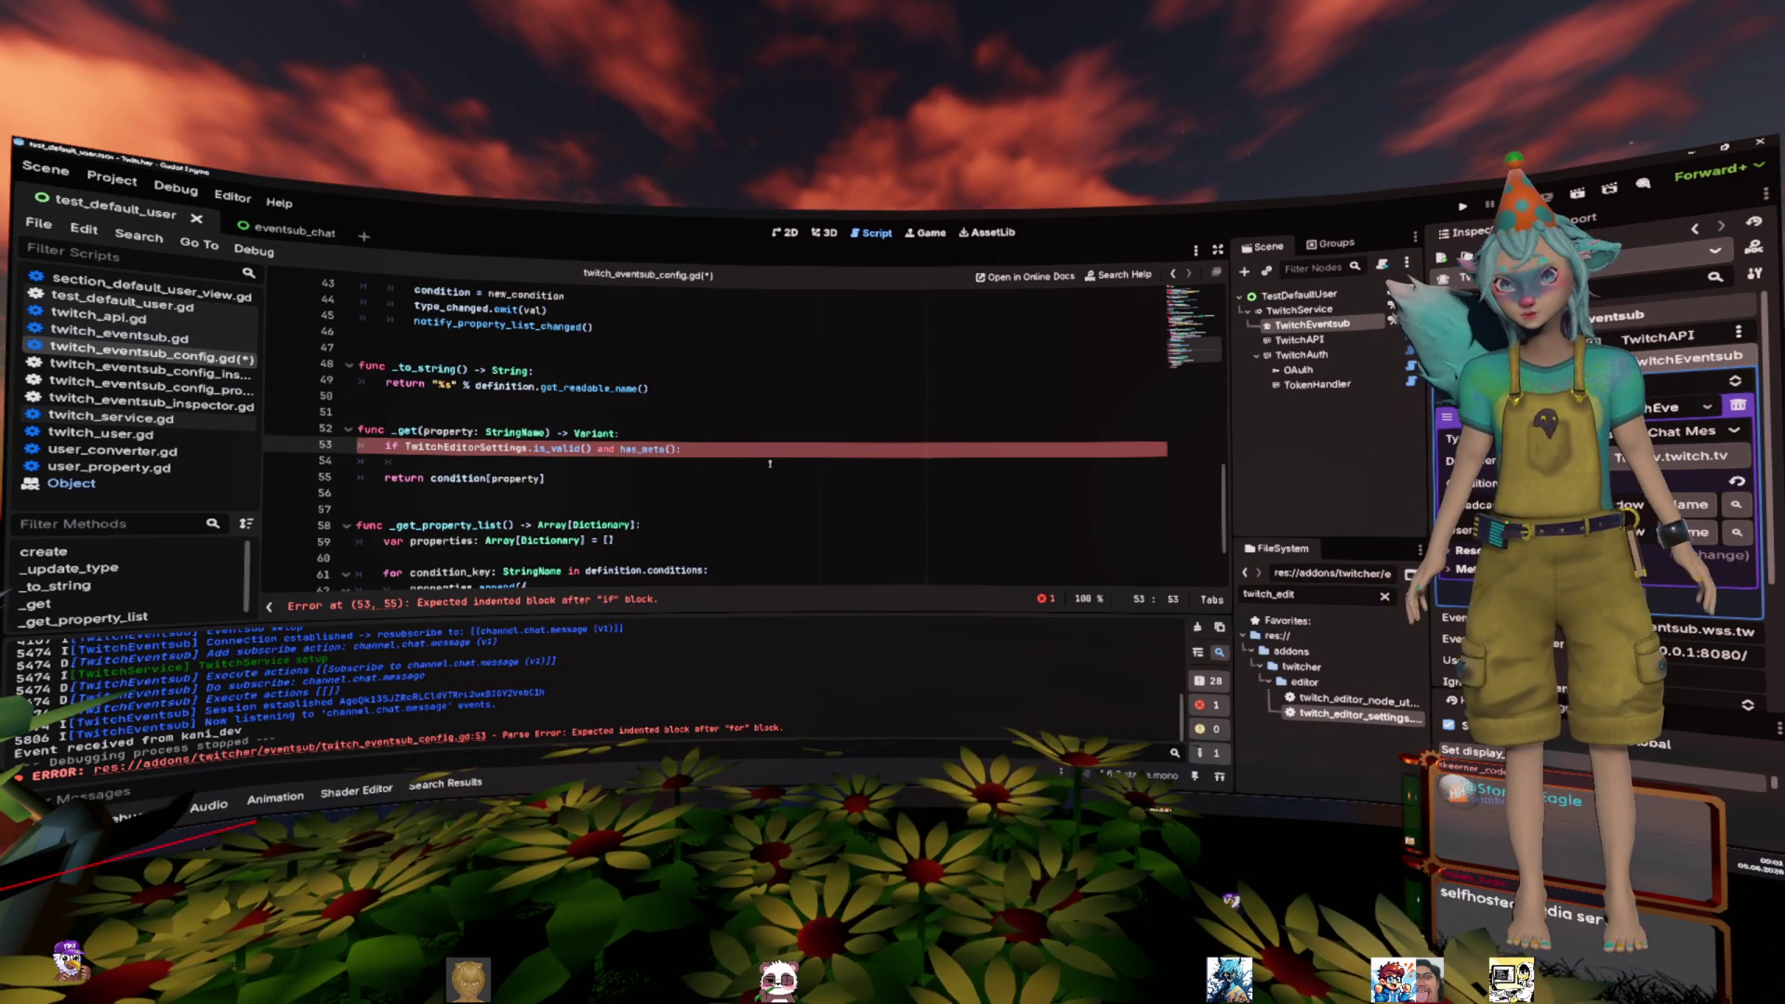
text(property)
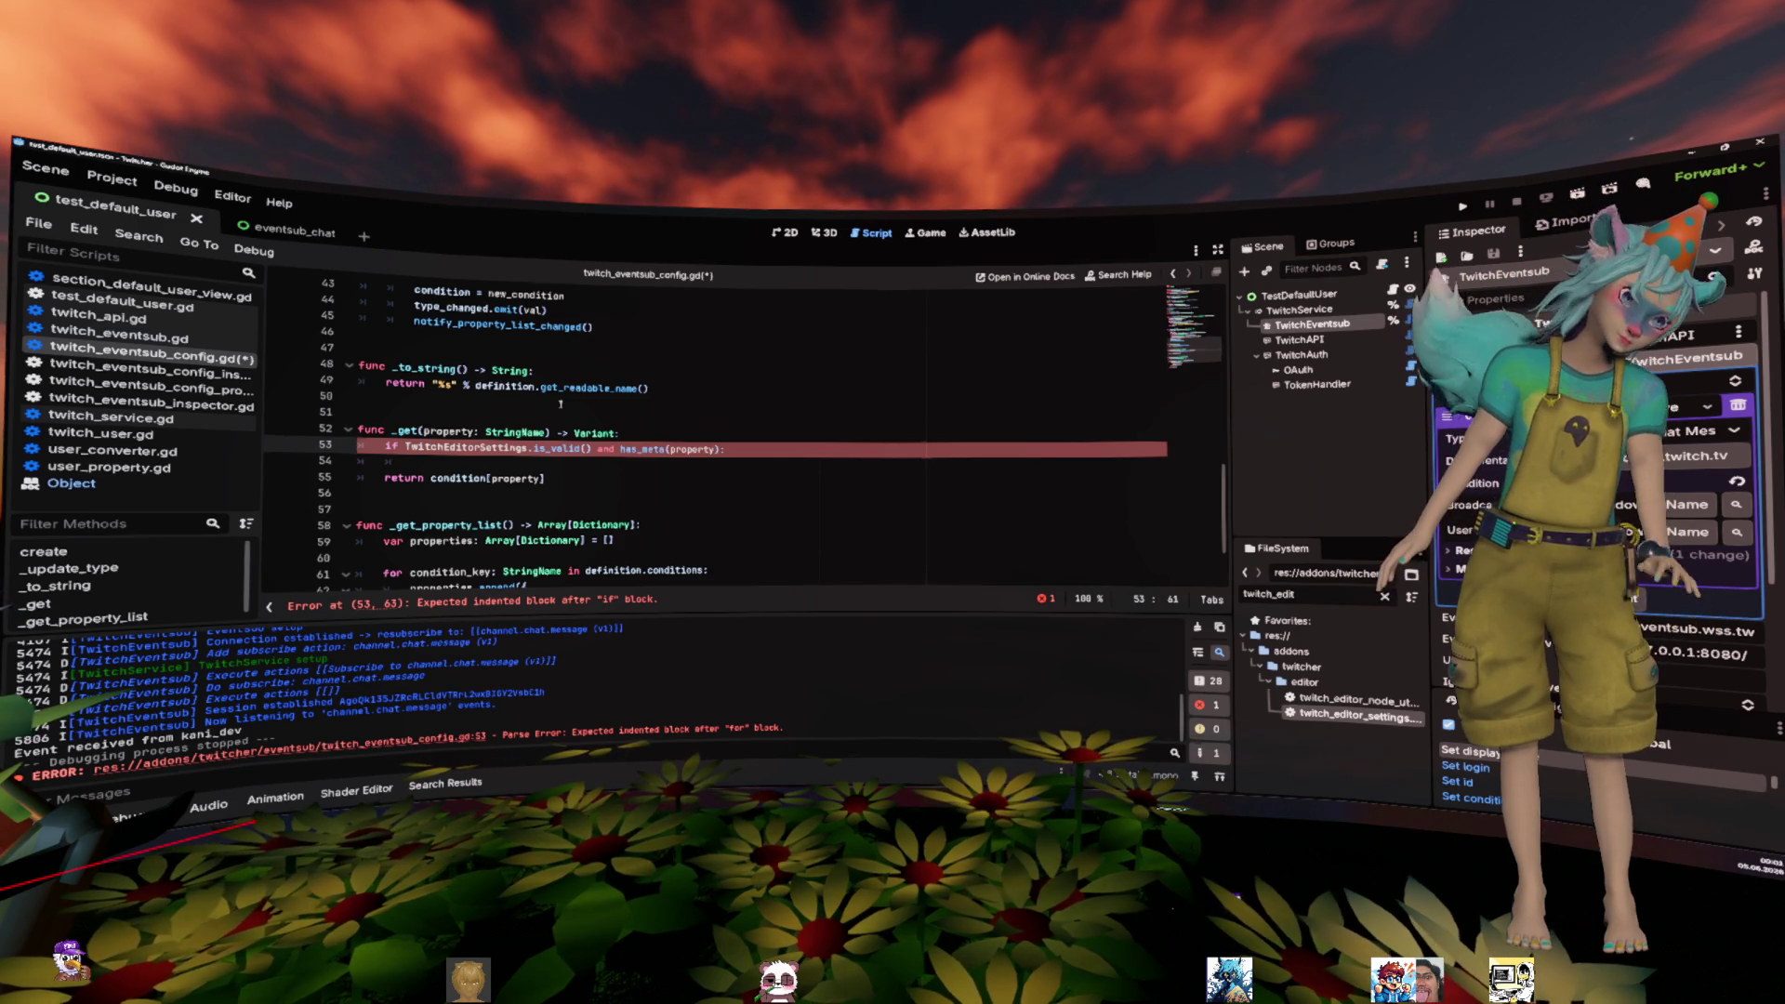
text(=)
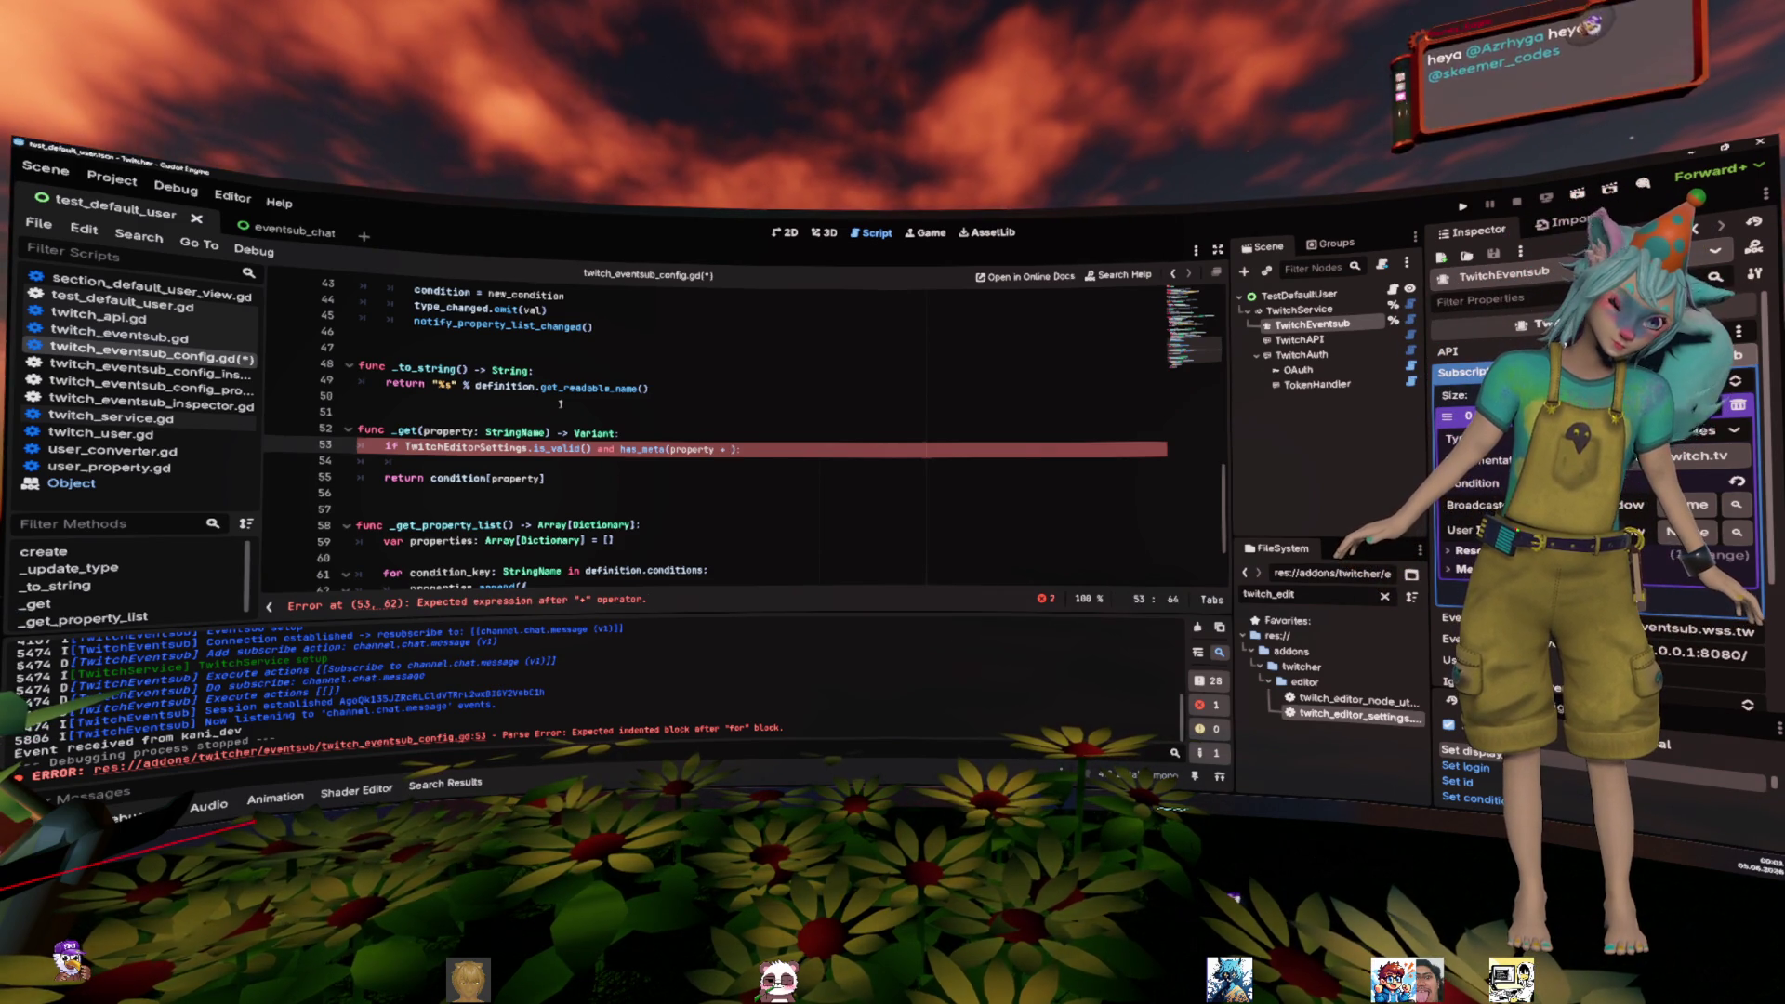
key(BackSpace)
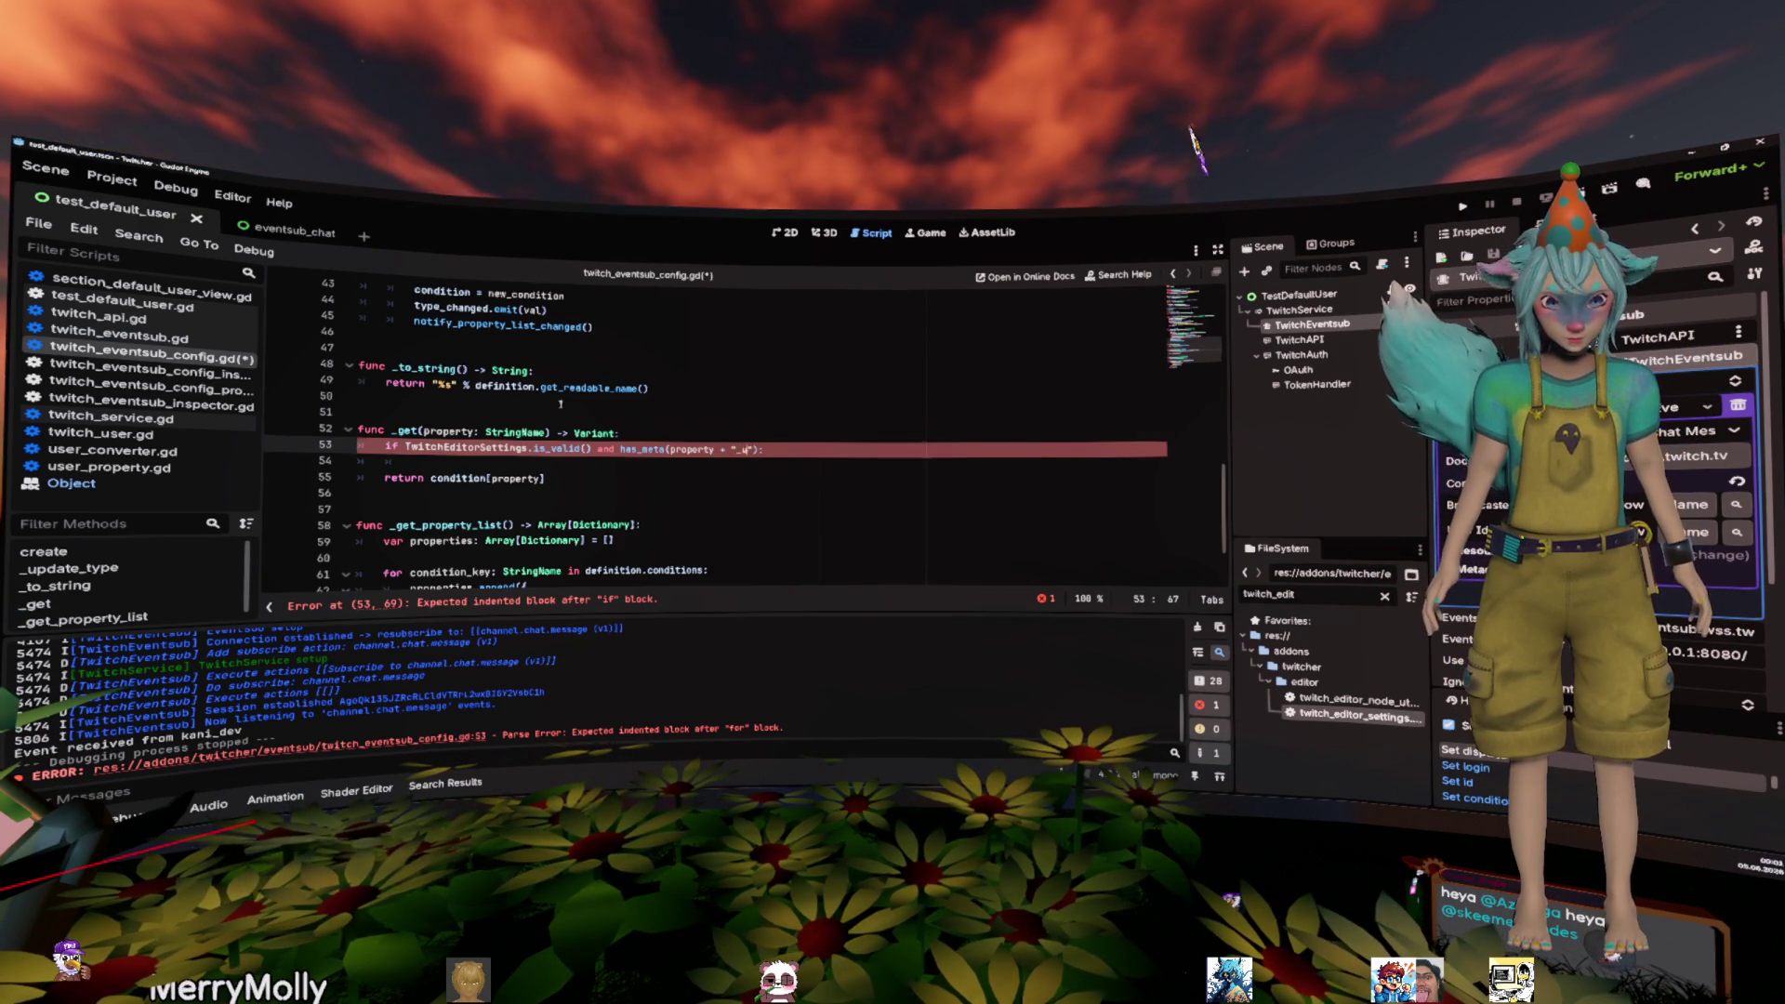
text(ser)
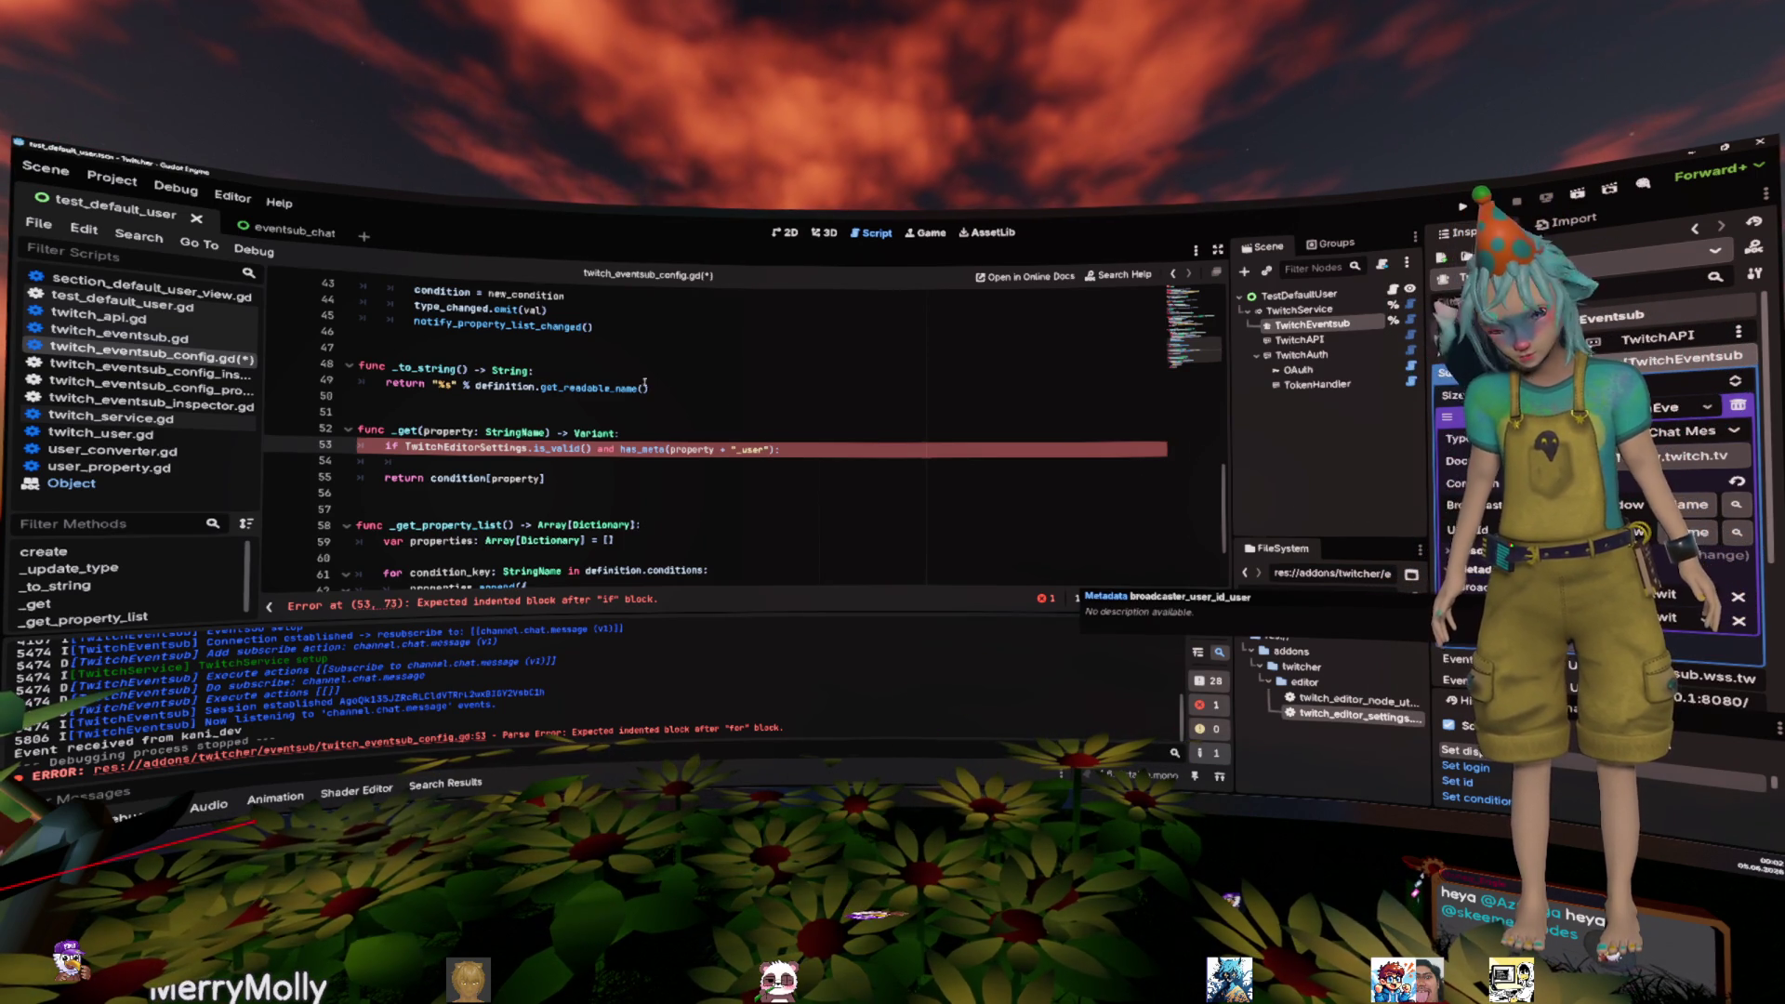
double_click(692, 449)
- Clear the stray text from line 54, leaving it an empty indented line
key(End)
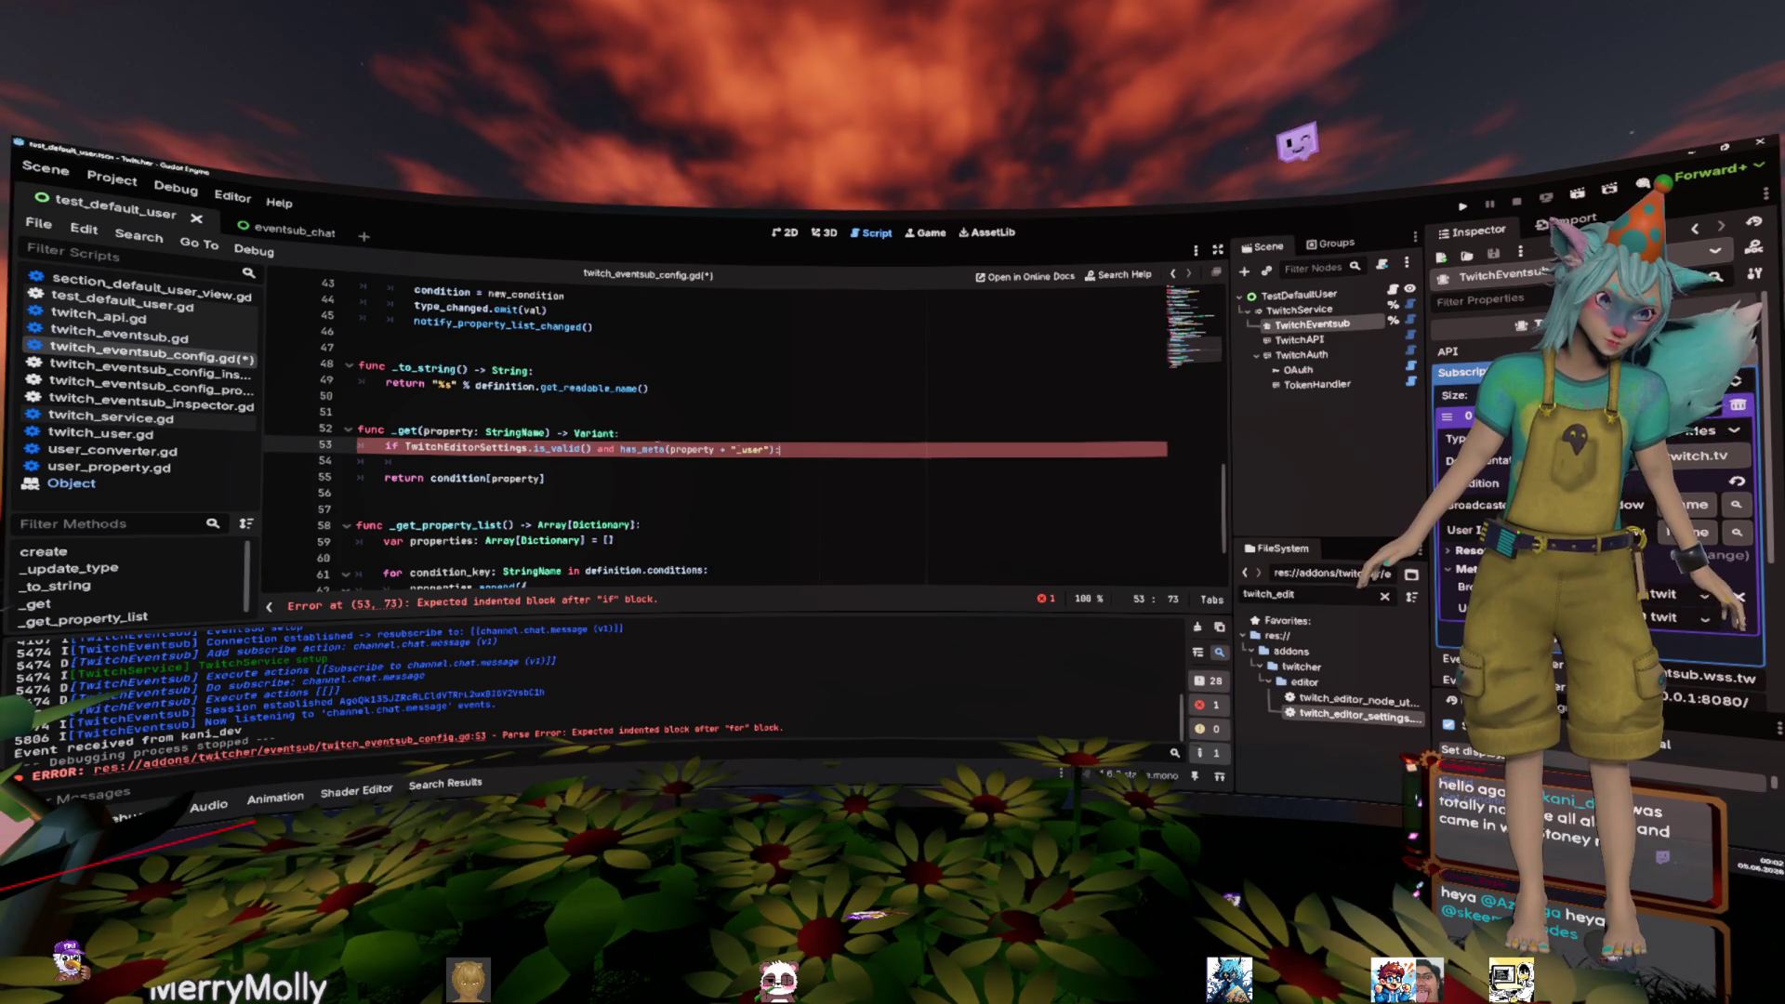
key(Down)
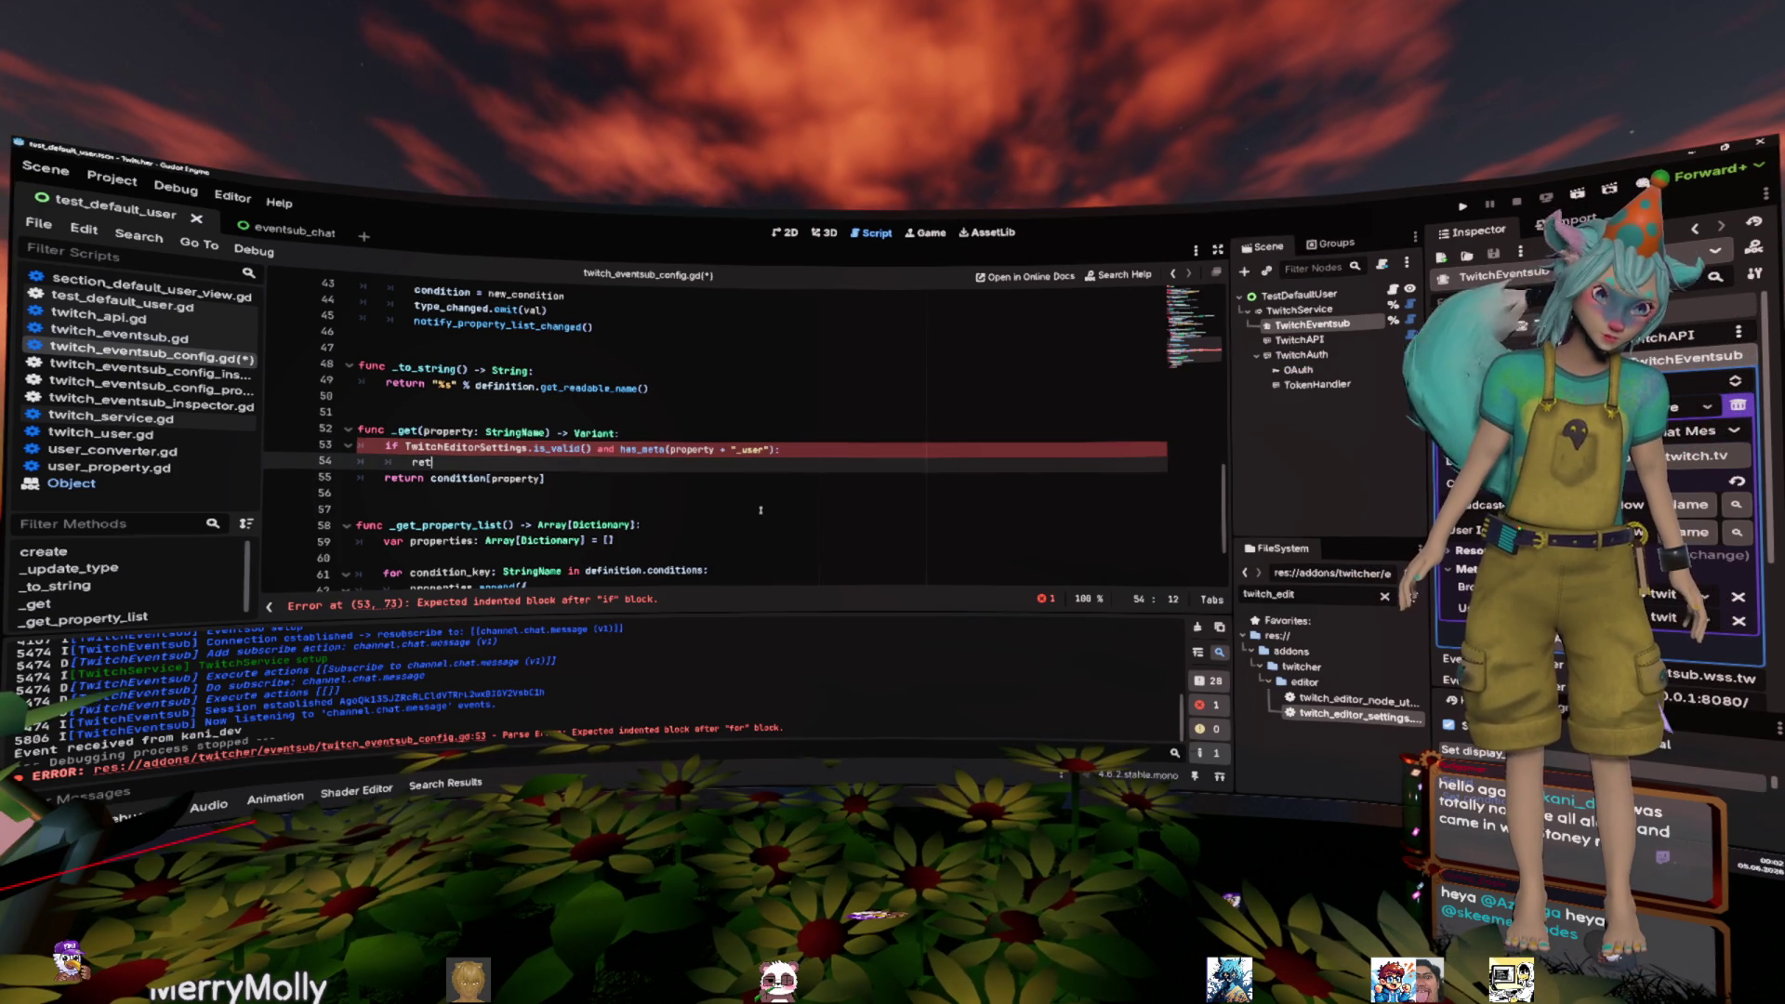
key(BackSpace)
key(BackSpace)
key(BackSpace)
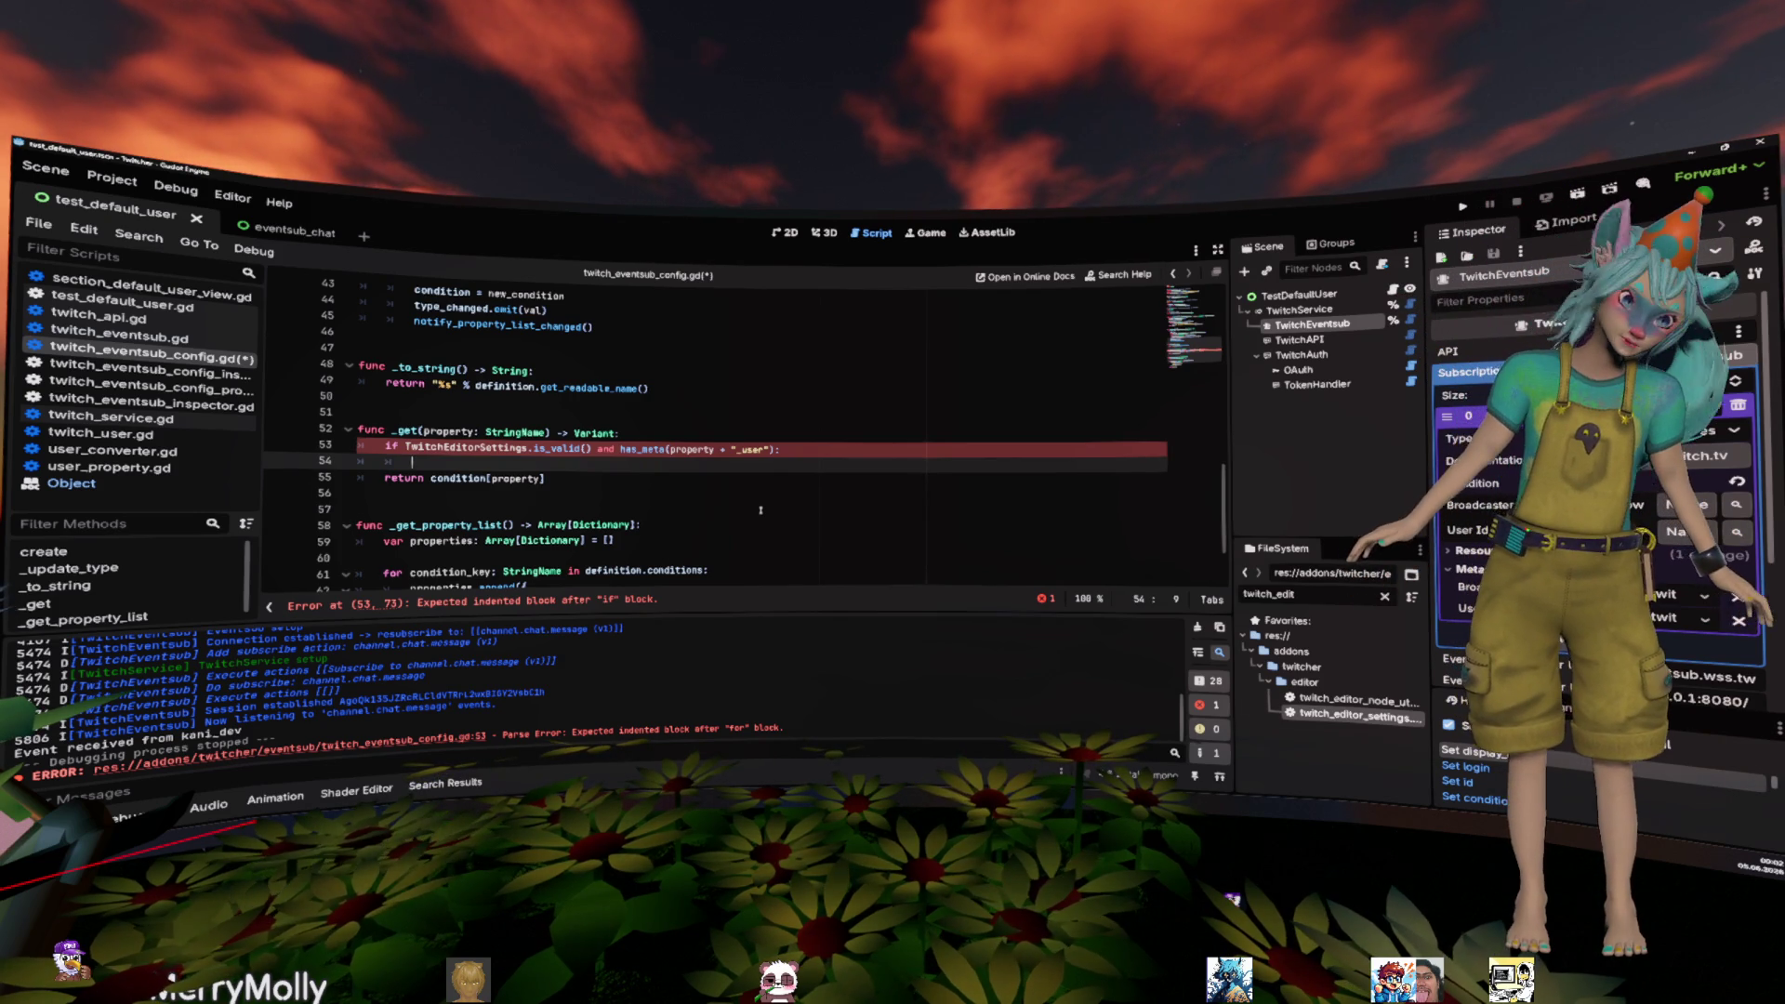
text(sasdsaasdaslkfjsldkfjlsdkjfls djlfkj sdlkfj  lskdjfl ksdj)
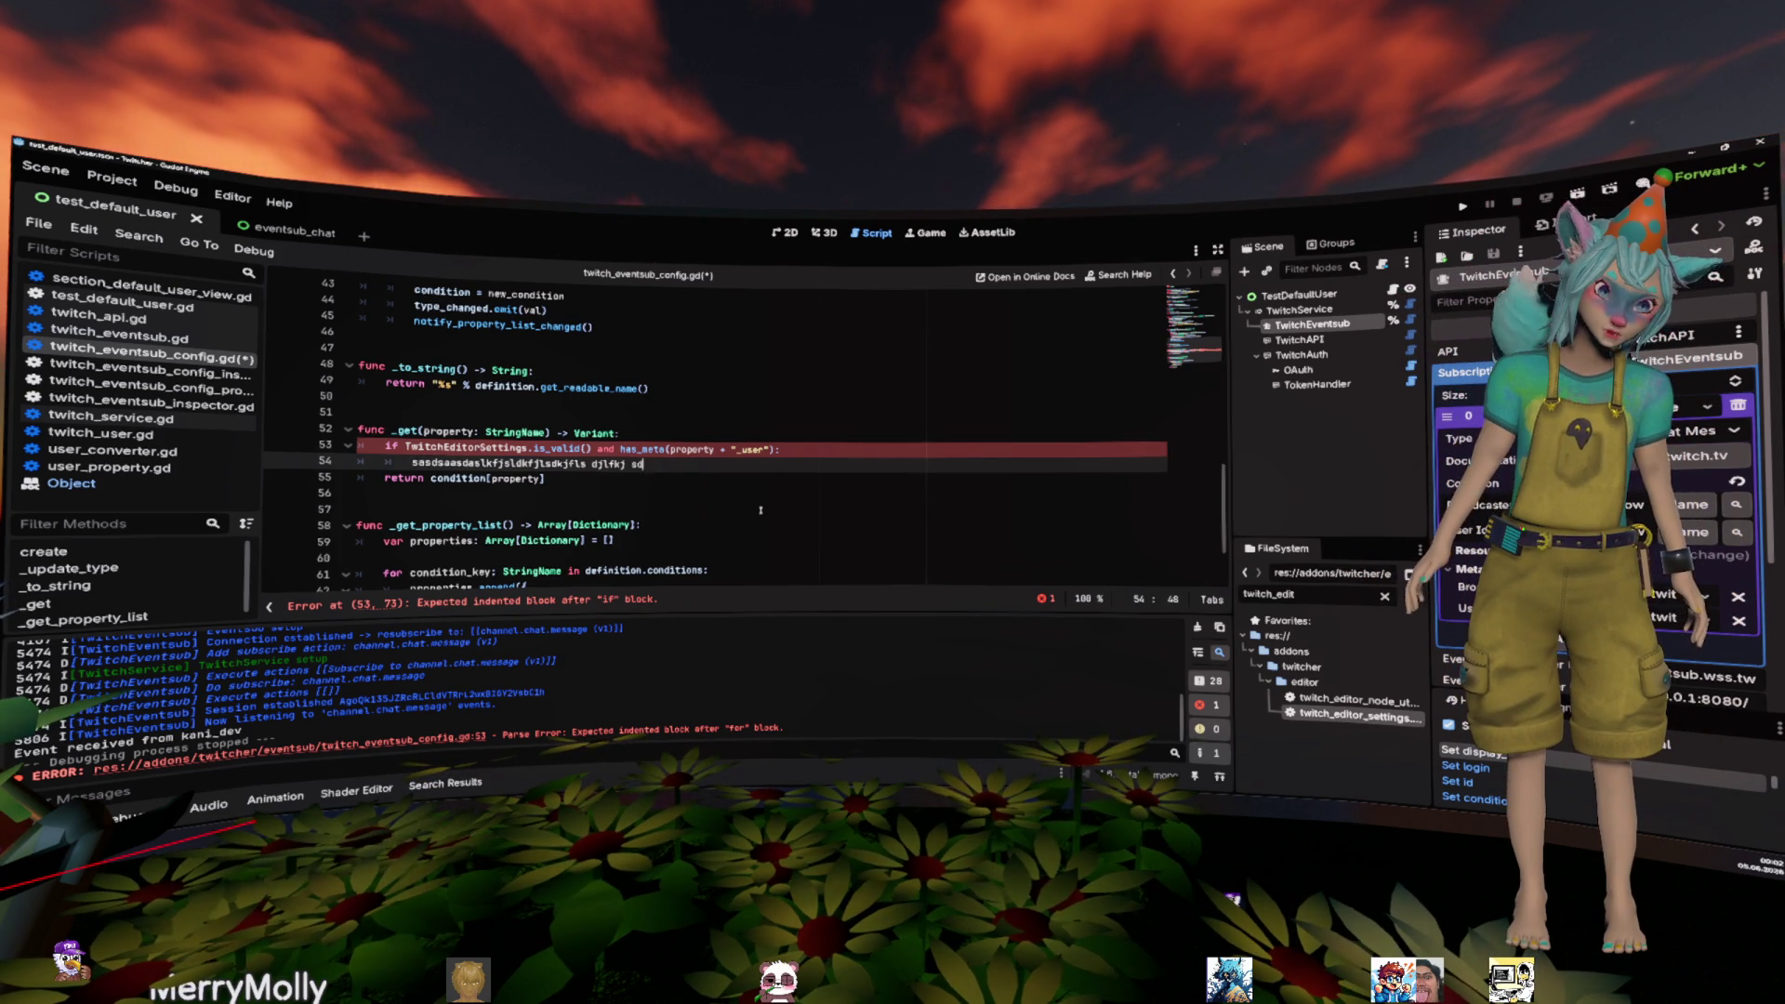
key(ctrl+BackSpace)
key(ctrl+BackSpace)
key(ctrl+BackSpace)
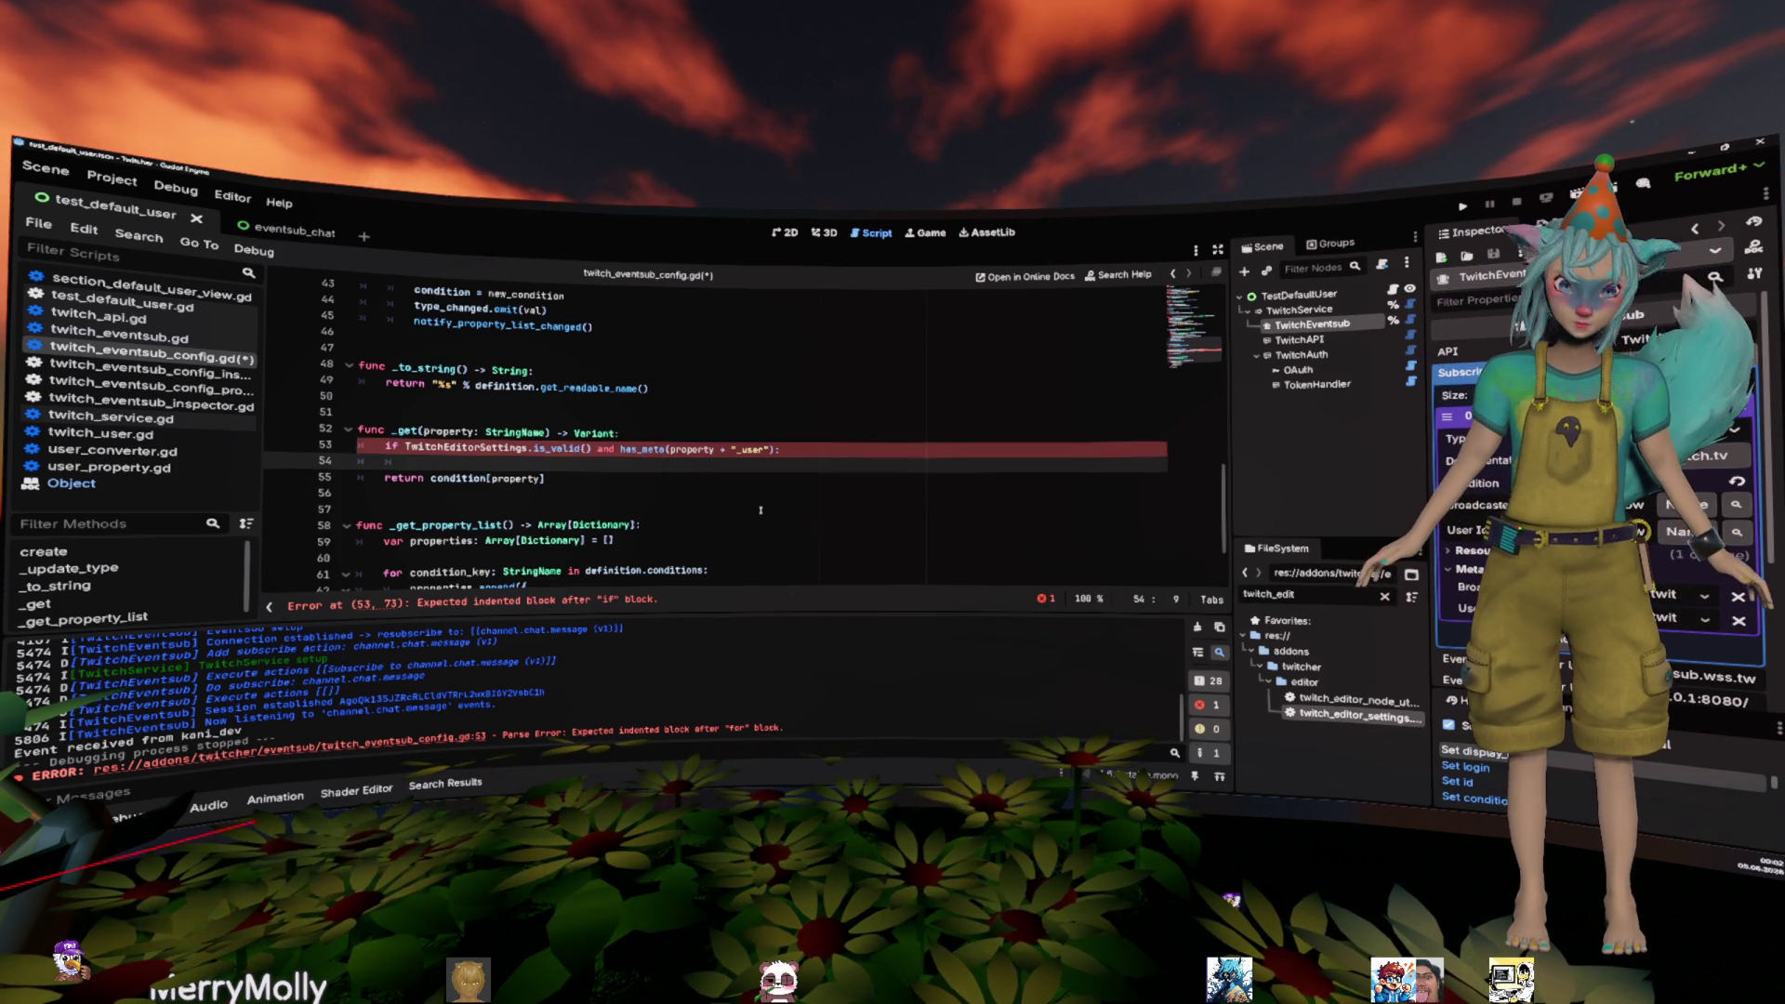
text(if)
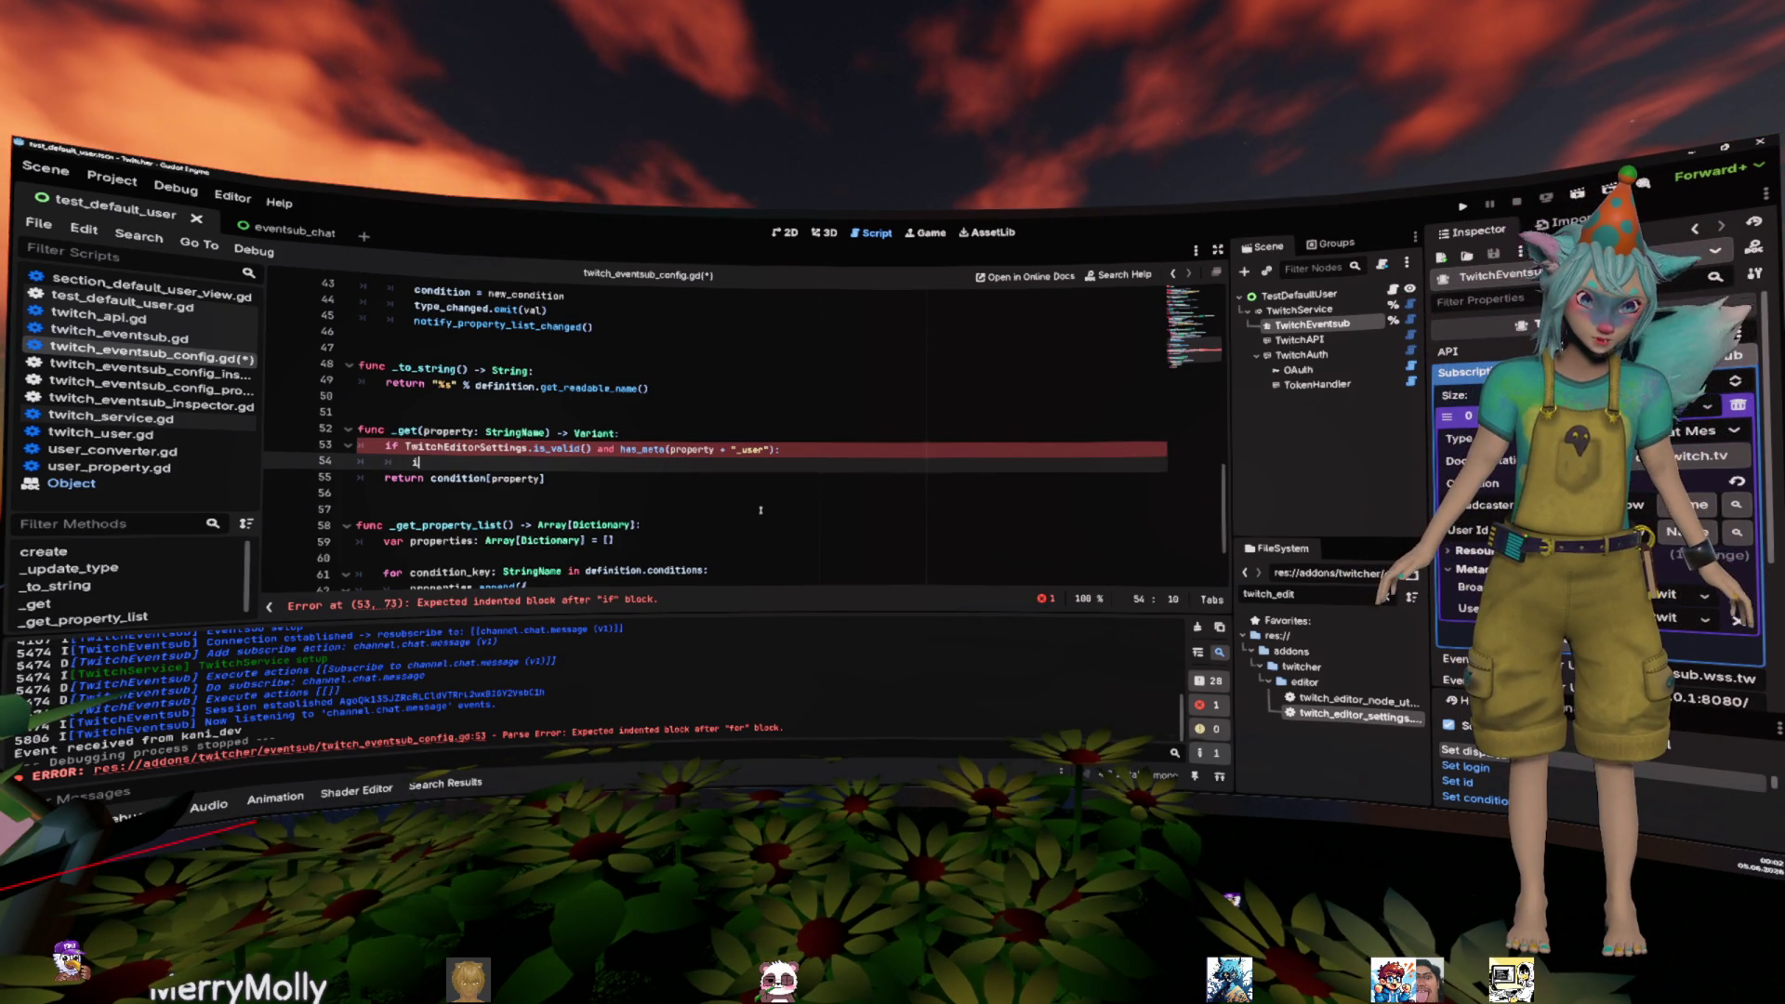
key(ctrl+BackSpace)
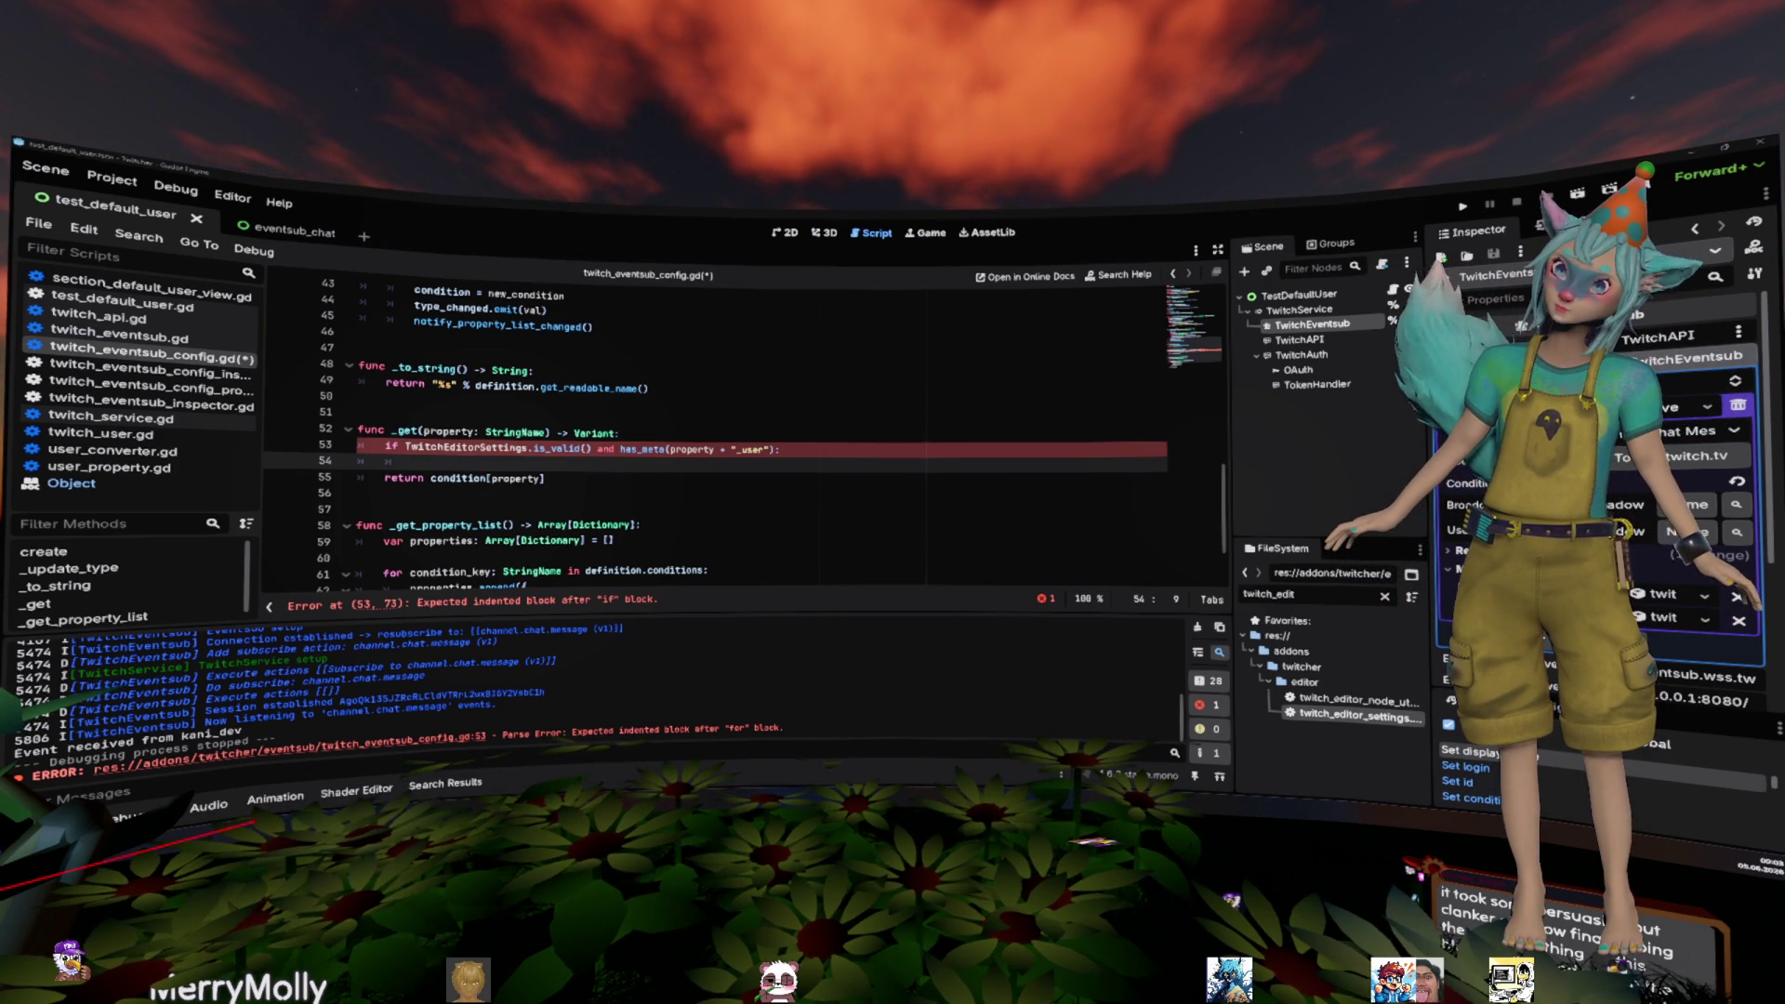
- Switch to the browser window showing the language-selection page
key(alt+Tab)
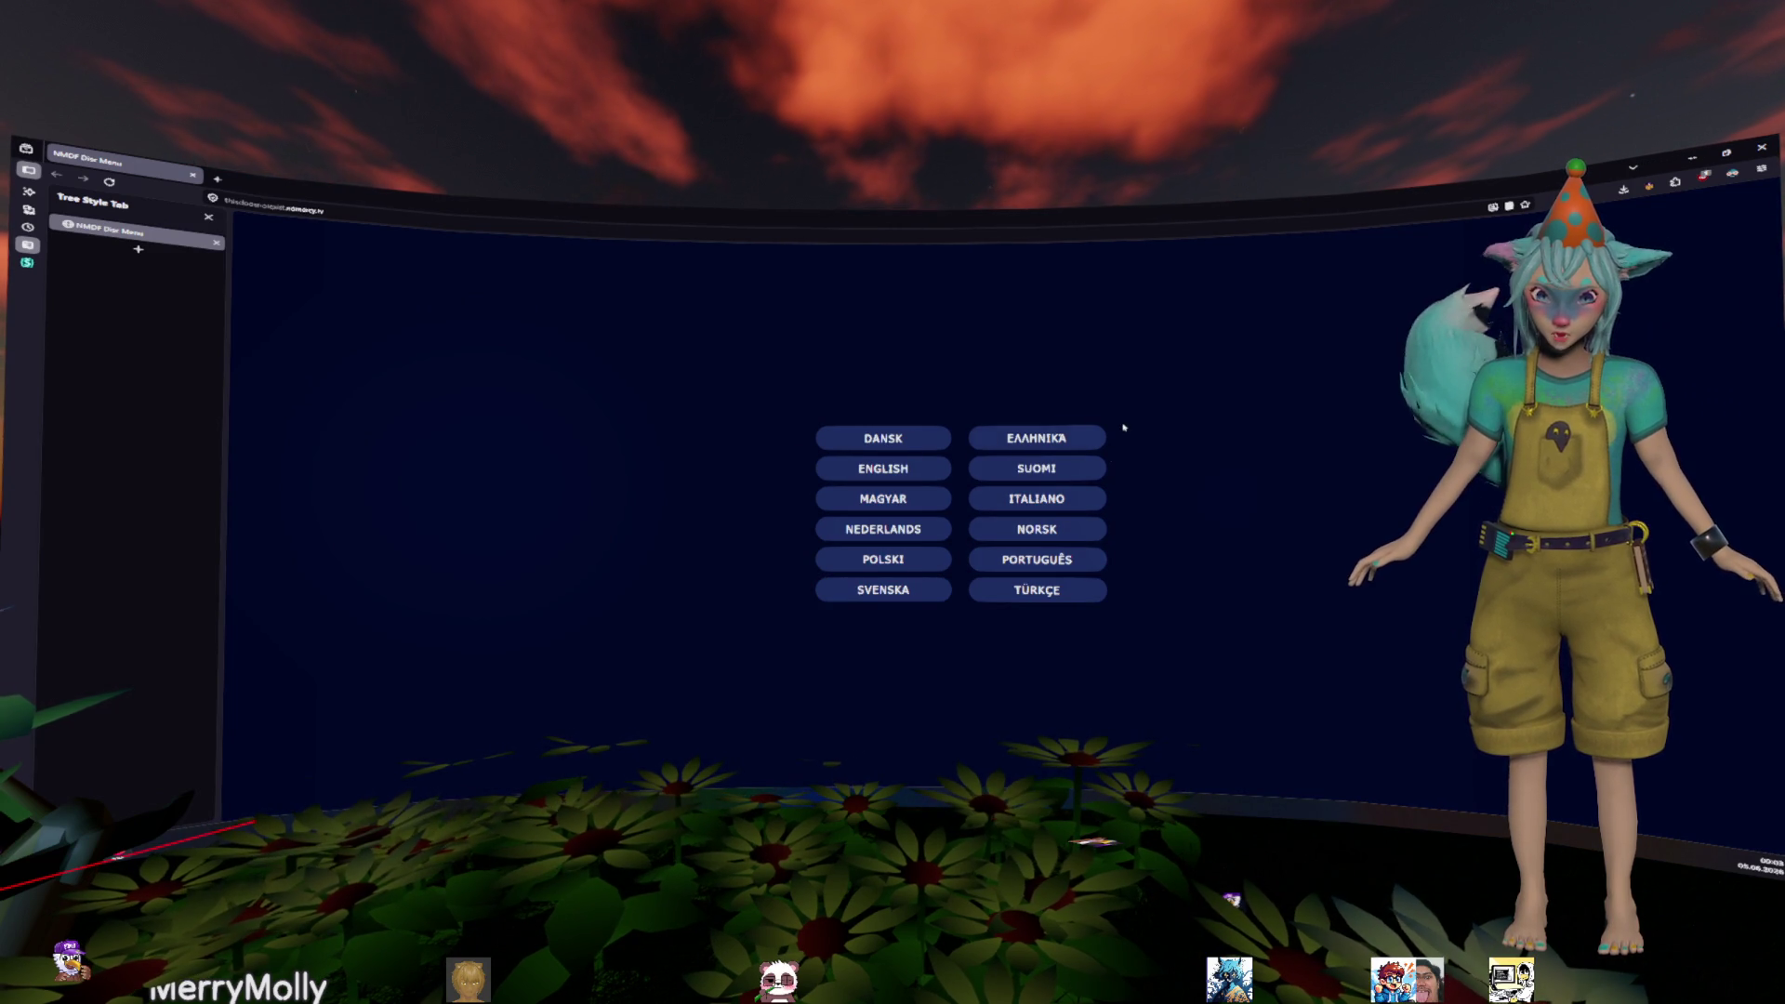
- Pick English on the browser's language page, then return to the Godot editor
click(934, 478)
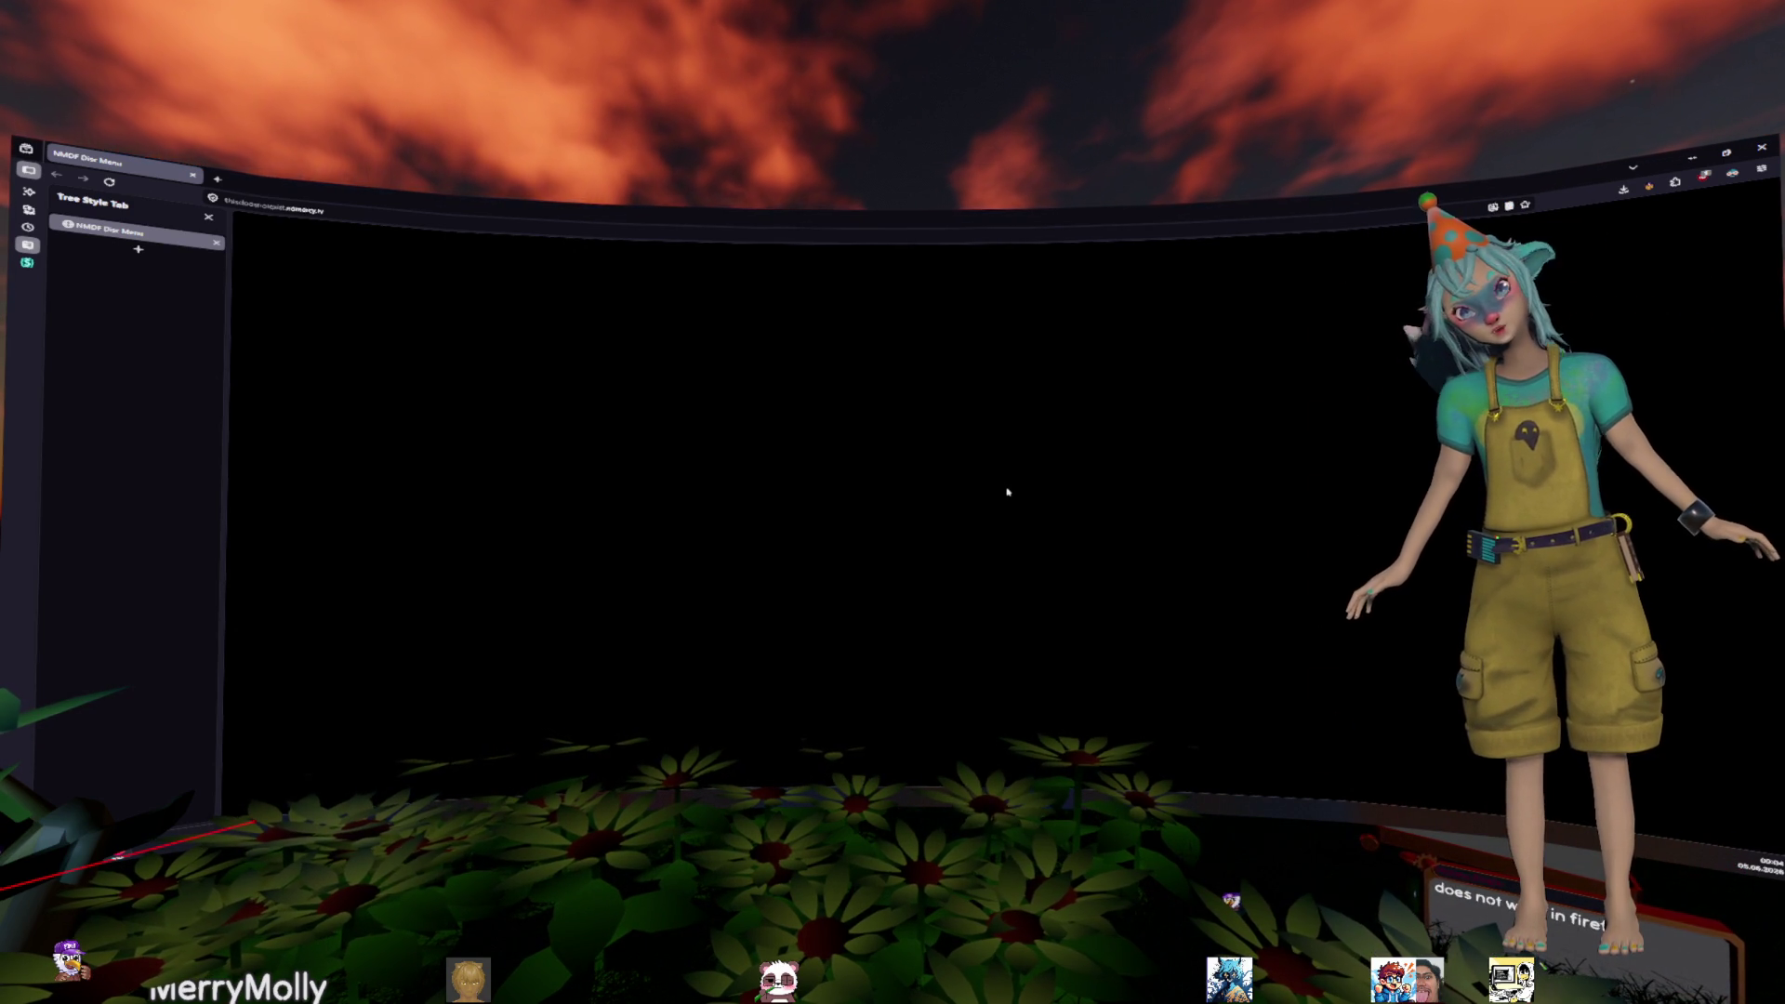
key(alt+Tab)
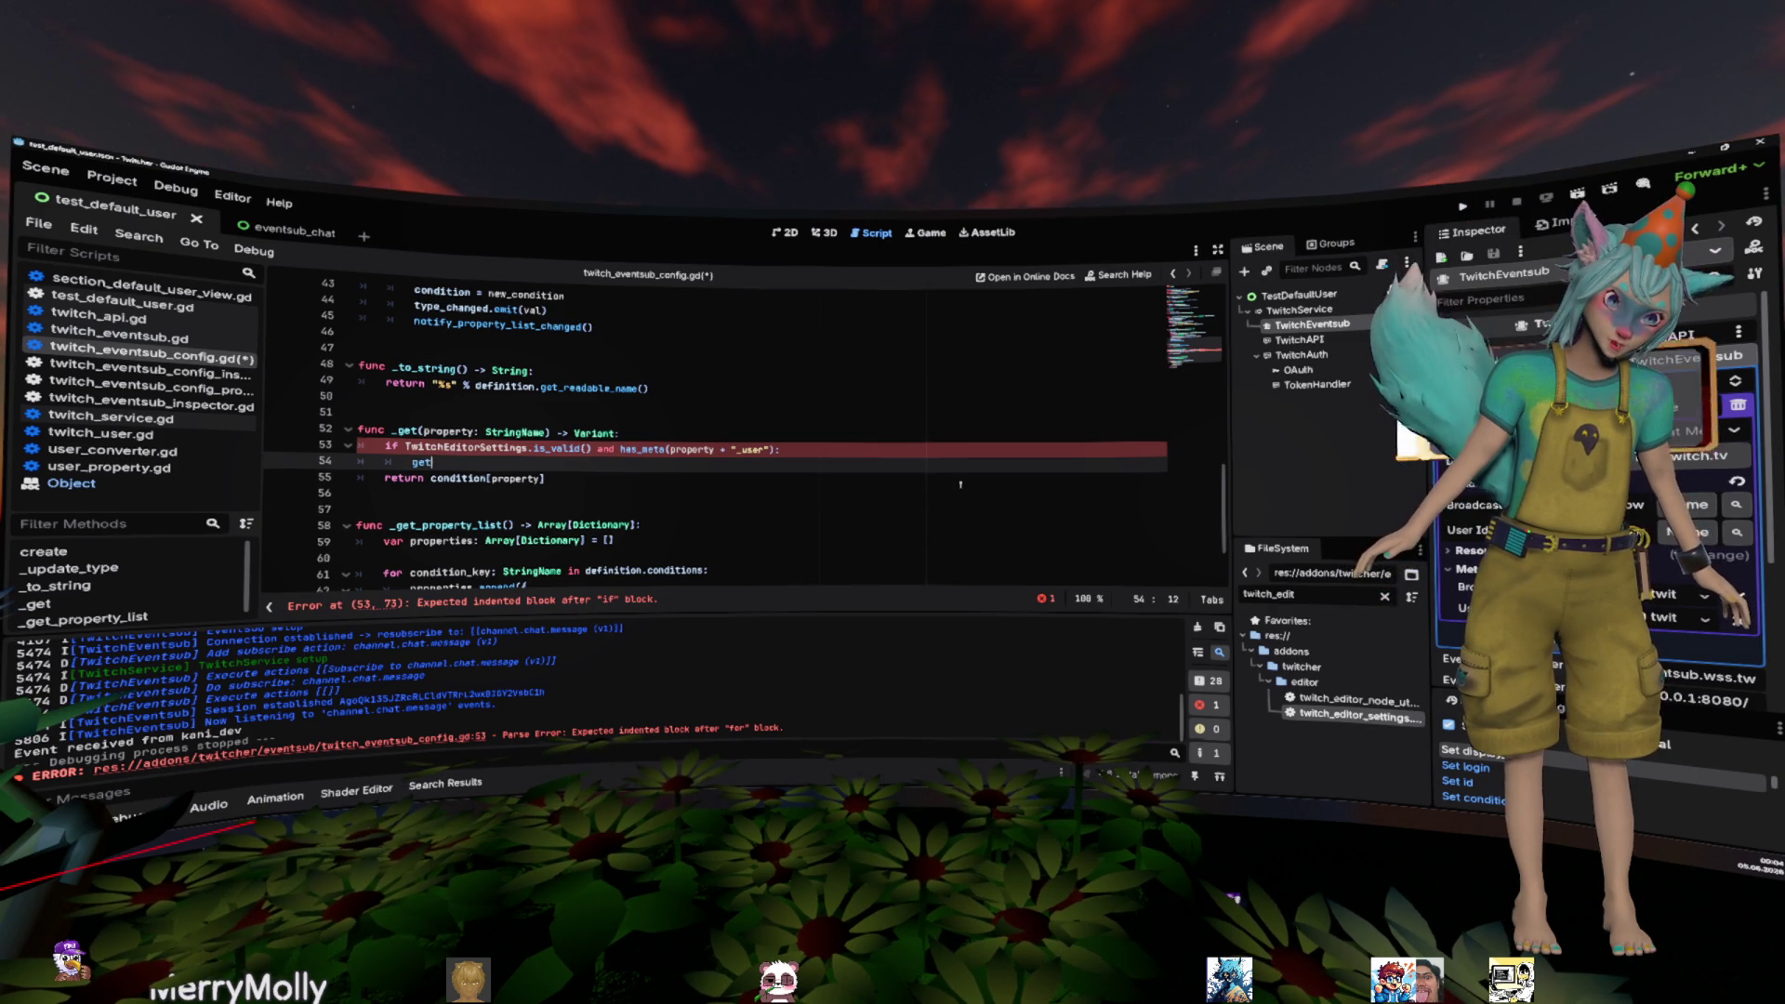
- Assign get_meta(property + "_user") to a new user variable on line 54
text(get_meta)
key(Return)
key(Up)
key(End)
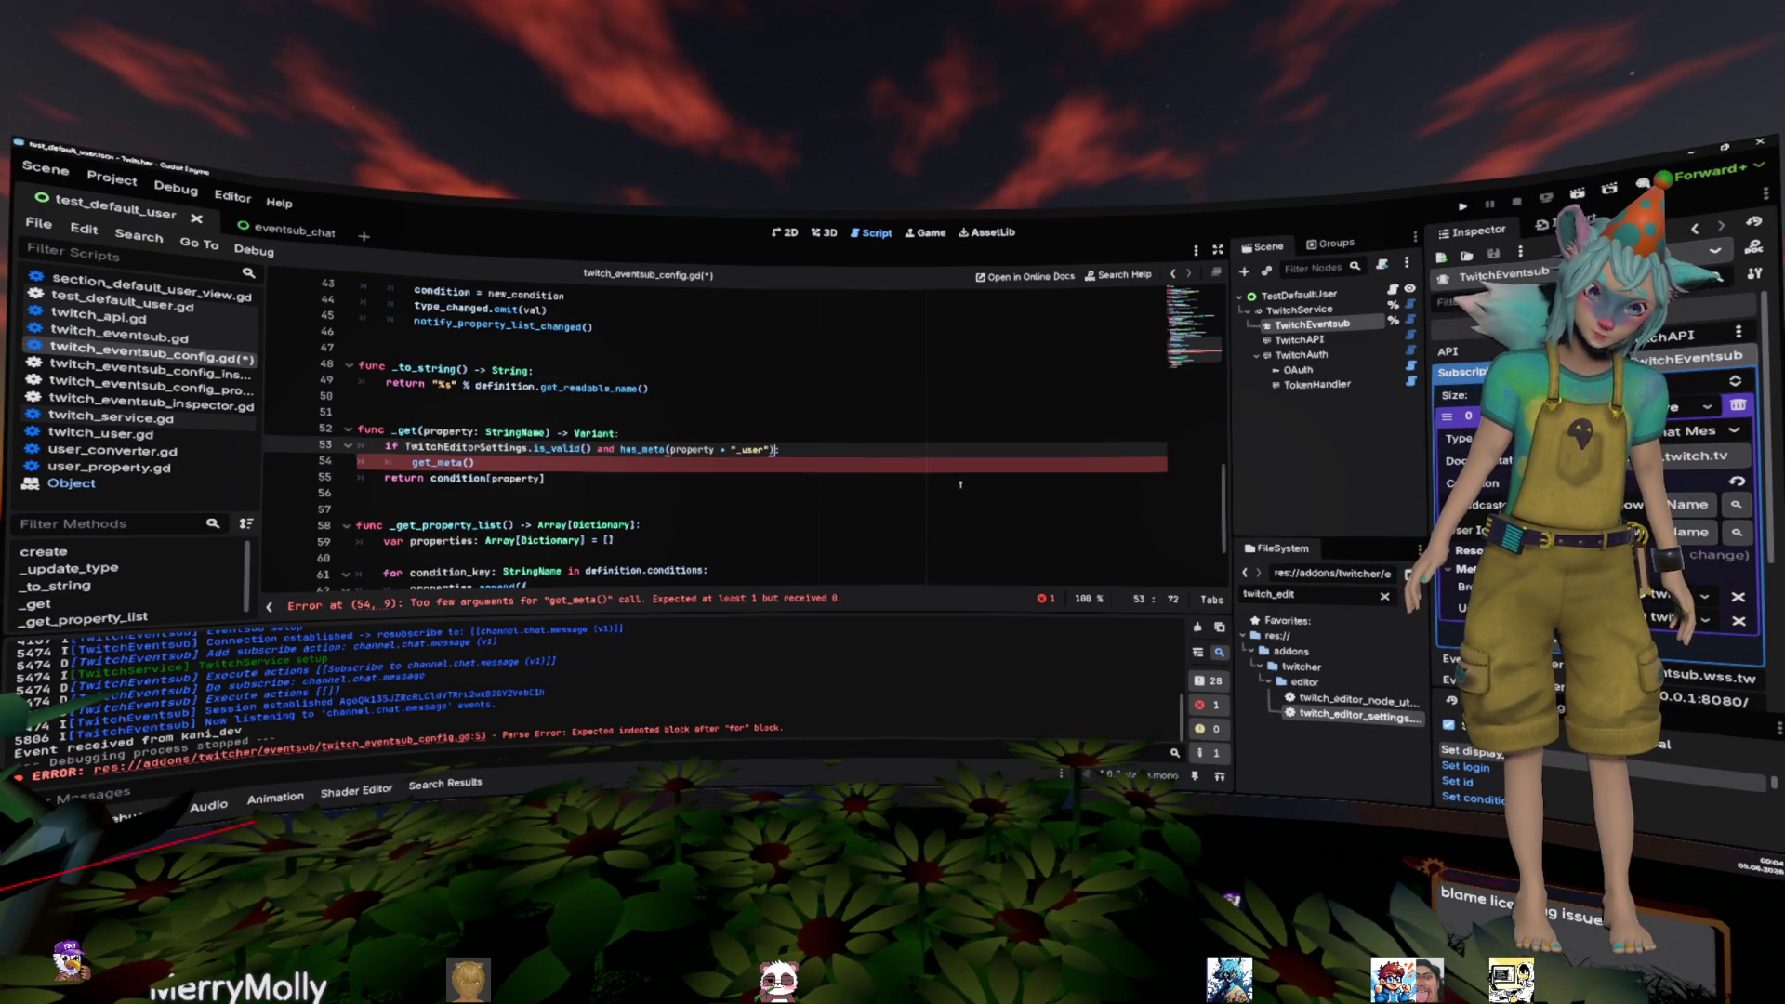
key(ctrl+shift+Left)
key(ctrl+shift+Left)
key(ctrl+c)
key(Down)
key(End)
key(Left)
key(ctrl+v)
key(Home)
text(var )
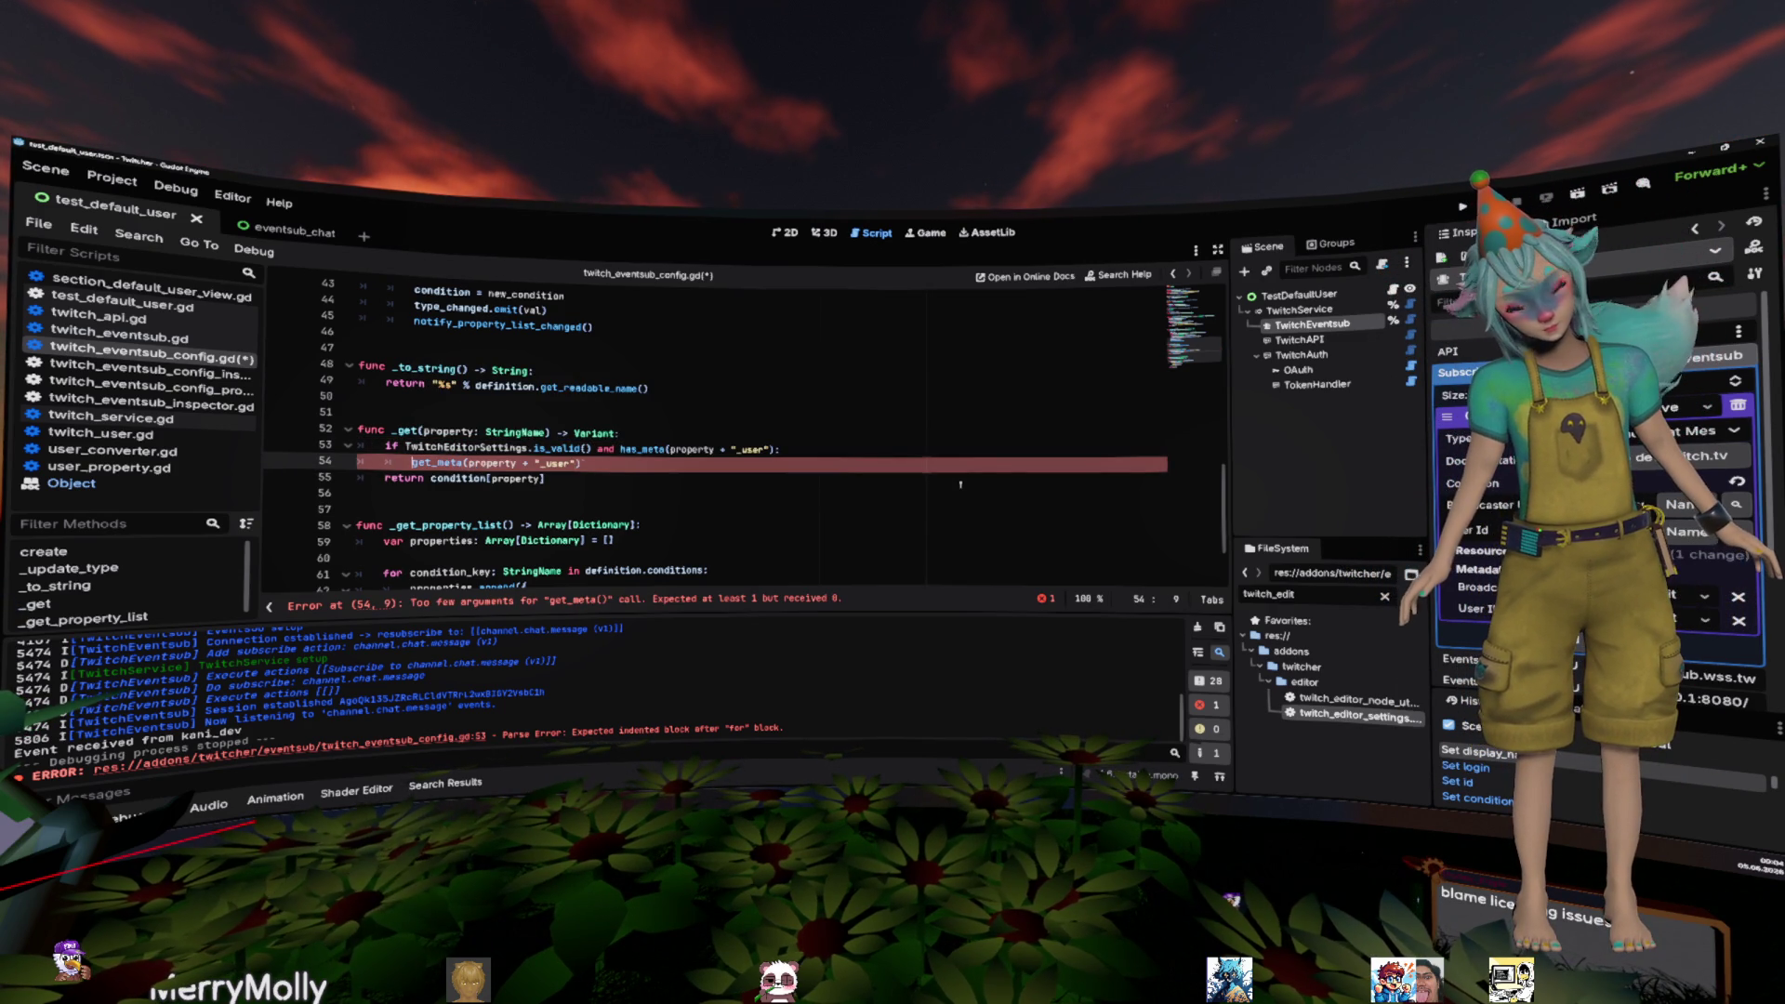
text(user =)
key(End)
- Add 'return user.id', type the user variable as TwitchUser, and save the script
key(Return)
text(reutrn)
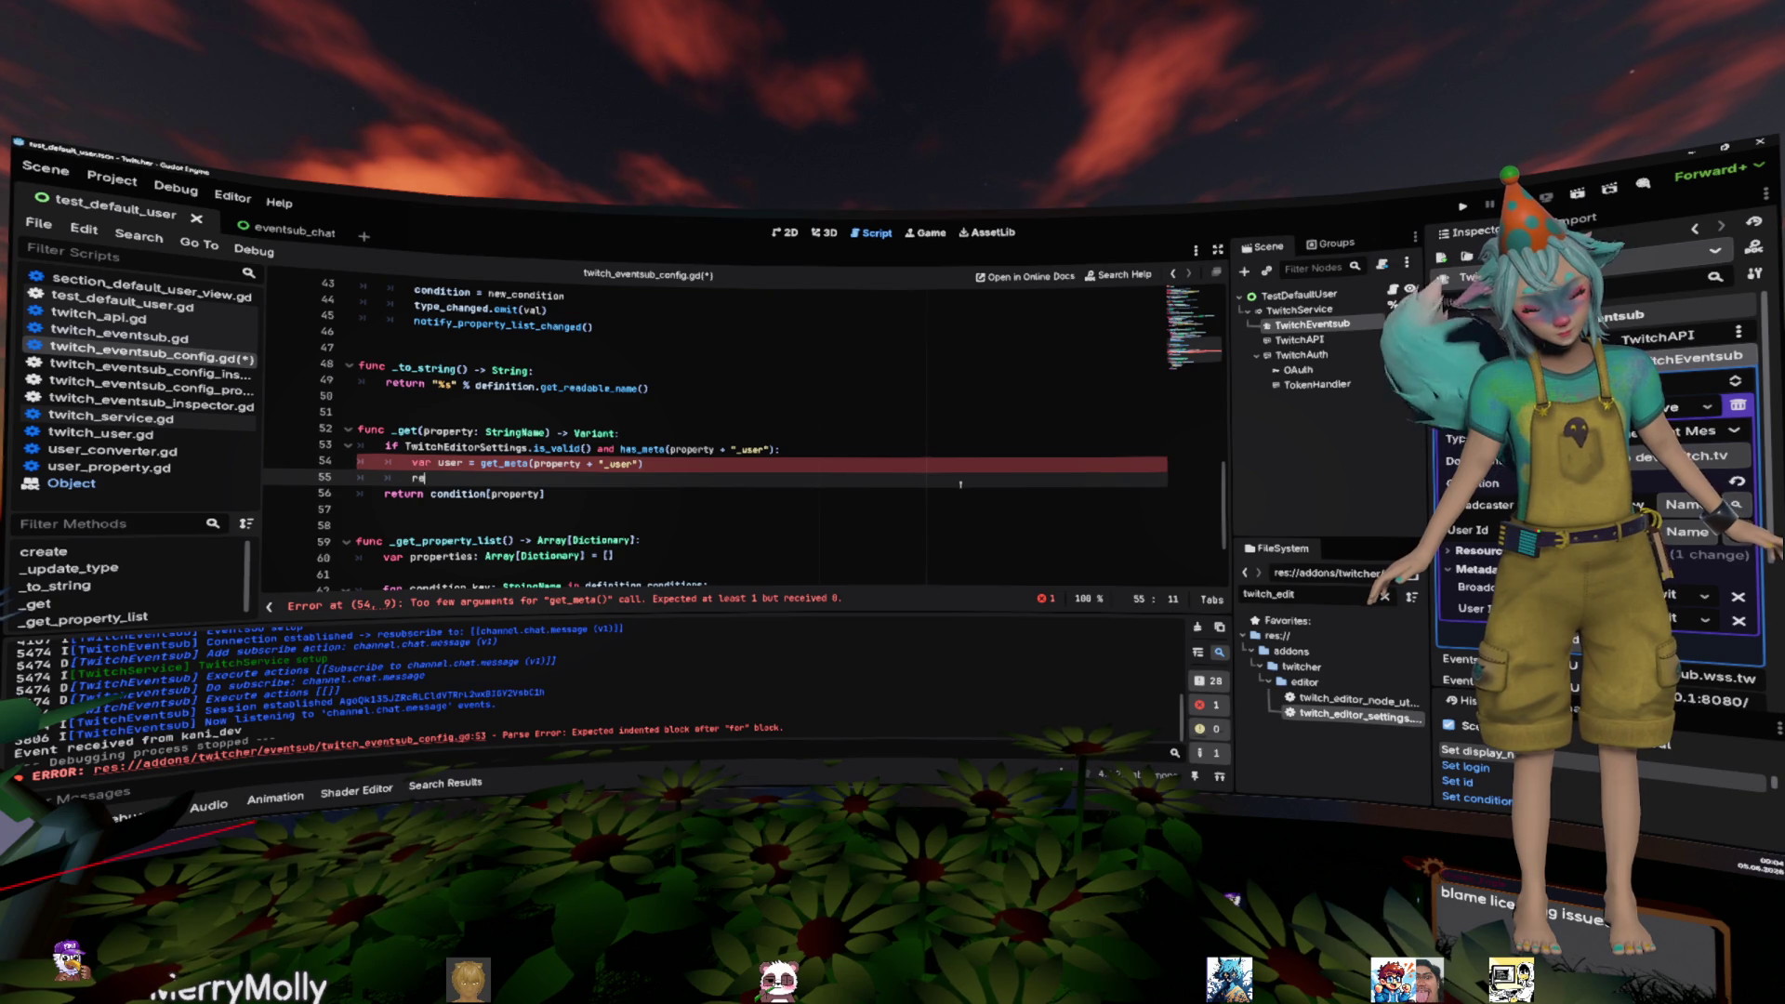
key(BackSpace)
key(BackSpace)
key(BackSpace)
text(turn )
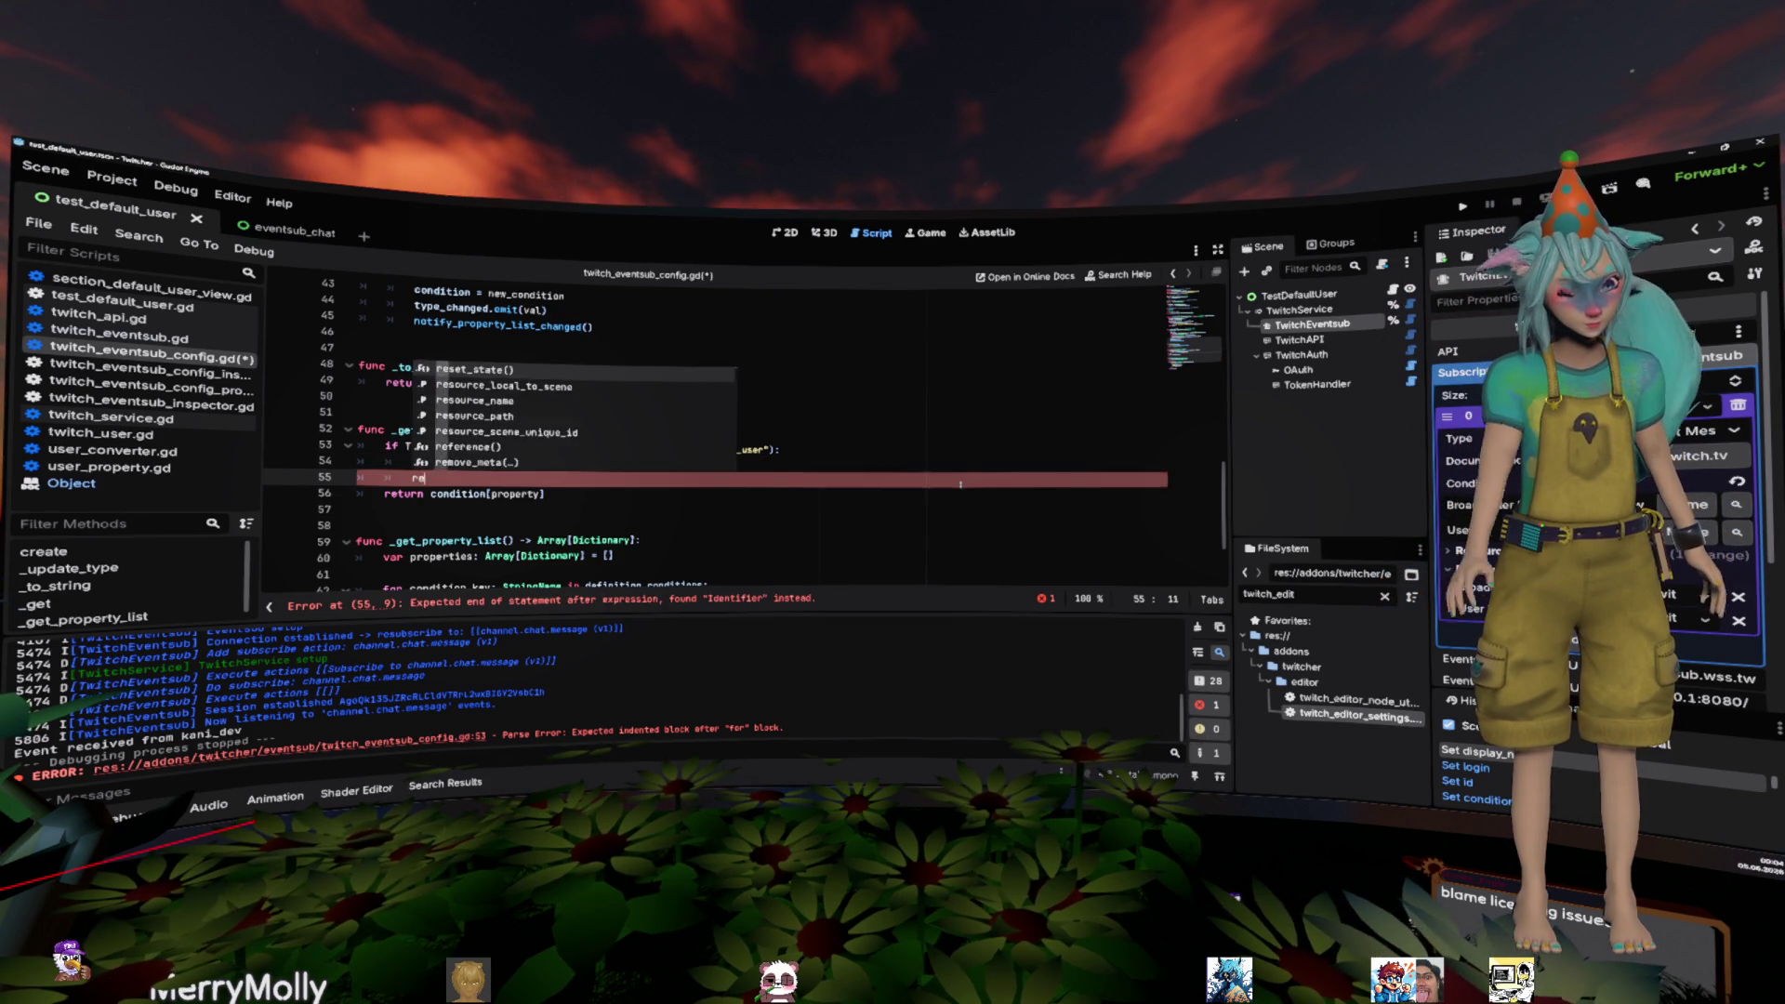
text(user.id)
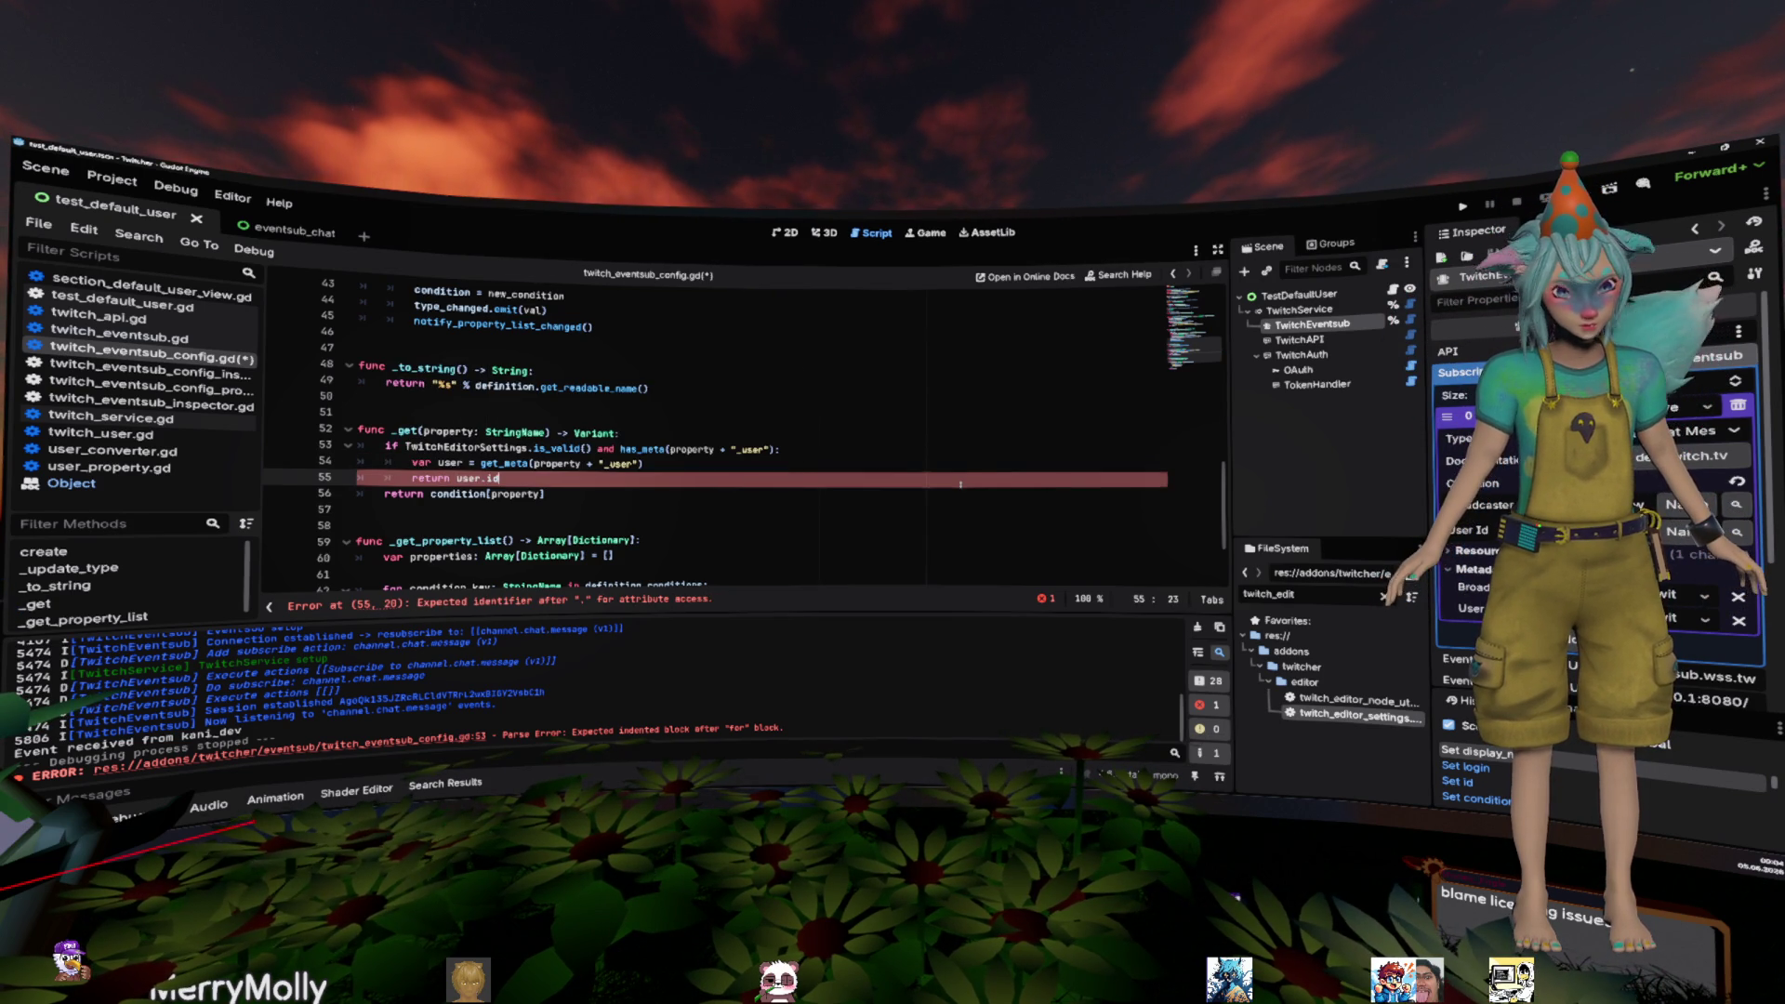
key(Up)
text(: TwithcUSer)
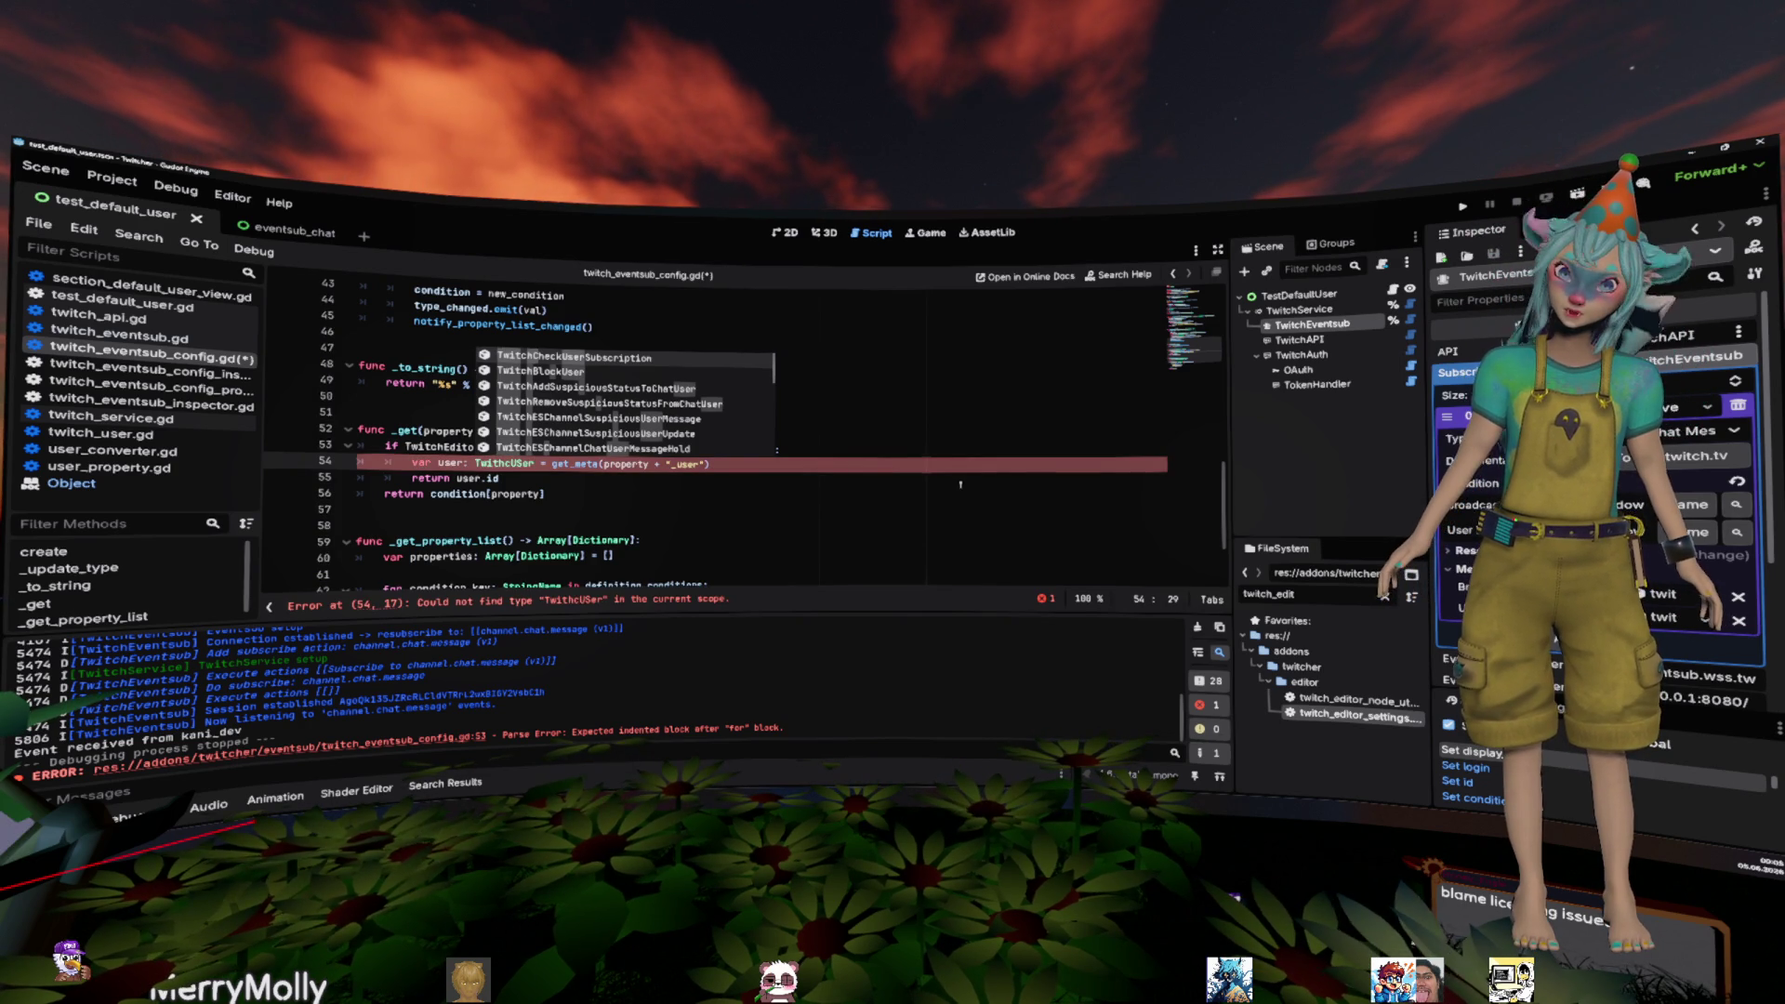
key(BackSpace)
key(BackSpace)
key(BackSpace)
text(itchUser)
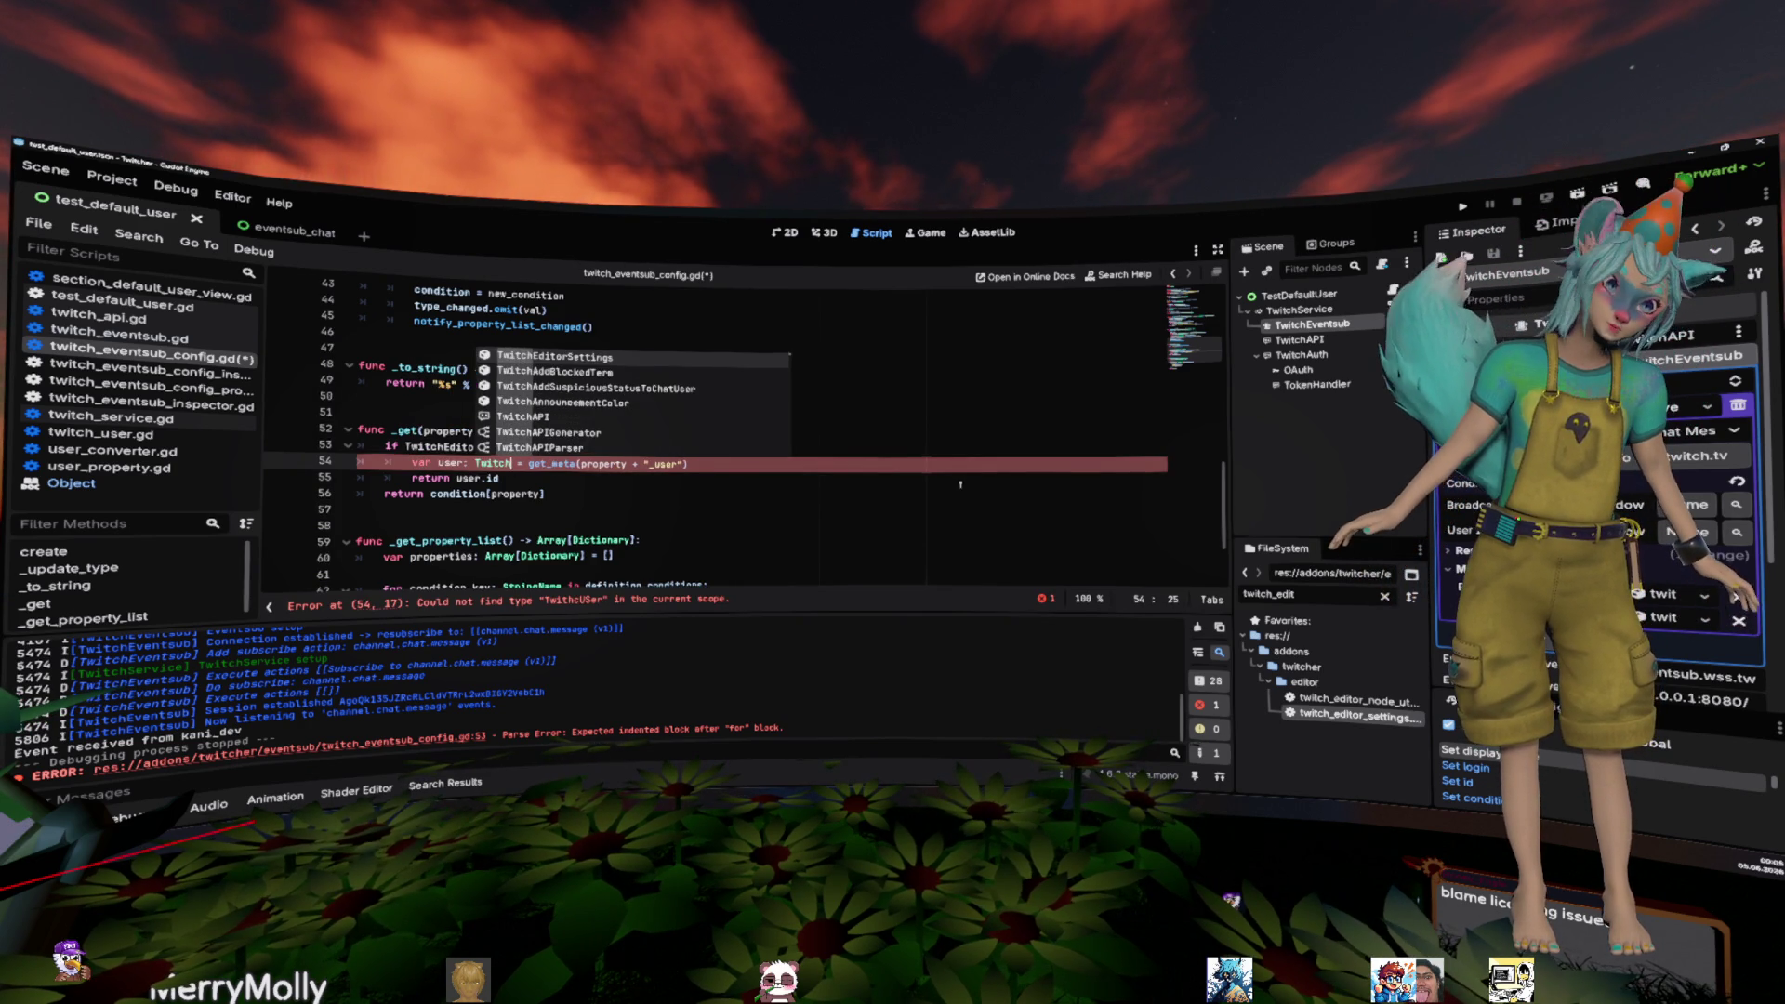
key(Up)
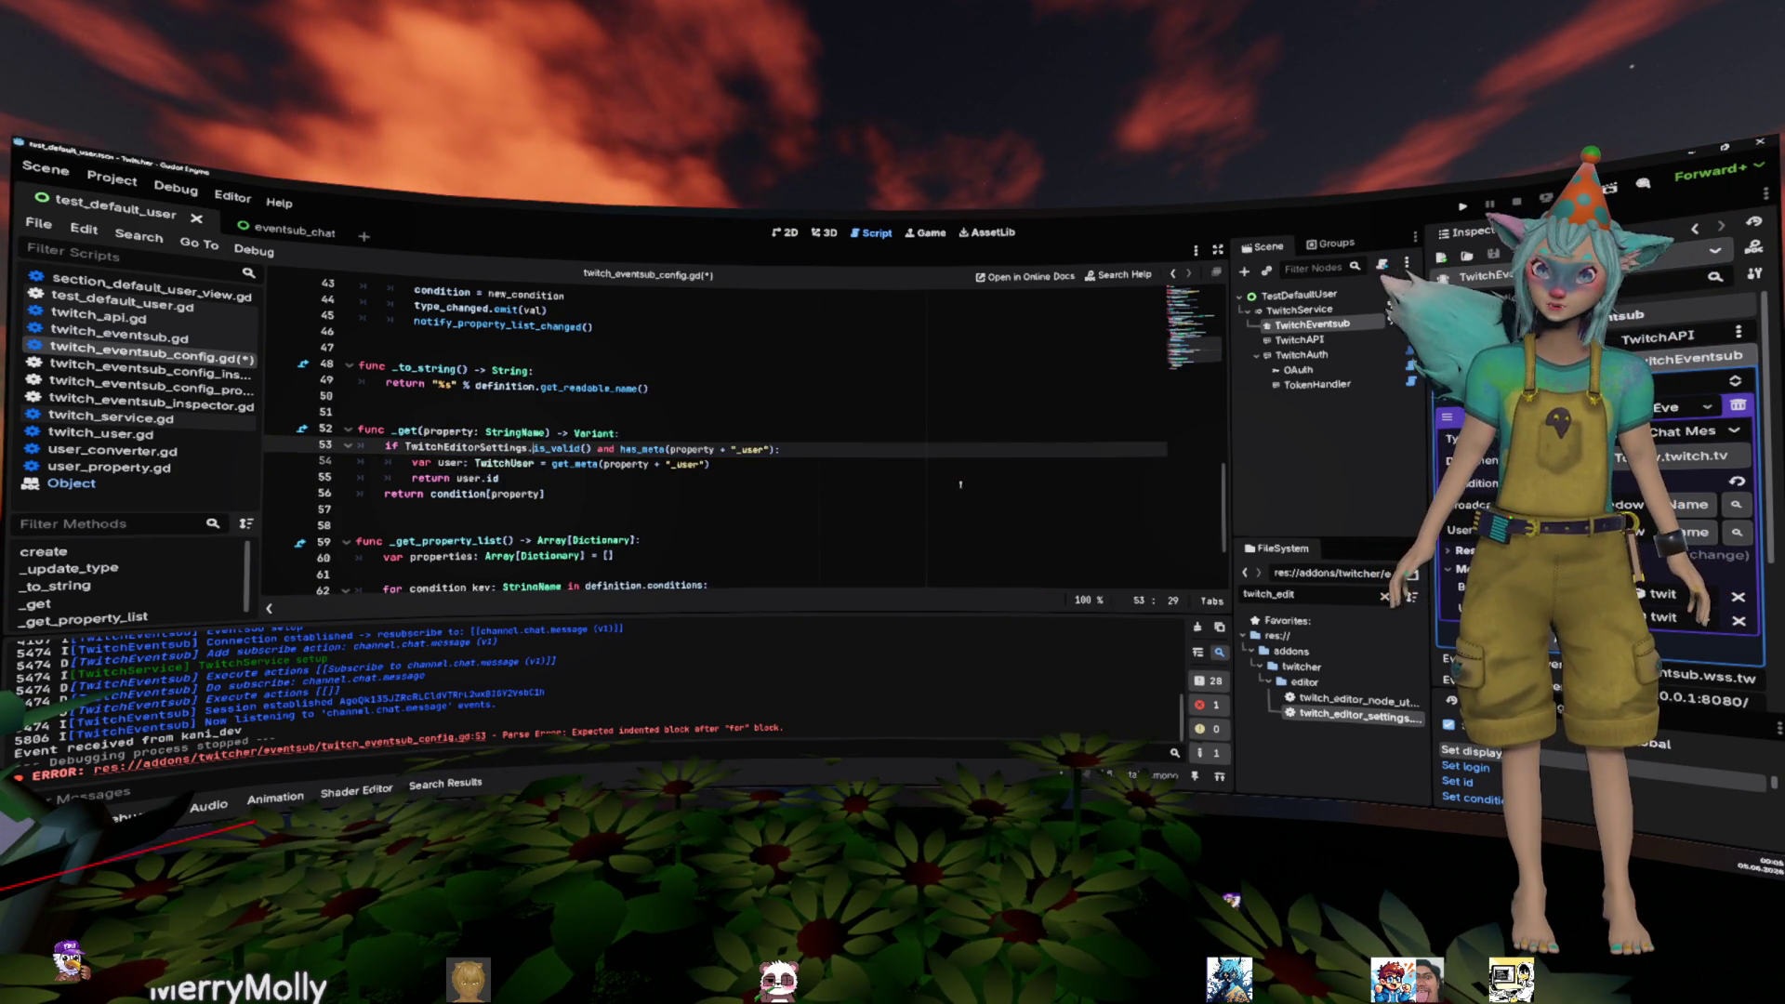
key(ctrl+s)
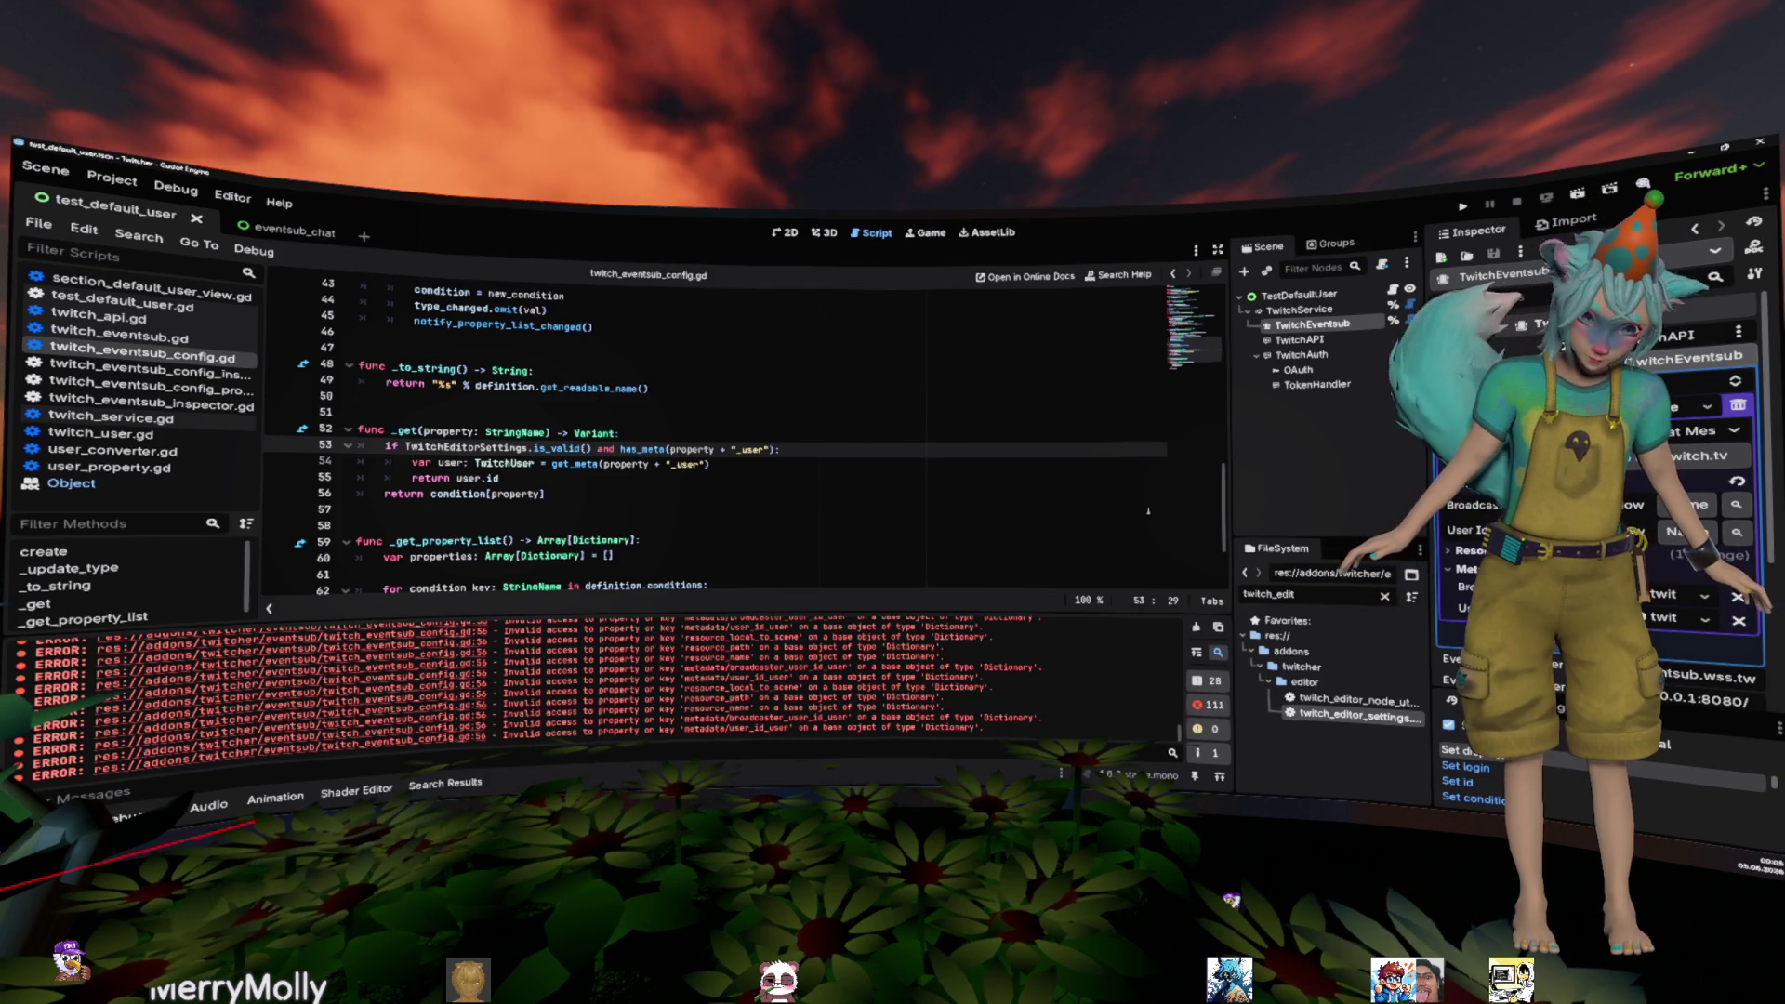
- Insert an 'if condition.has(property)' check above 'return condition[property]'
right_click(1148, 511)
click(1043, 479)
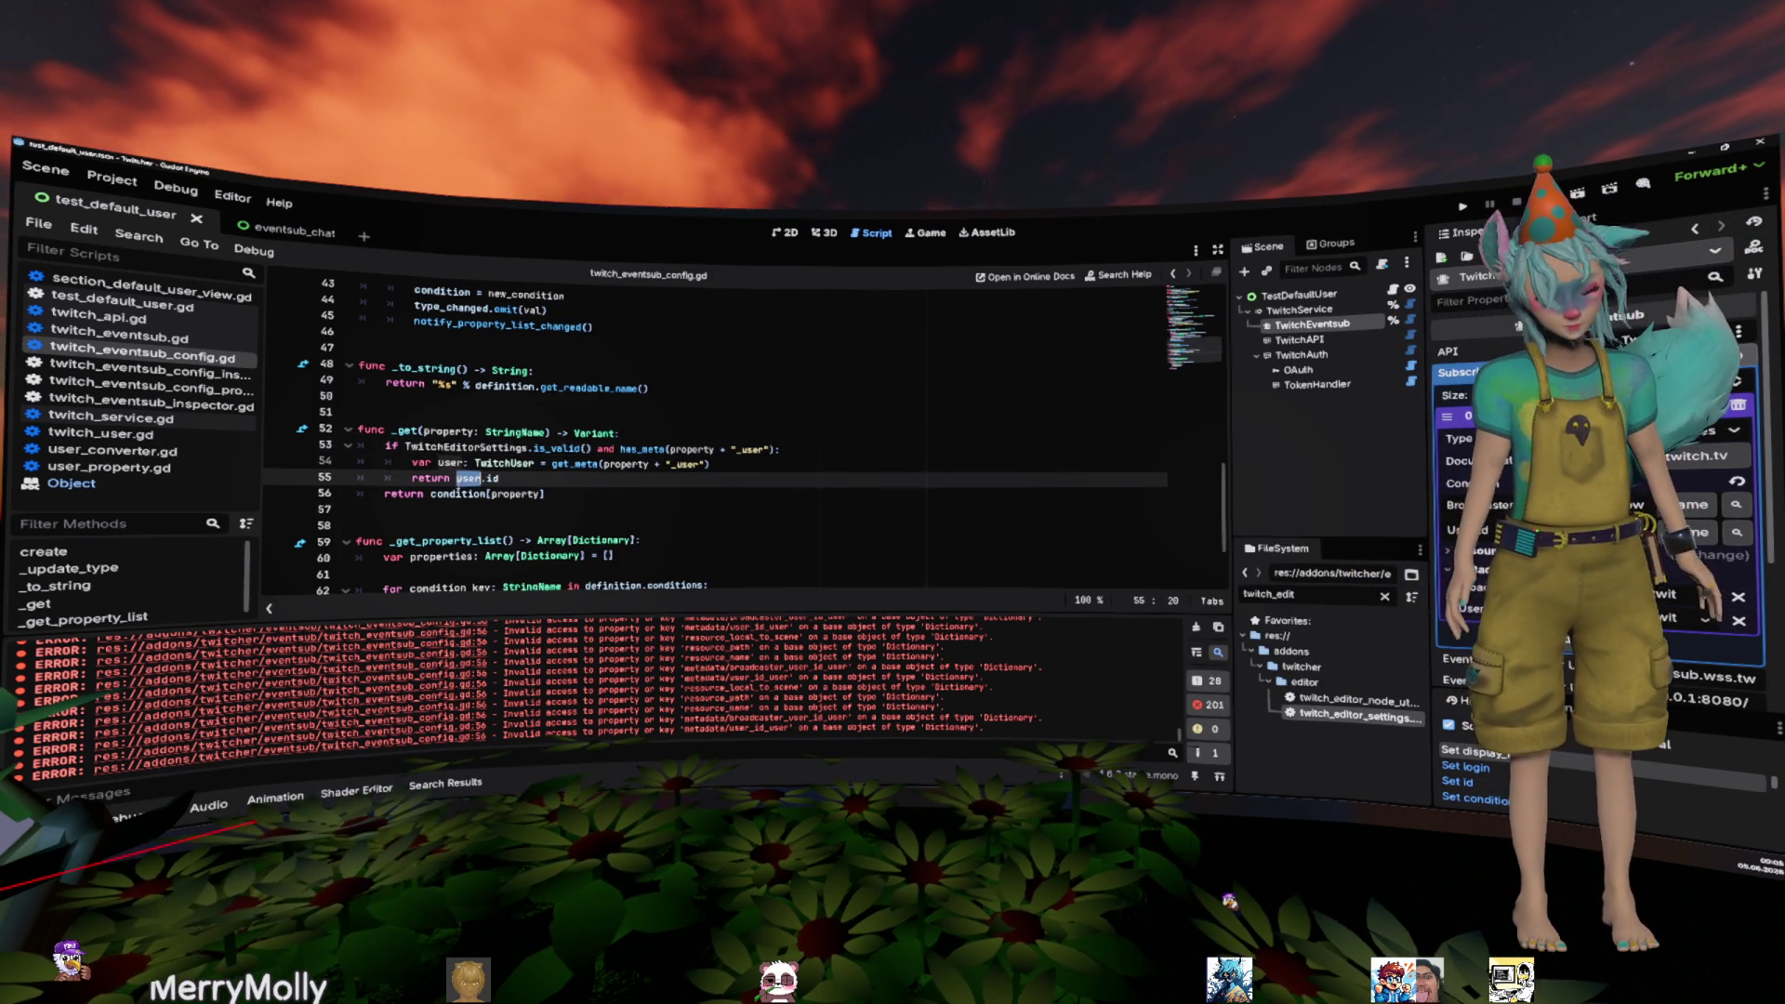
double_click(465, 494)
key(ctrl+shift+Return)
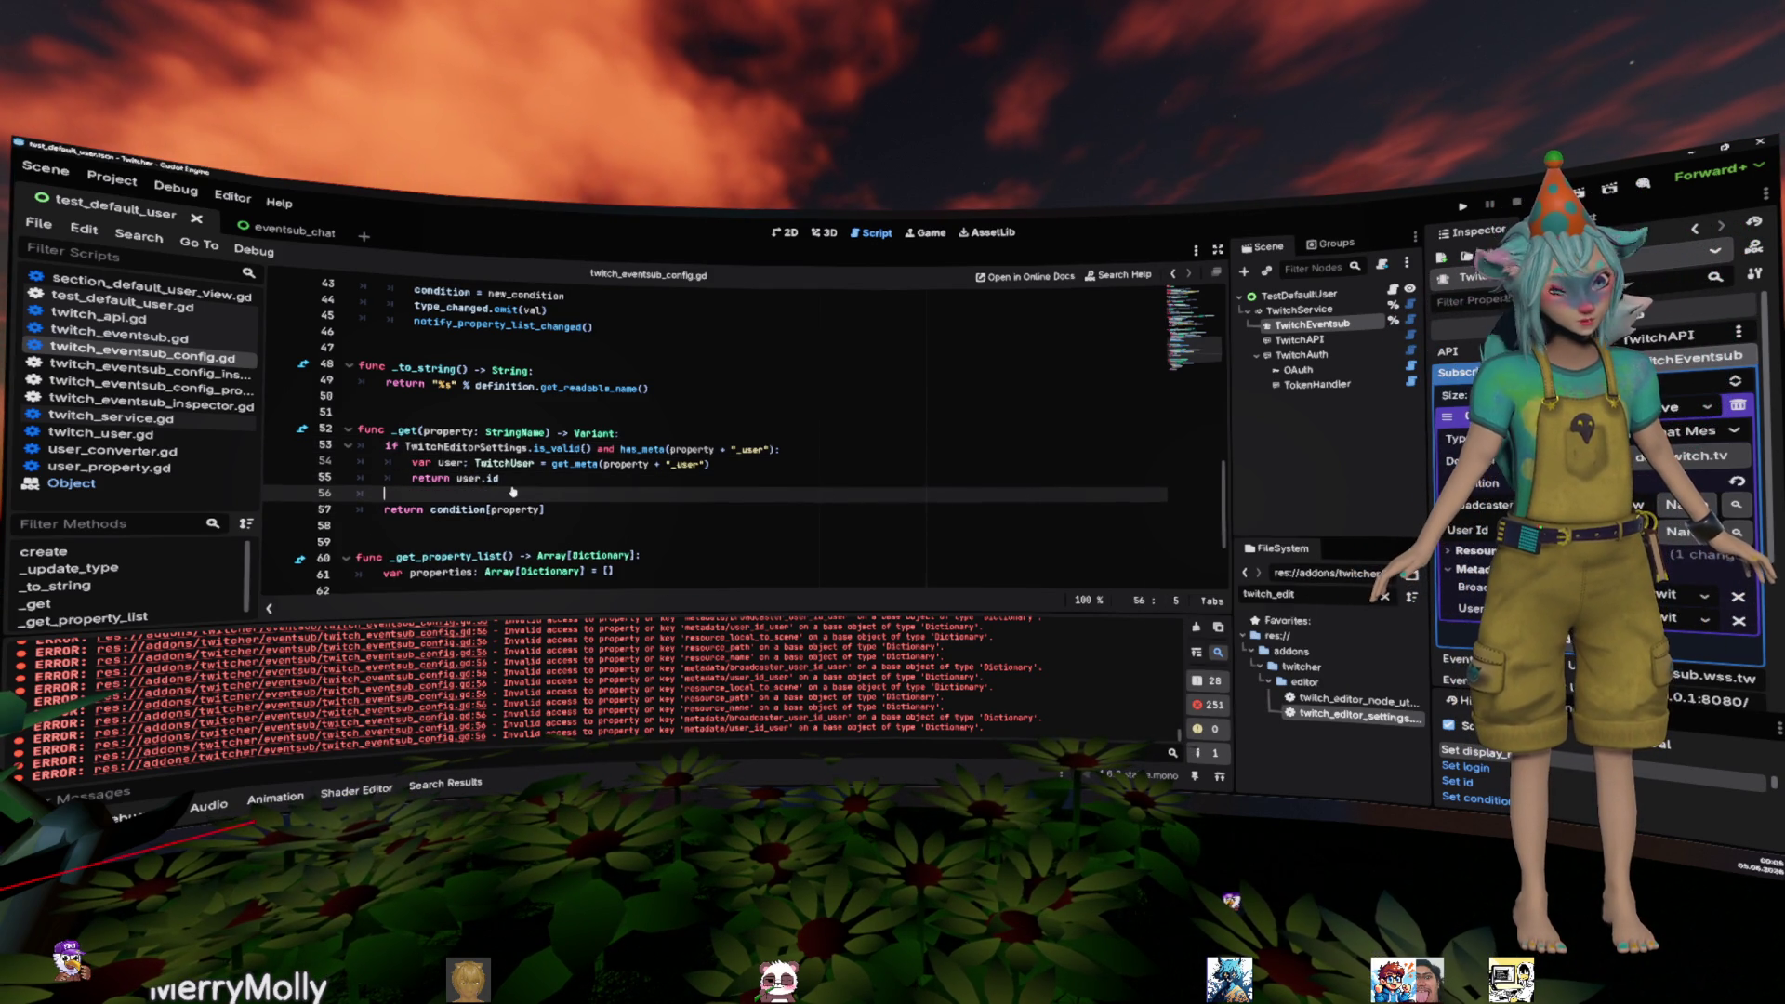
text(if condition.has()
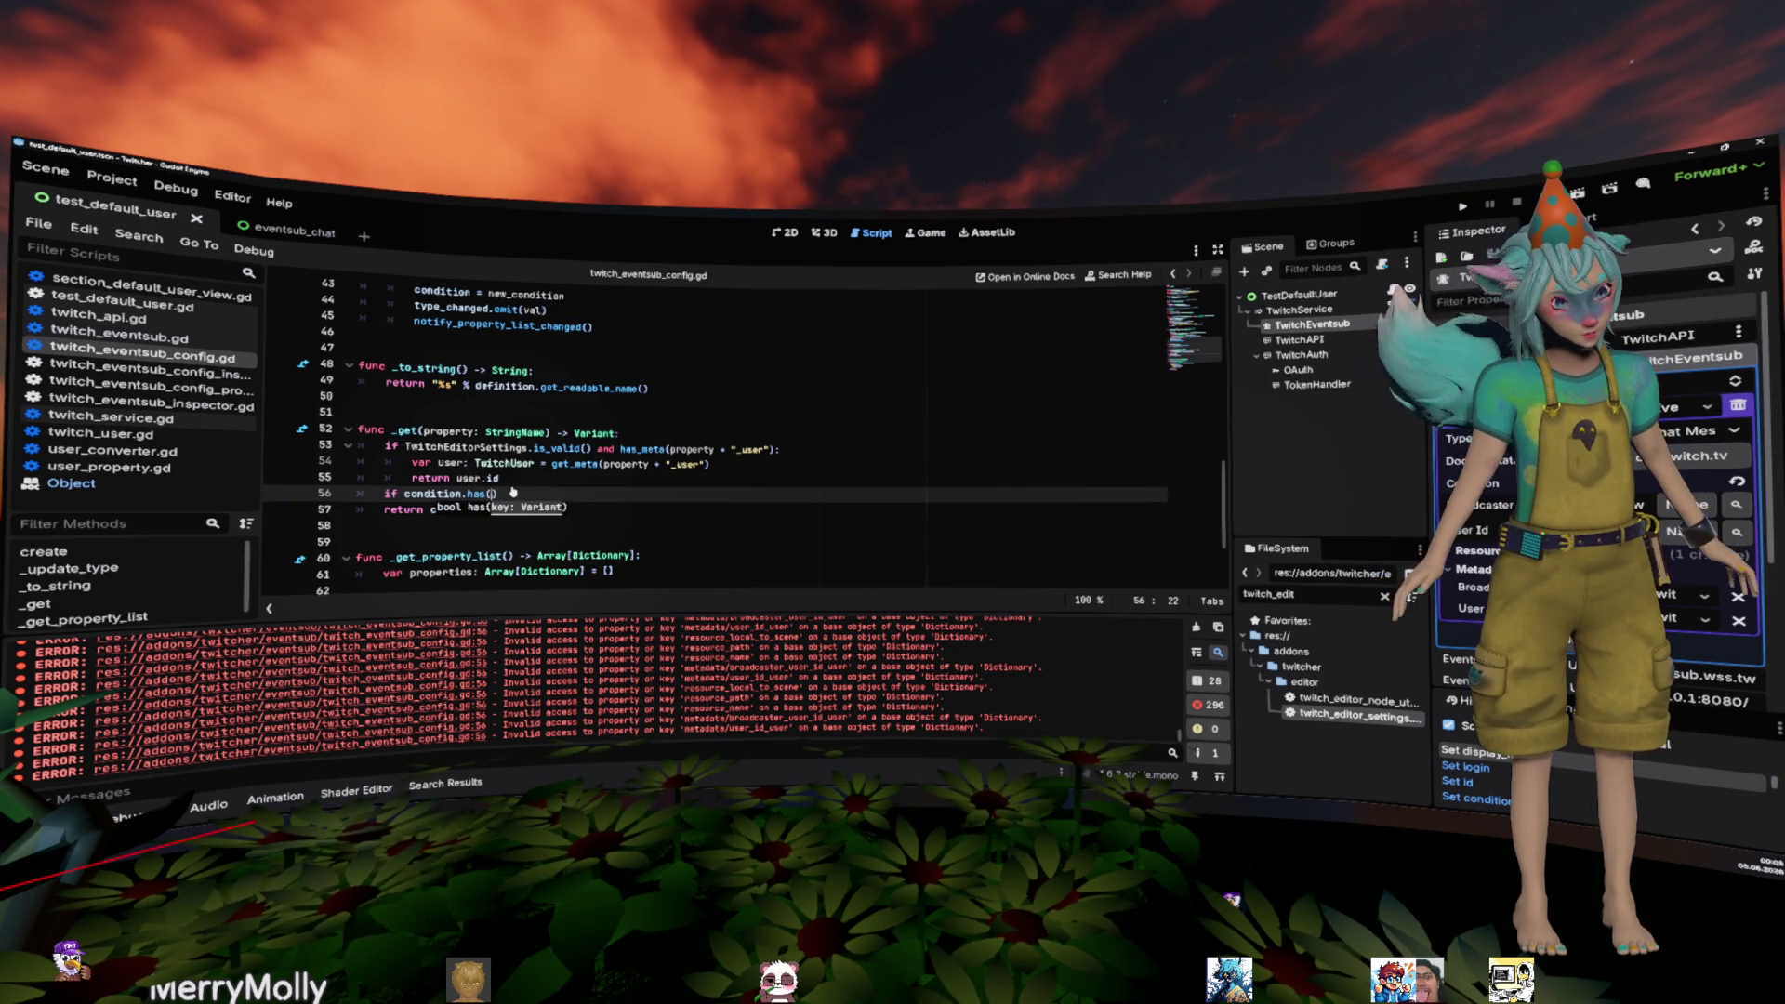
key(Escape)
text(prop)
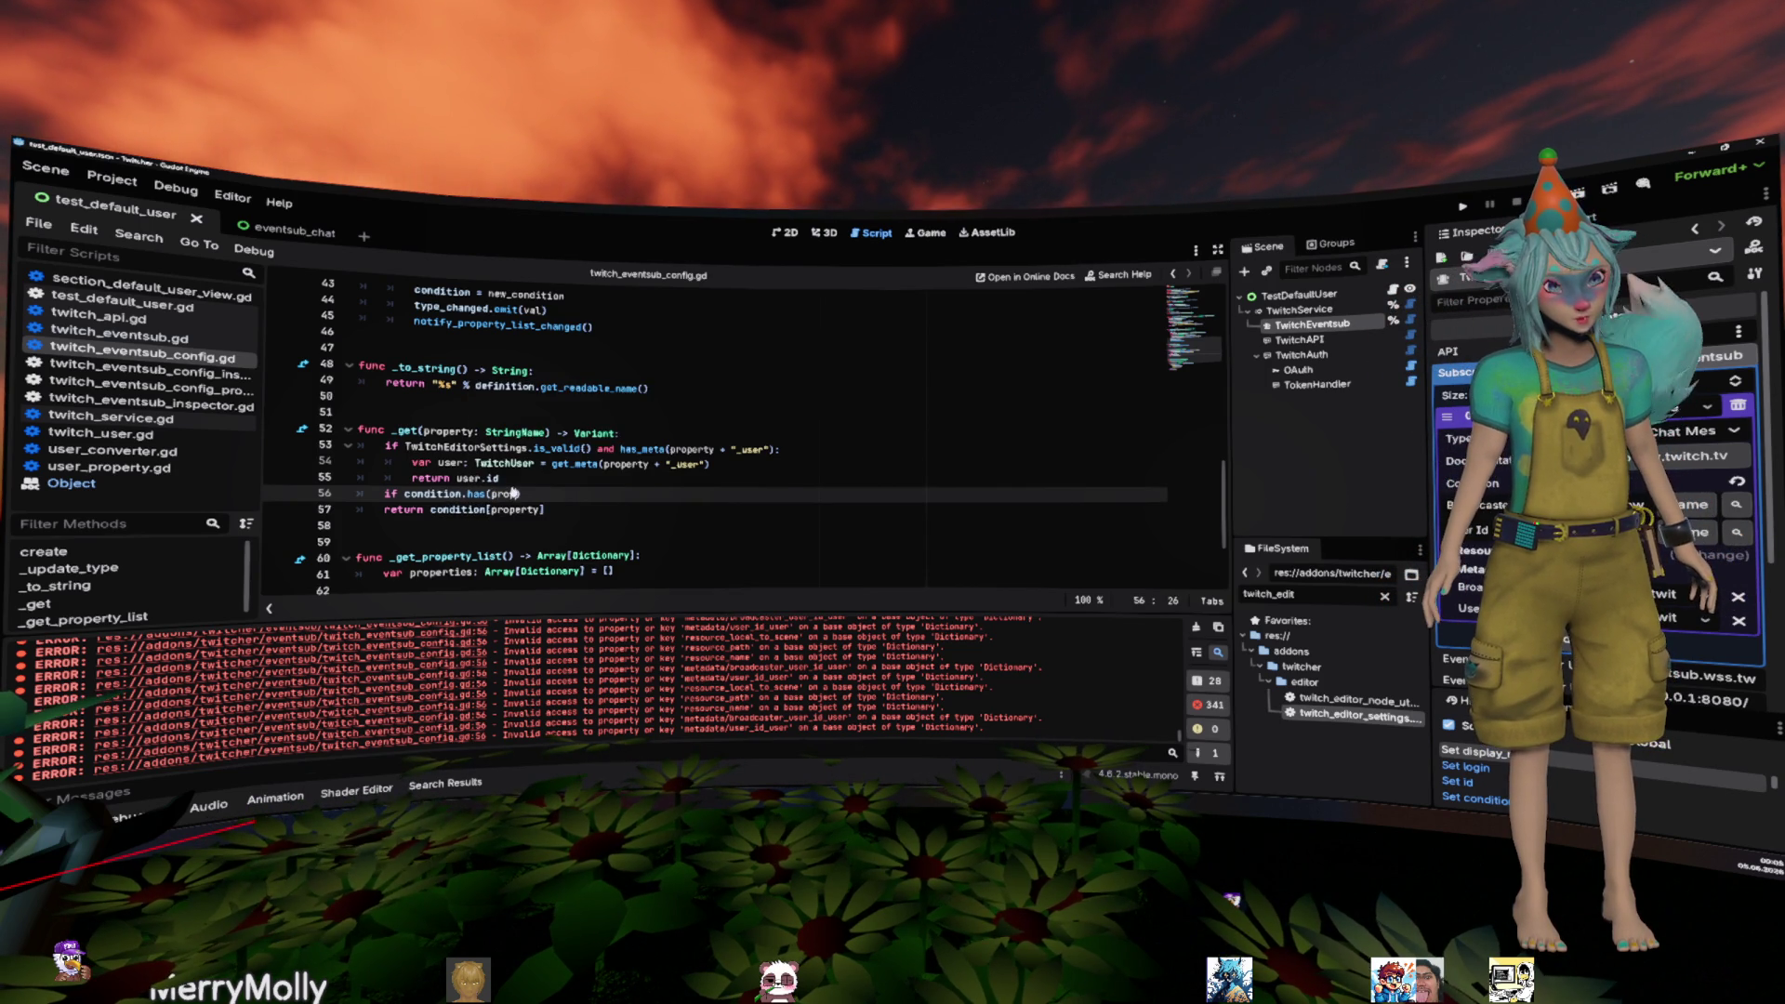
key(Return)
- Indent 'return condition[property]' under the if, add a 'return self[property]' fallback, and close the if with a colon
key(Down)
key(Home)
key(Tab)
key(End)
key(Return)
key(BackSpace)
text(return )
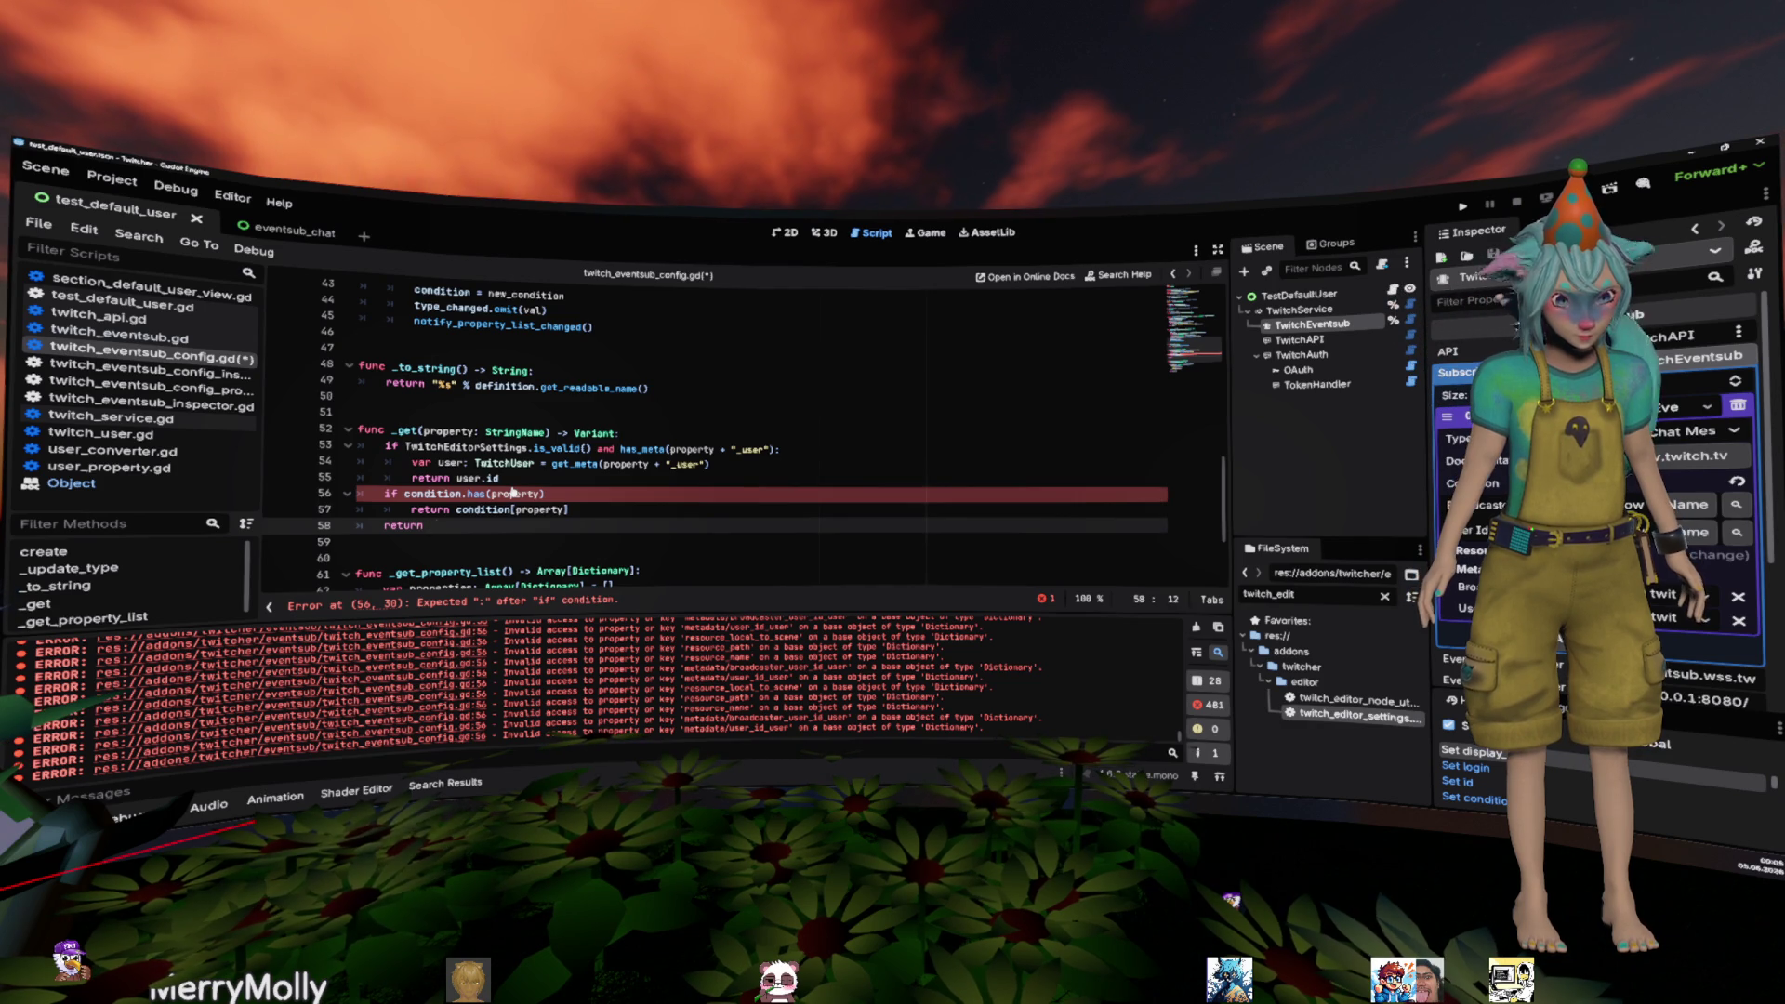
text(self[prop)
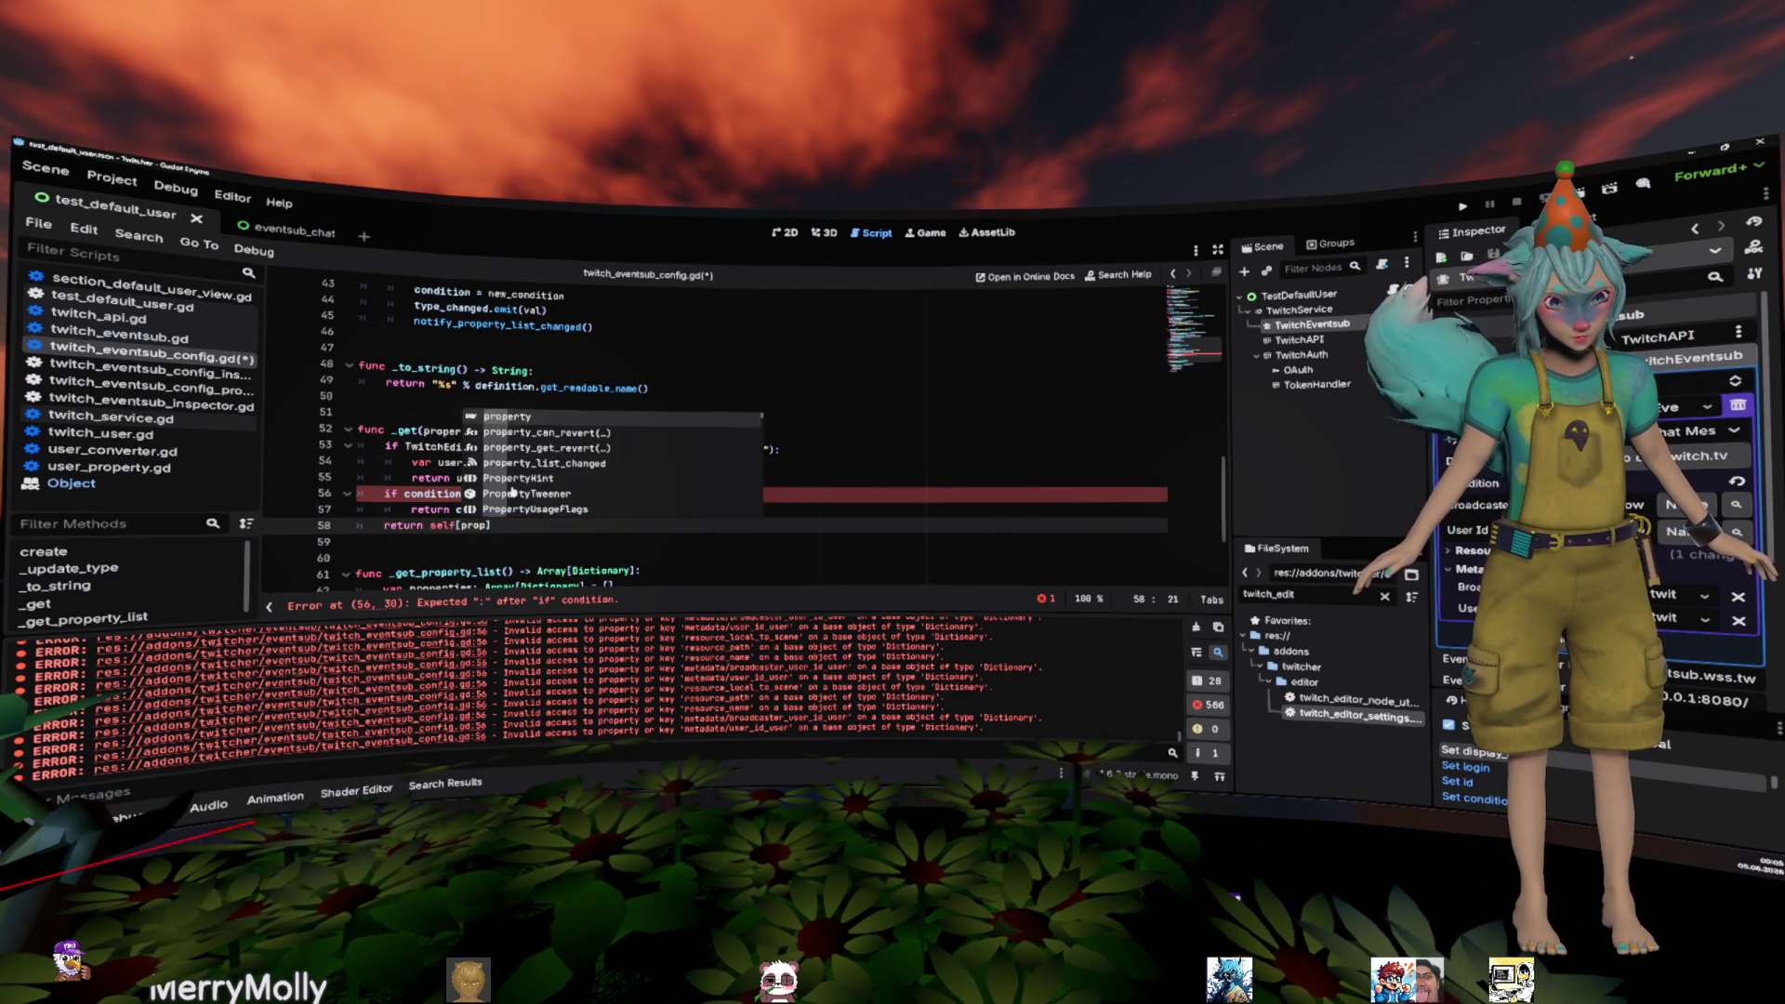
key(Return)
key(Up)
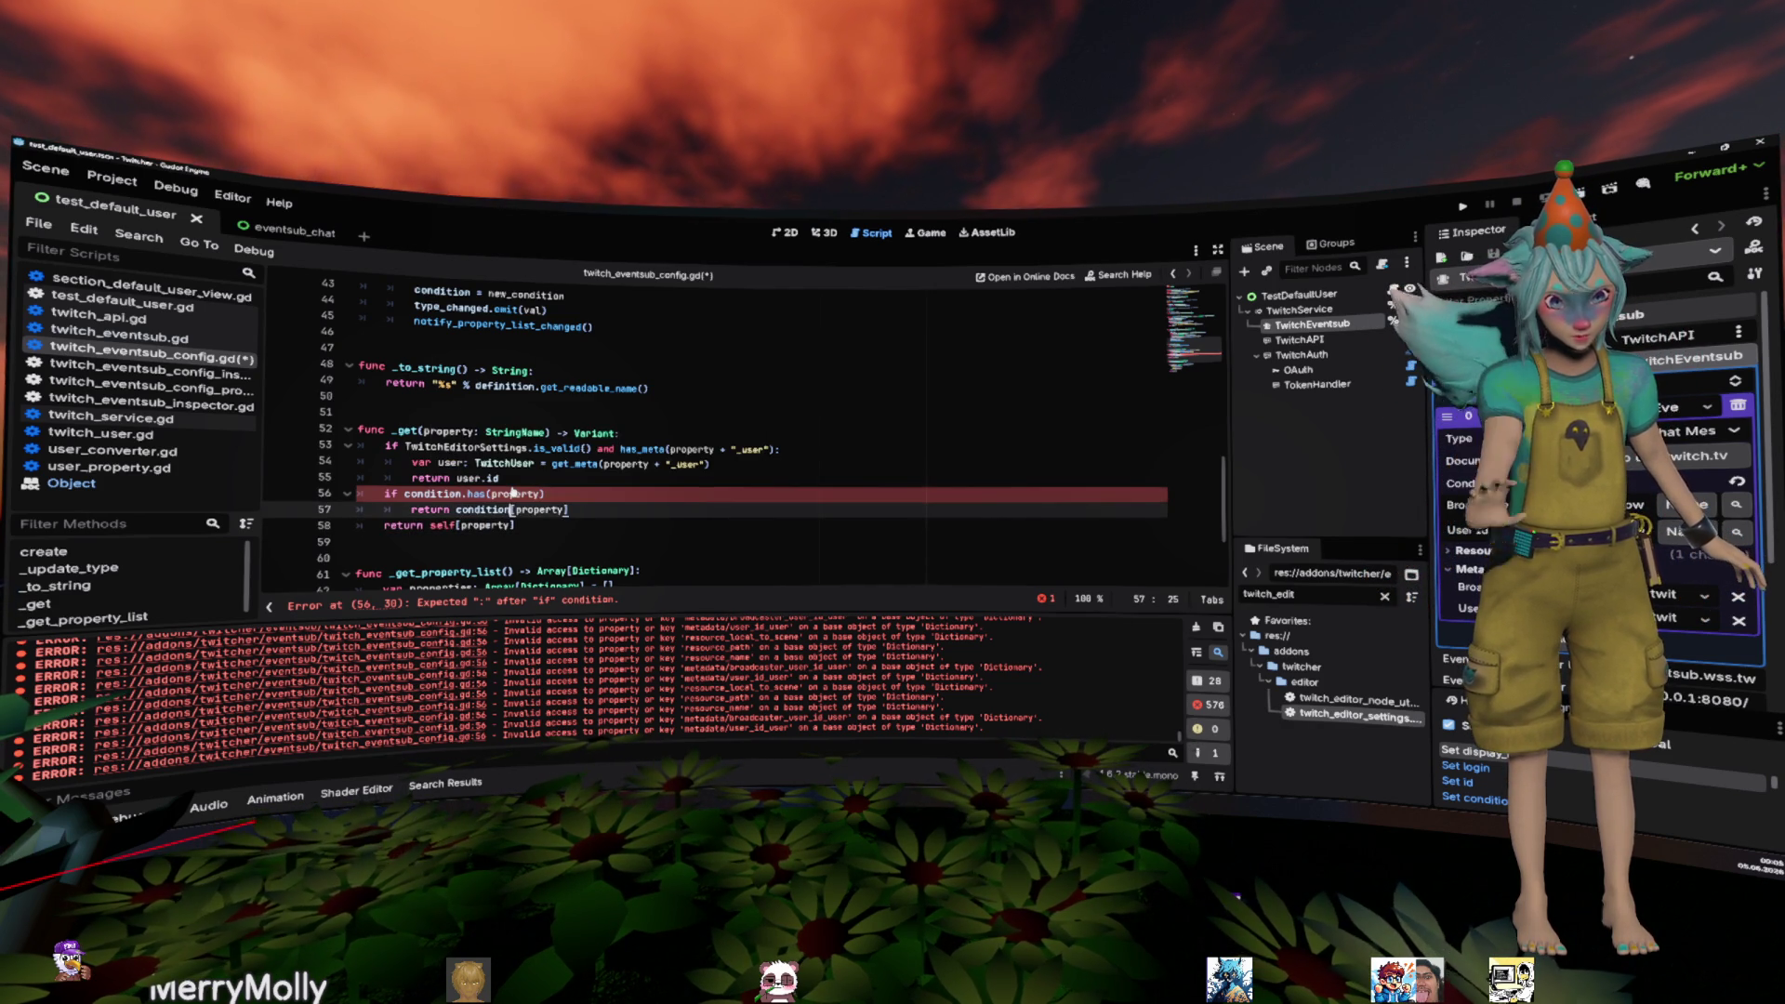
key(Up)
key(Up)
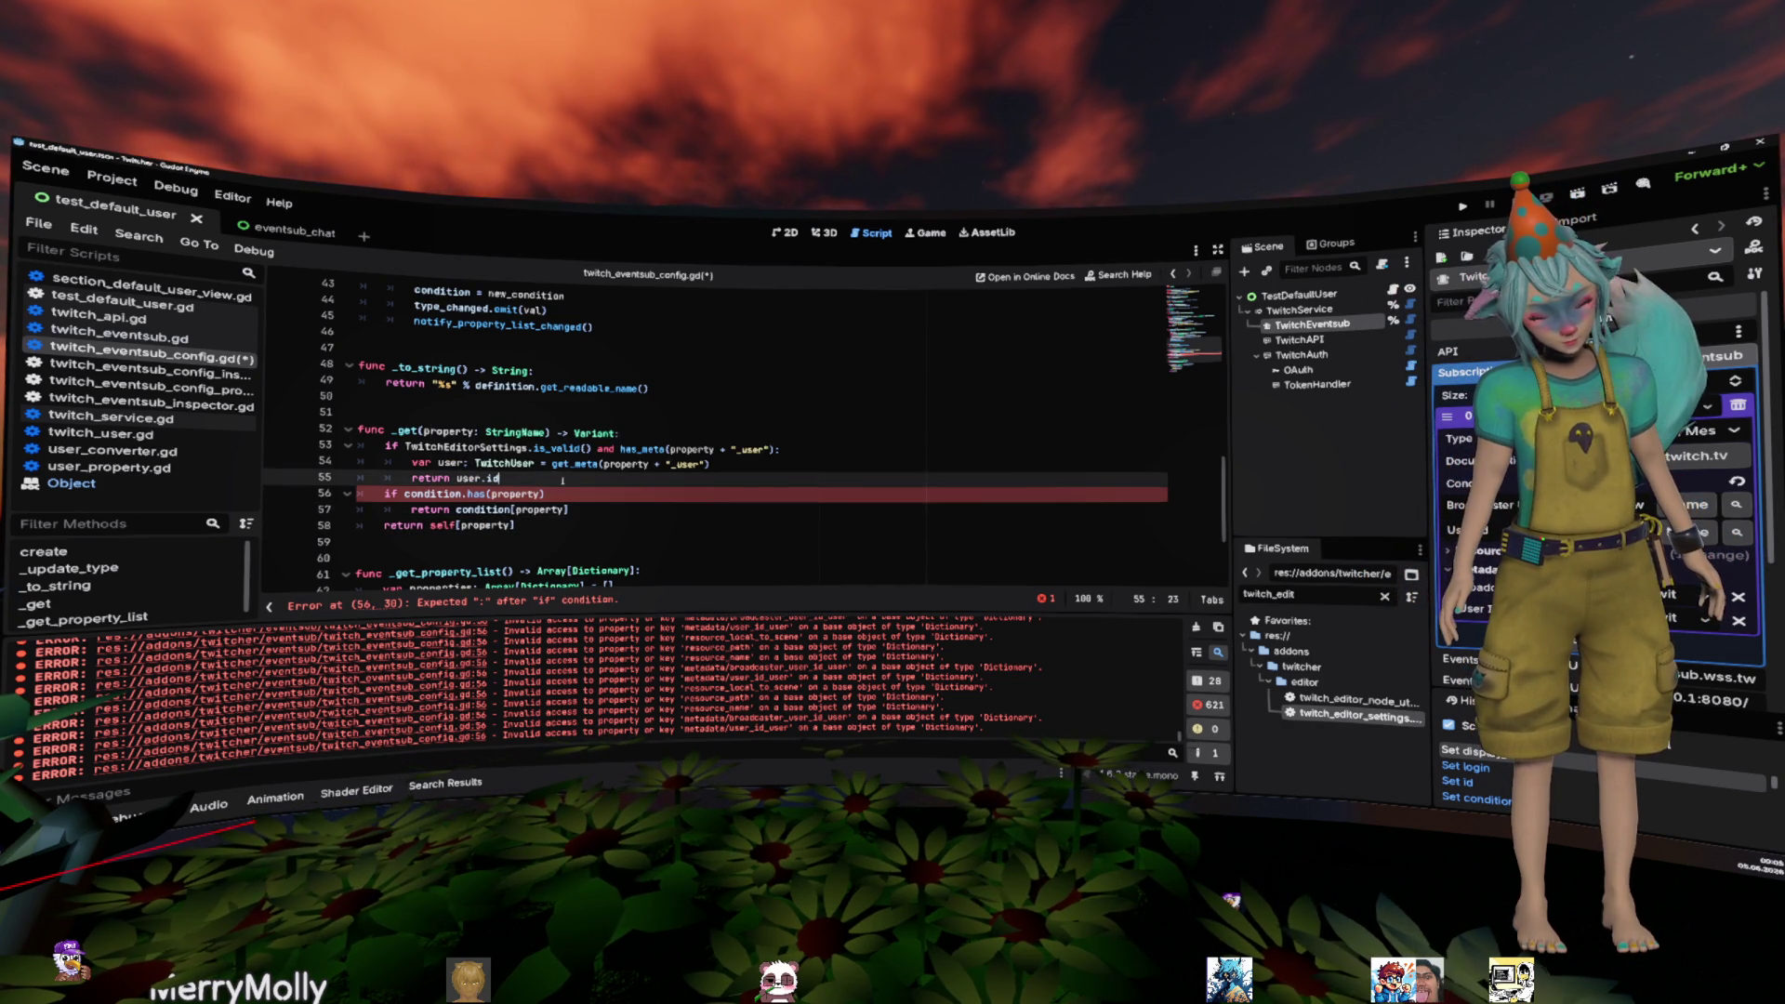
key(Down)
key(End)
text(:)
key(Up)
- Save the script, then show and narrow Rider's project file tree
key(ctrl+s)
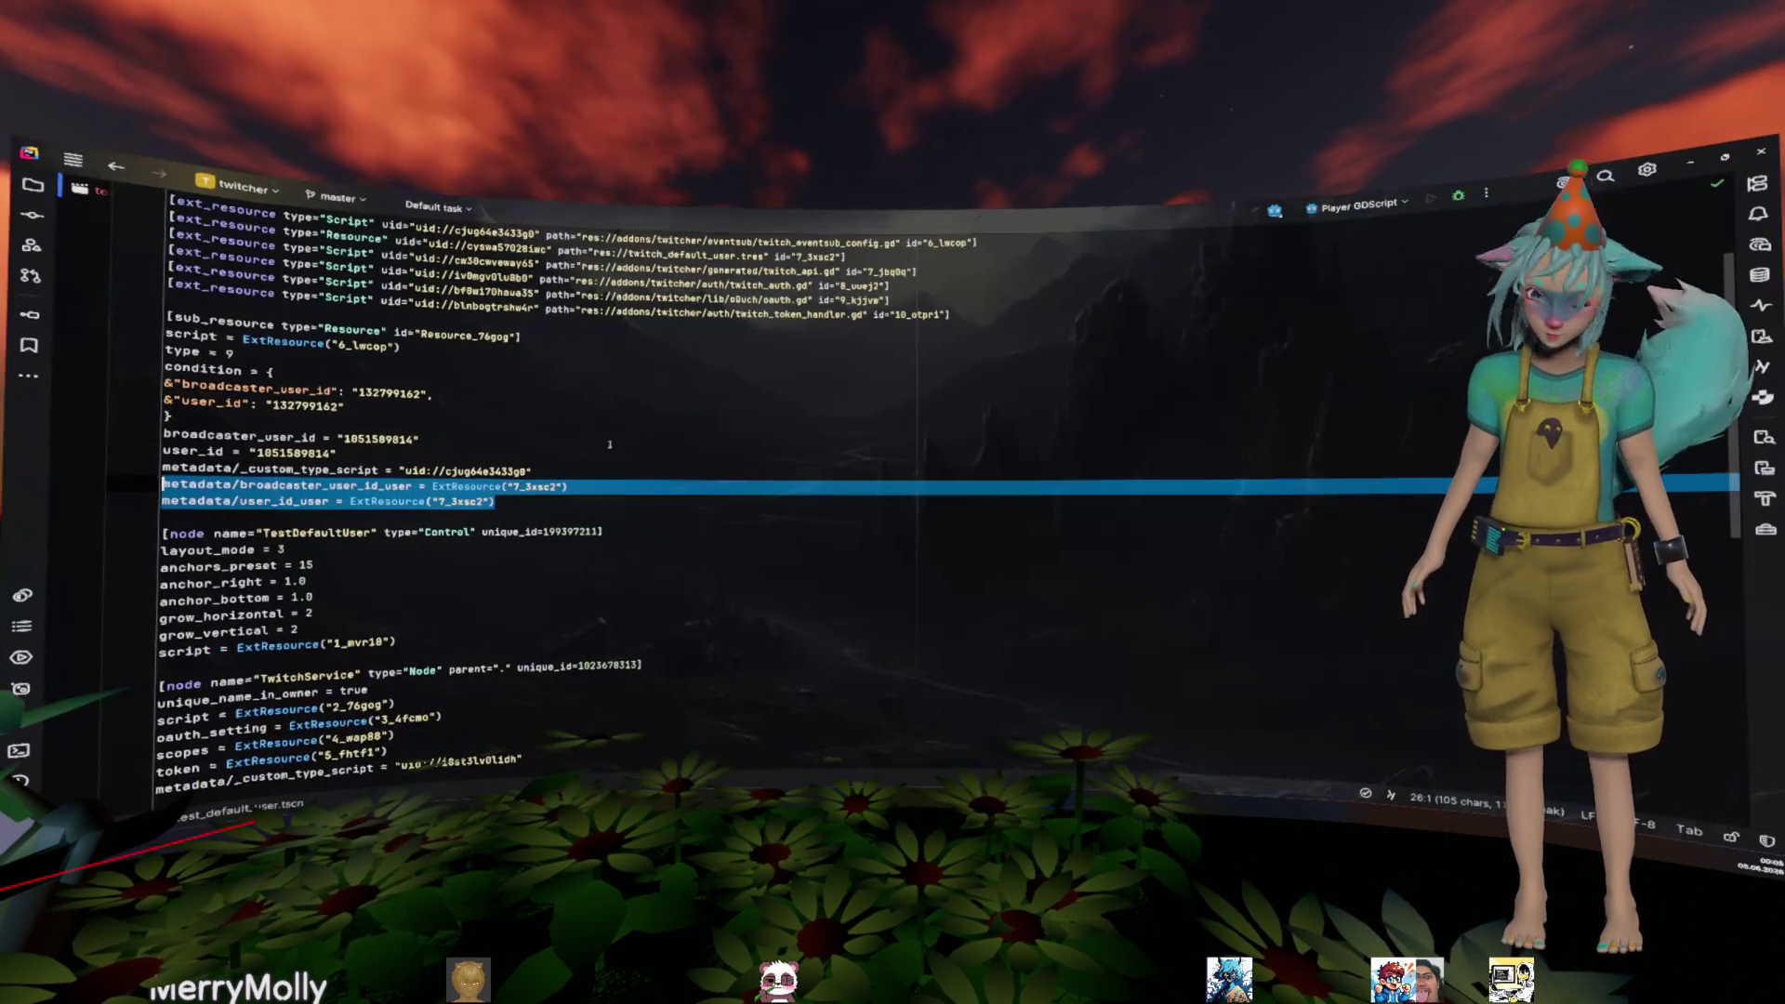
click(32, 184)
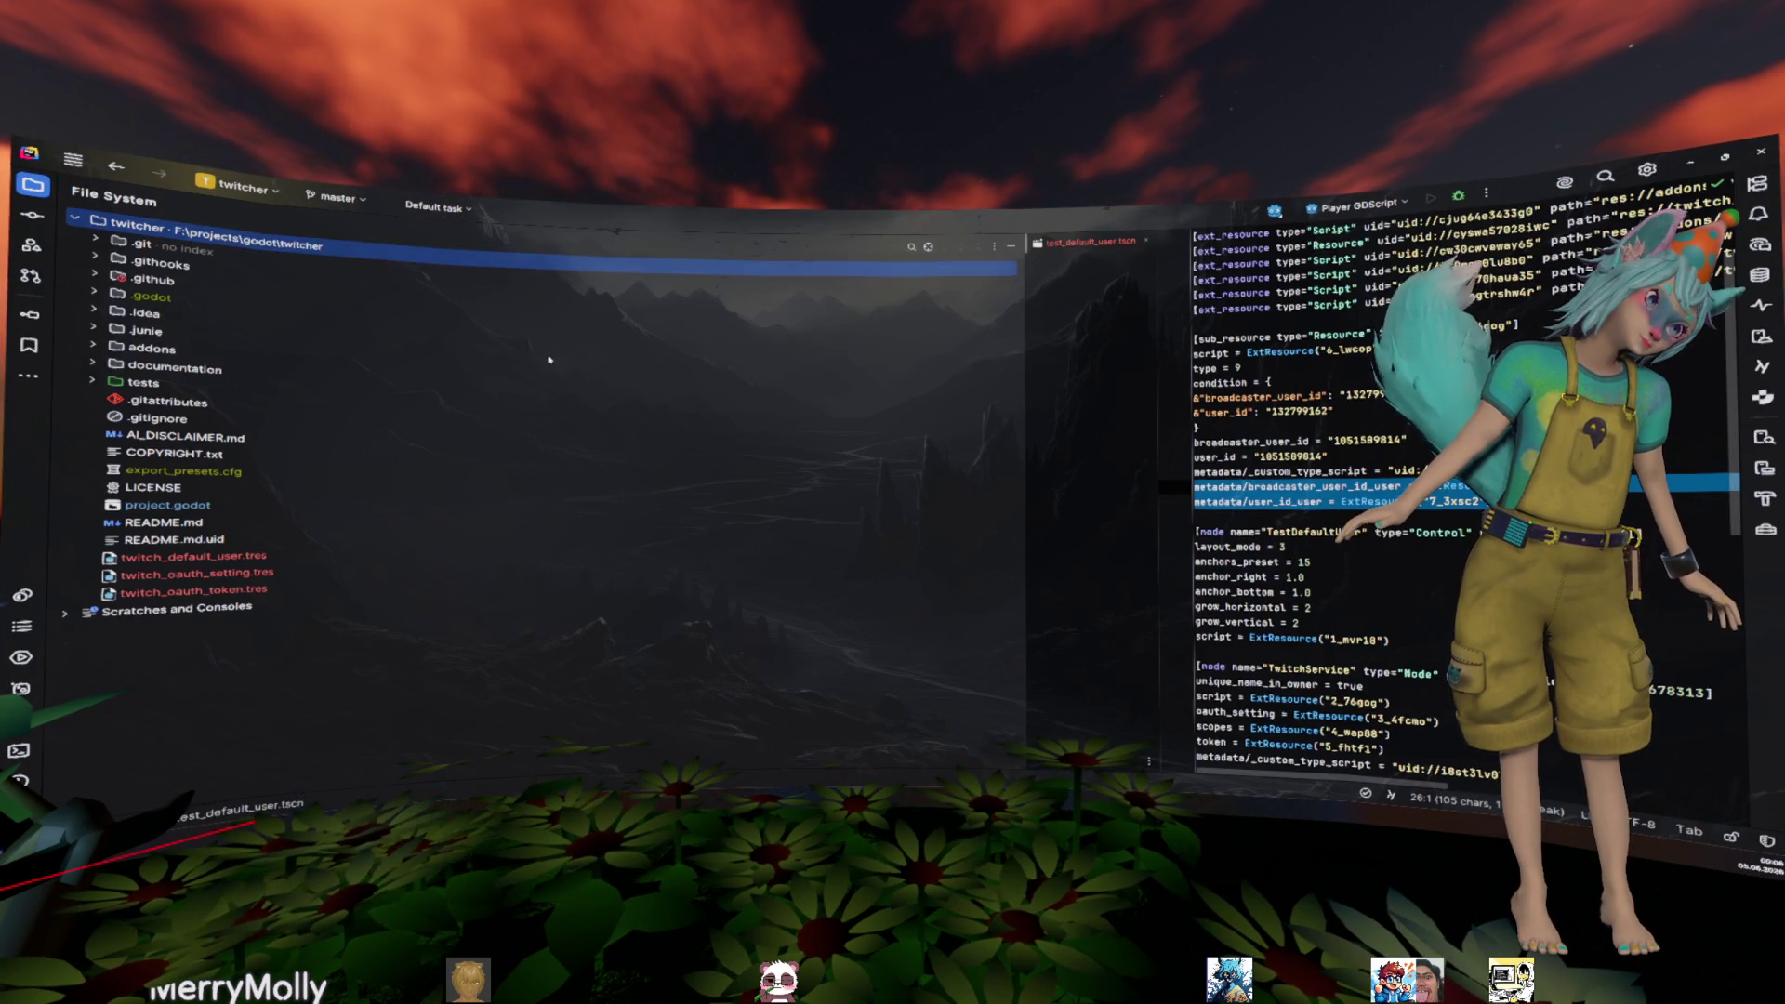
click(558, 357)
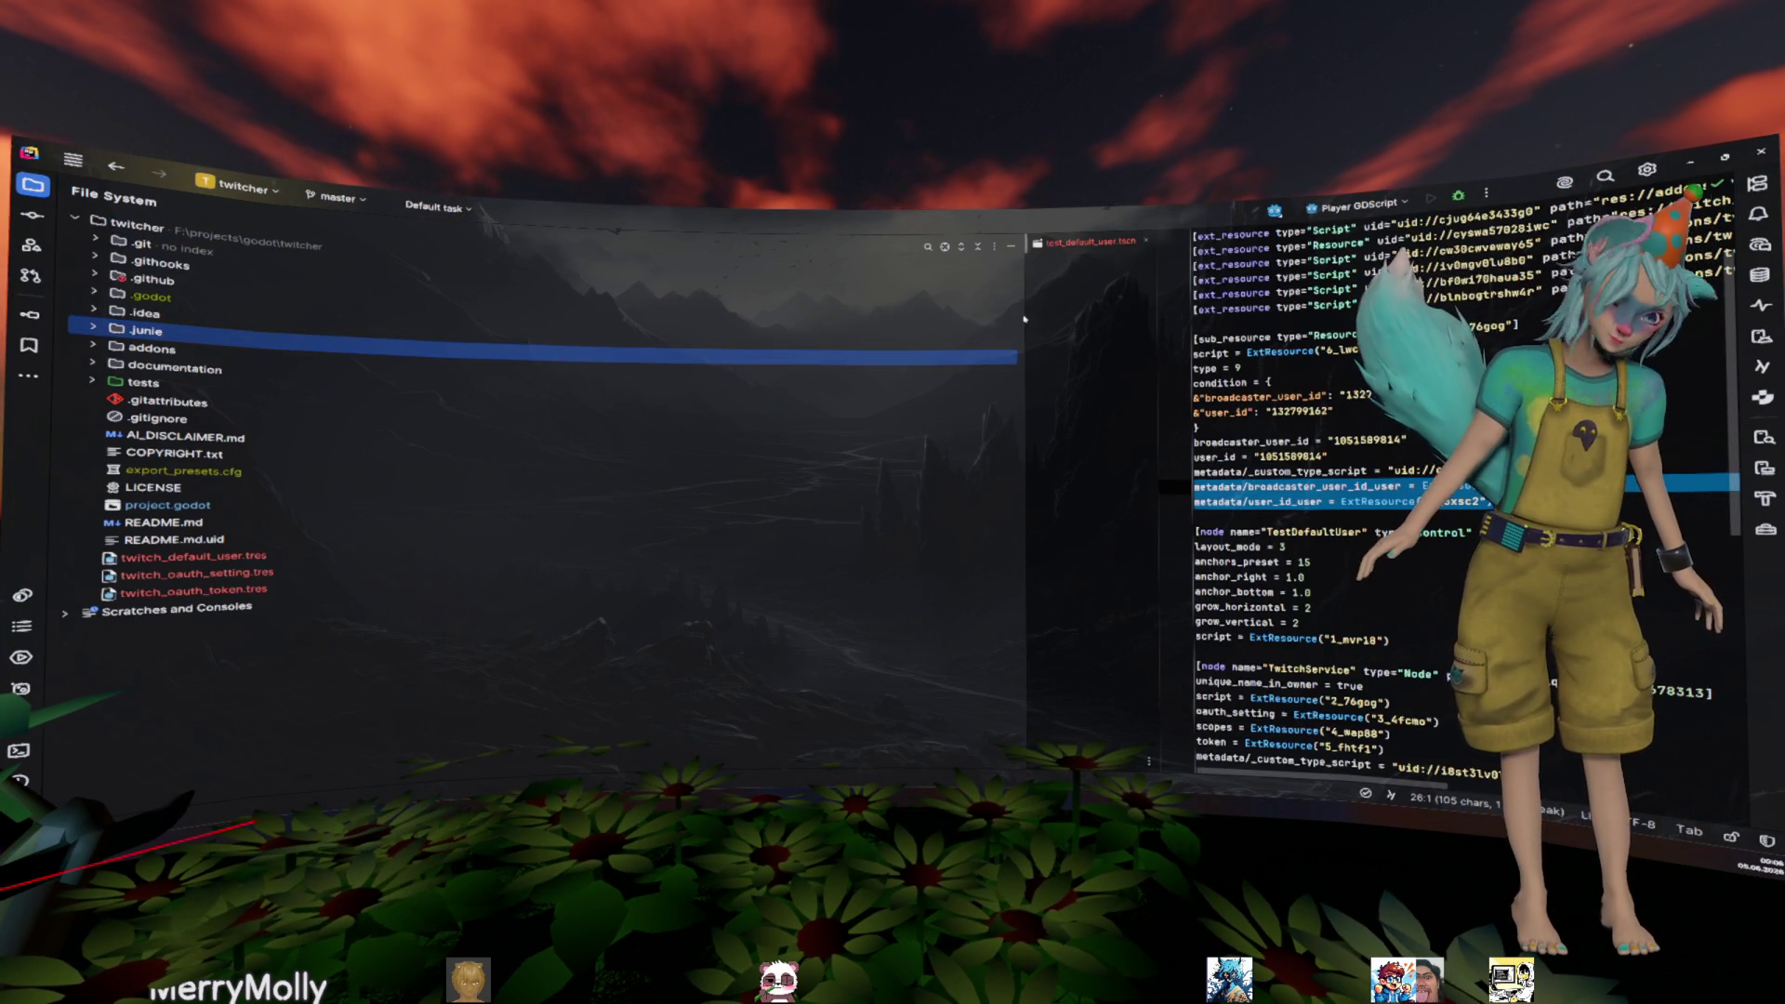
drag(1027, 316, 284, 315)
click(667, 388)
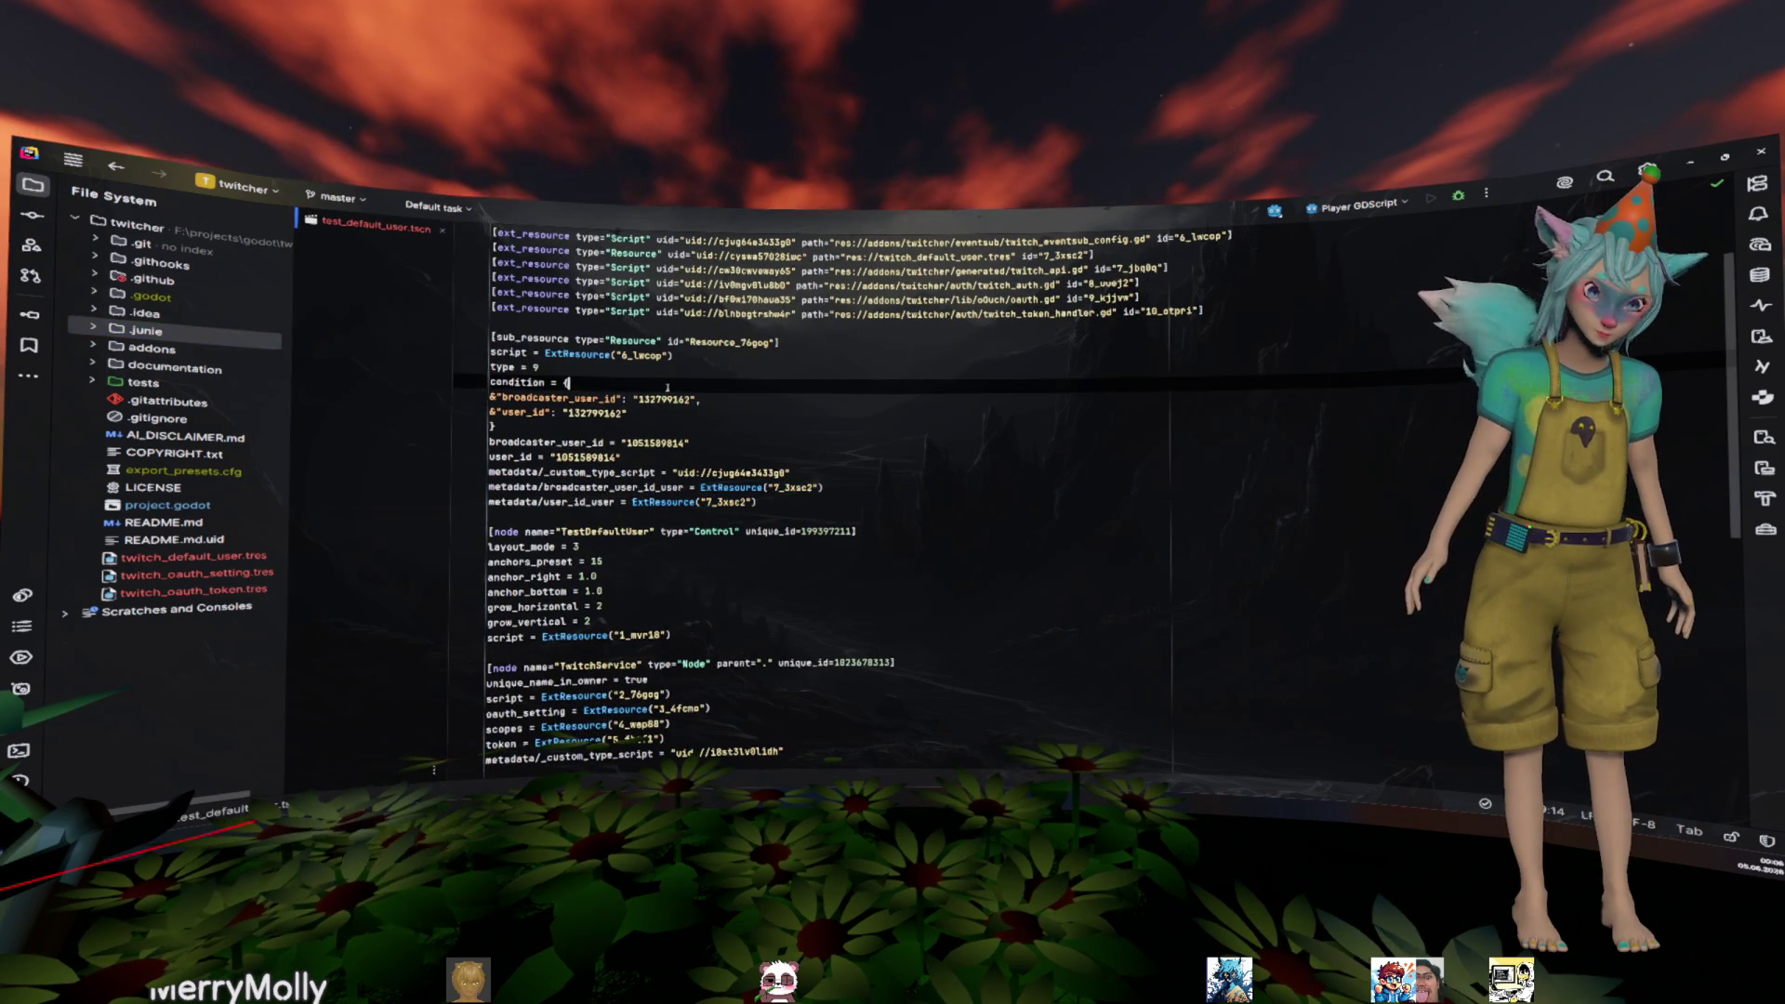
- Search for twitch_eventsub_co and open twitch_eventsub_config.gd, scrolled to its _get function
key(shift)
key(shift)
text(twitch)
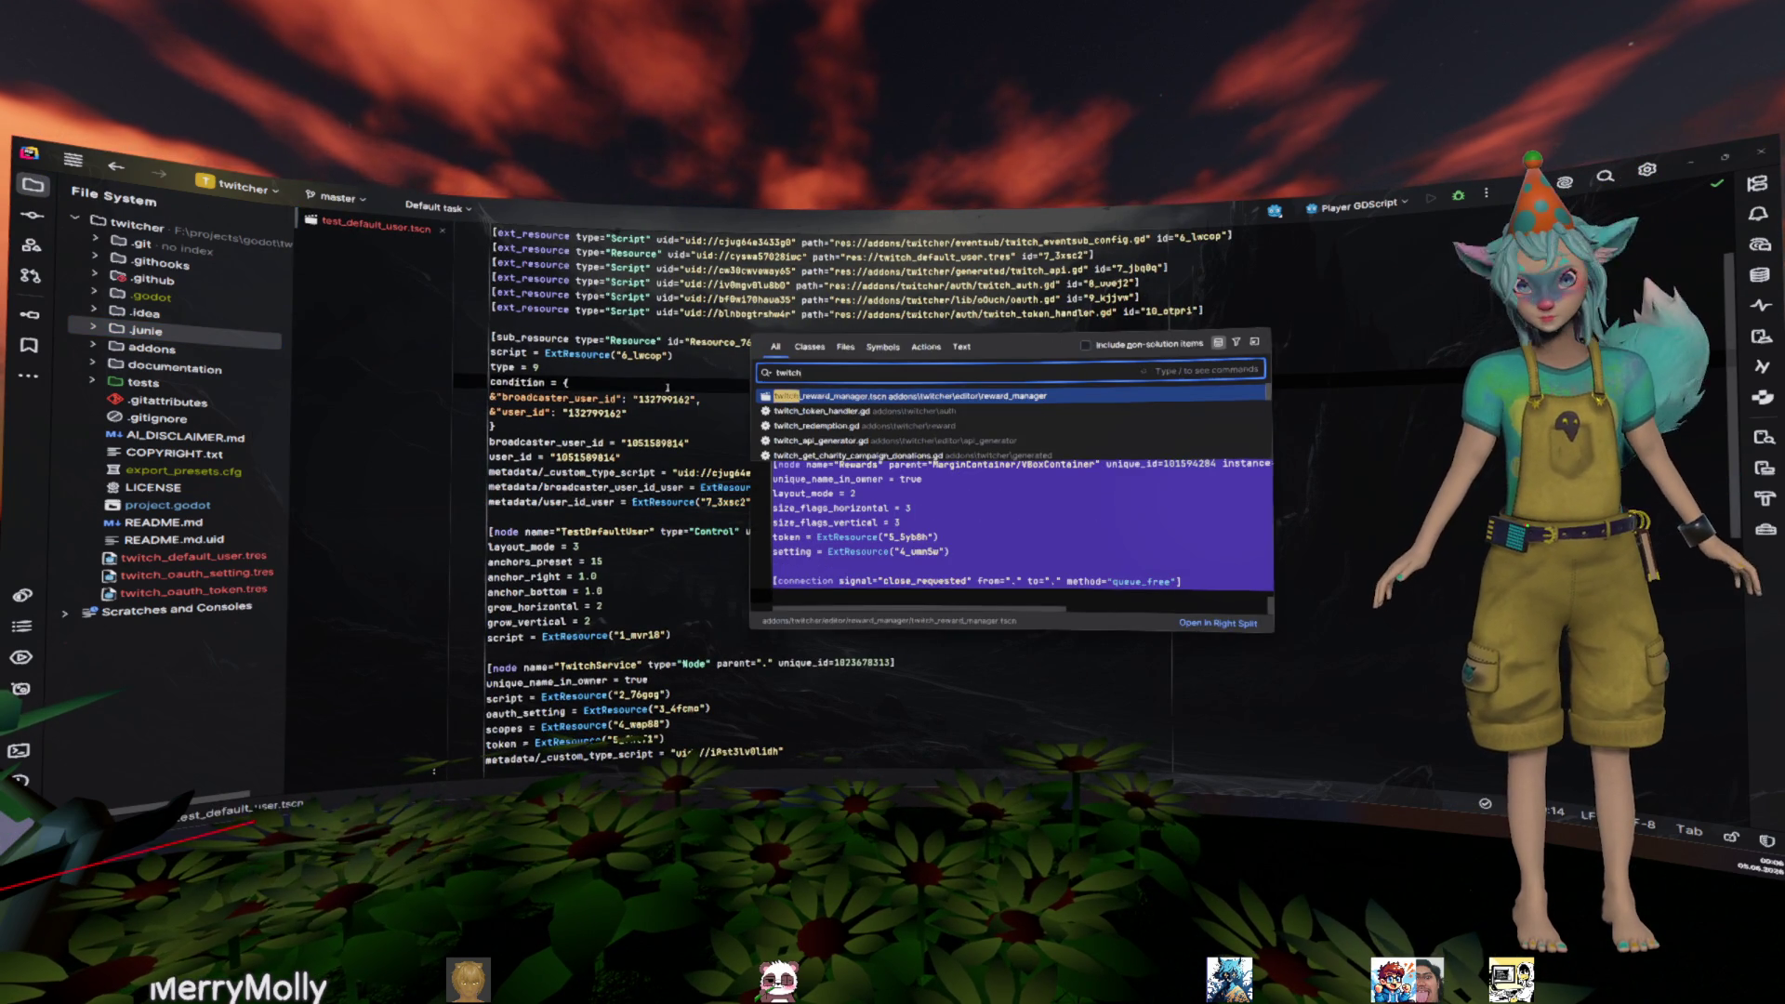
text(_eventsub_co)
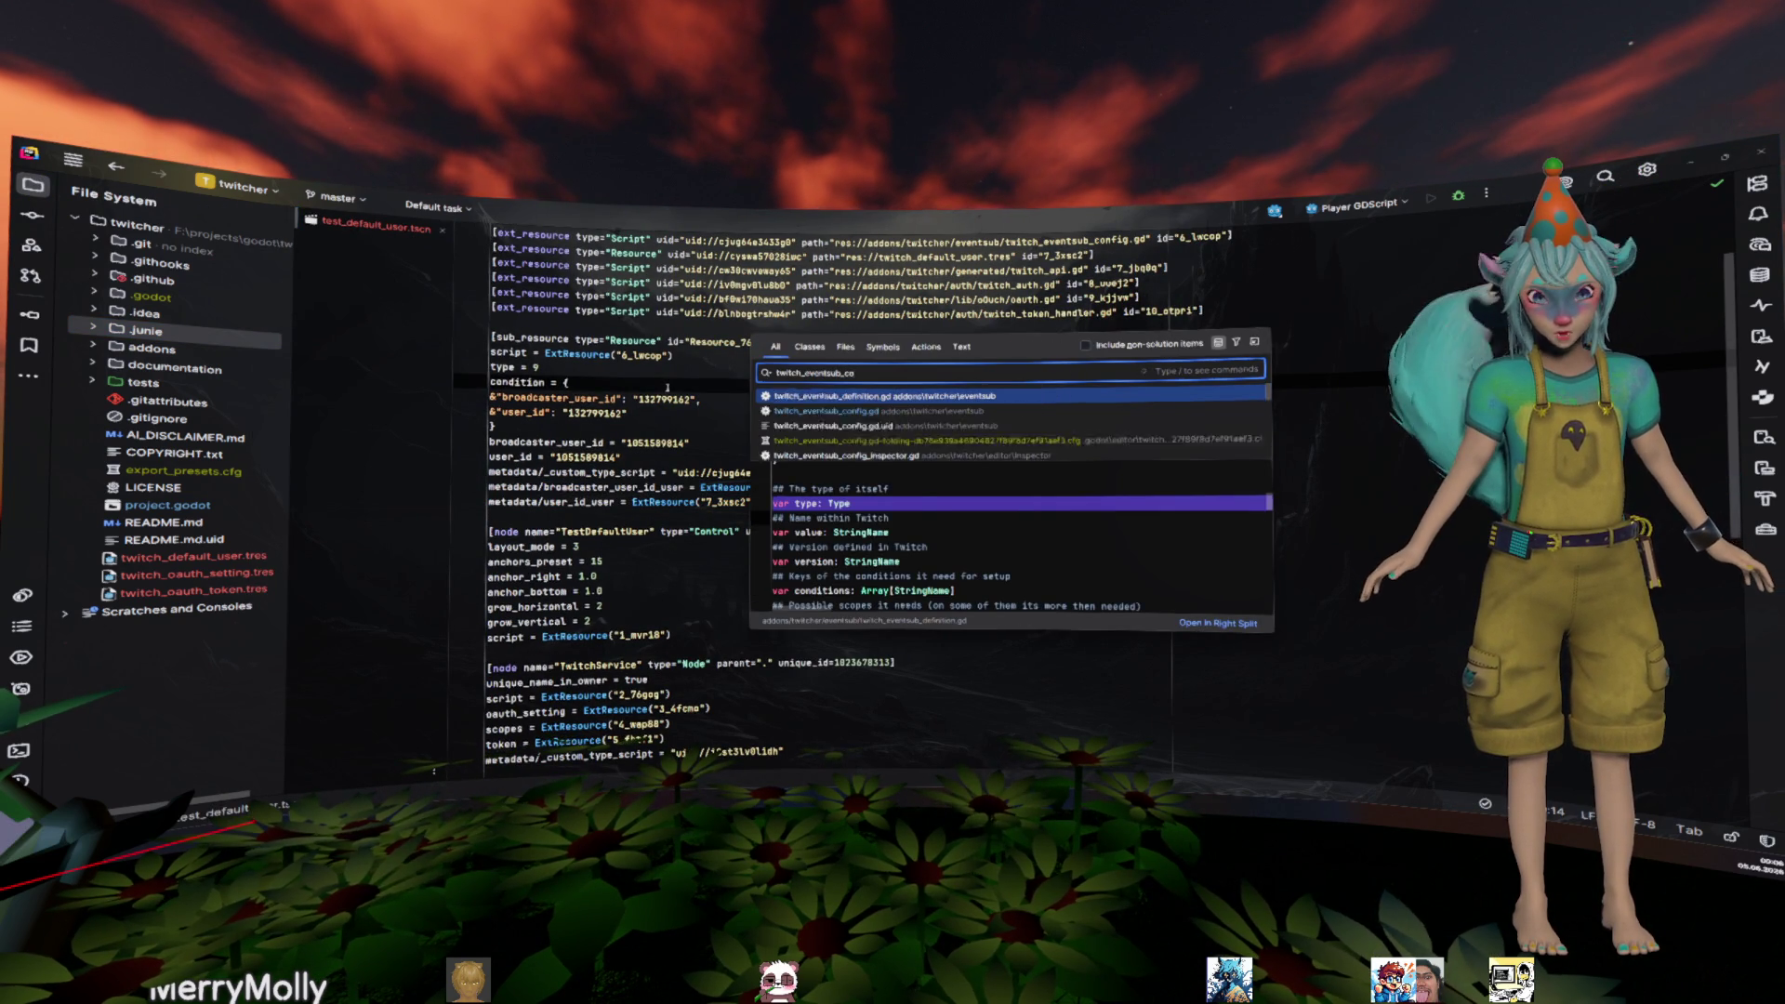
key(Return)
scroll(669, 481, down, 10)
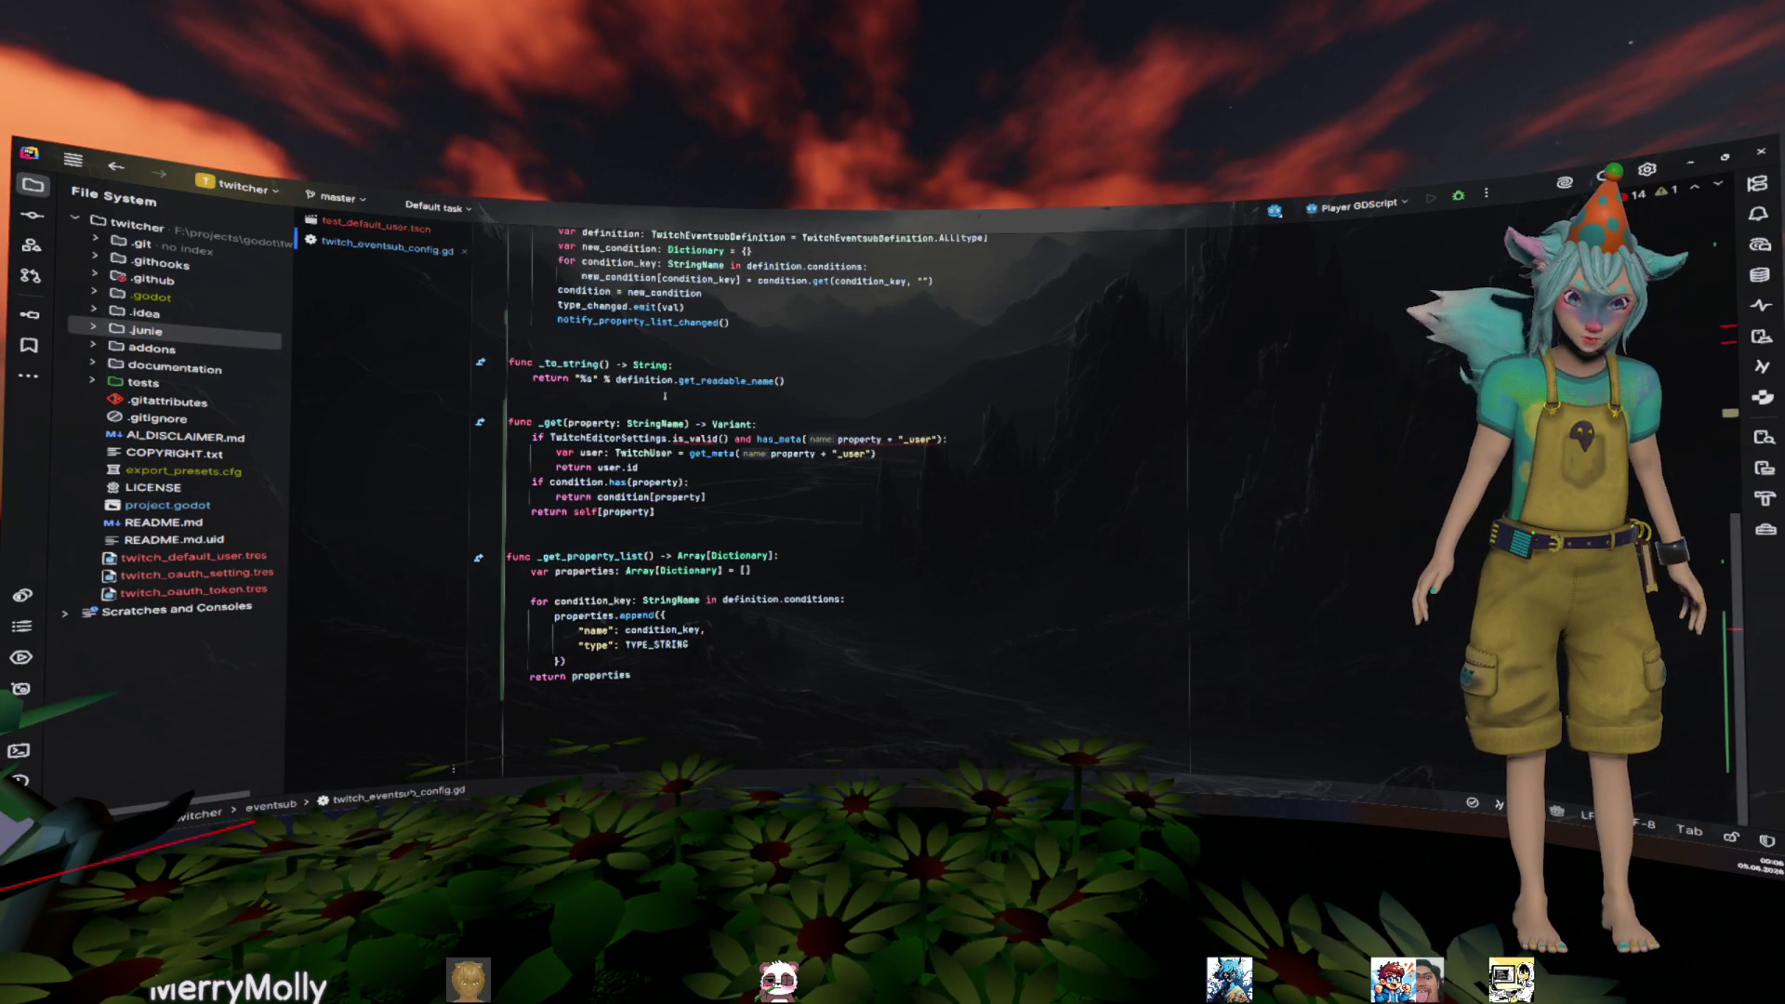
- Replace self[property] in _get's return line with null
click(716, 513)
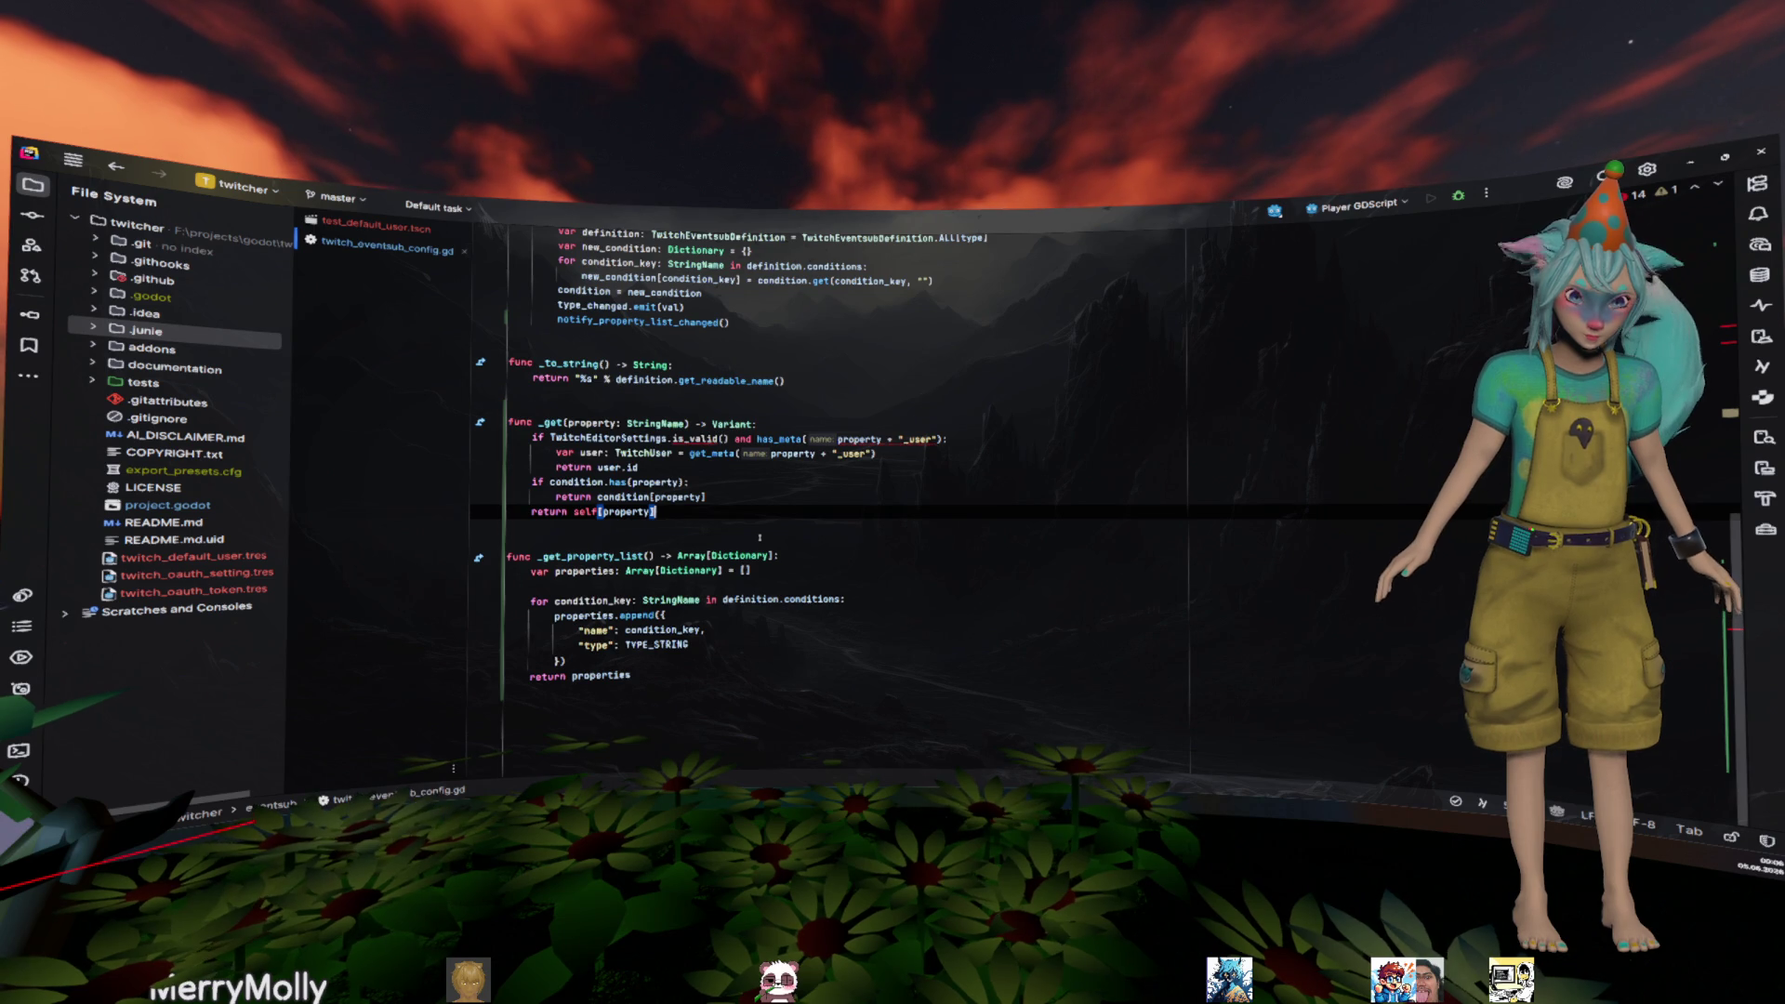
key(ctrl+w)
key(ctrl+w)
key(ctrl+w)
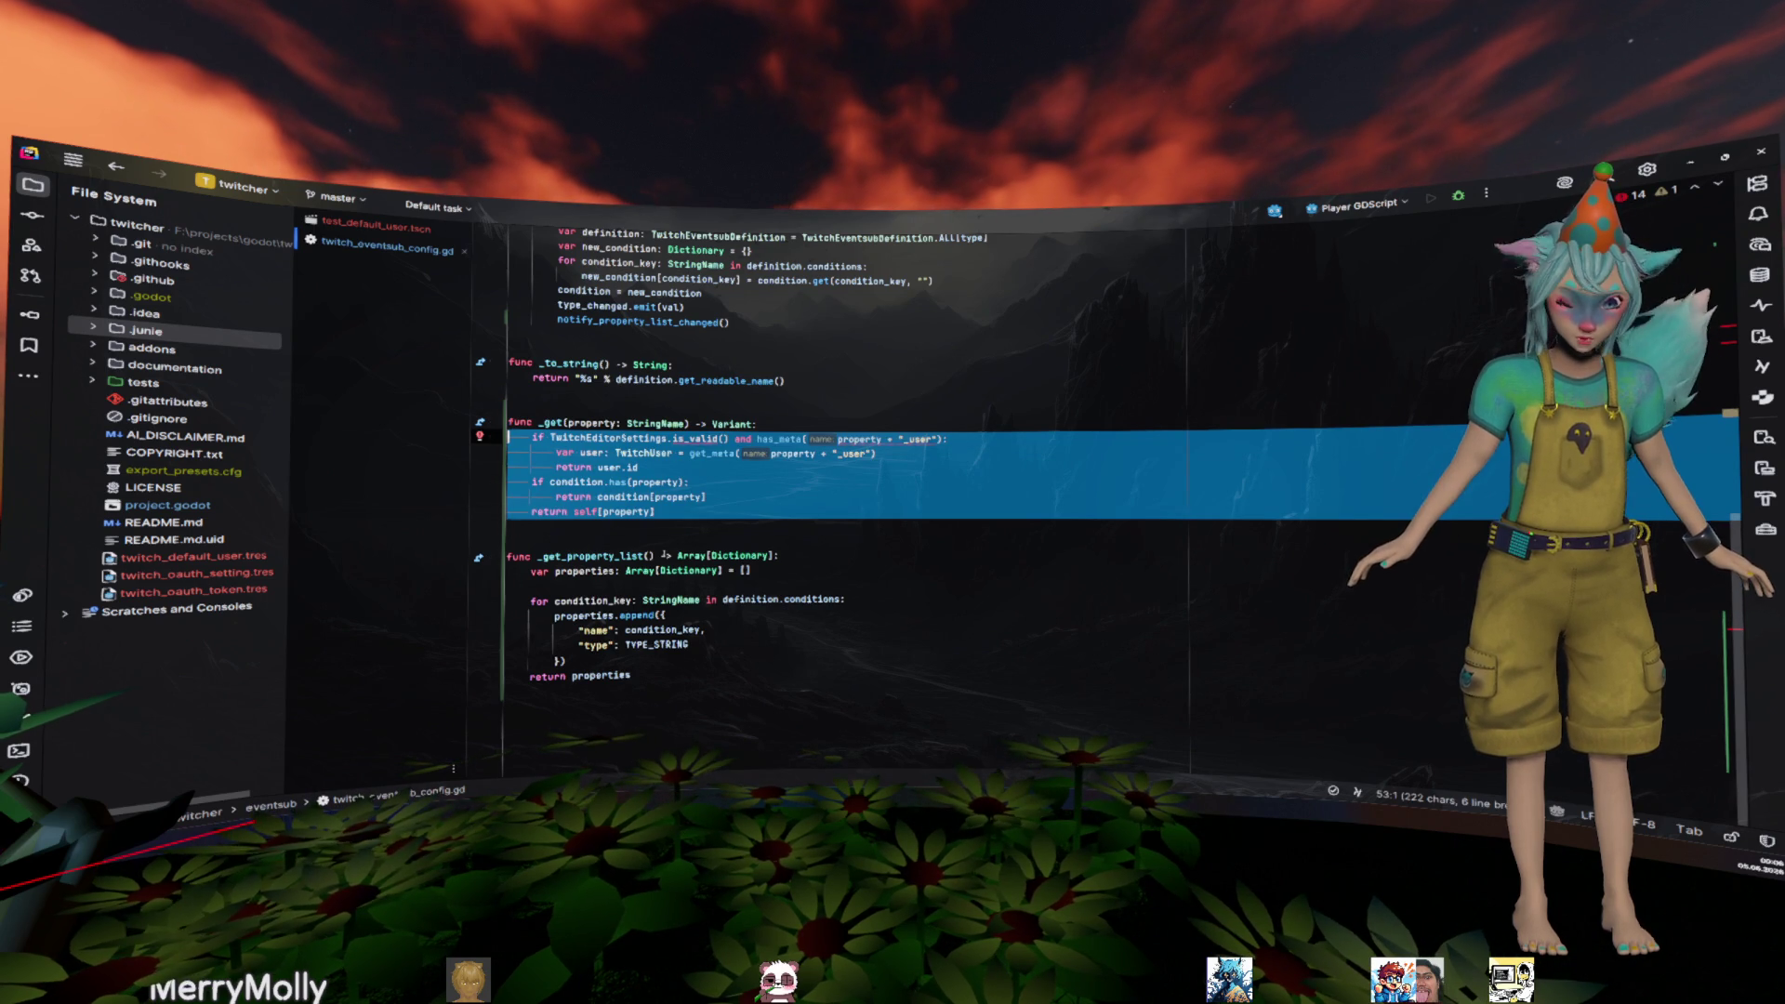
click(693, 514)
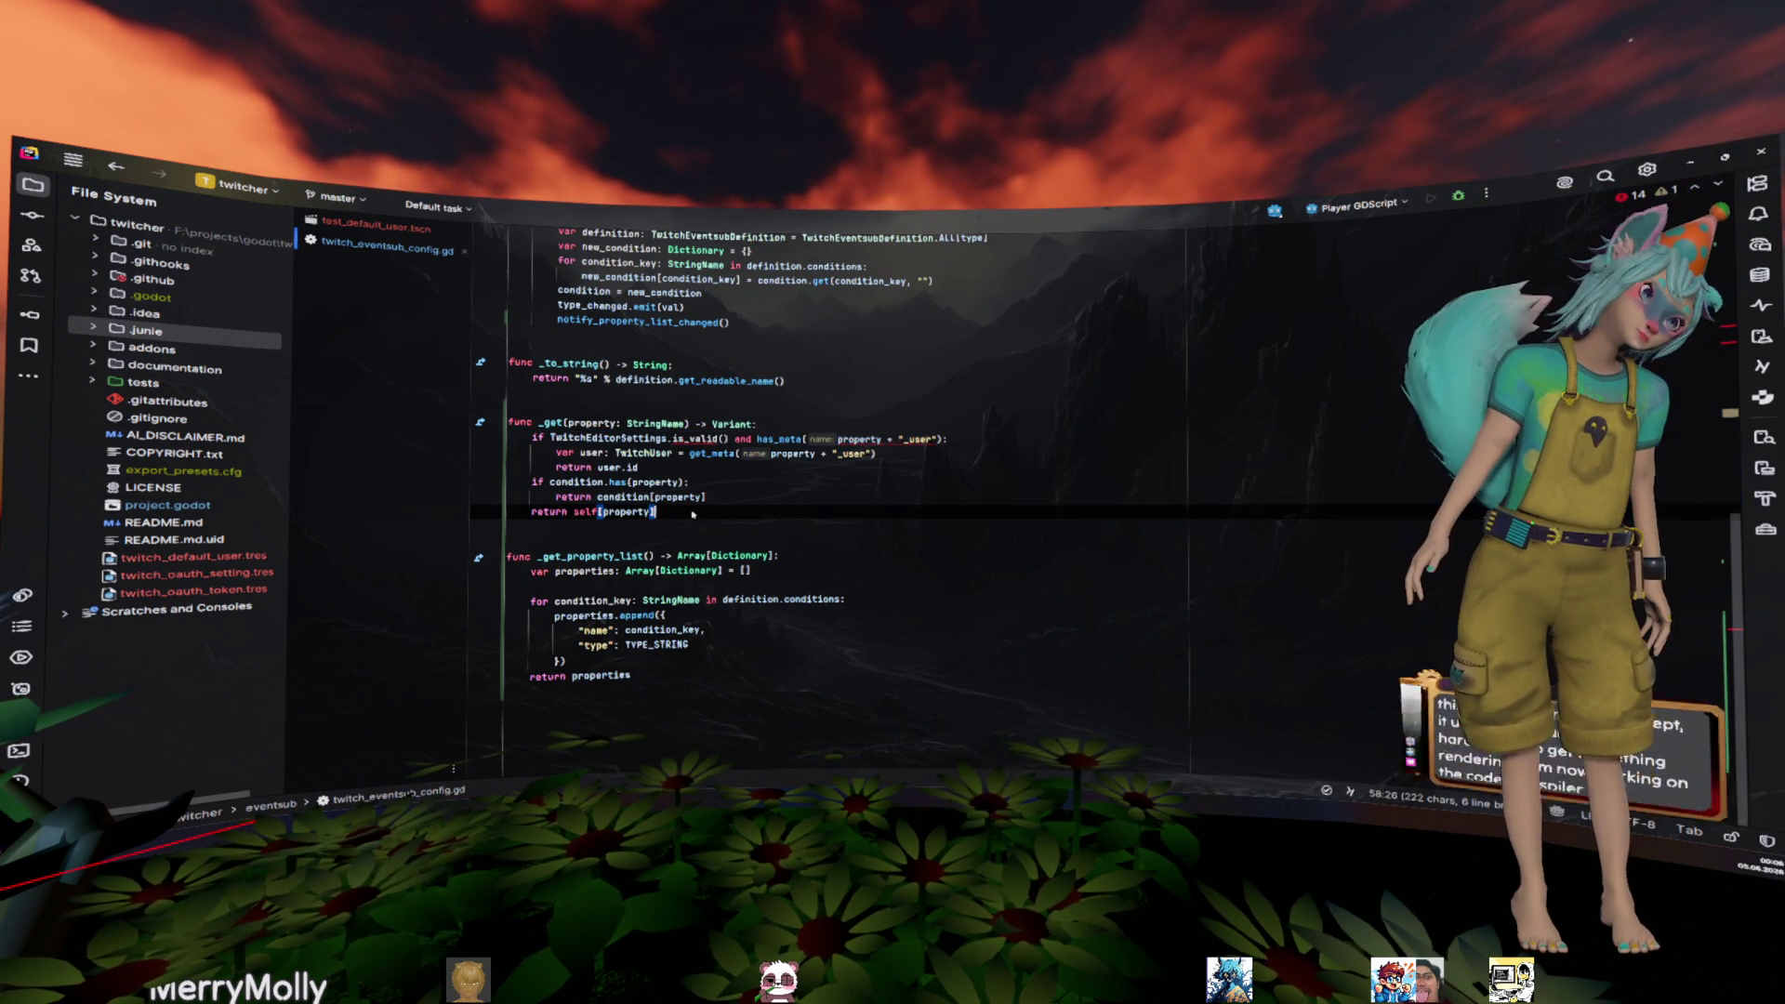
drag(693, 514, 577, 514)
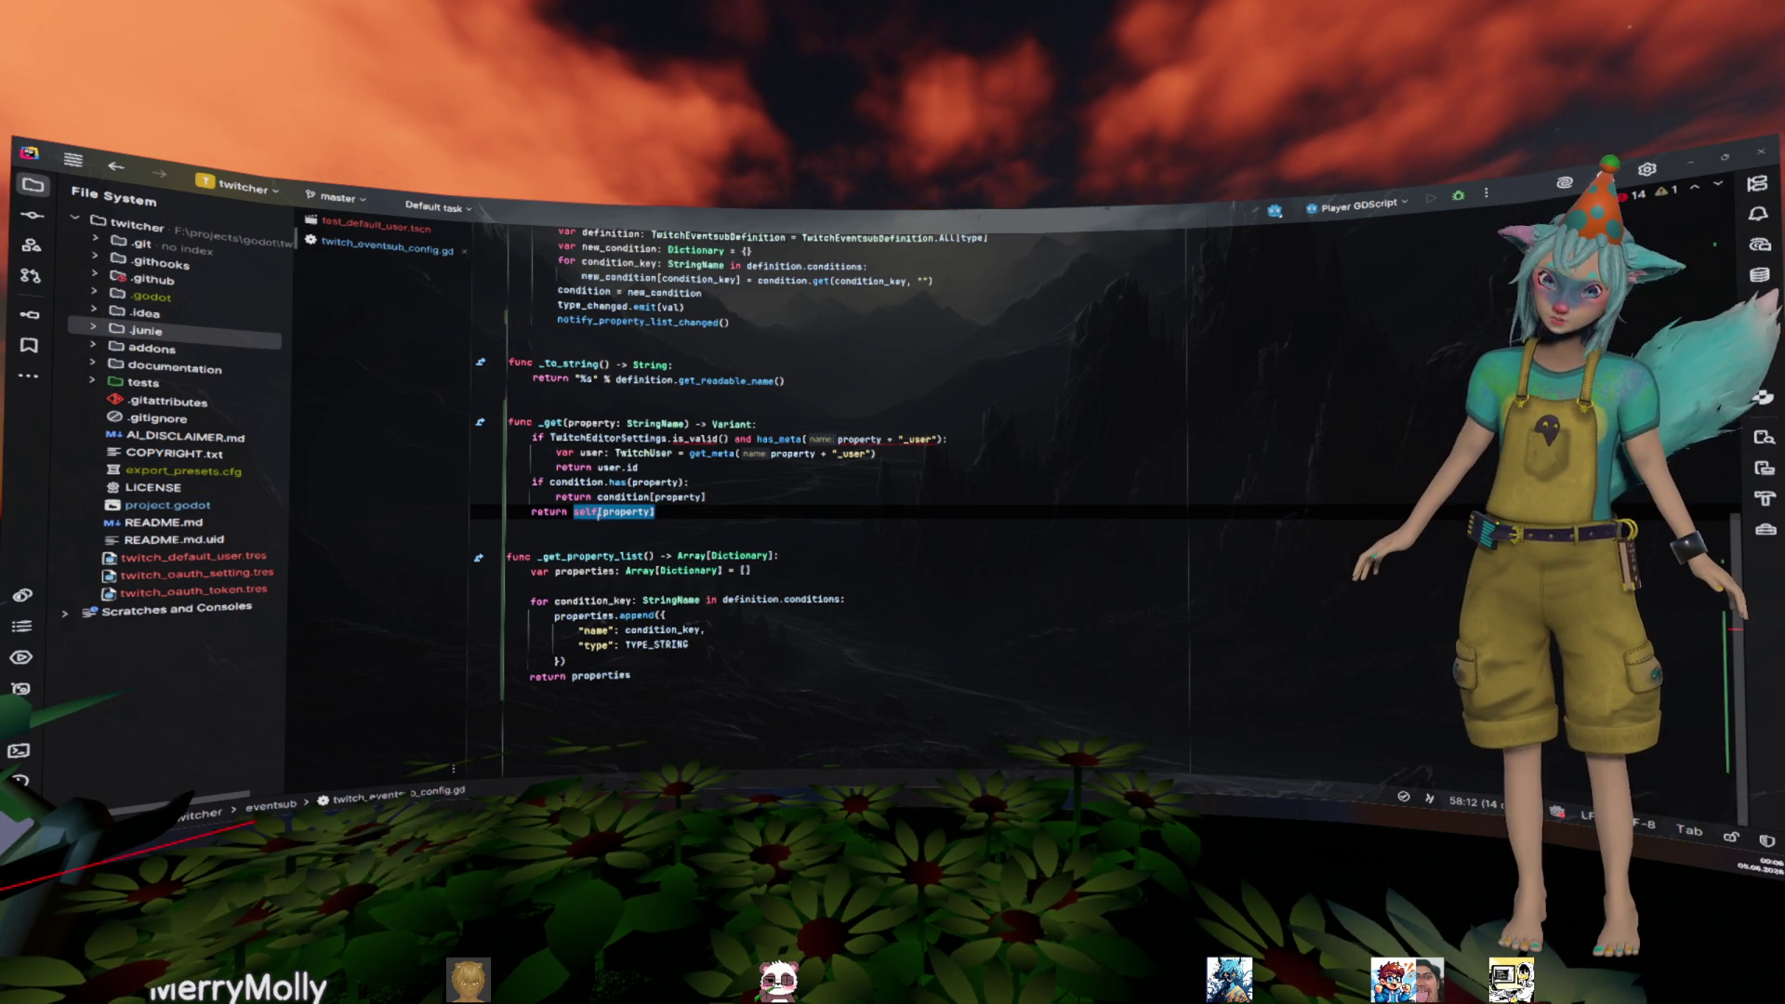
key(shift+Left)
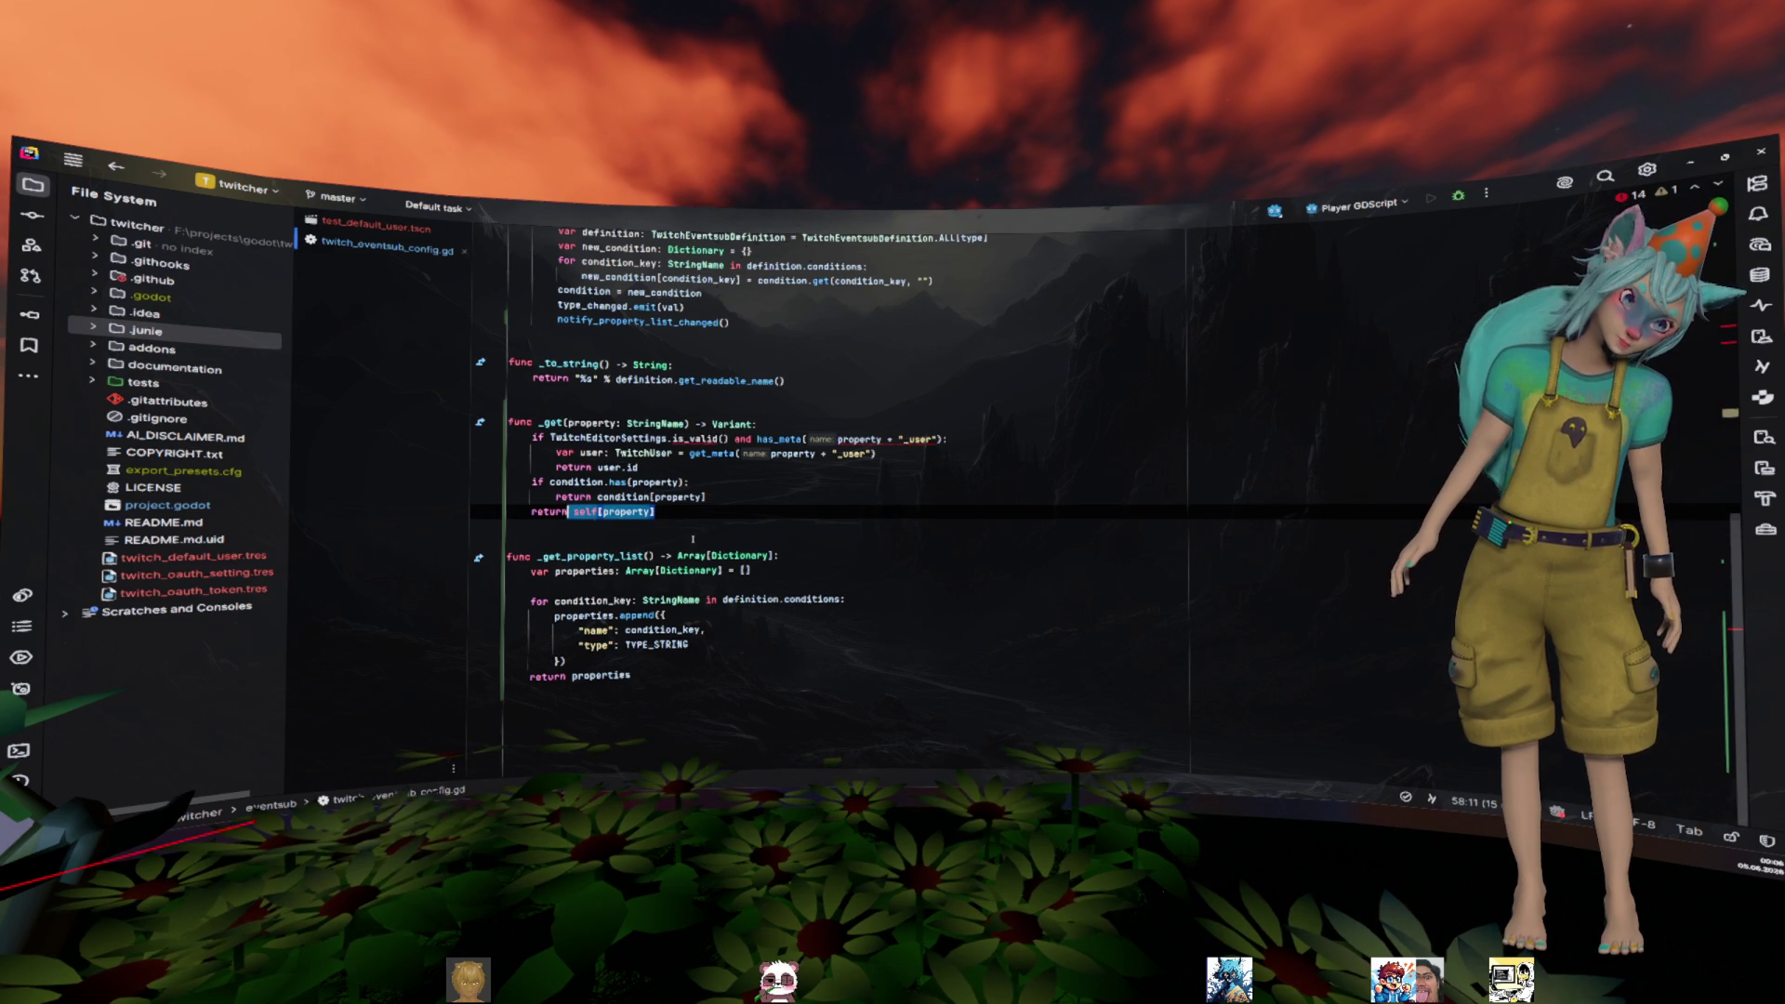
text(nu)
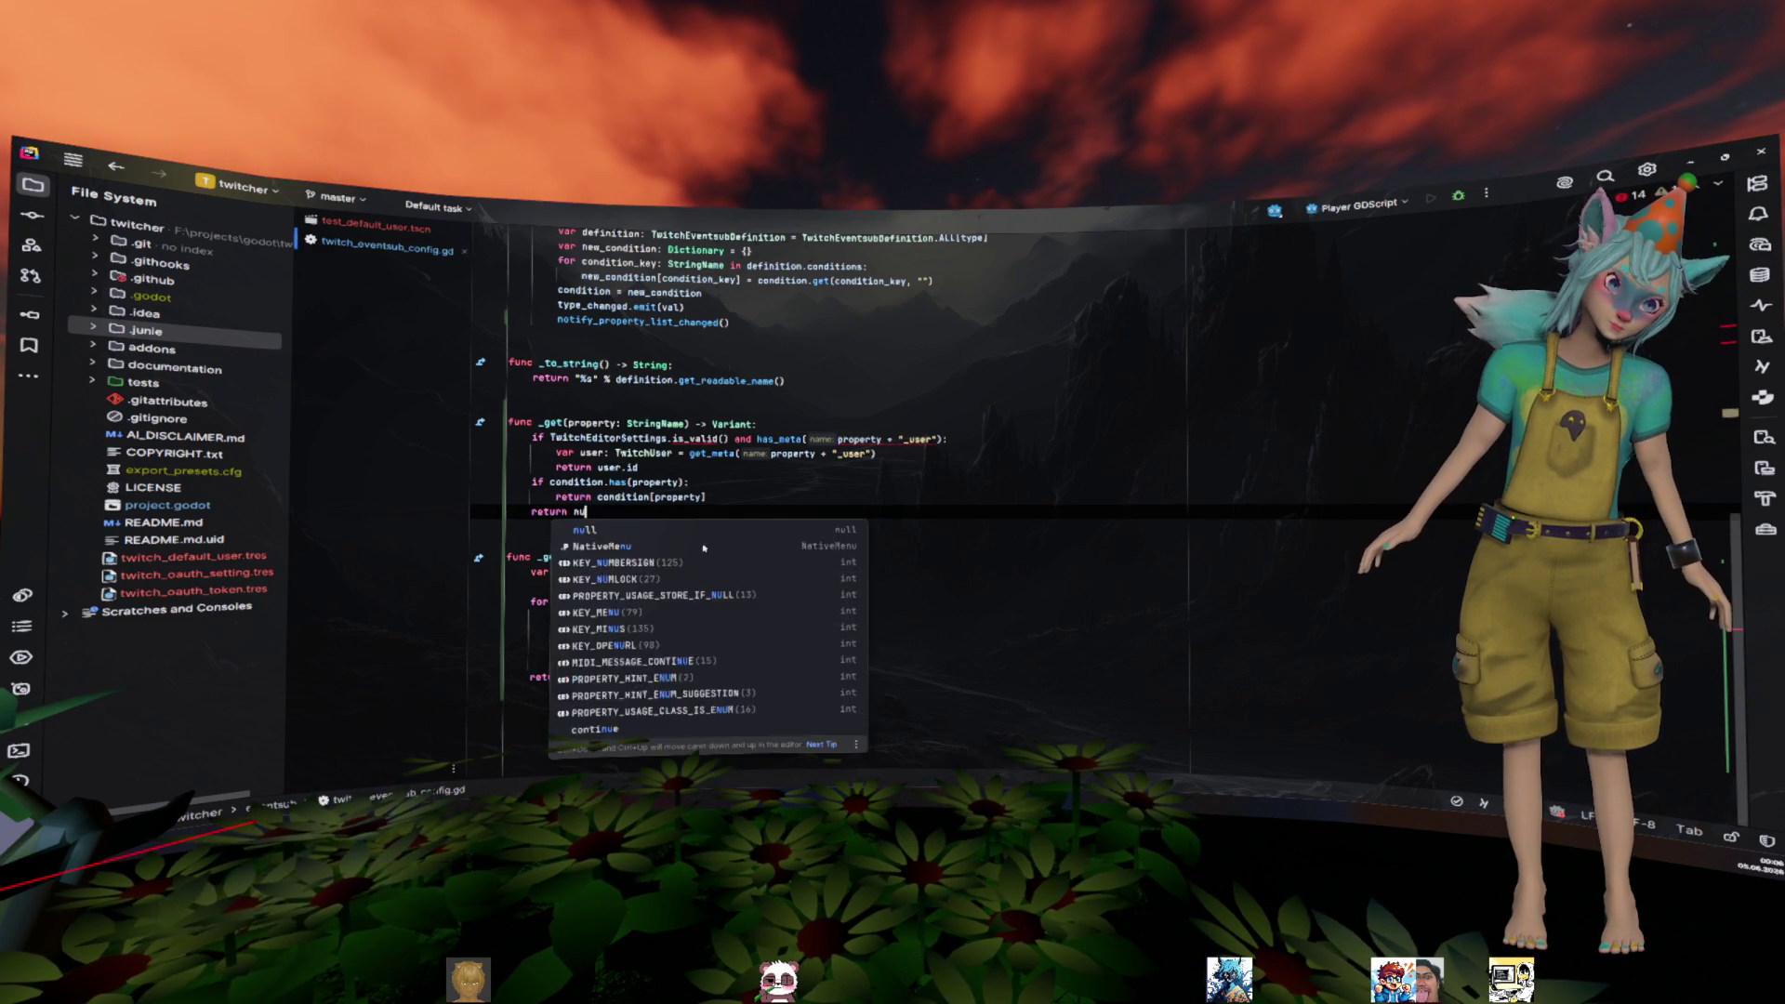
key(Return)
- Check the _get documentation popup, then launch the project in the Godot editor
click(553, 423)
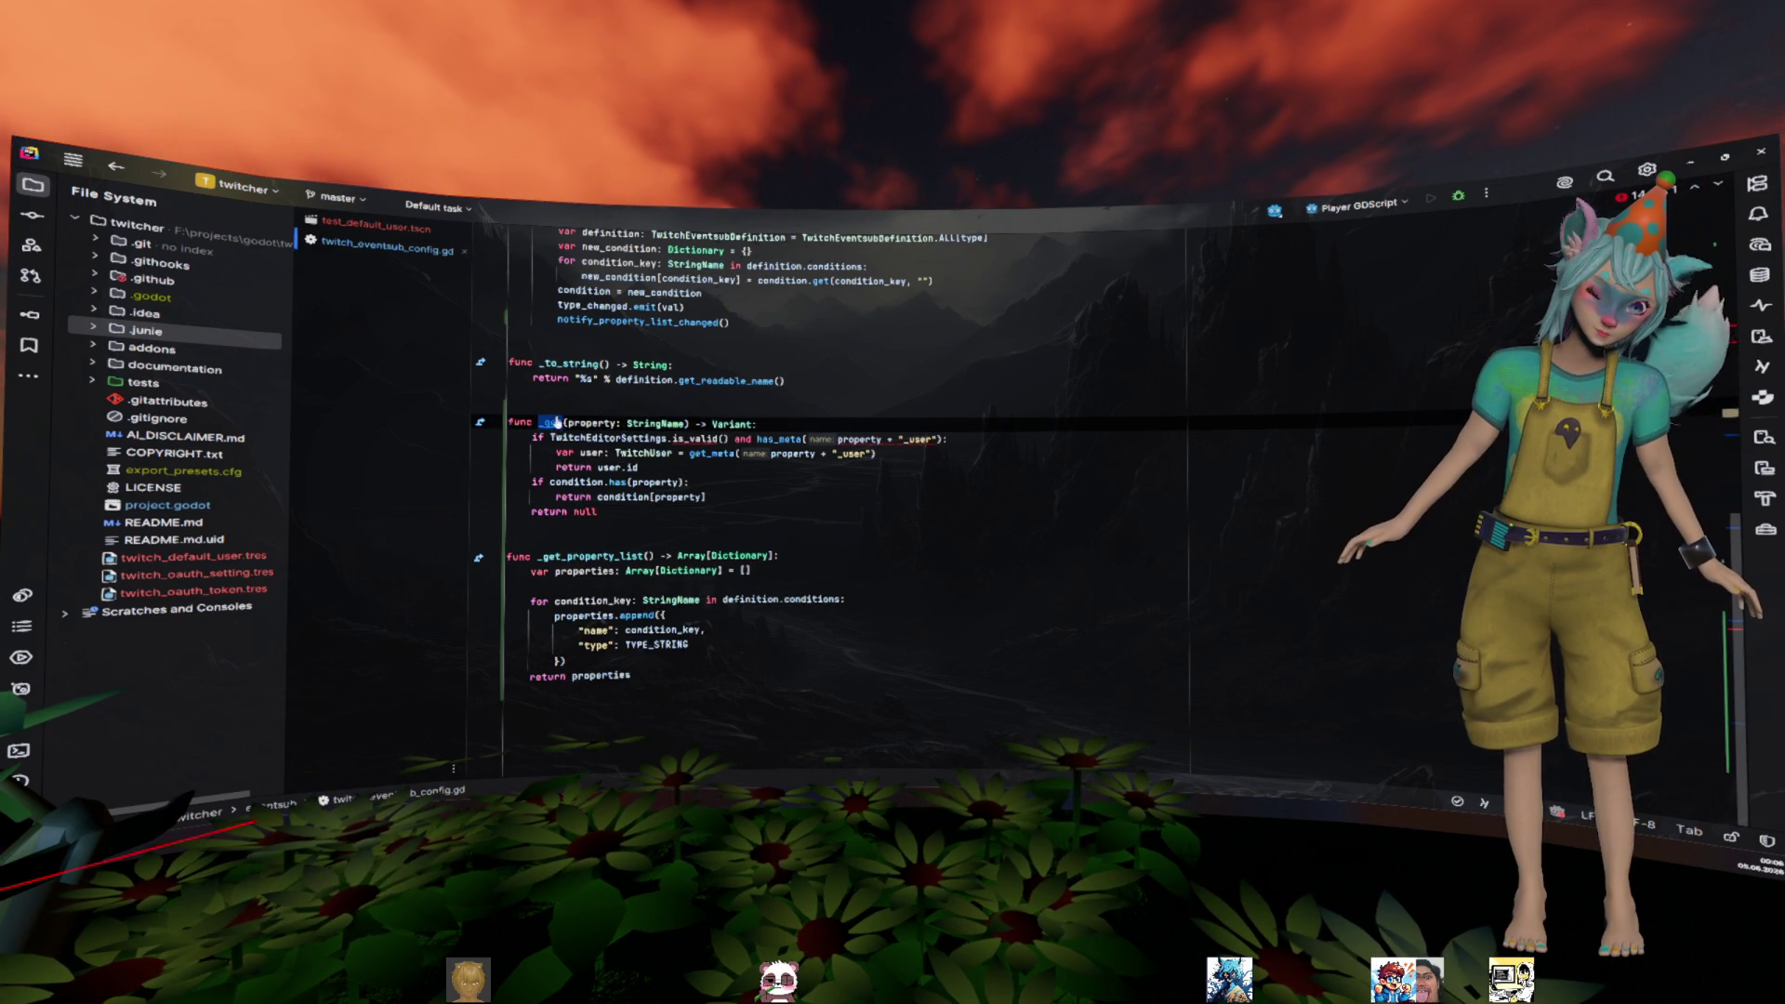
mouse_move(556, 423)
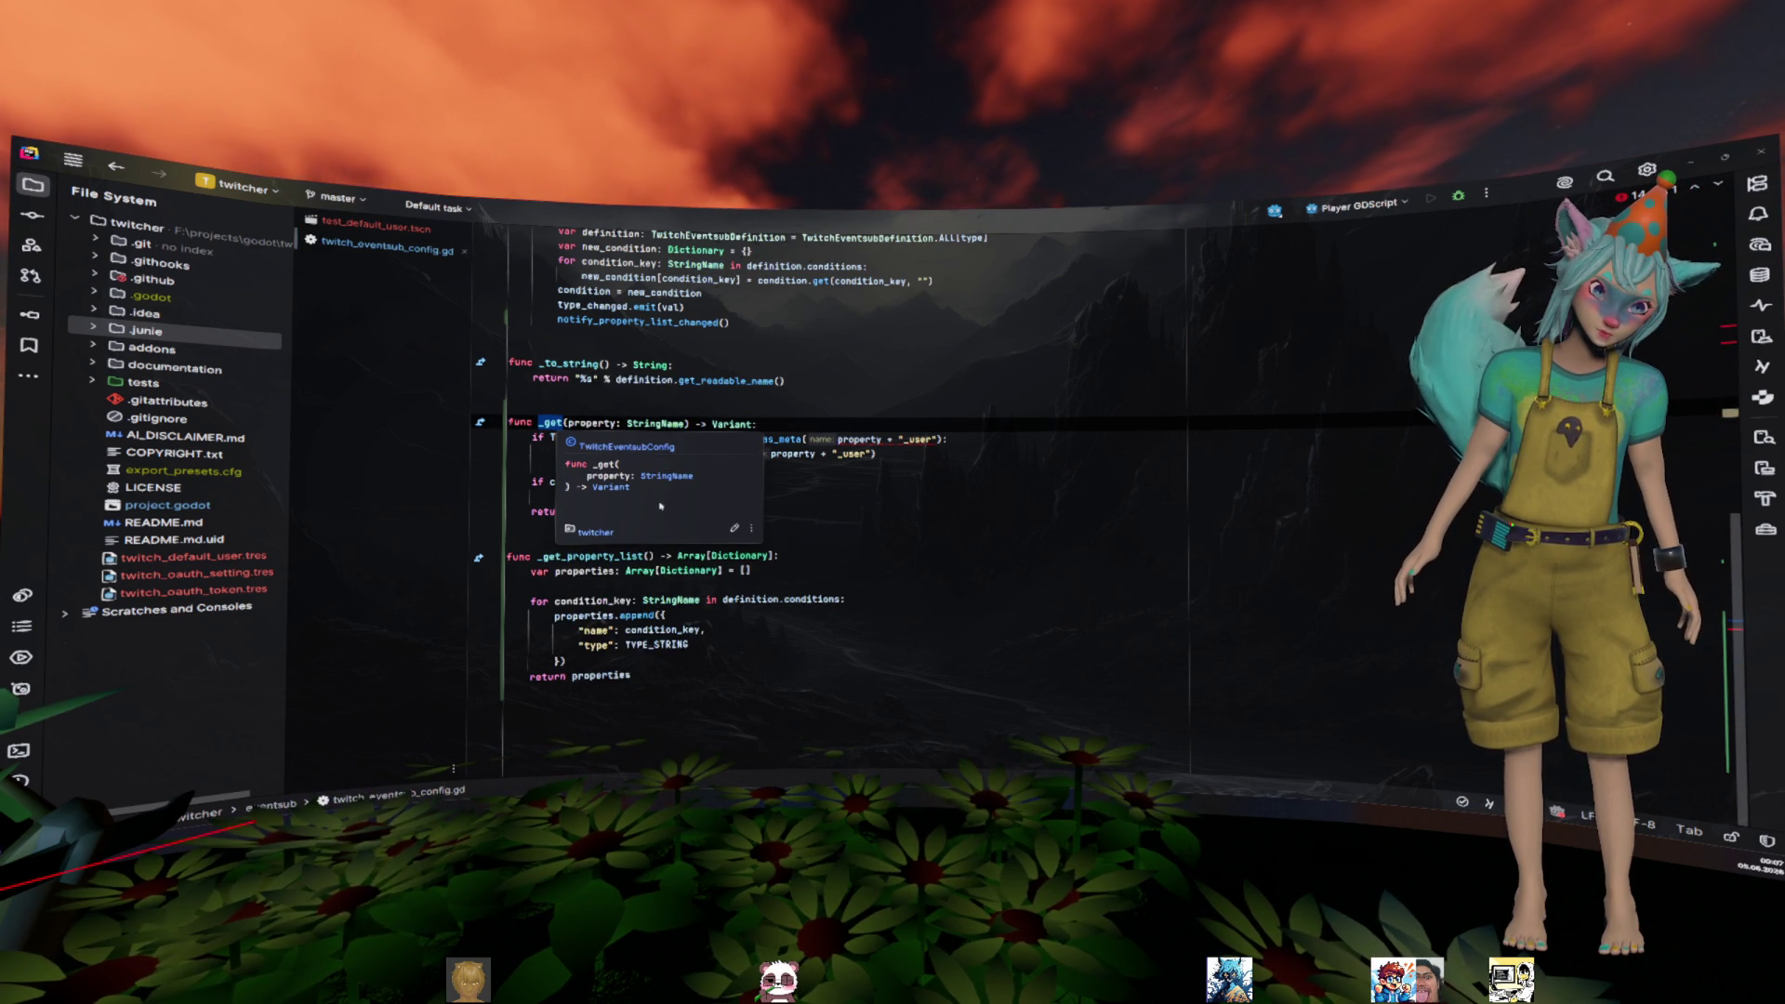
click(865, 483)
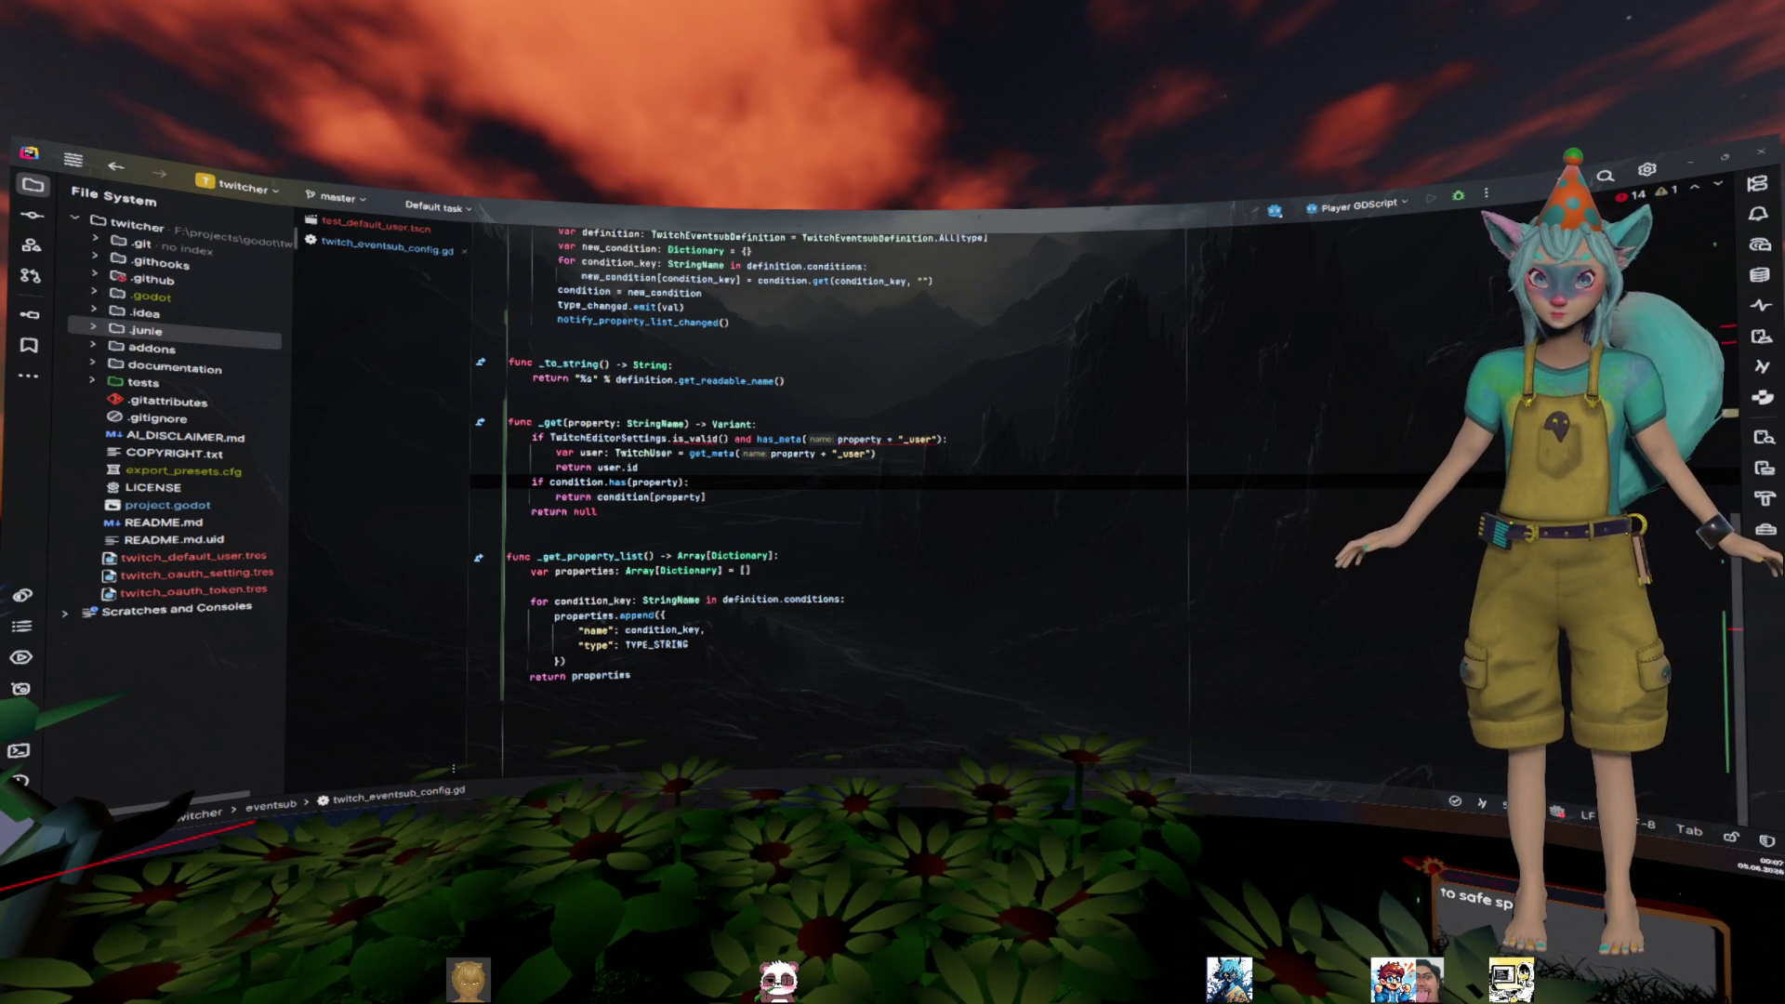
key(shift+F10)
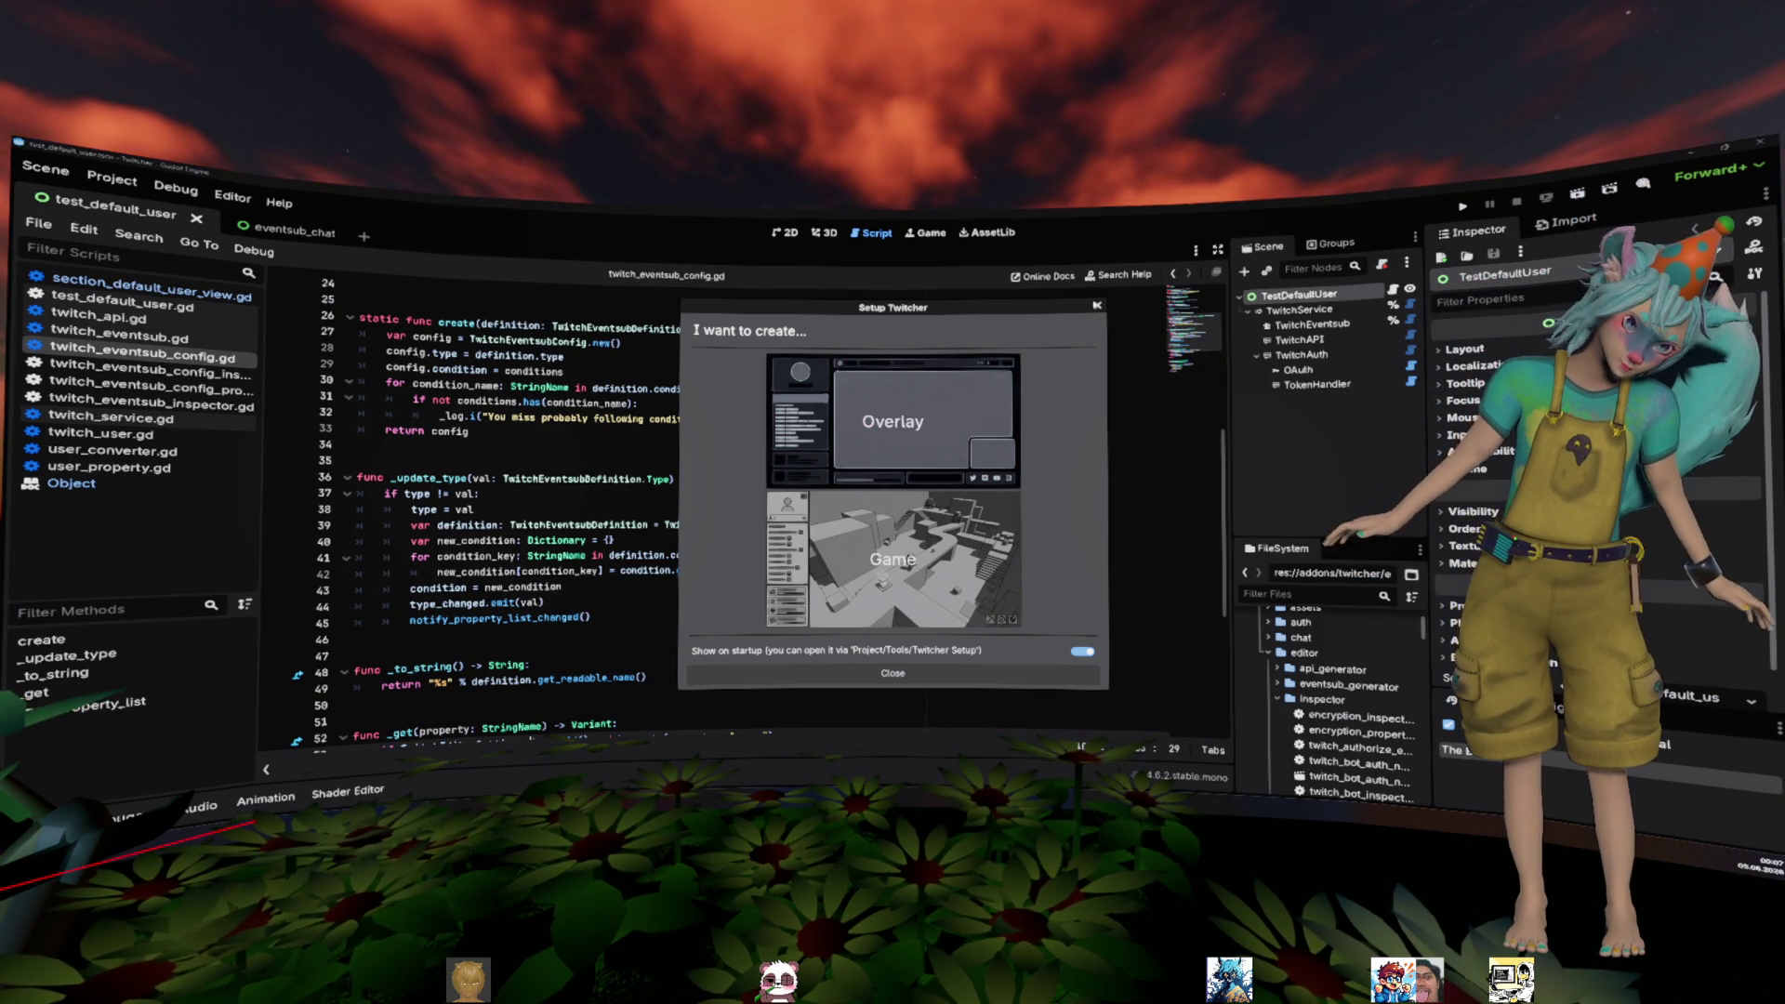
- Close the Setup Twitcher dialog and open the Output log of TwitchAuth messages
click(893, 673)
click(753, 524)
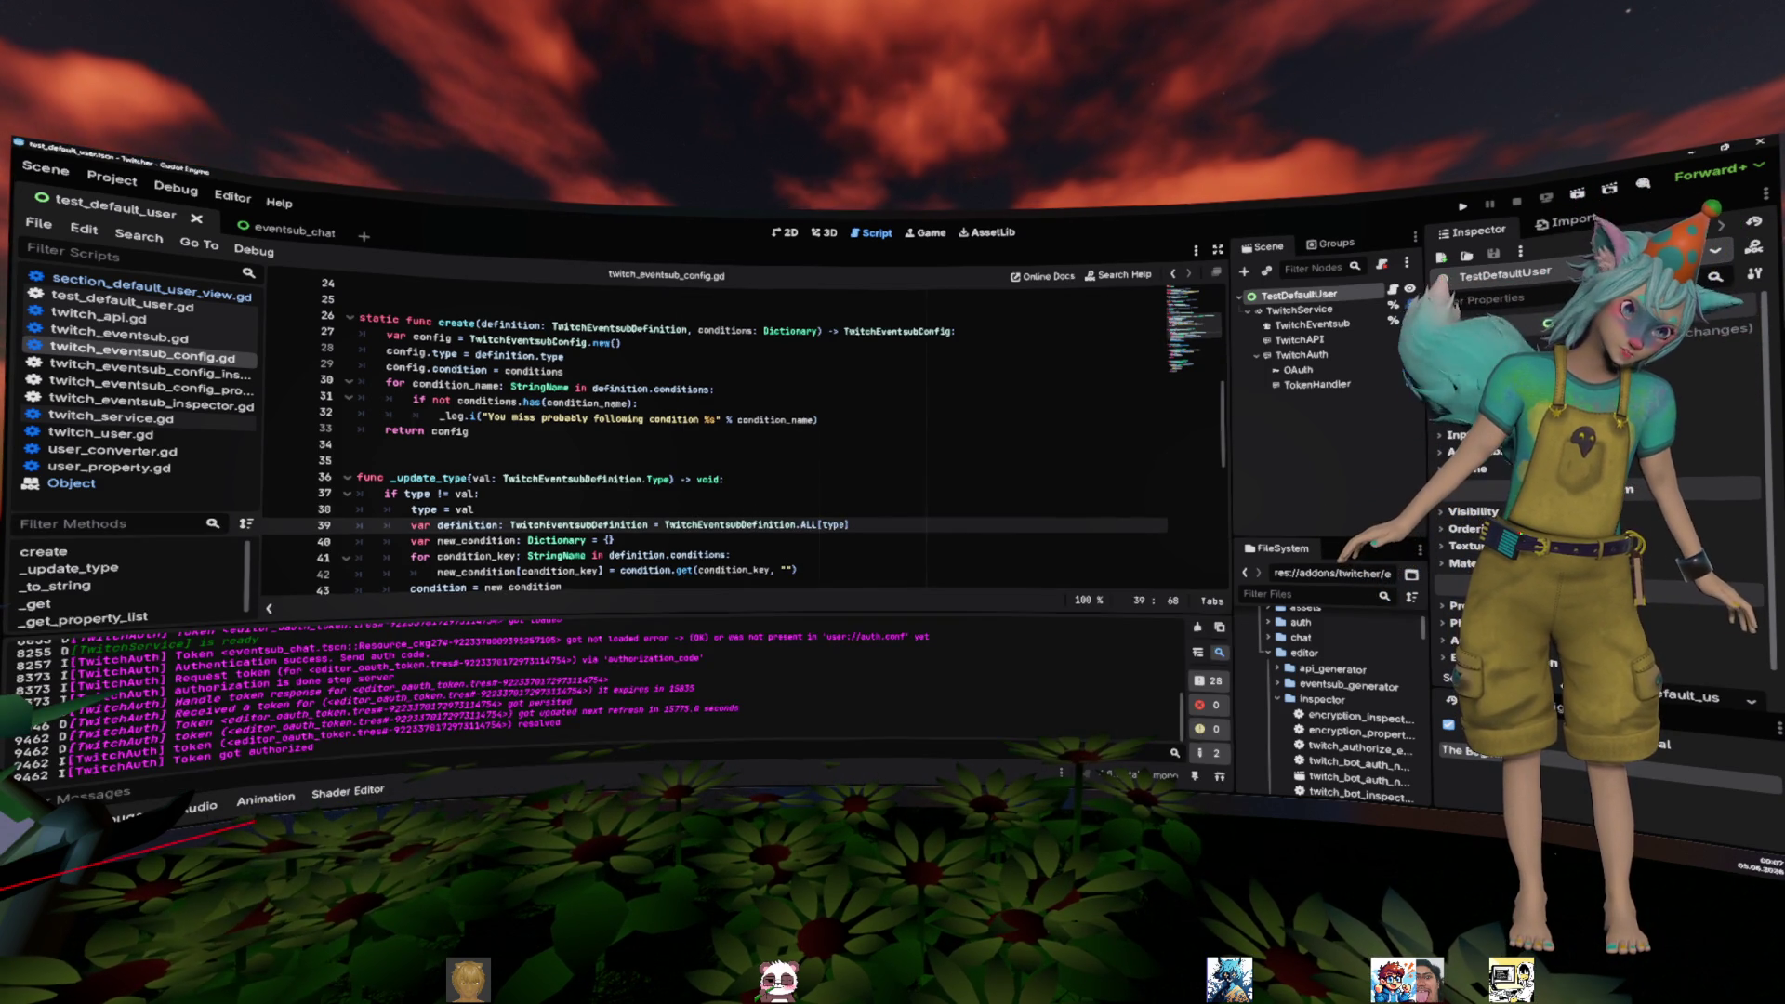
click(46, 823)
scroll(385, 739, up, 3)
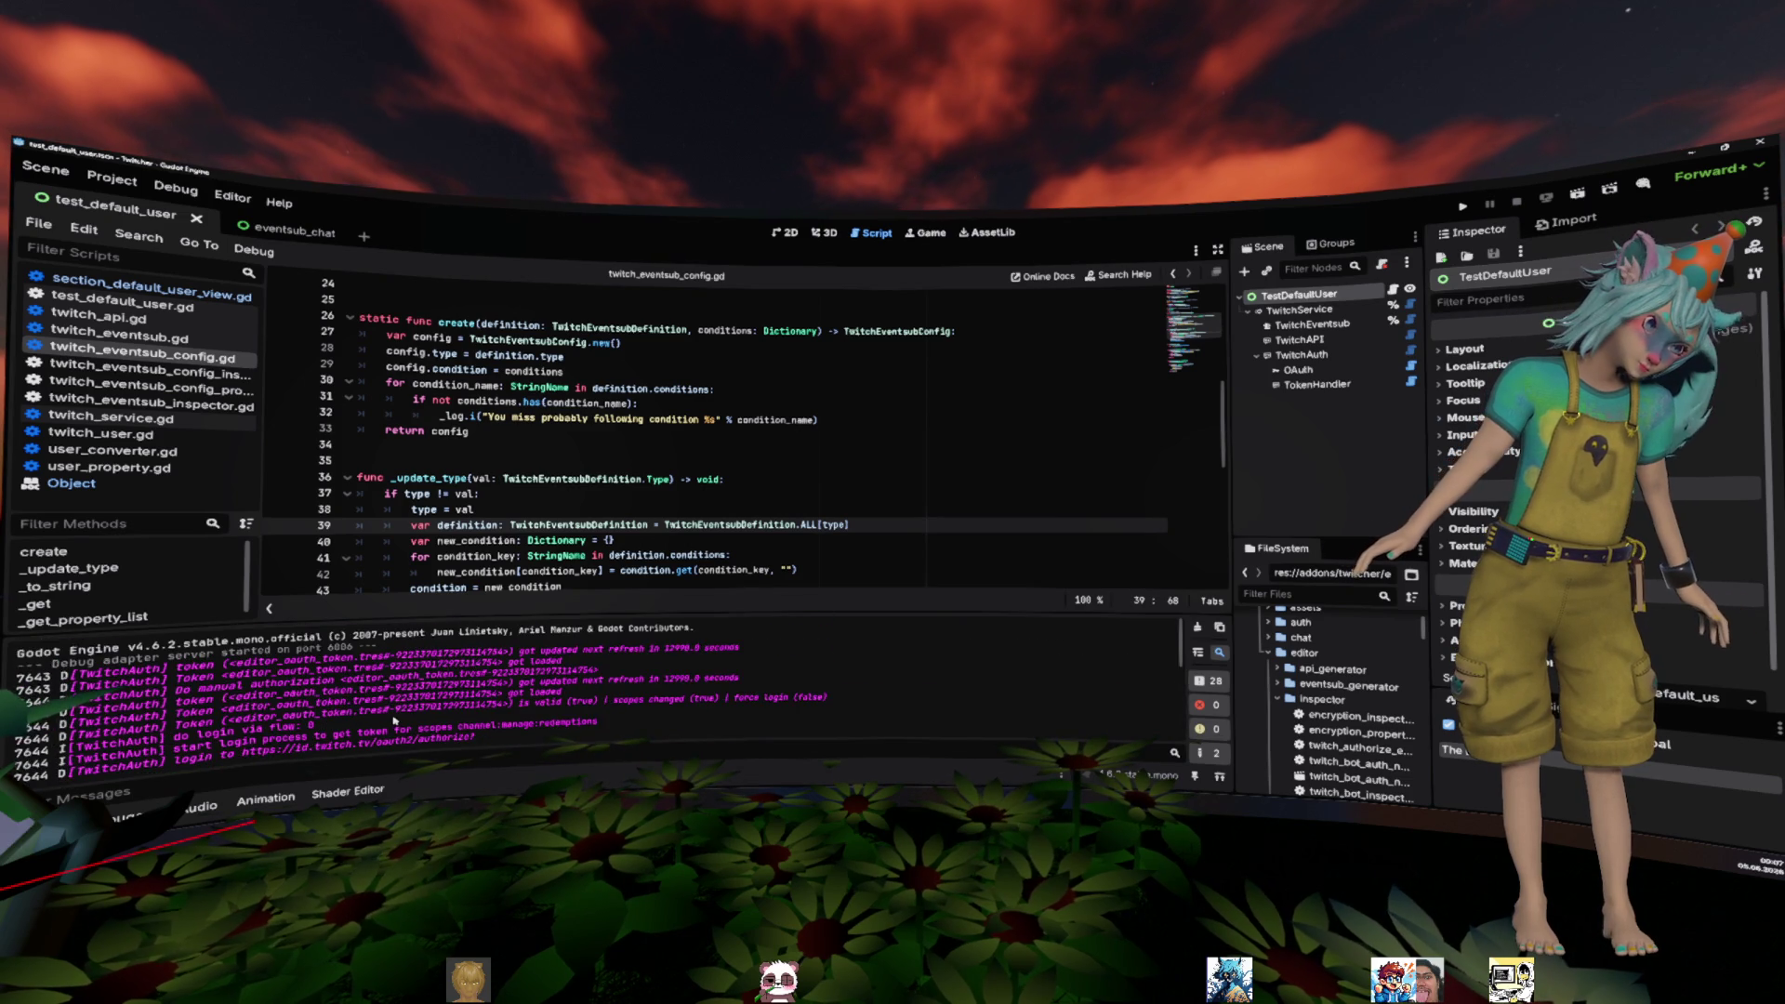
scroll(546, 498, down, 6)
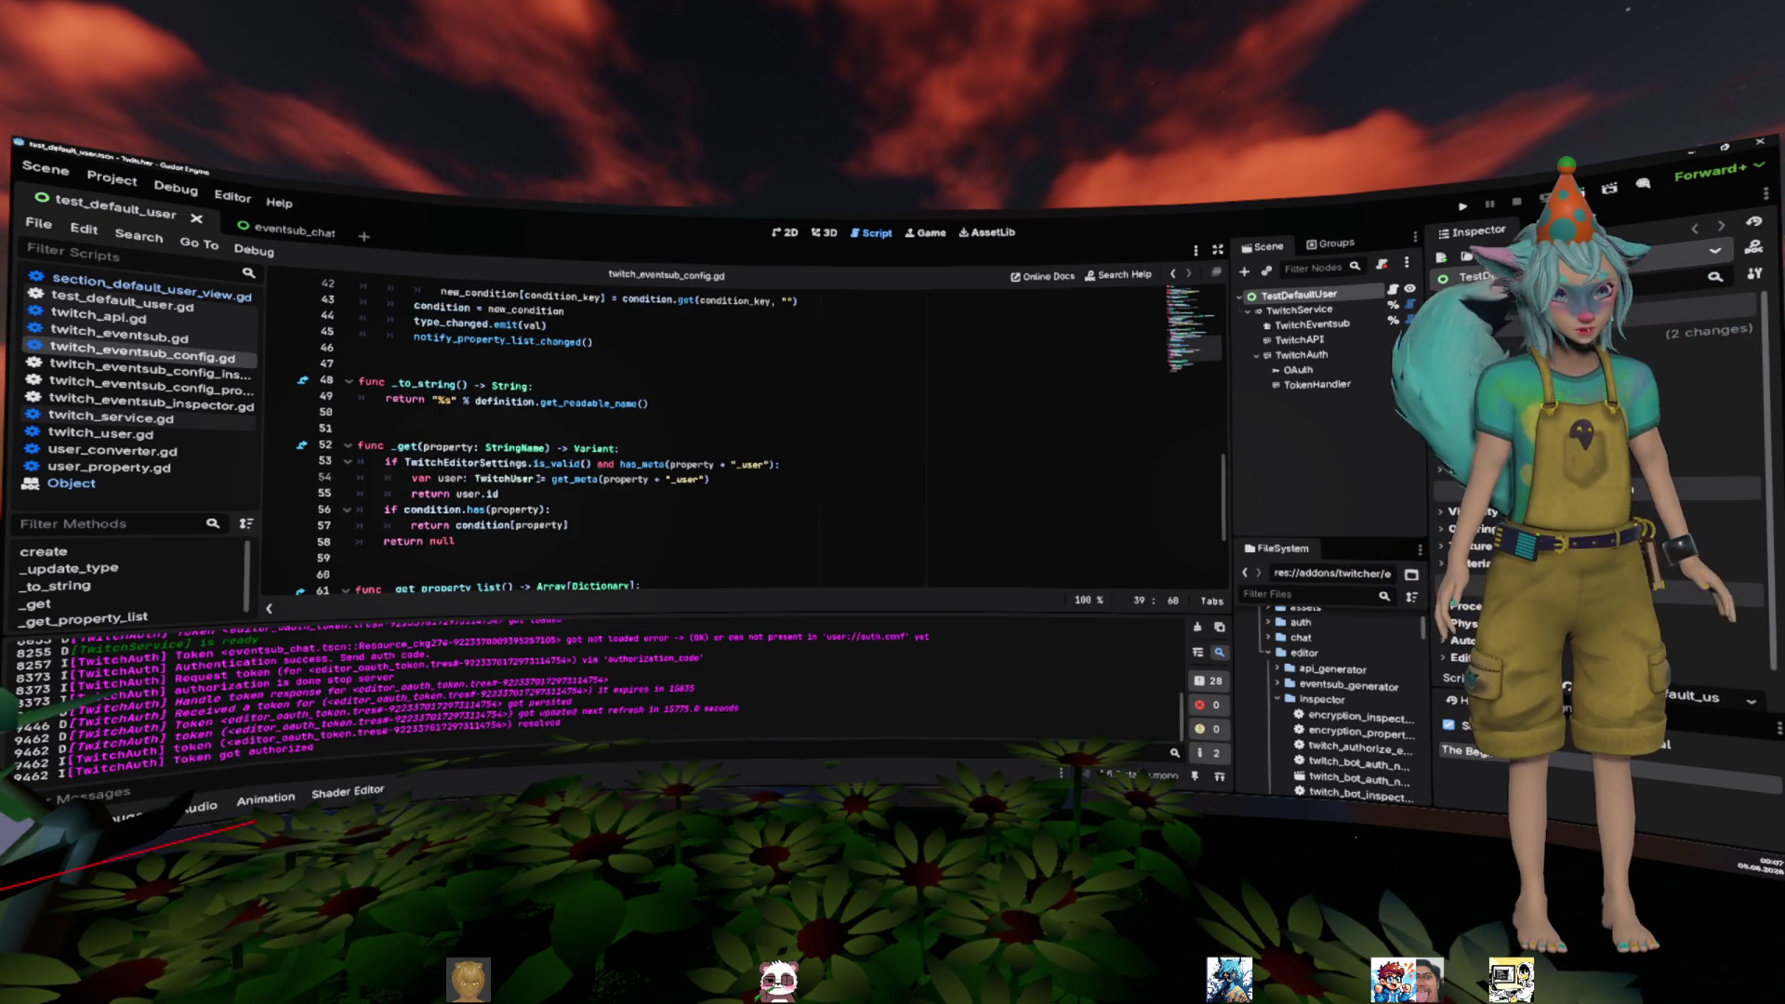
- Read the Object documentation for _get about returning the value or null, then return to the script
ctrl+click(401, 448)
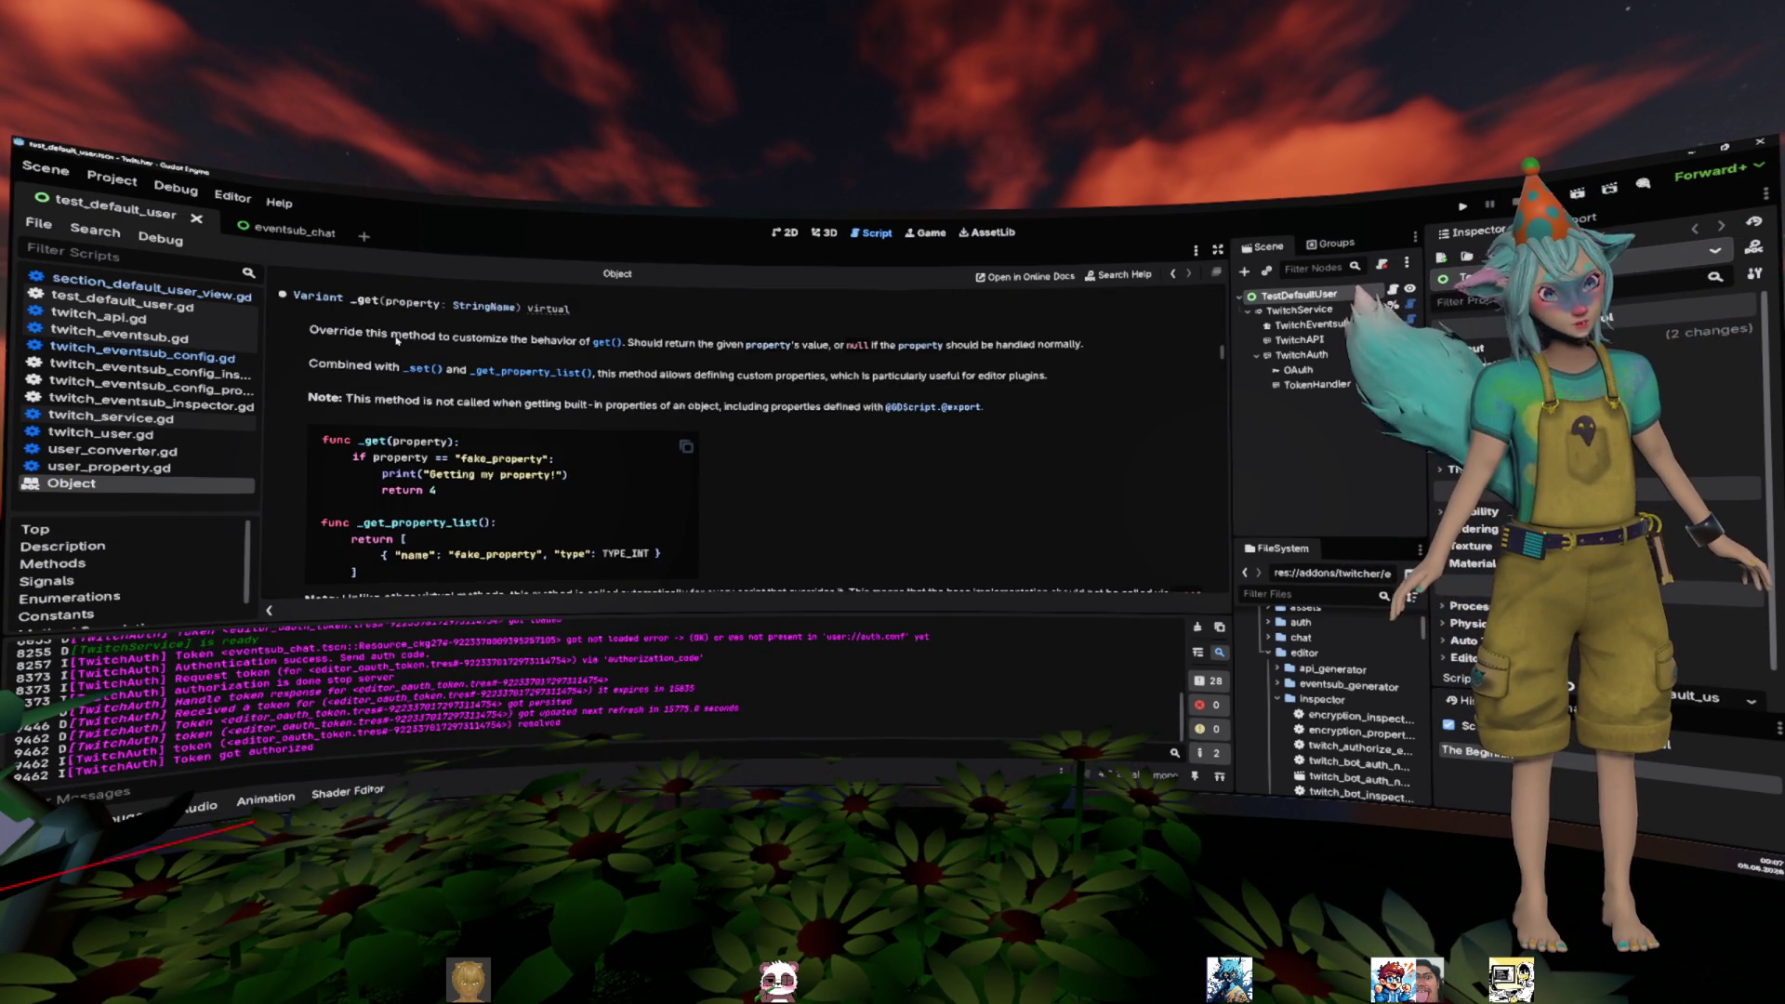
drag(640, 344, 834, 344)
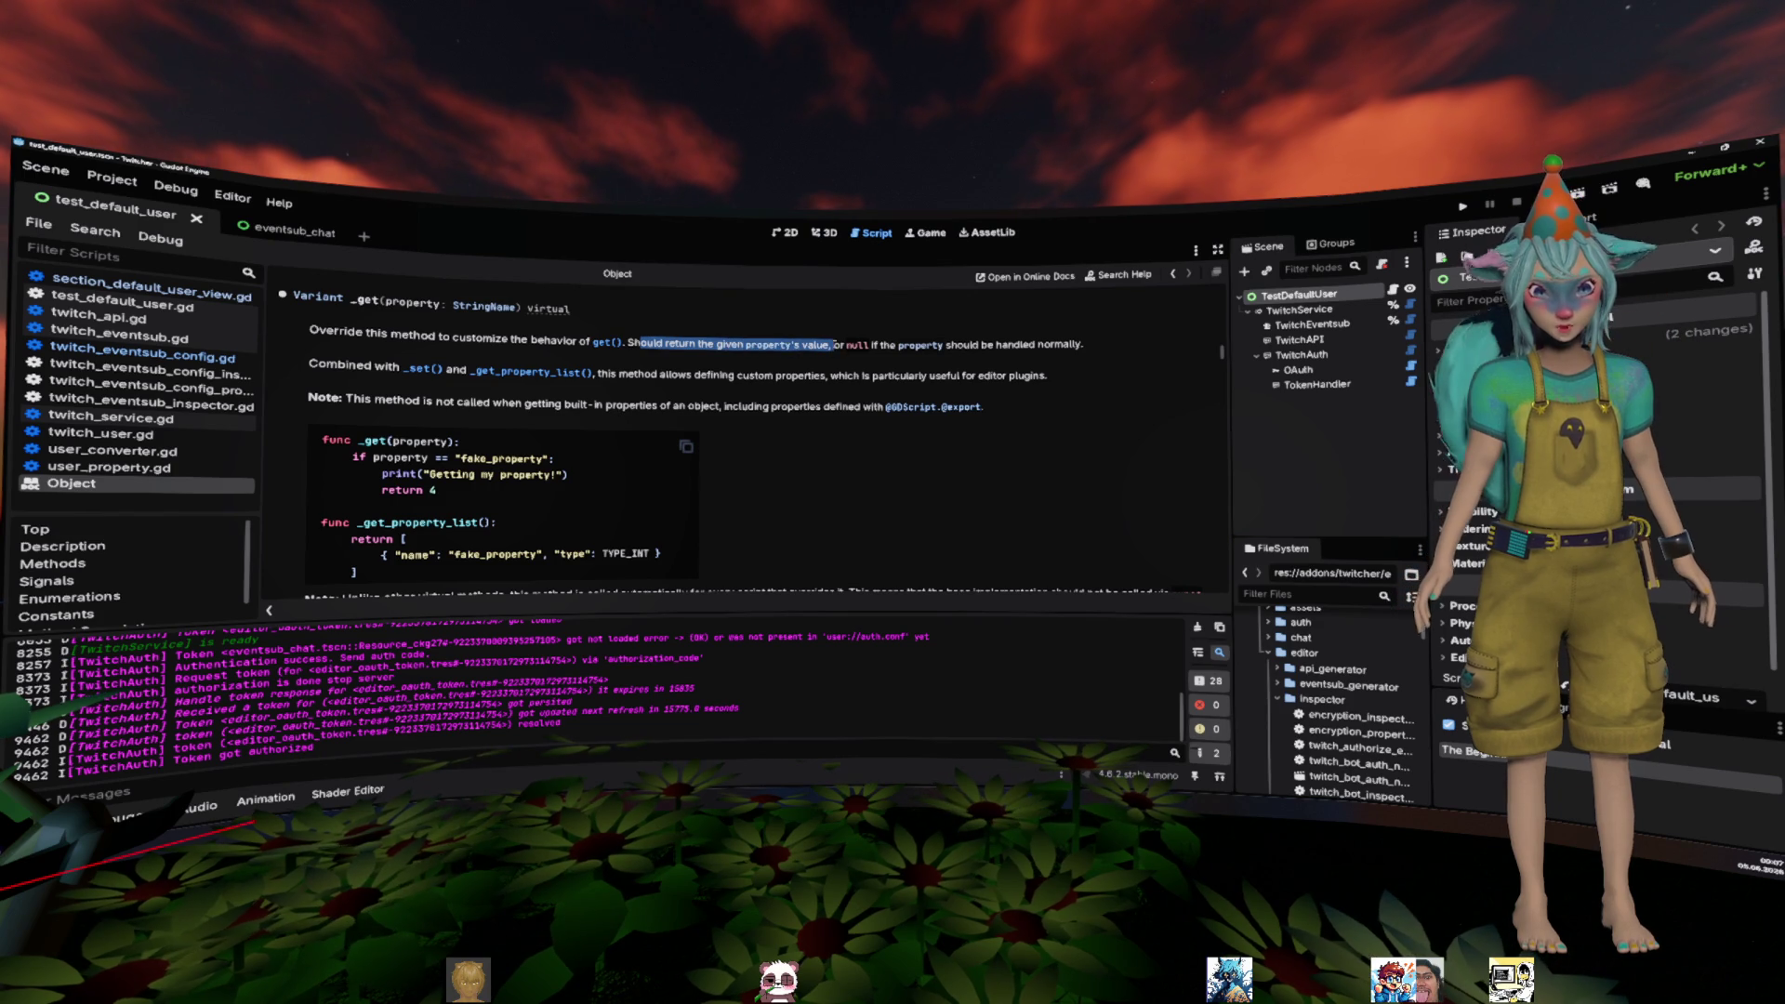
drag(976, 345, 1083, 344)
click(1088, 343)
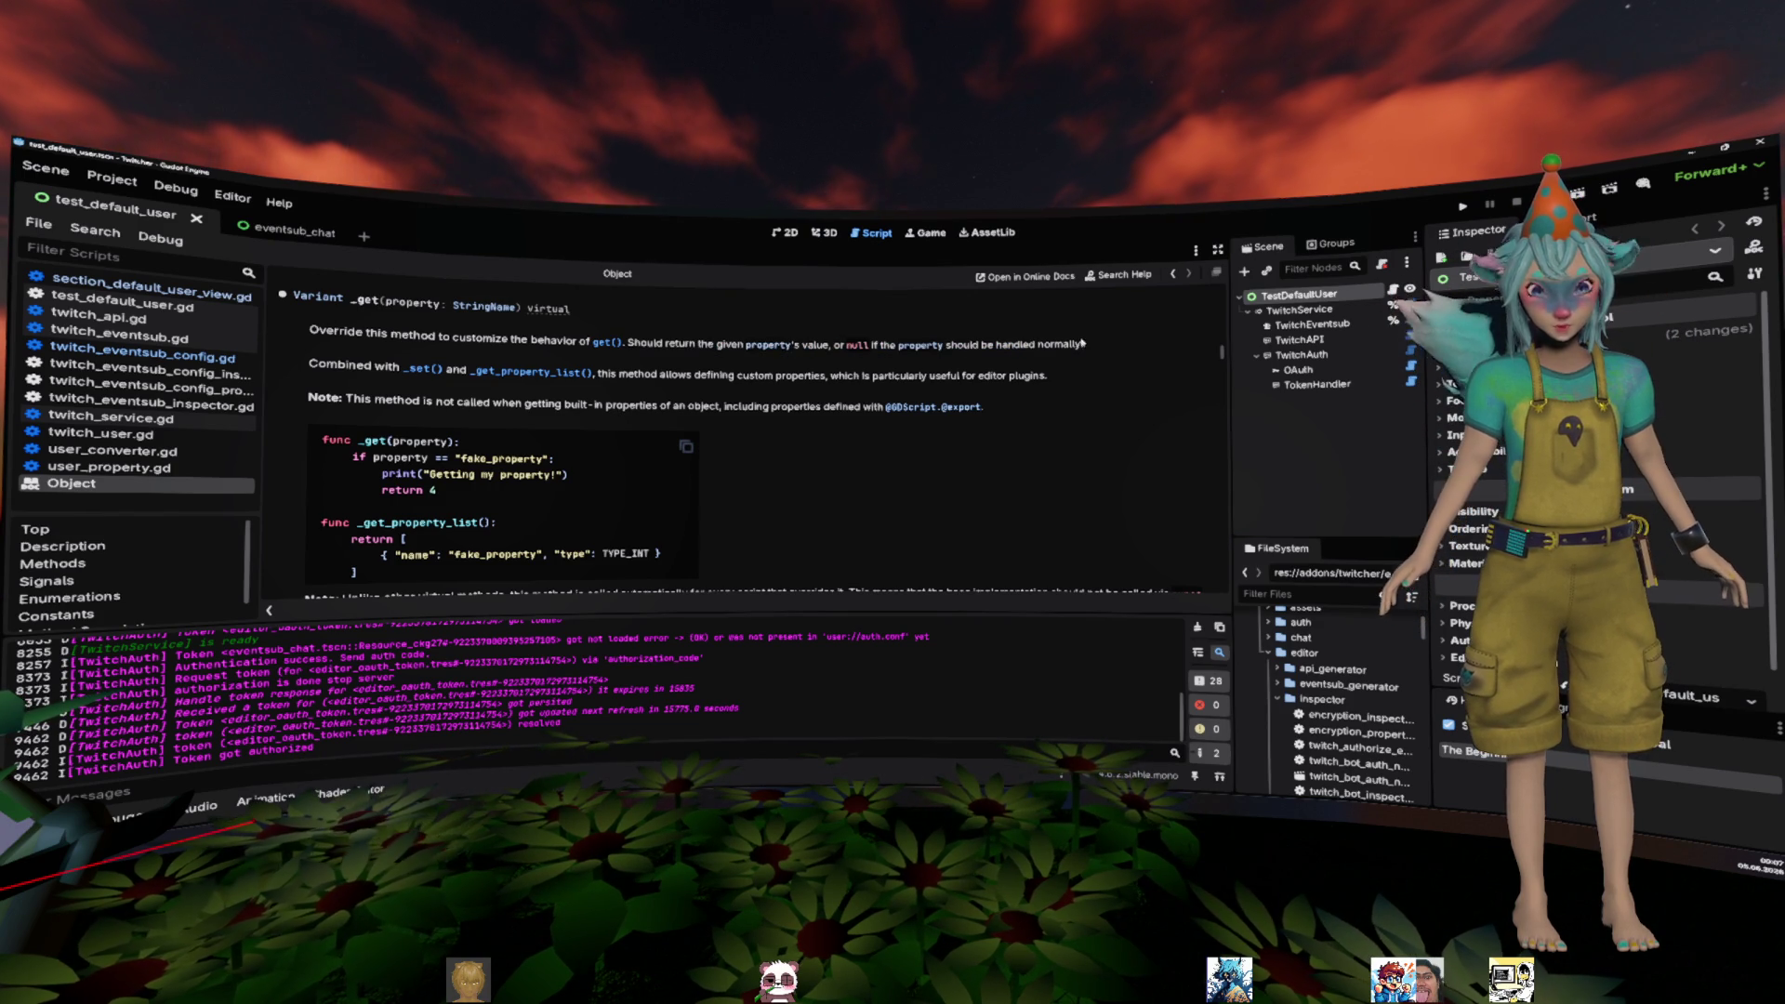
drag(796, 346, 923, 345)
click(938, 462)
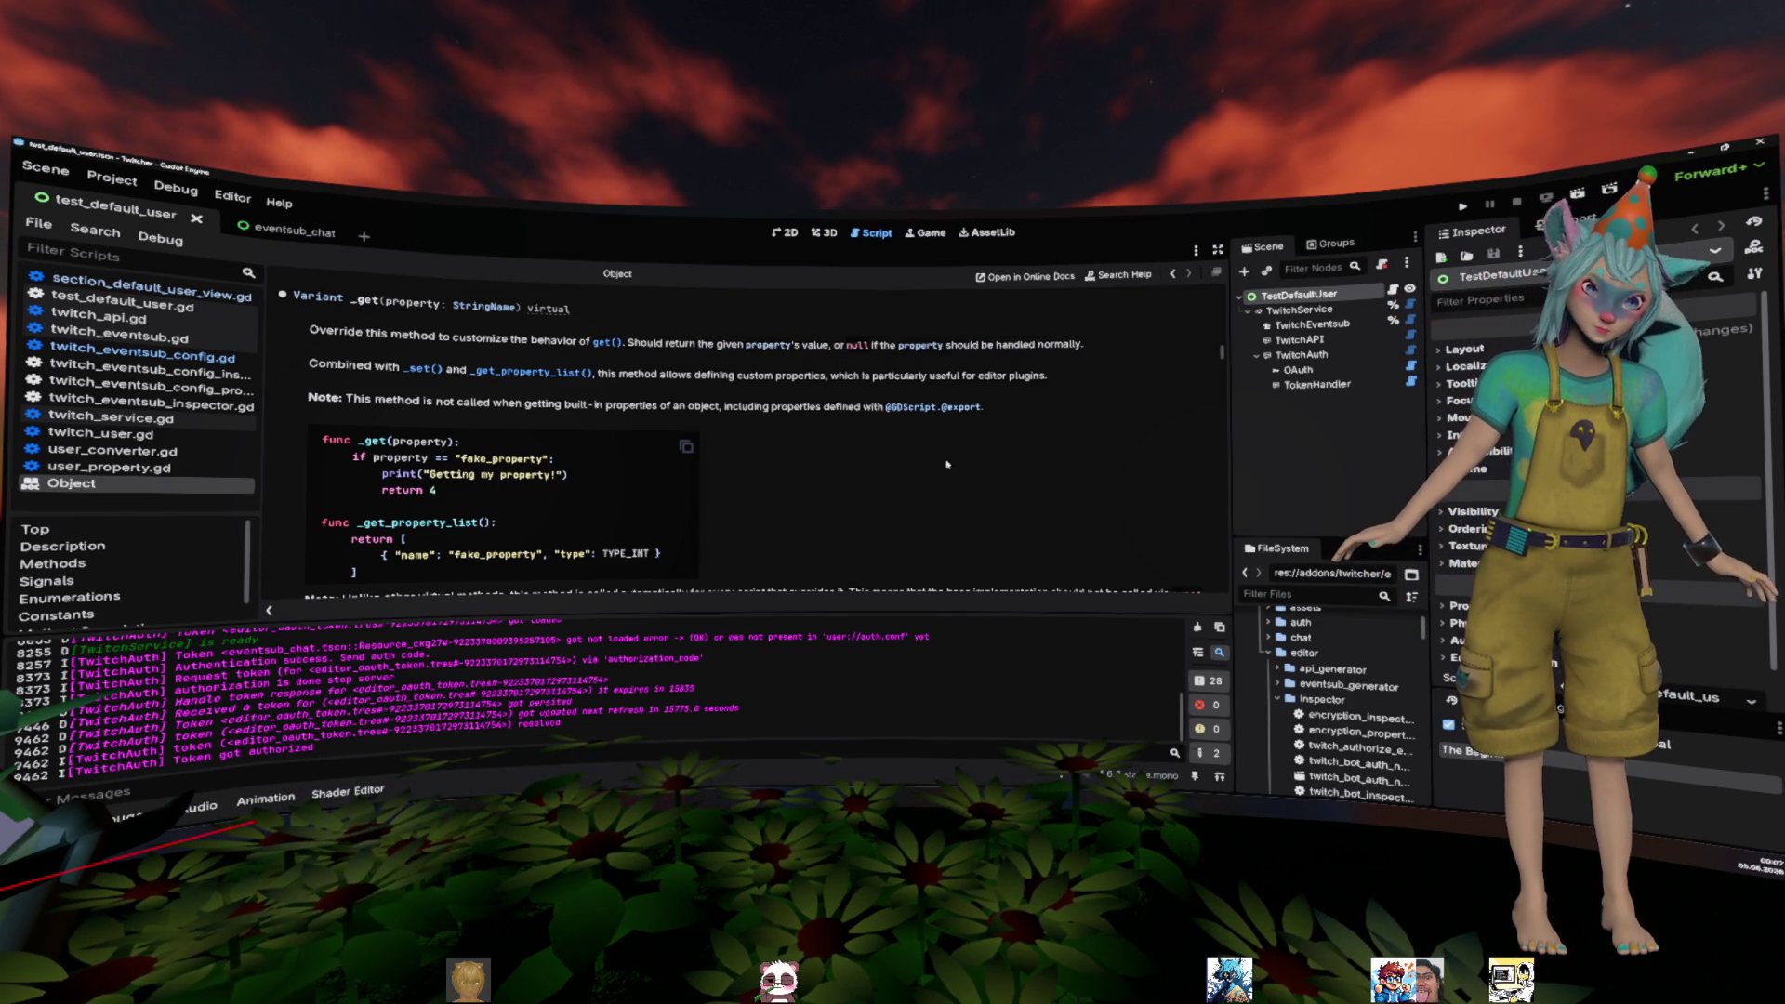
key(alt+Left)
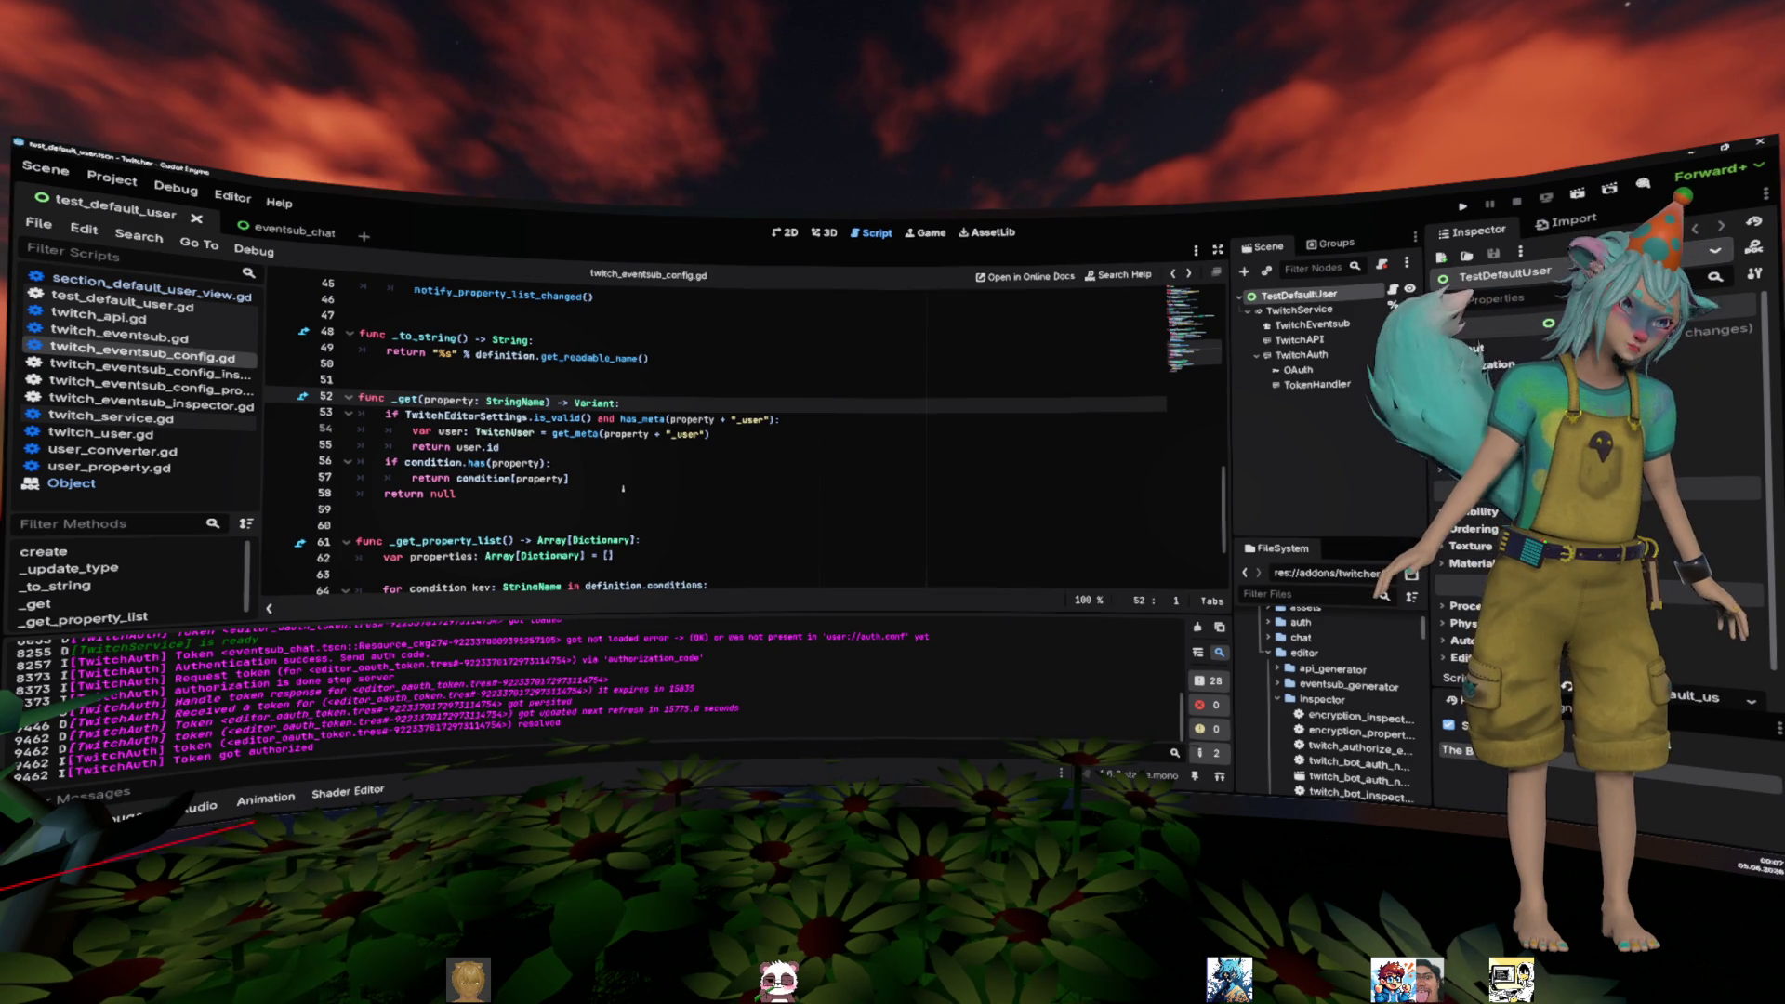
- Duplicate the _get function below itself and rename the copy to _set
click(623, 490)
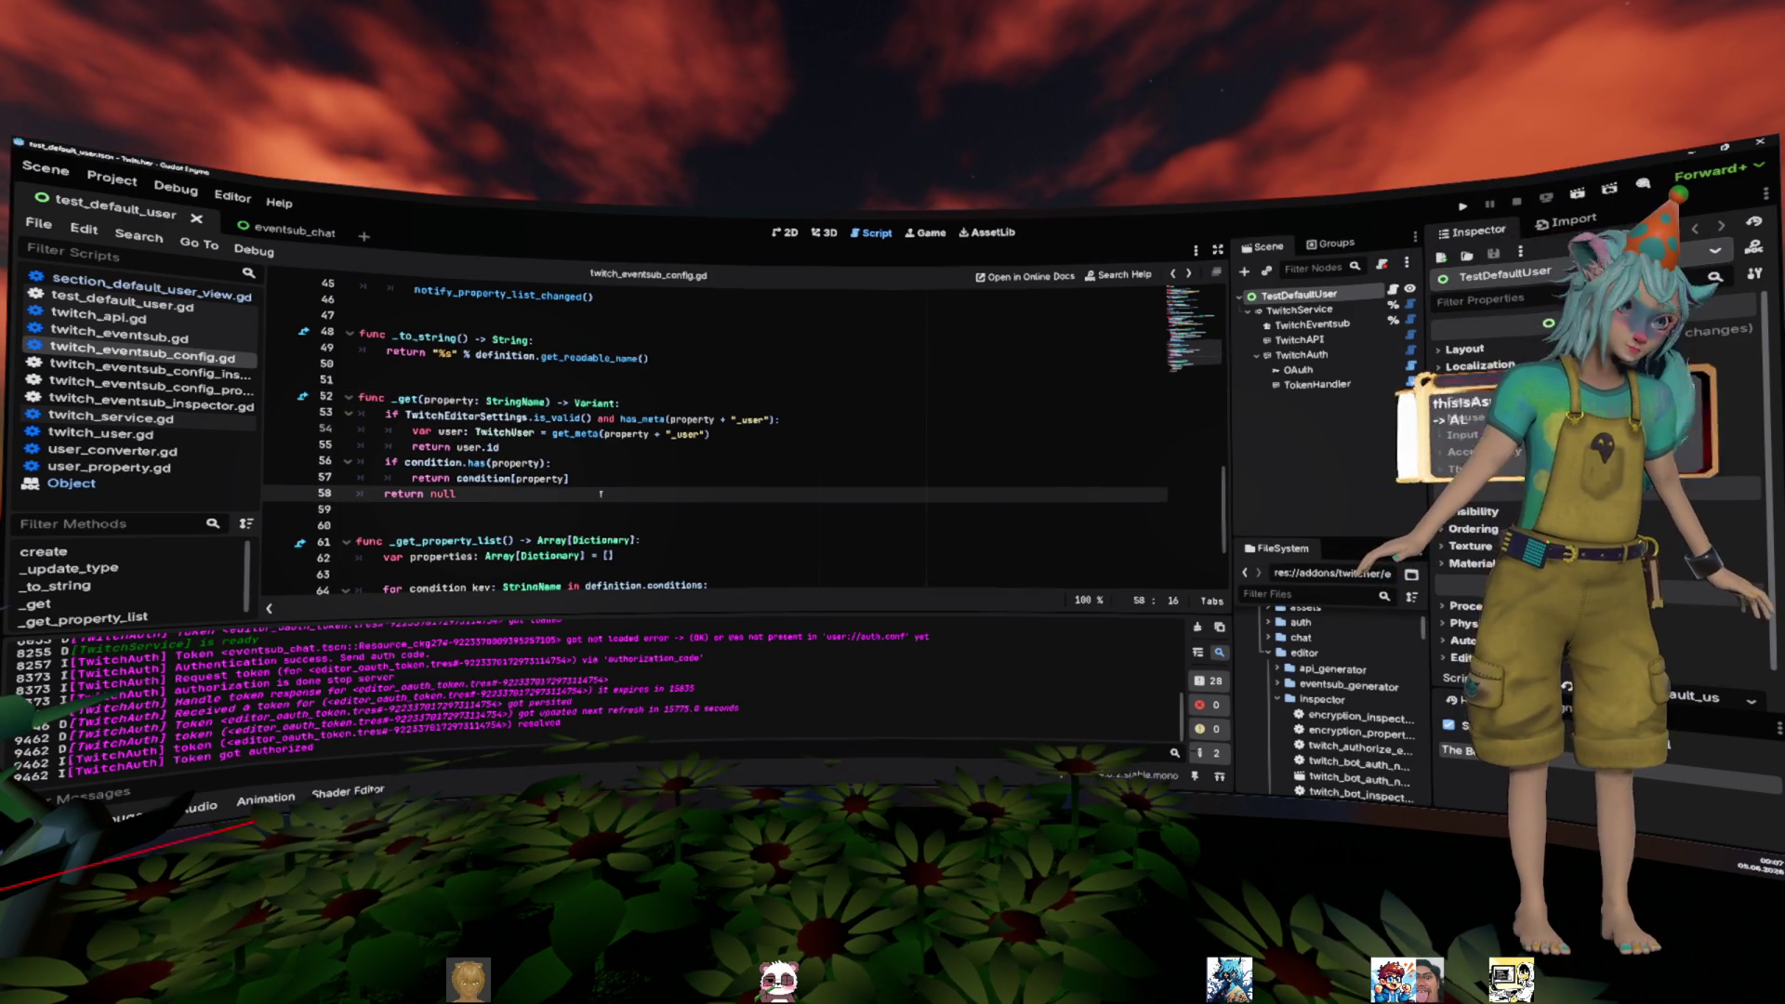
drag(623, 490, 291, 395)
key(ctrl+c)
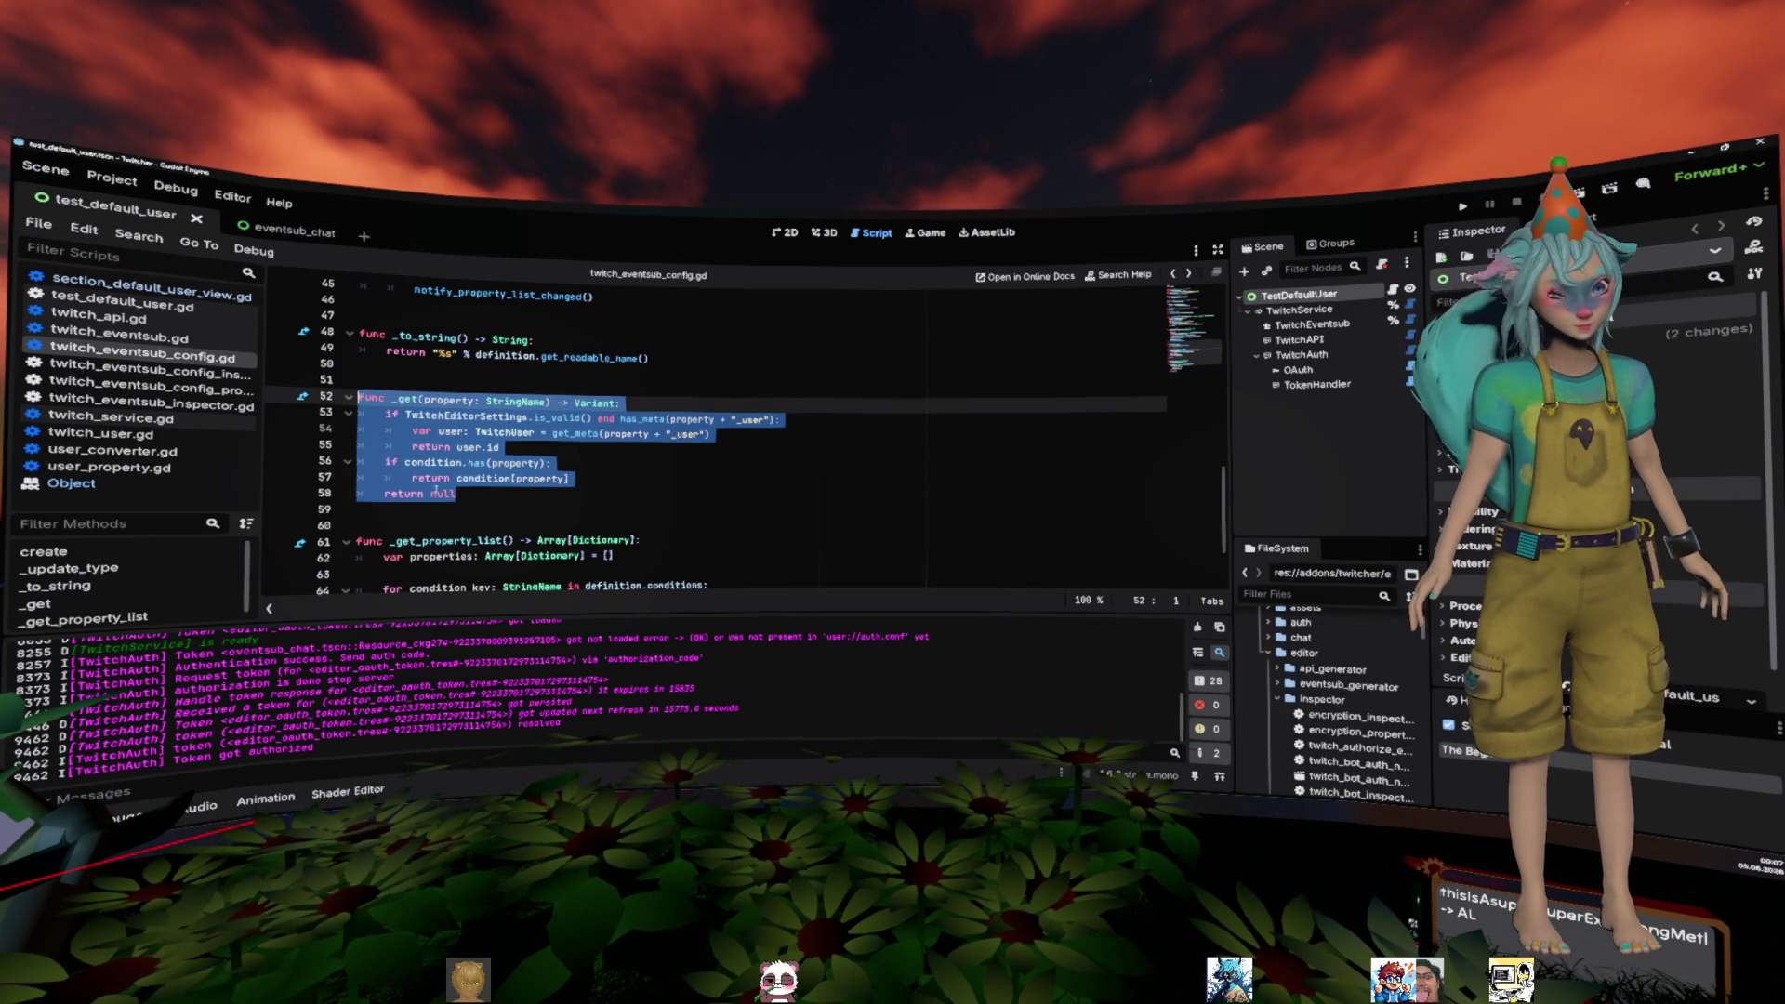
click(498, 518)
key(Return)
key(Return)
key(ctrl+v)
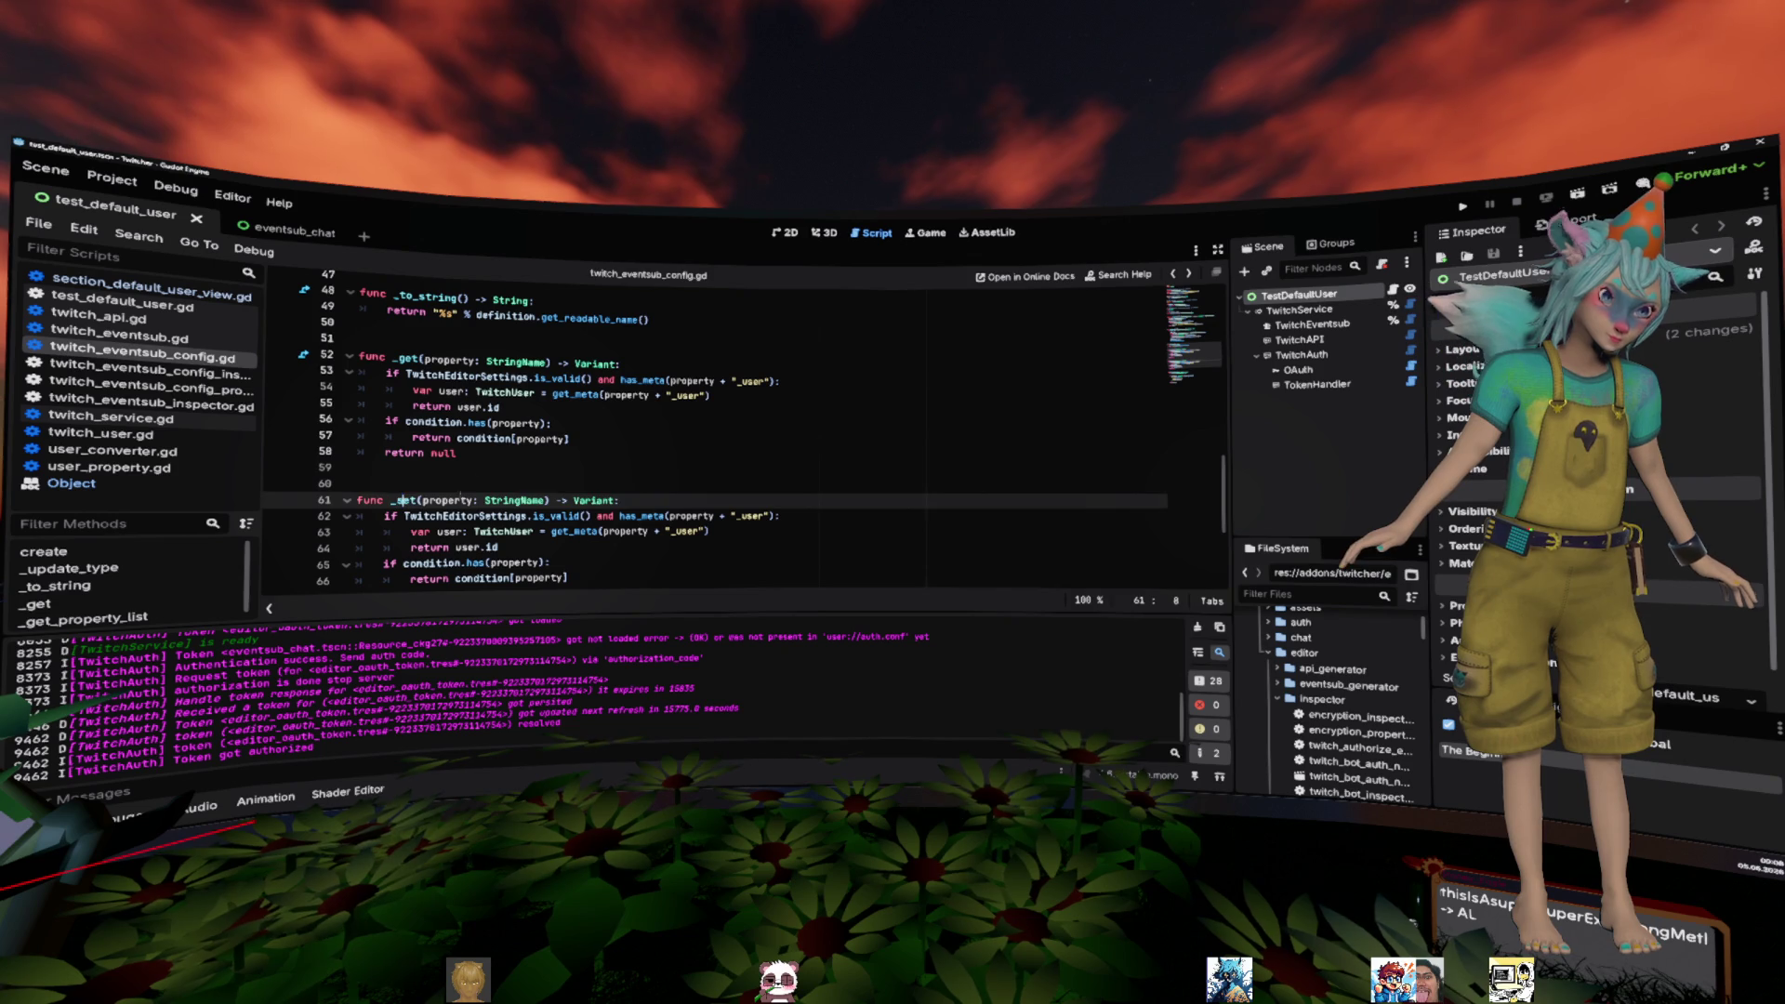
text(s)
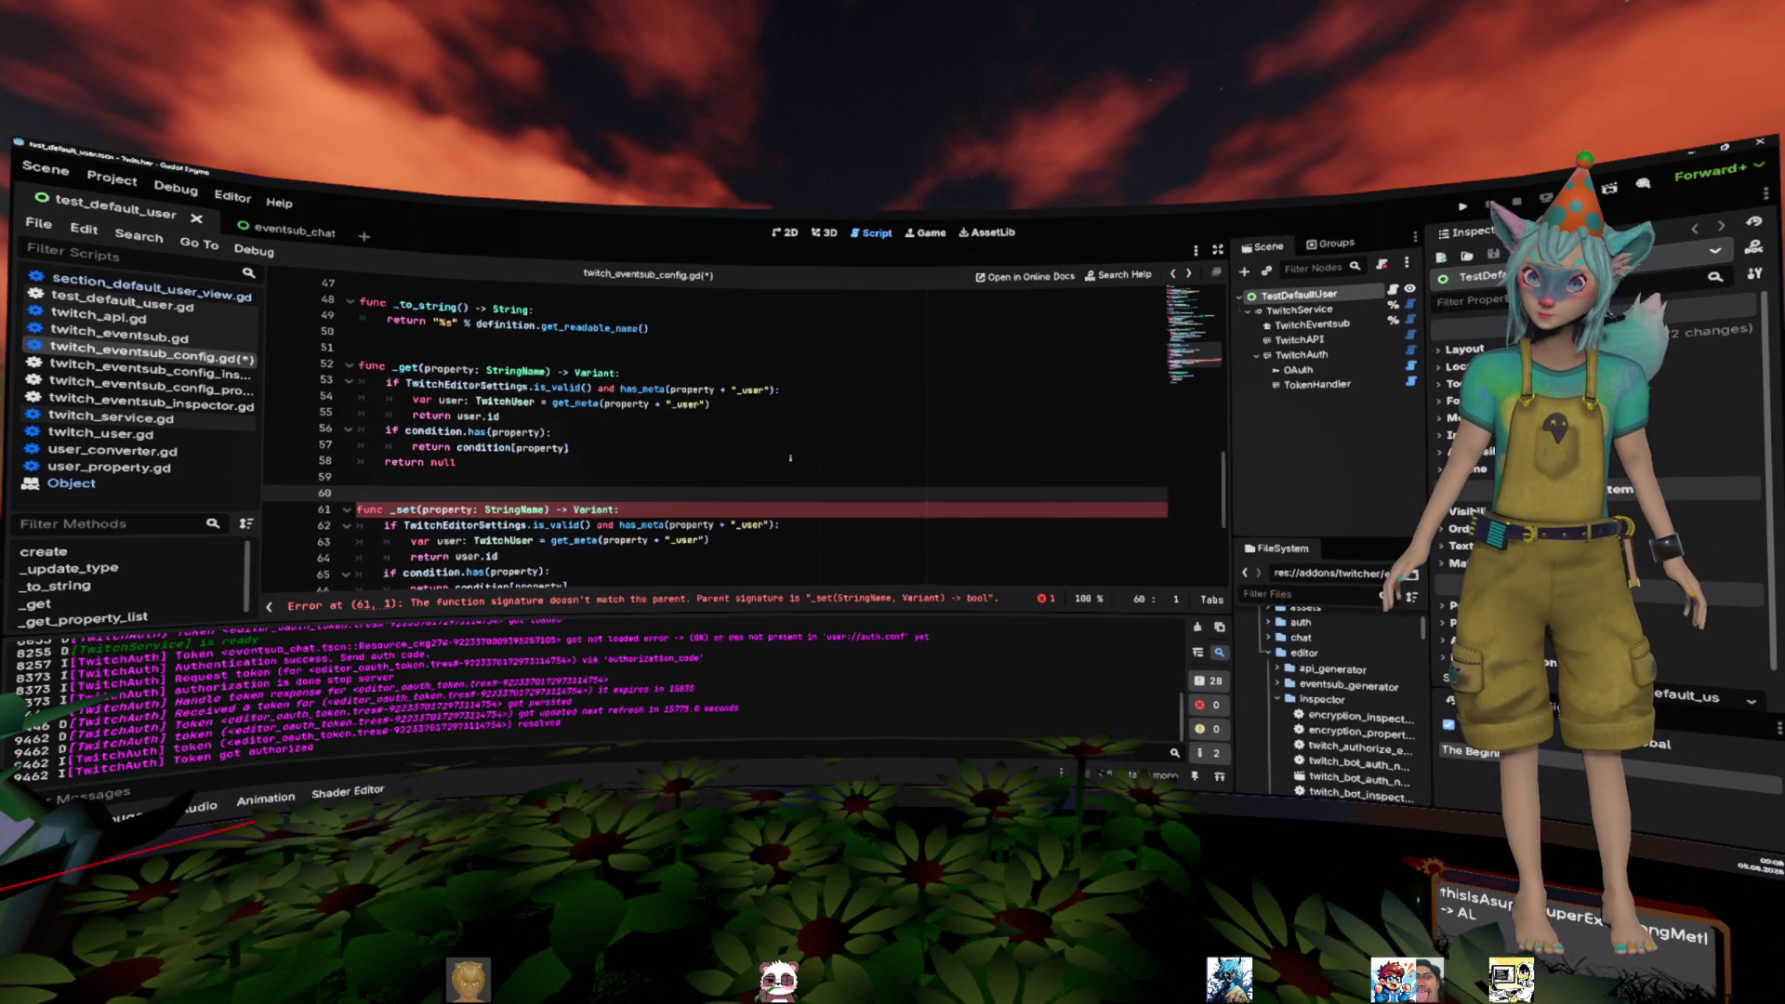
scroll(790, 457, down, 1)
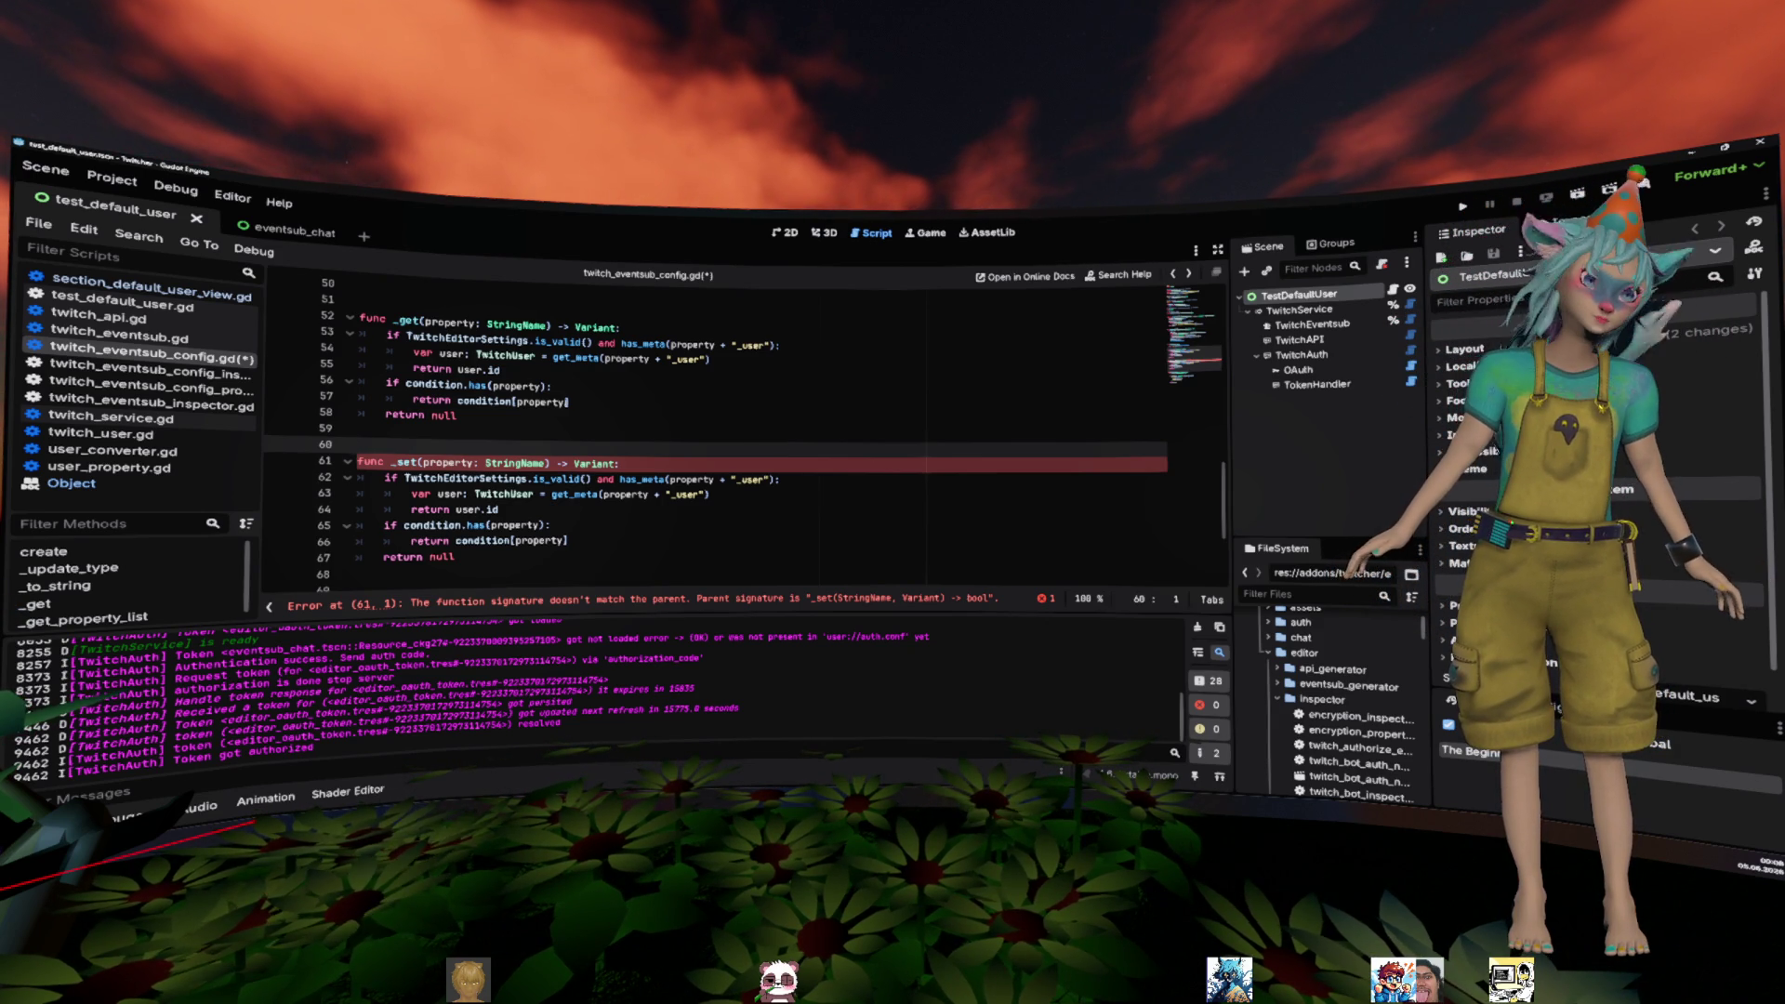
- Remove the user.id if-block and its leftover empty line from the new _set function
double_click(516, 325)
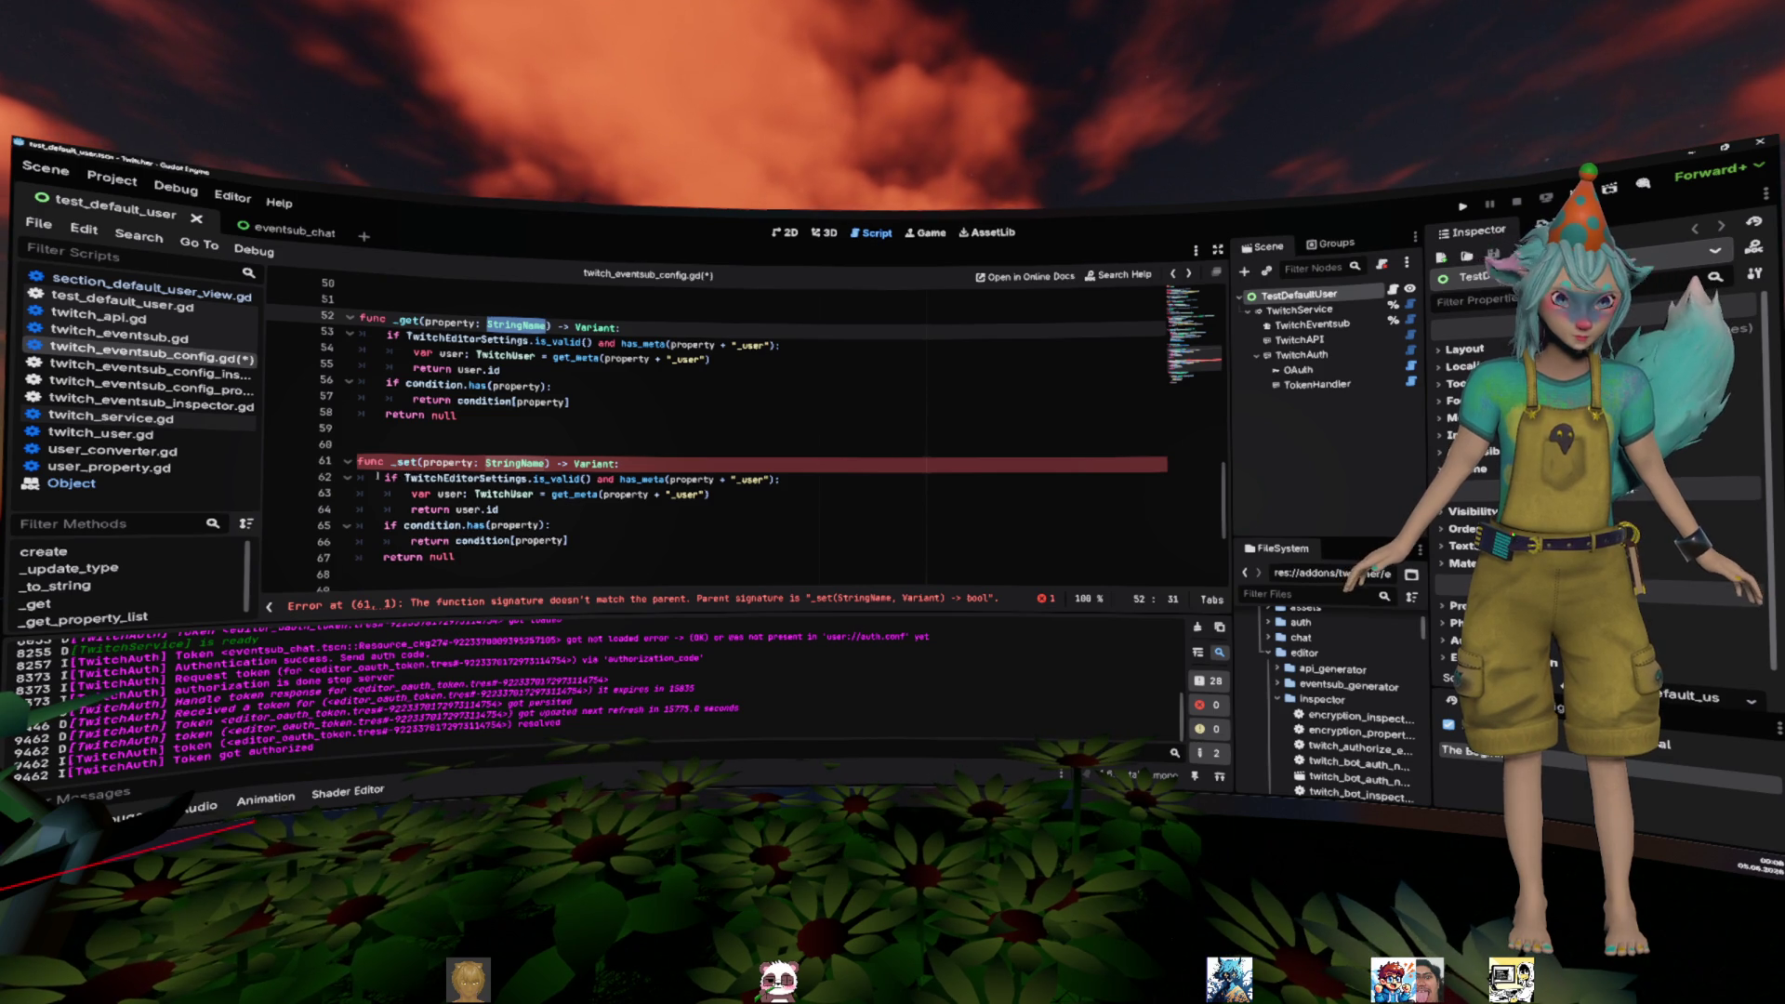
drag(385, 477, 500, 510)
key(BackSpace)
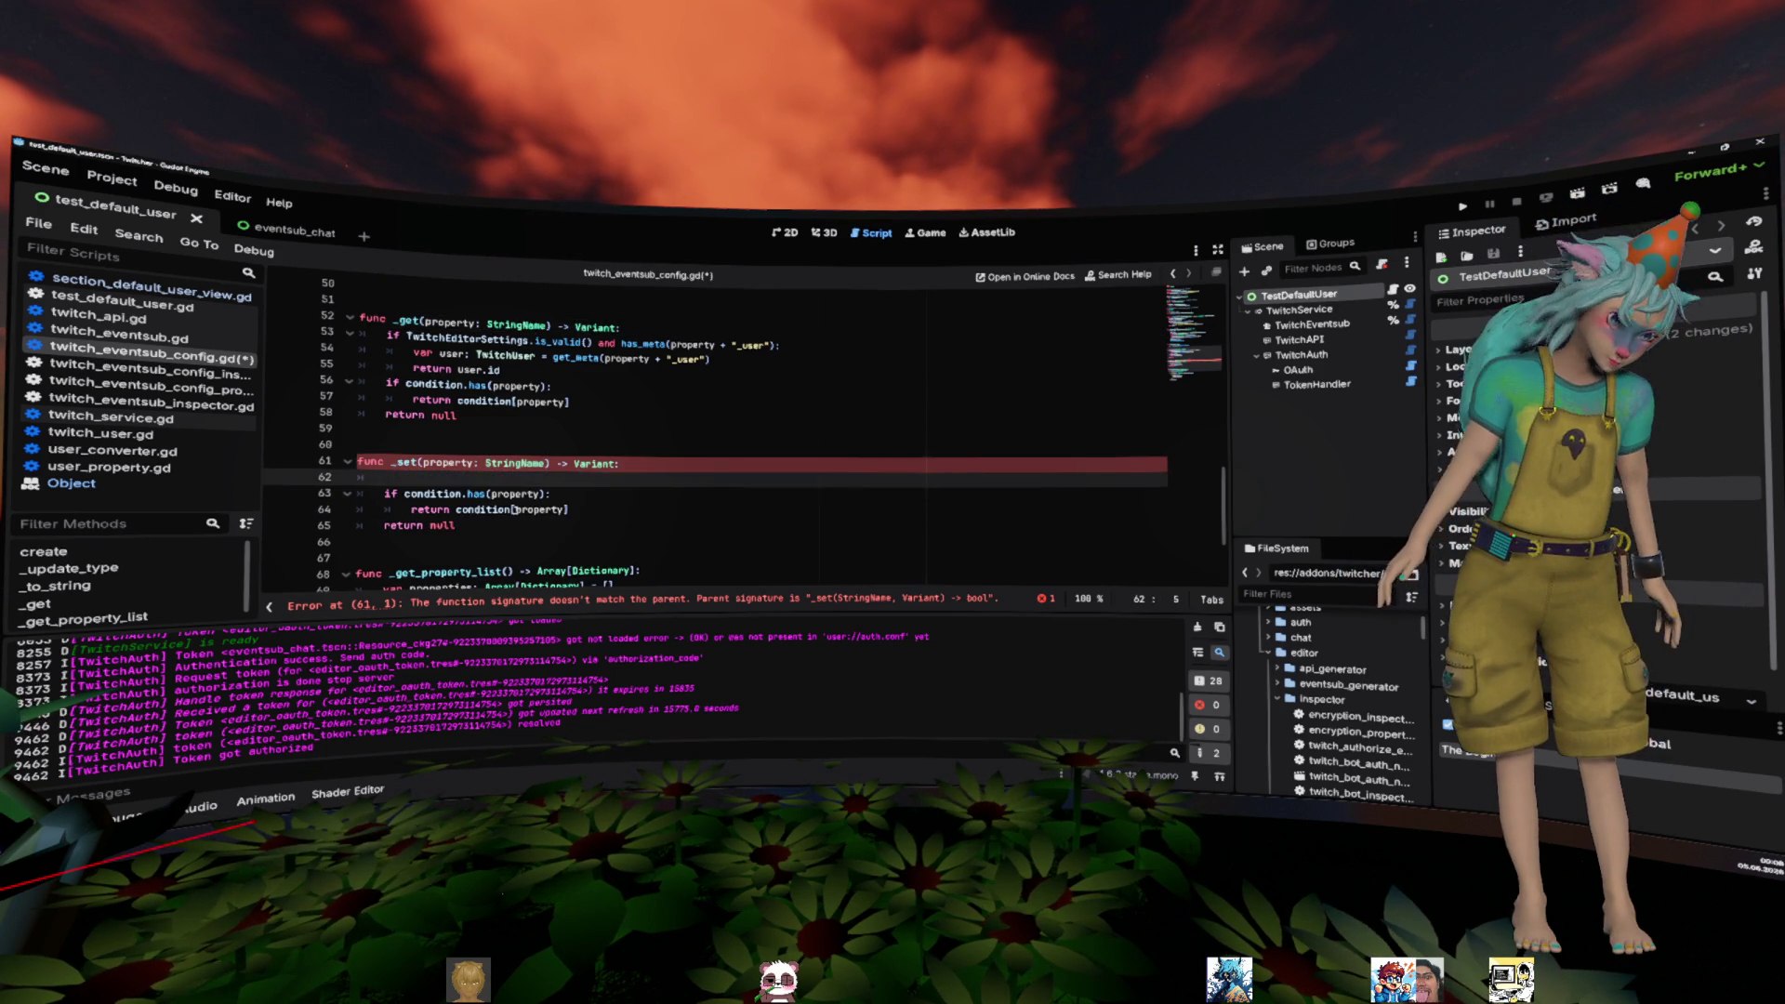
key(ctrl+shift+k)
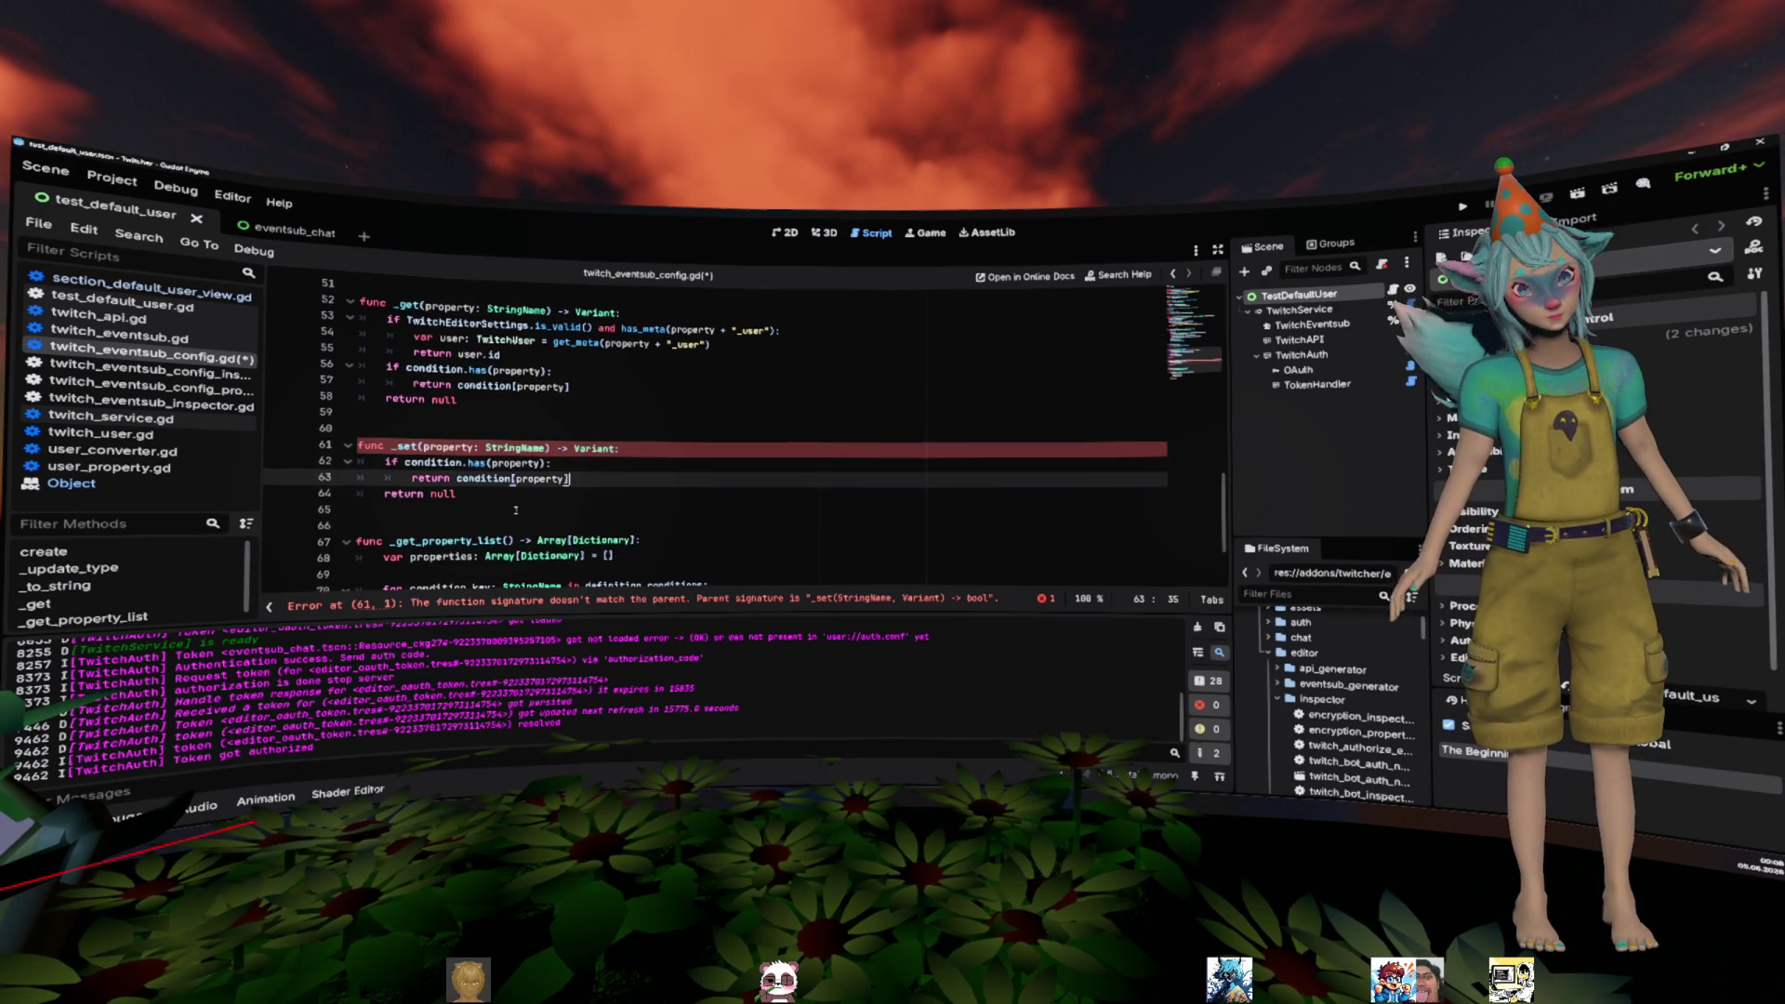
- Add a ', value: Variant' parameter to the _set signature and look up Object's _set documentation
key(Up)
key(Right)
key(Right)
key(Right)
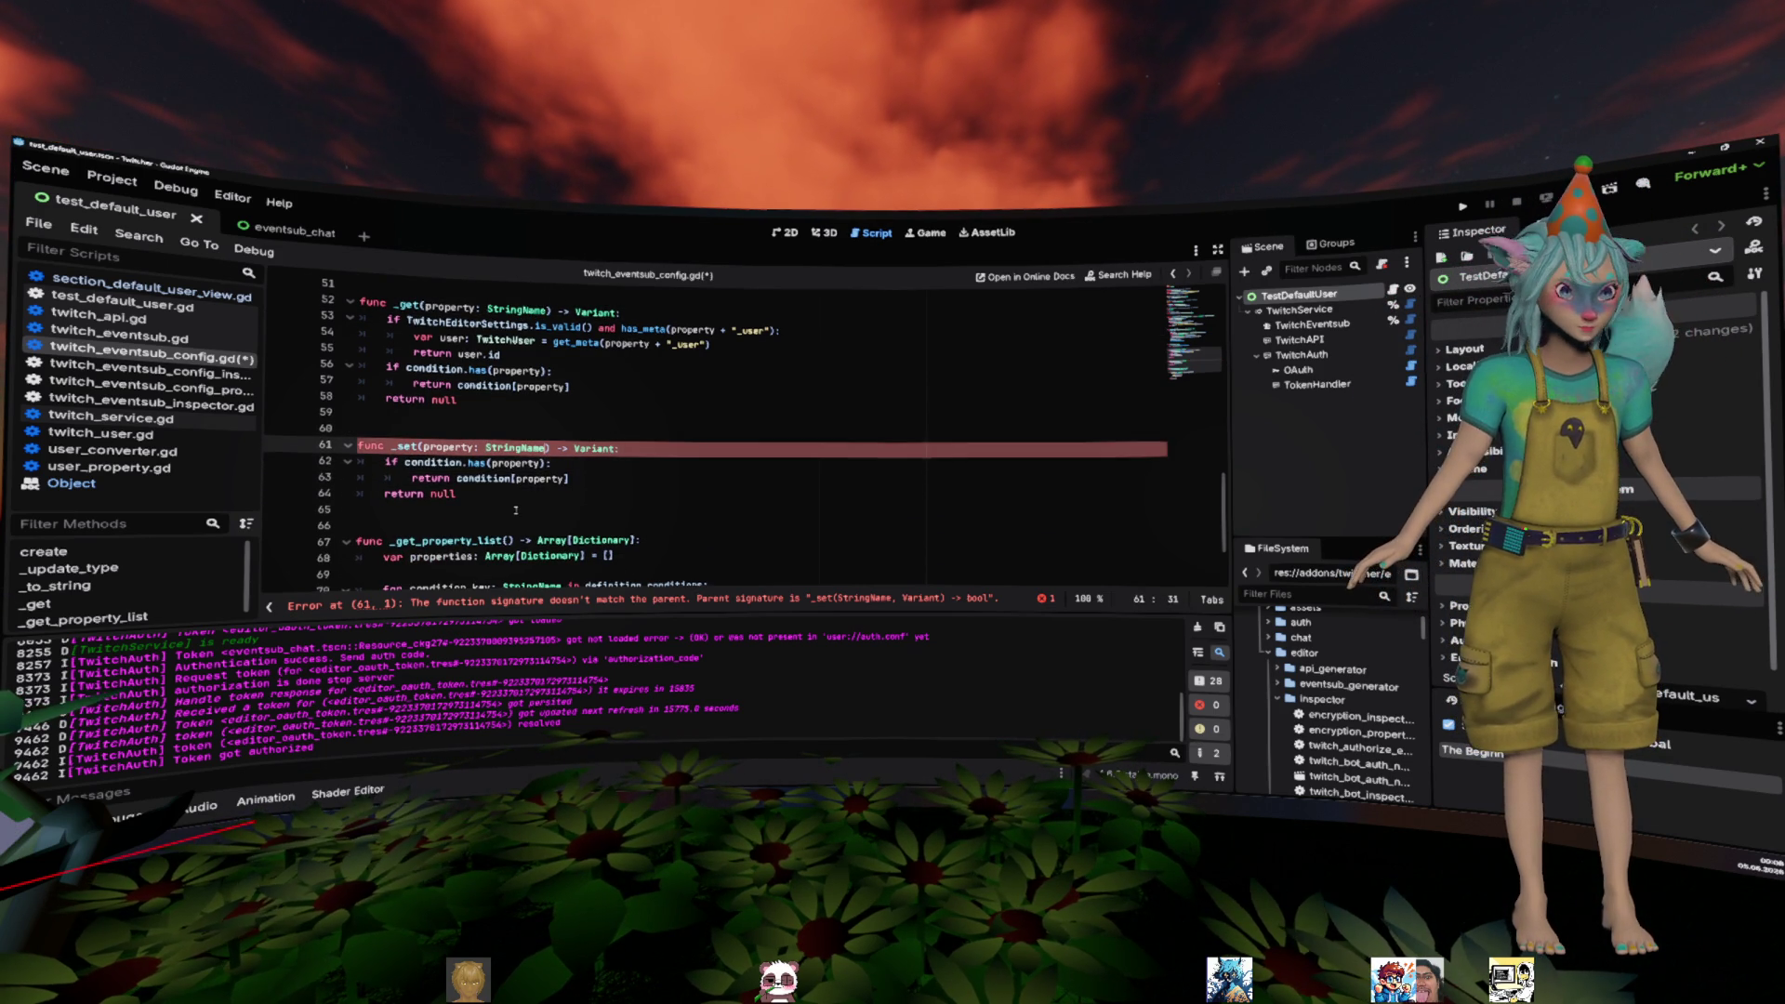
key(Left)
key(Left)
key(Left)
text(, value: Variant)
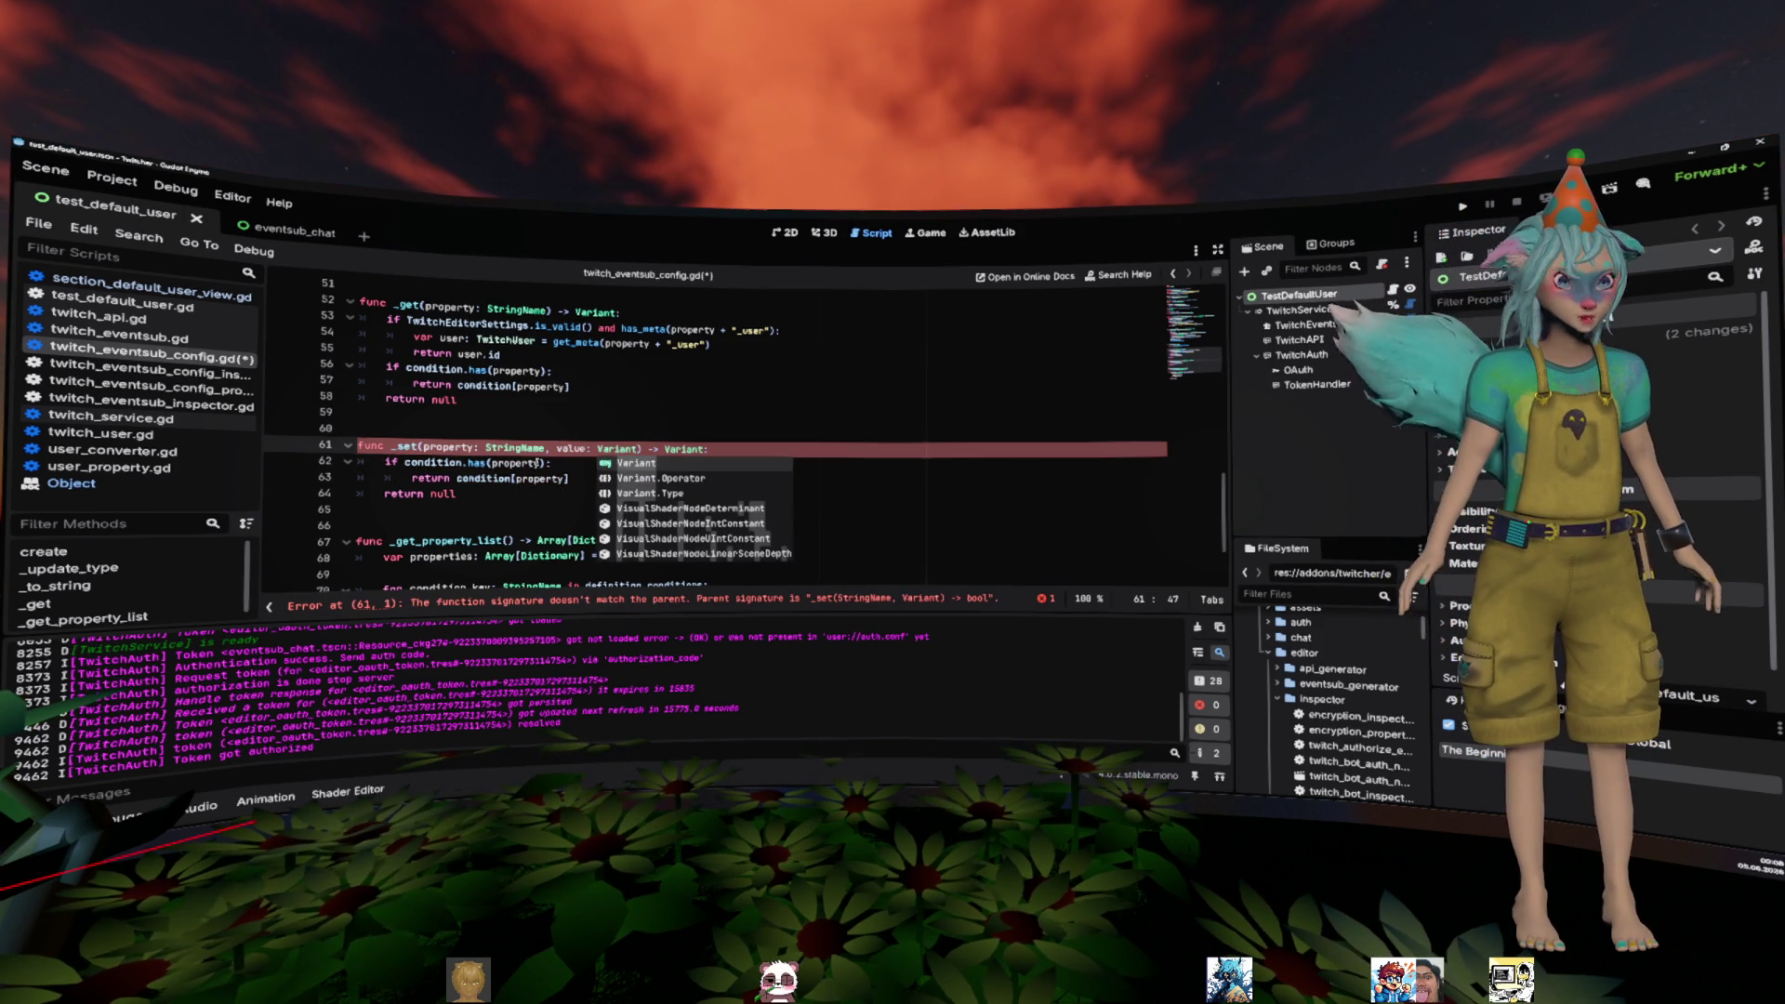
key(Escape)
key(Up)
key(Up)
ctrl+click(409, 448)
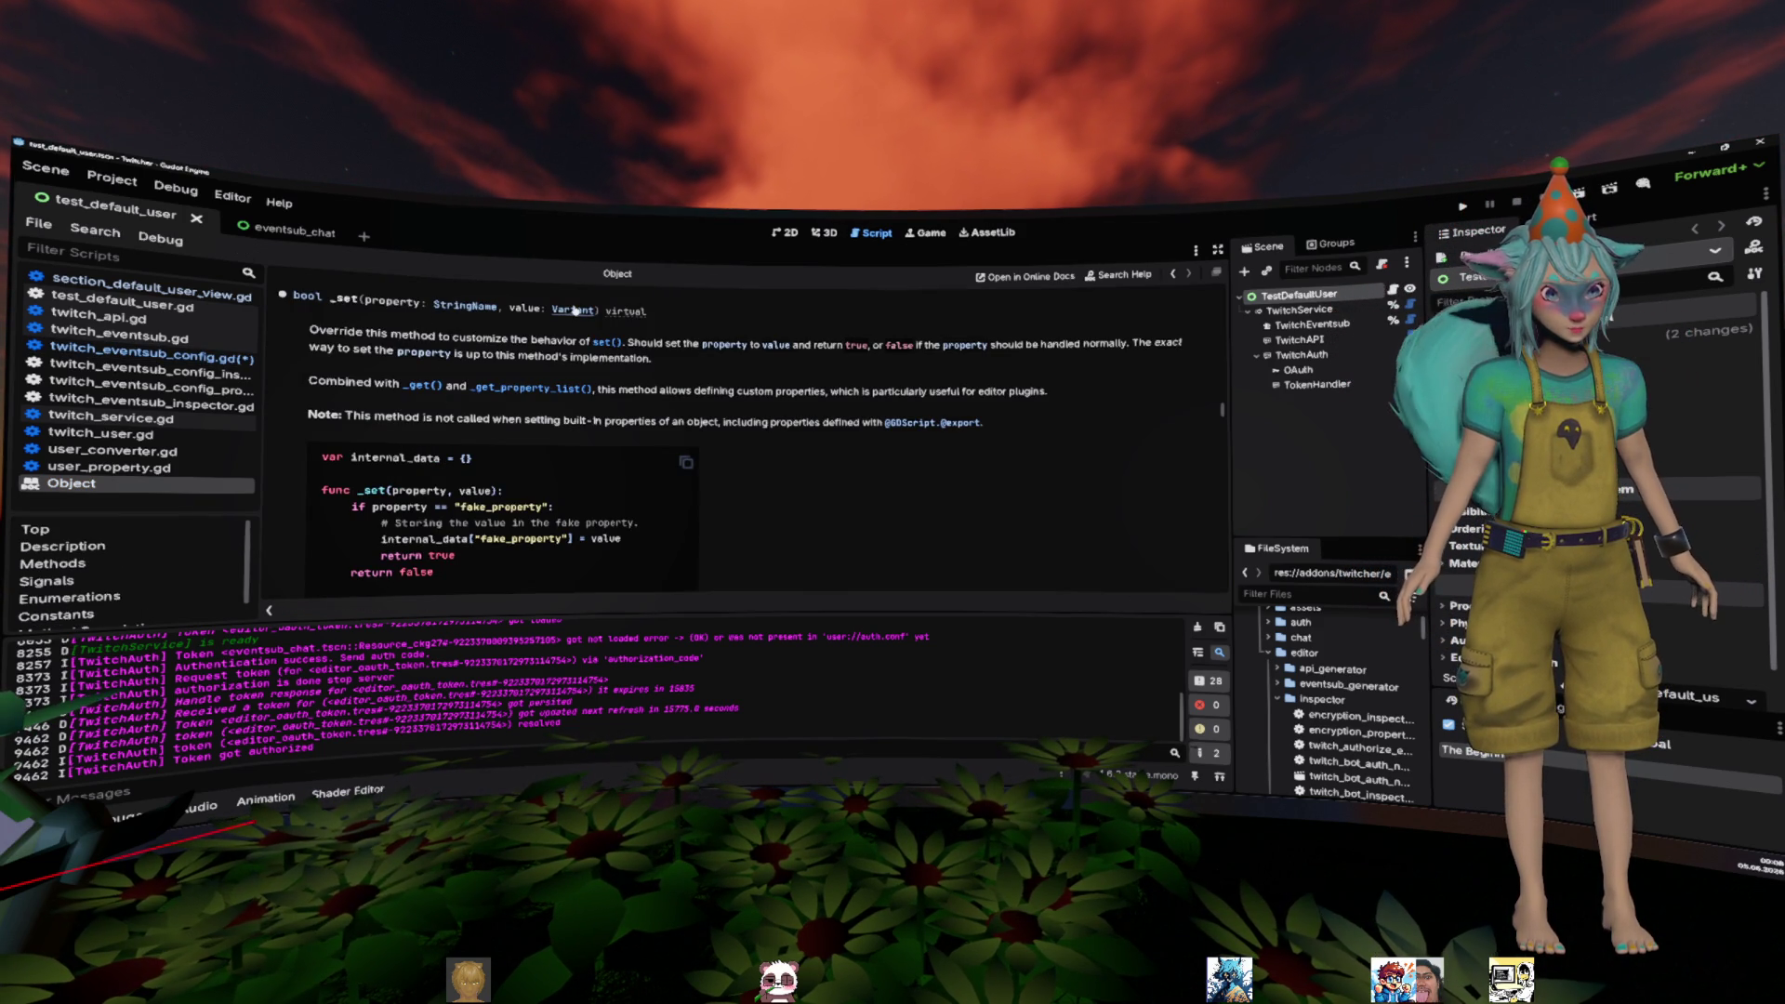
- Check the Object._set docs, then change _set's return type from void to bool
key(alt+Left)
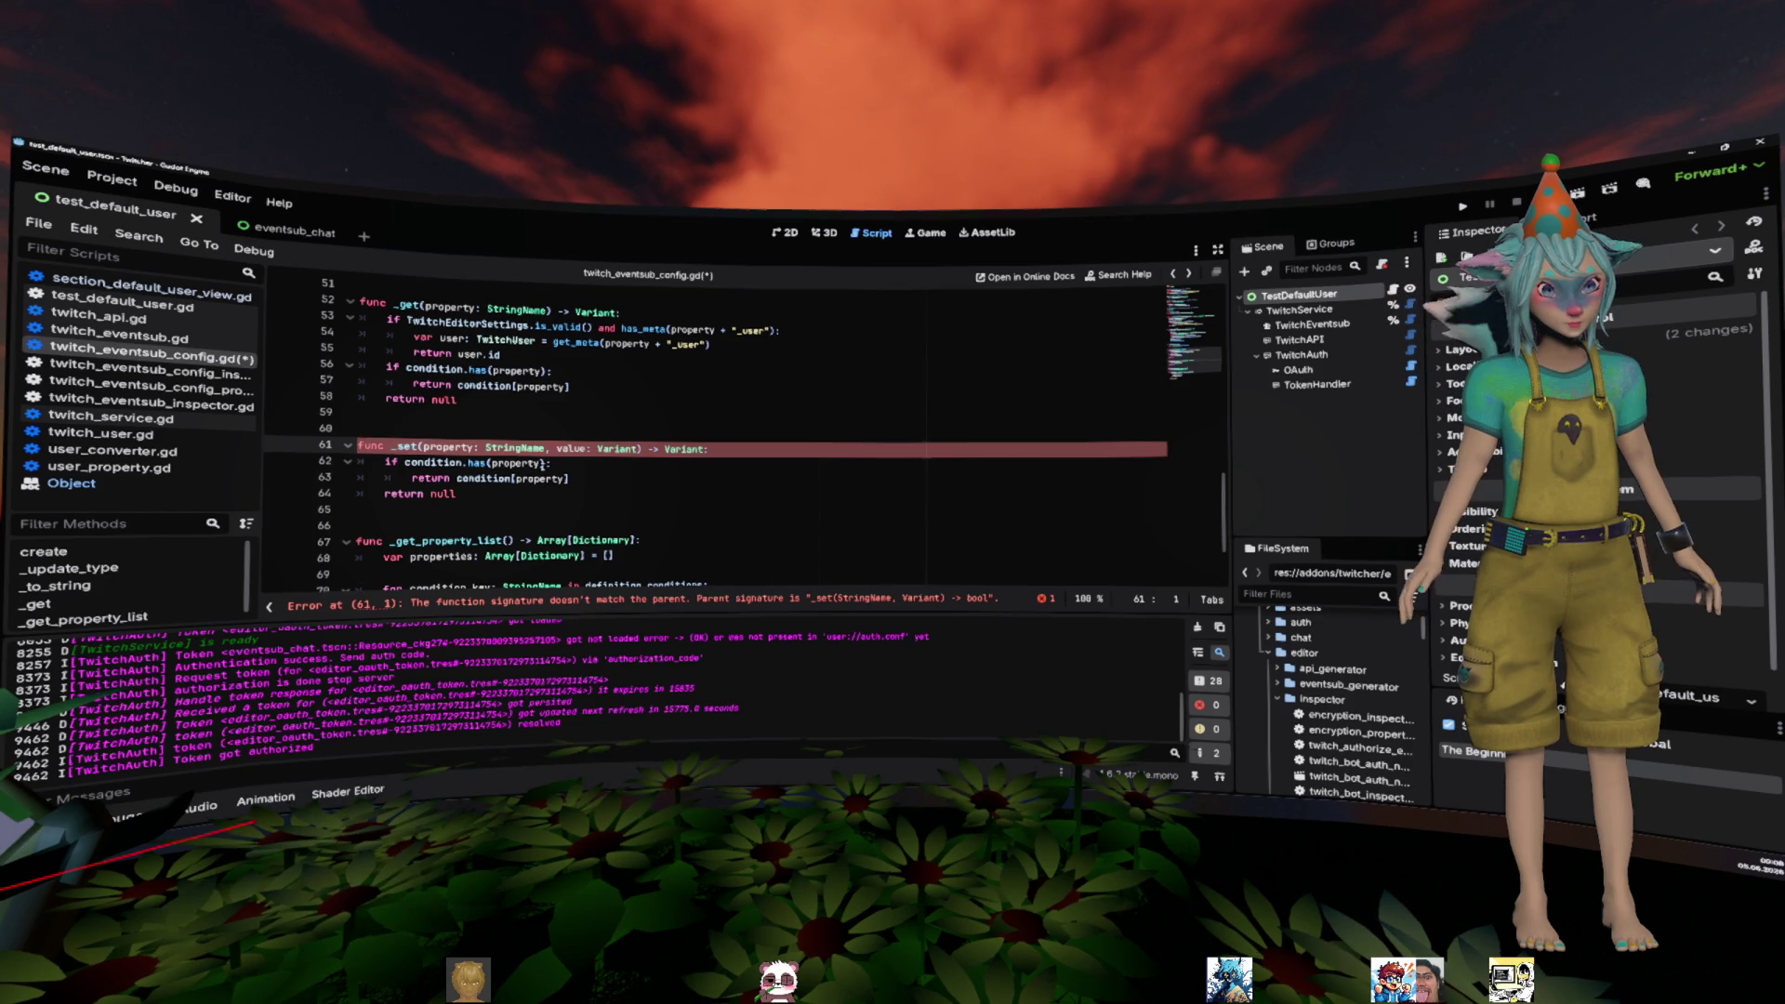
text(void)
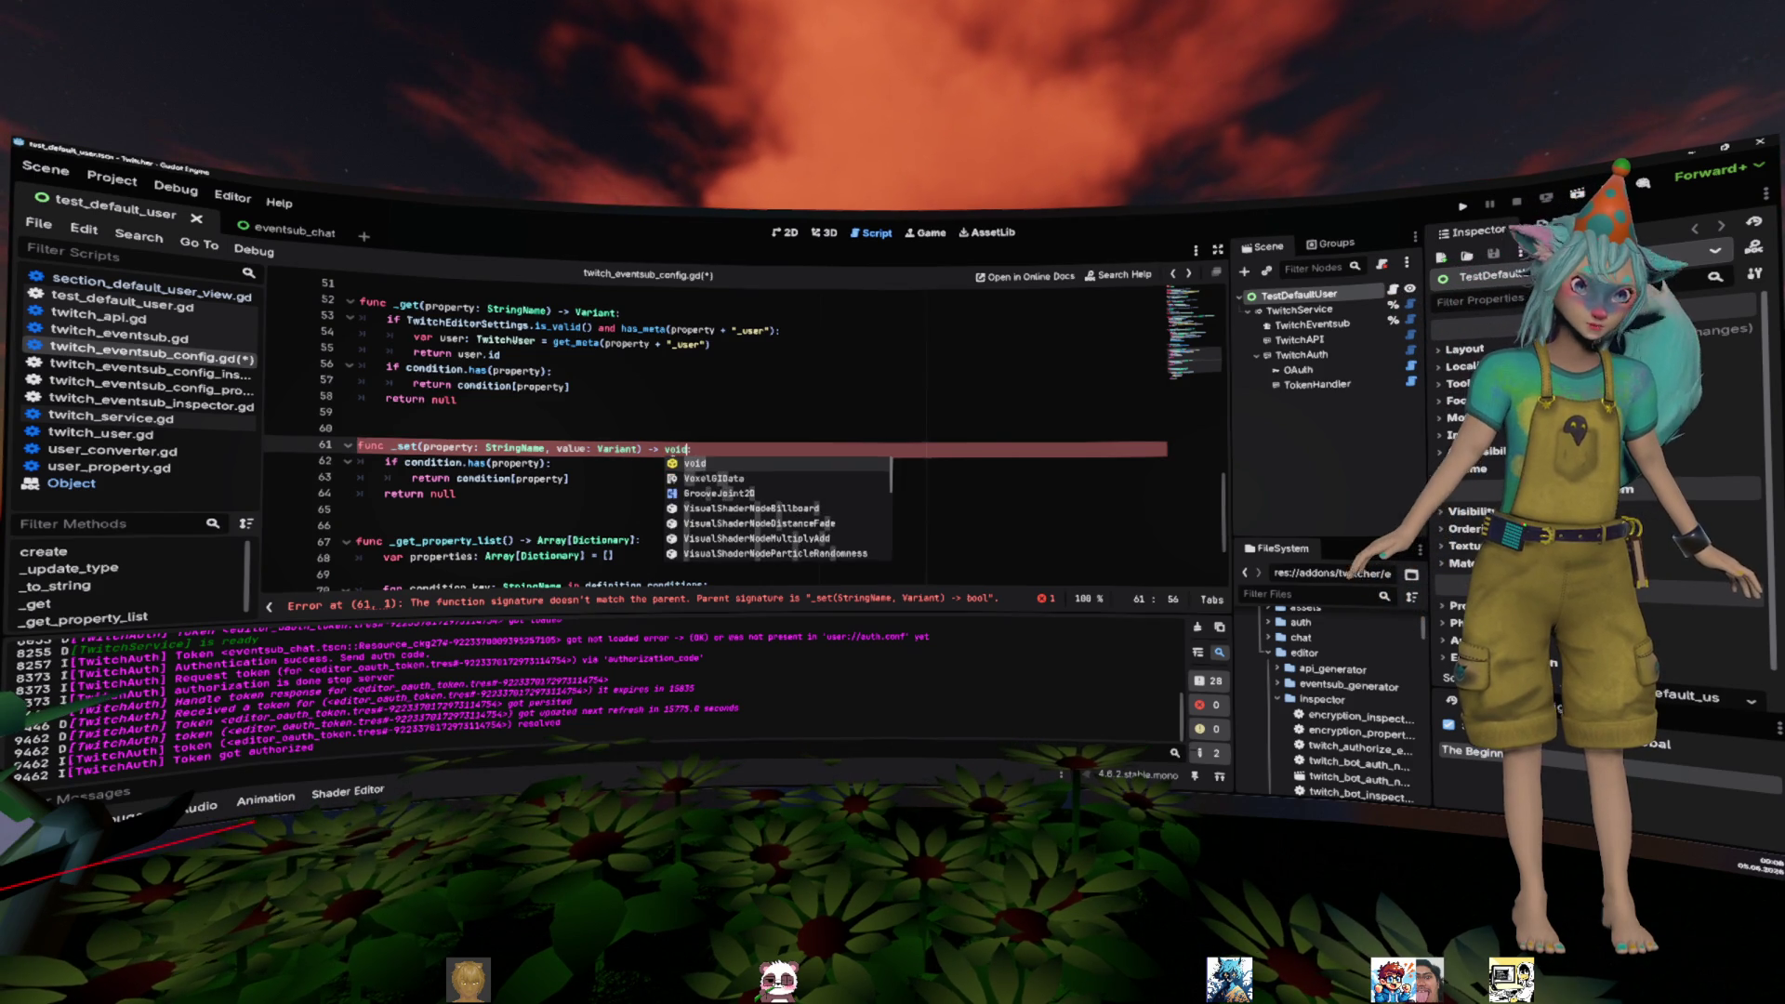
key(Escape)
key(Up)
key(Up)
ctrl+click(415, 447)
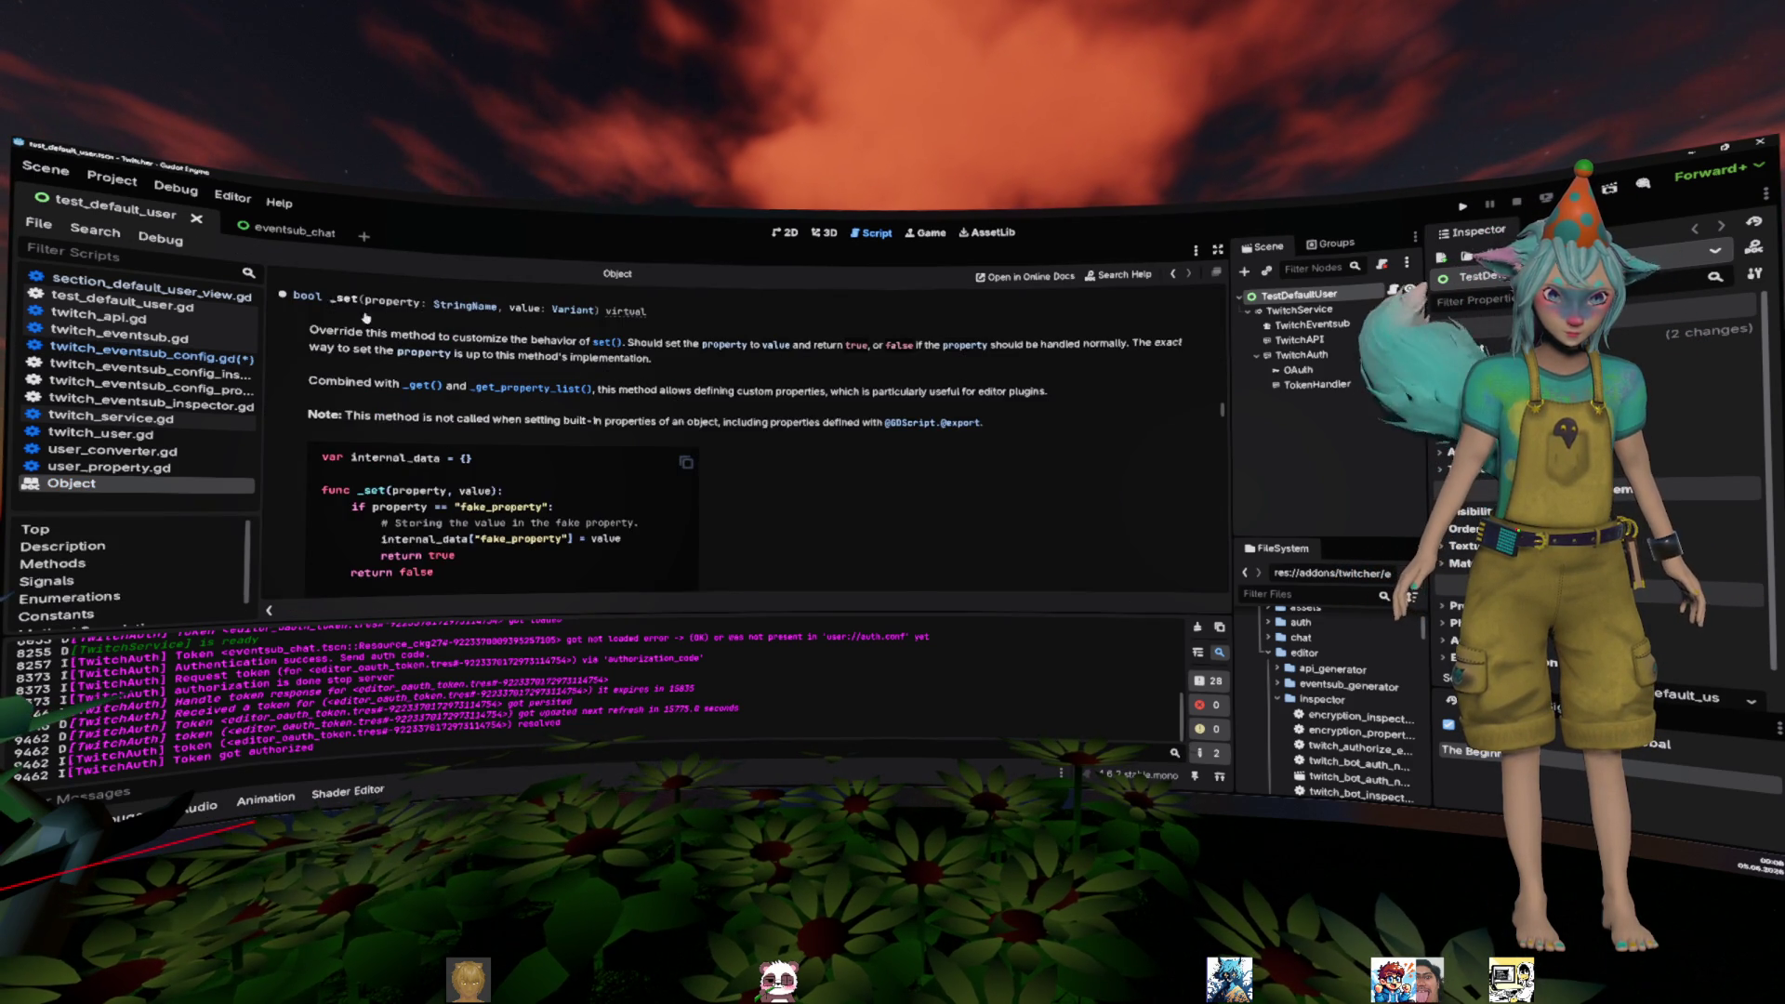
key(alt+Left)
double_click(677, 448)
text(bool)
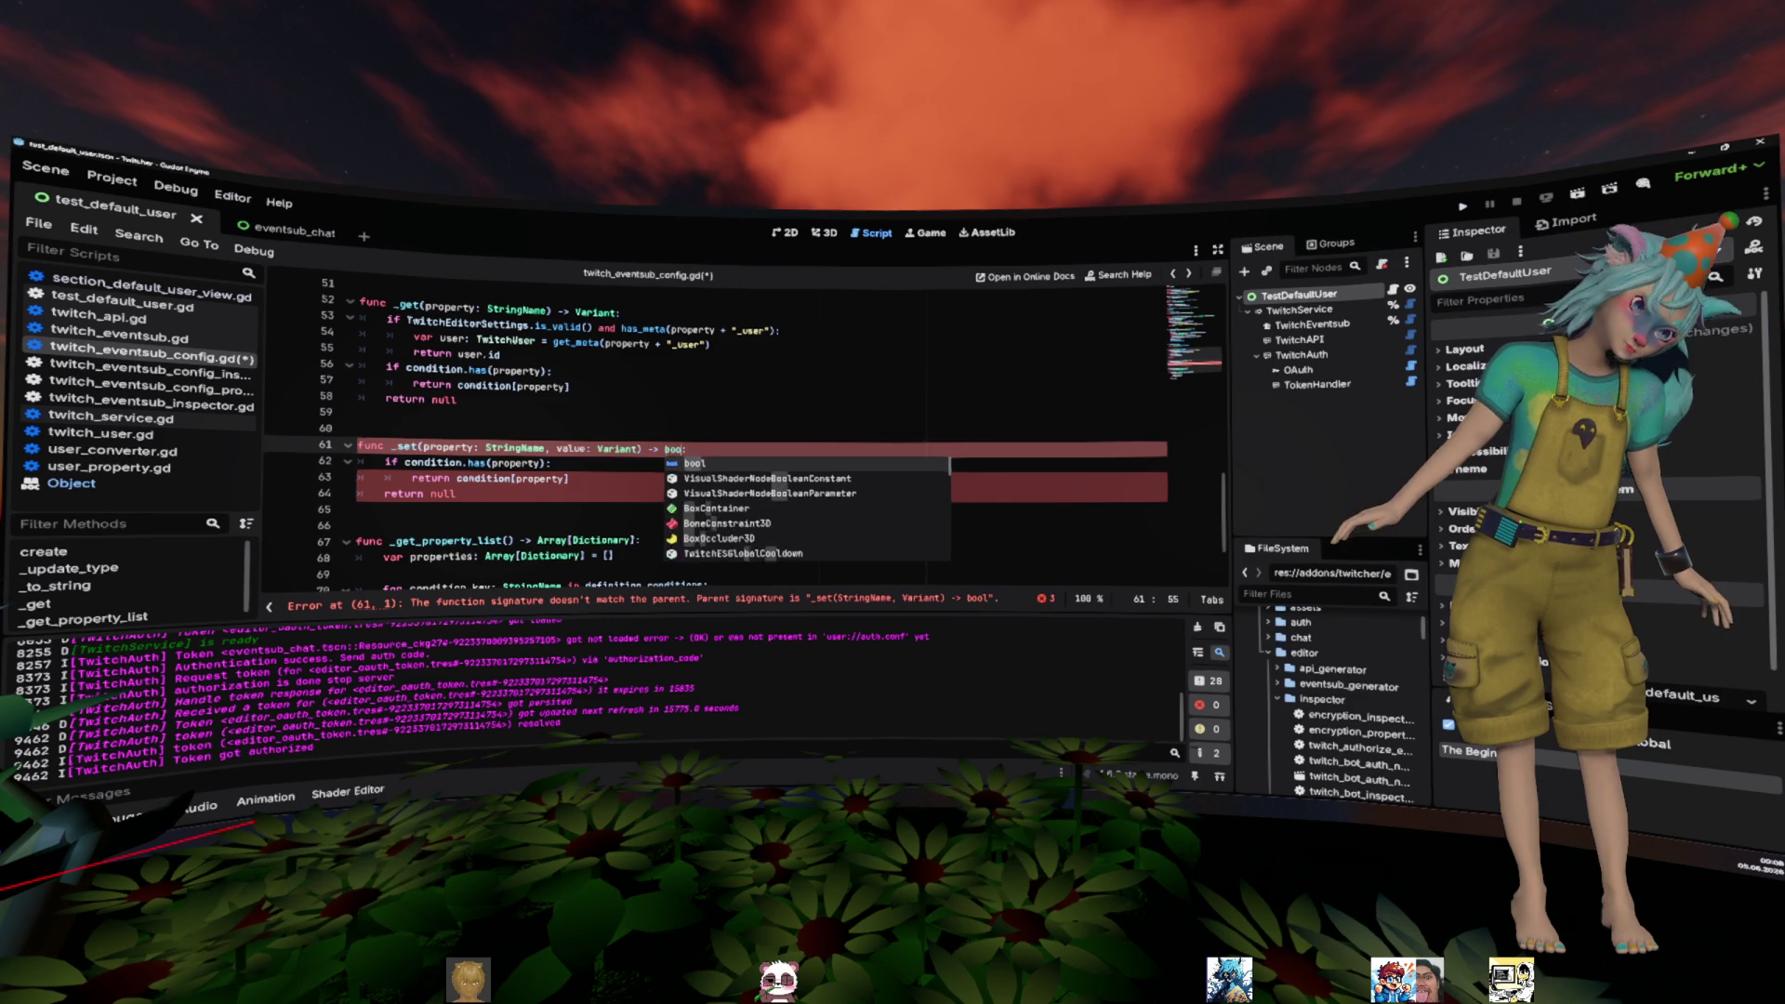
- Make _set assign condition[property] = value and return true when the key exists
click(514, 478)
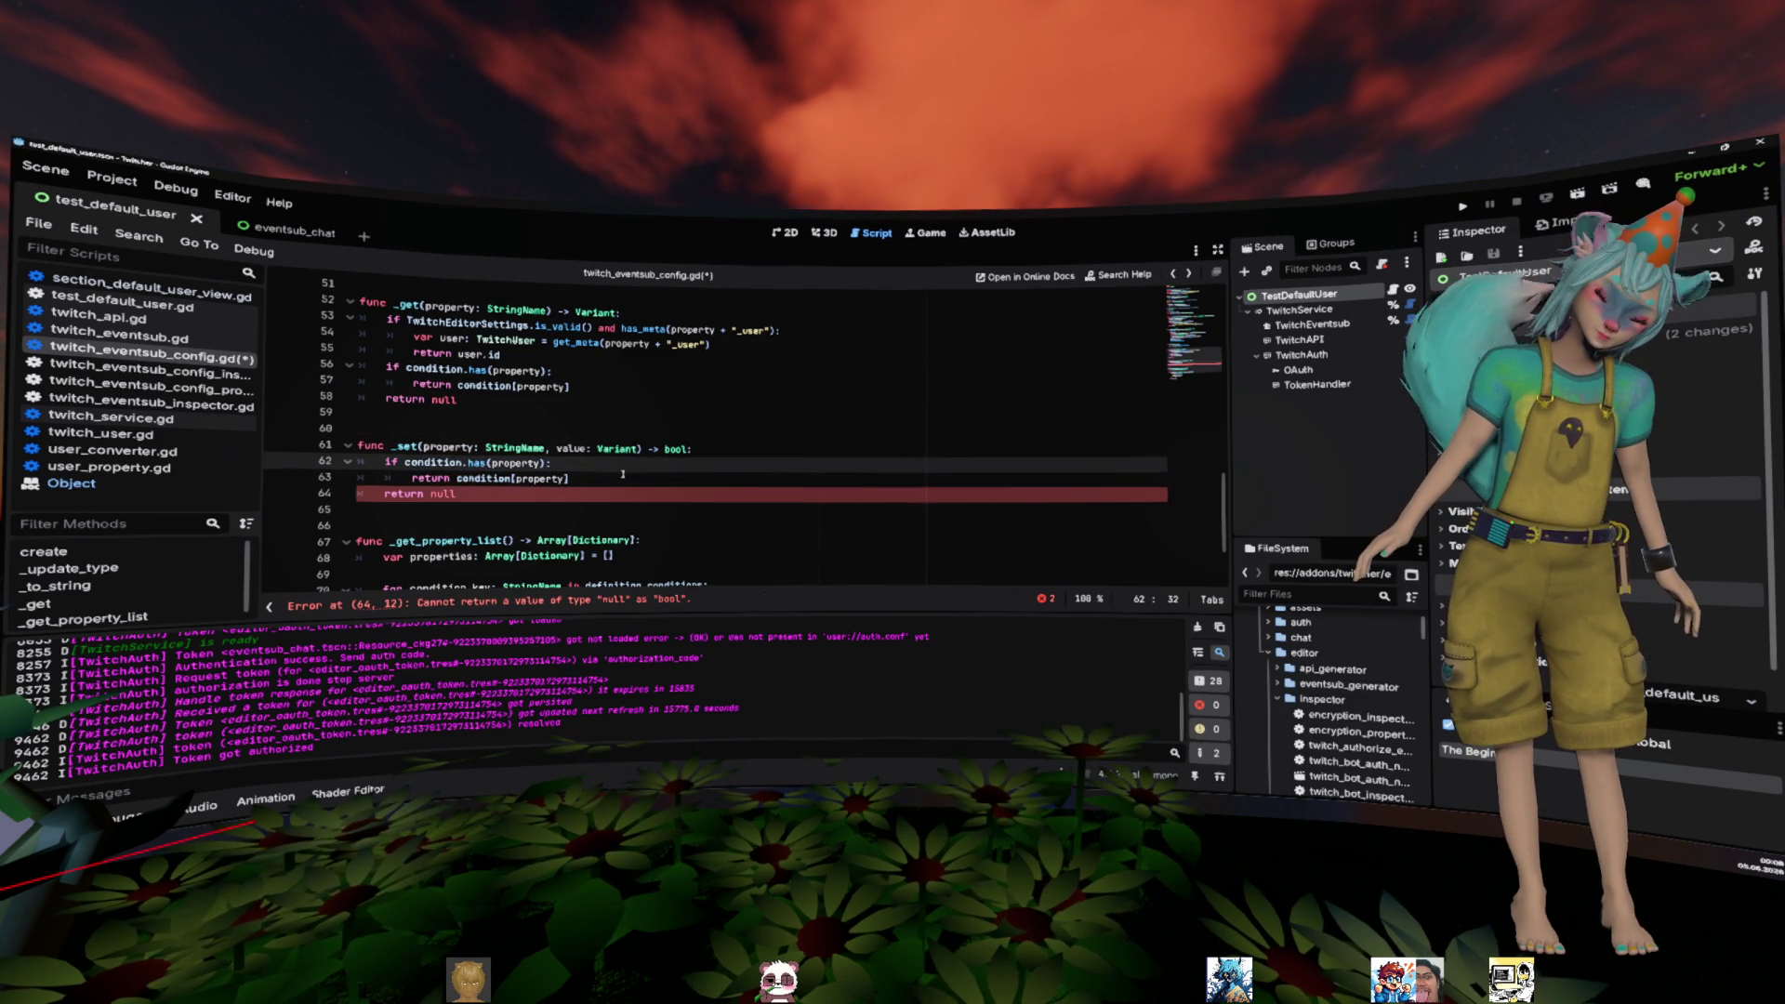
key(ctrl+Left)
key(ctrl+Left)
text(tr)
key(Tab)
key(shift+End)
key(Delete)
key(Up)
key(Return)
text(condition[property] = value)
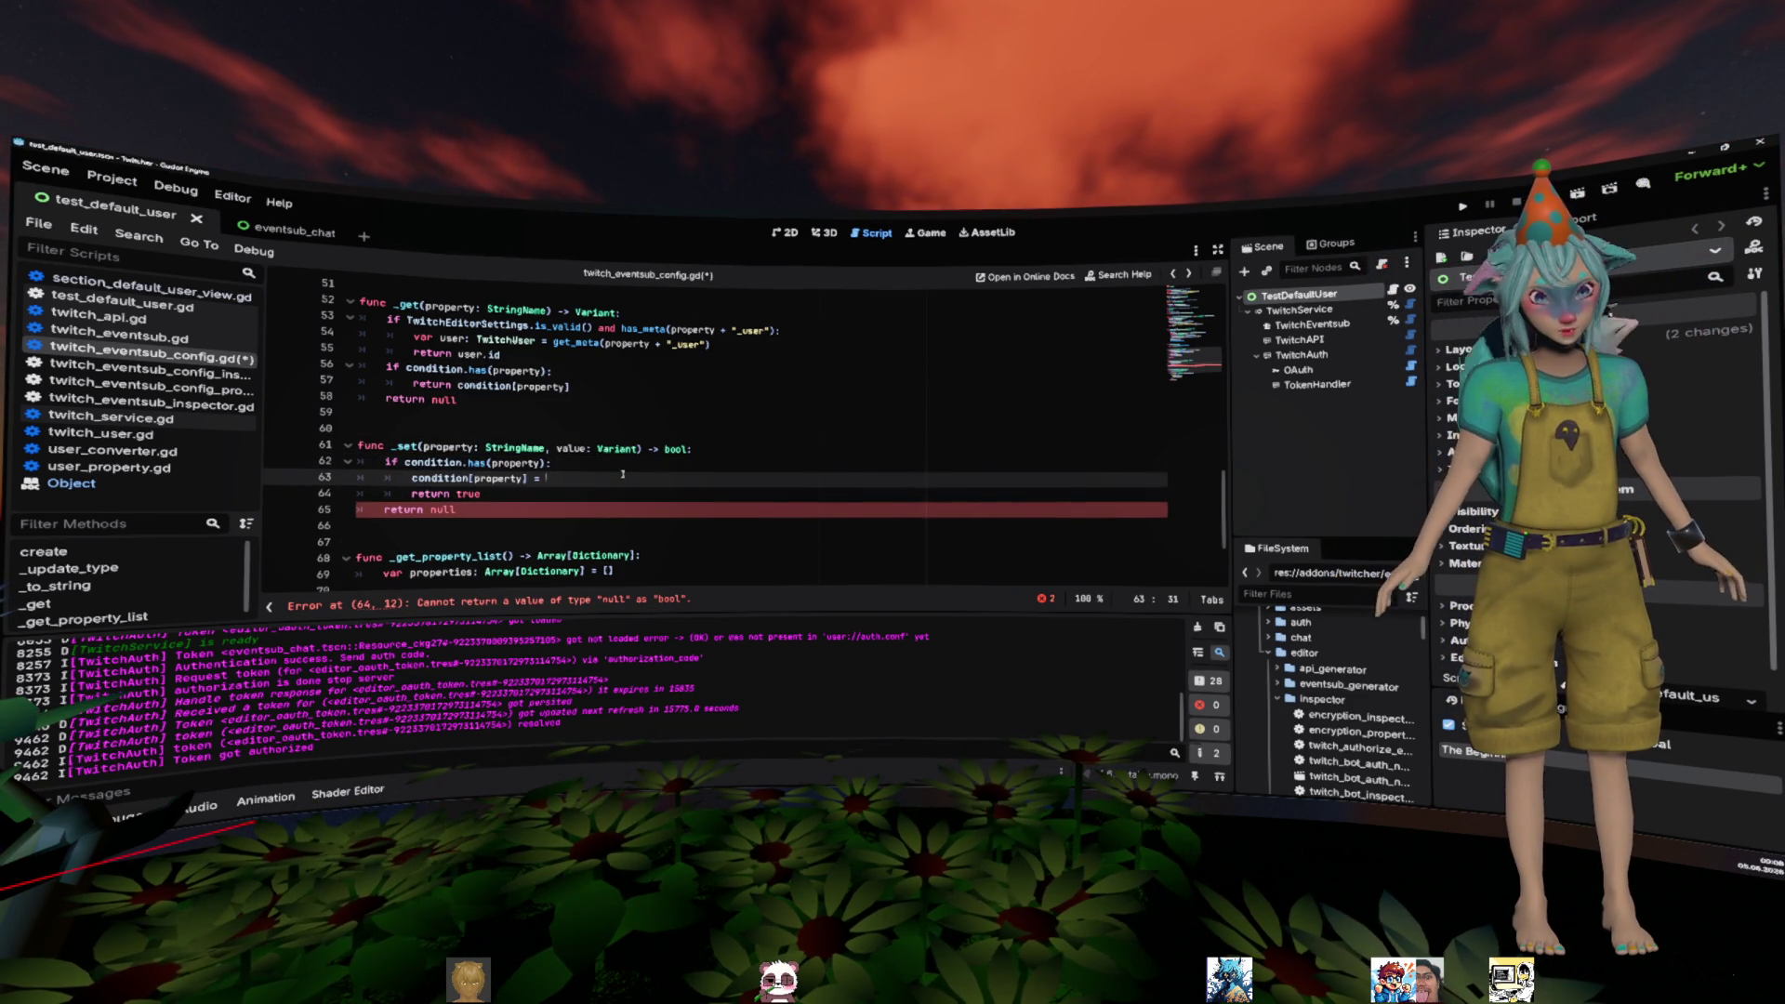
key(Escape)
- Change the final return null in _set to return false, confirming against the _set docs
key(Down)
key(Down)
key(End)
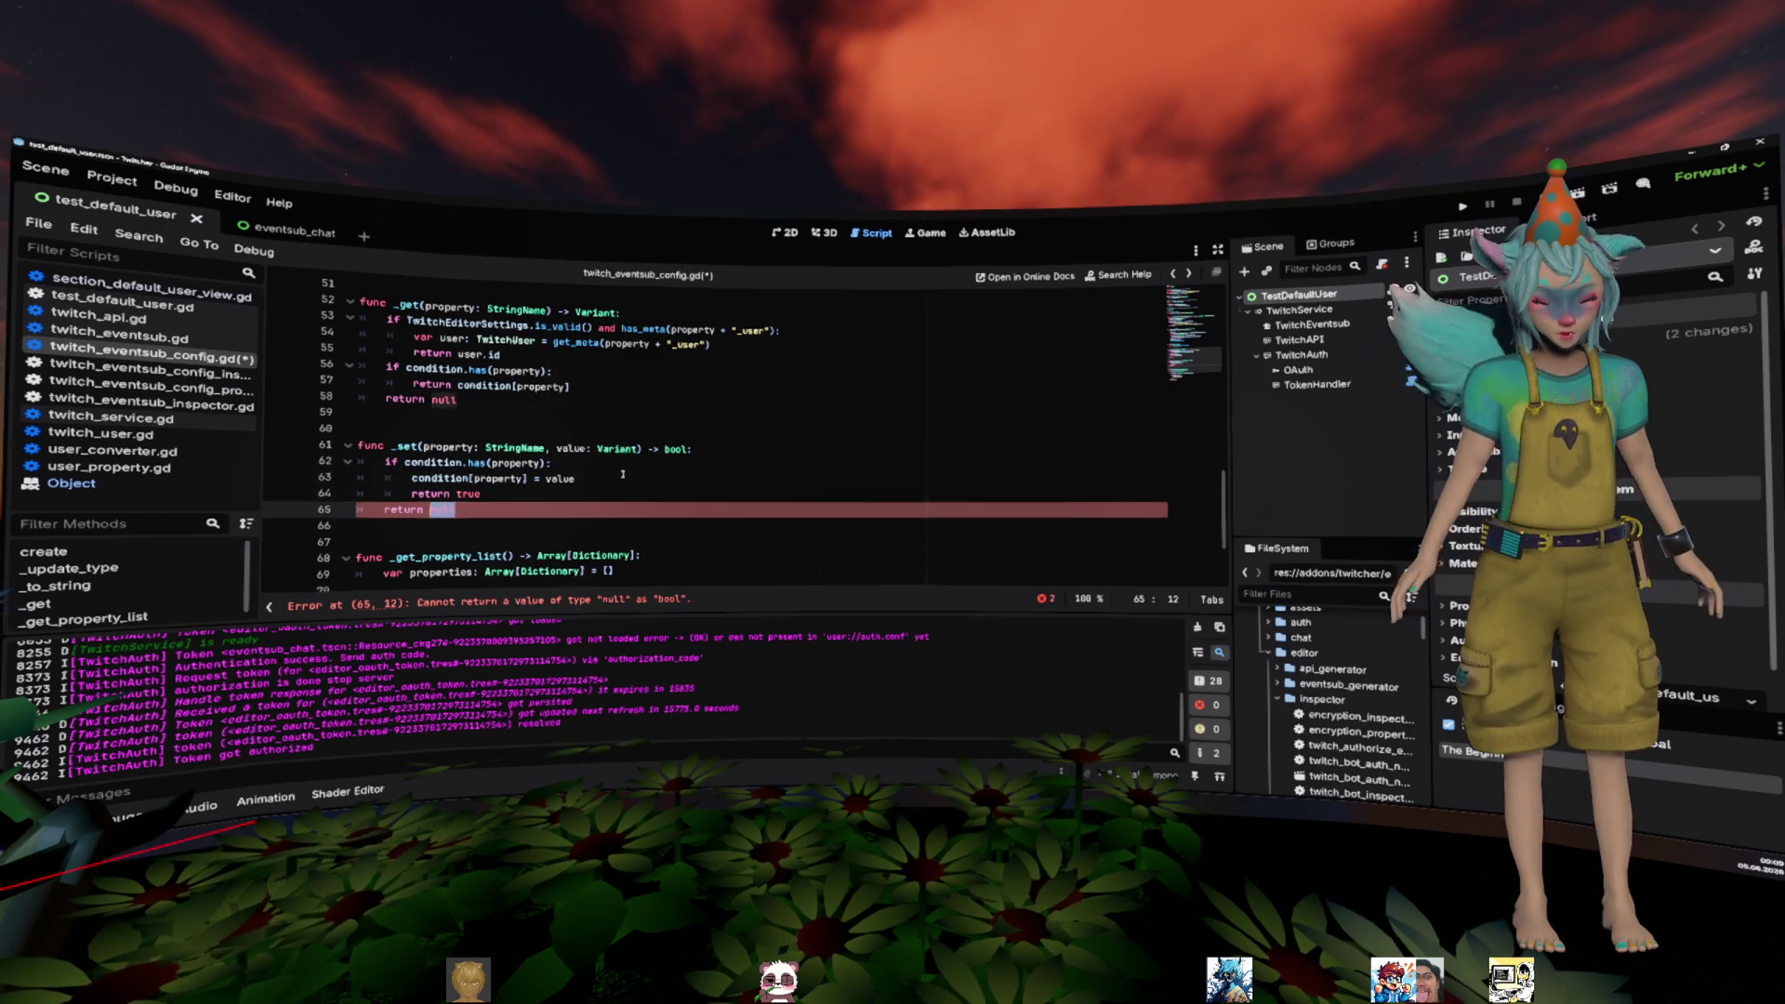
key(BackSpace)
key(BackSpace)
key(BackSpace)
text(false)
key(Up)
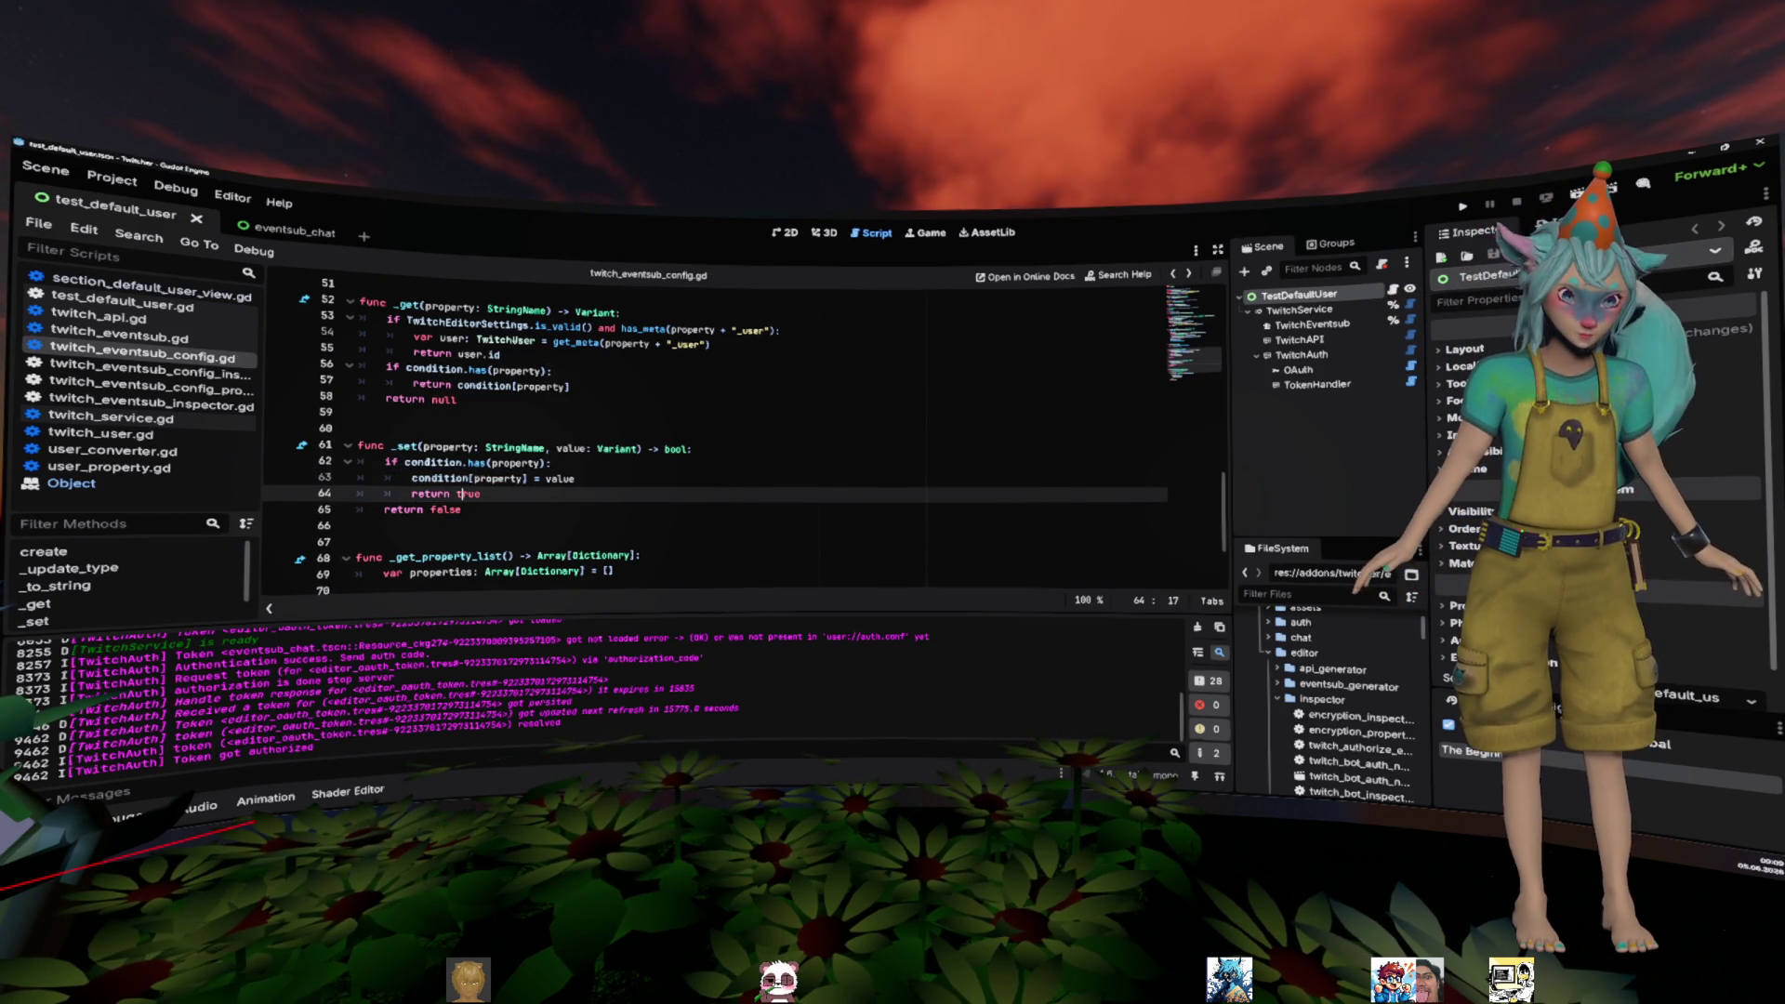
ctrl+click(406, 449)
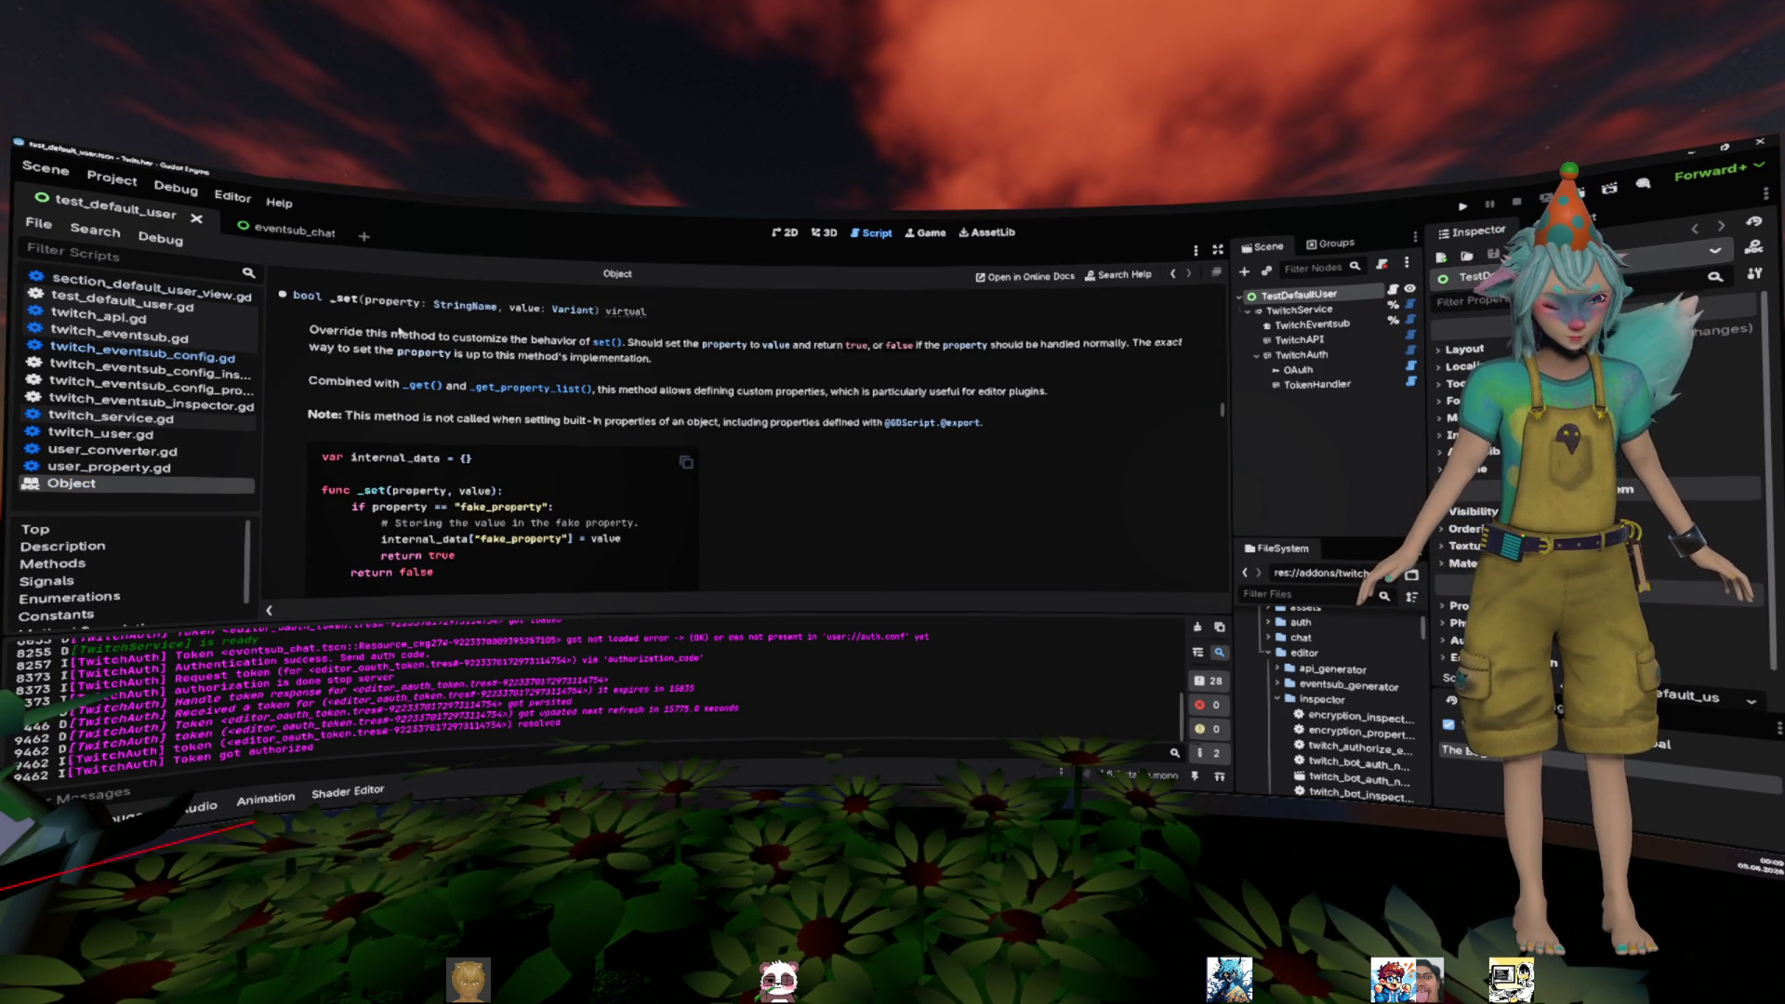
drag(812, 345, 867, 345)
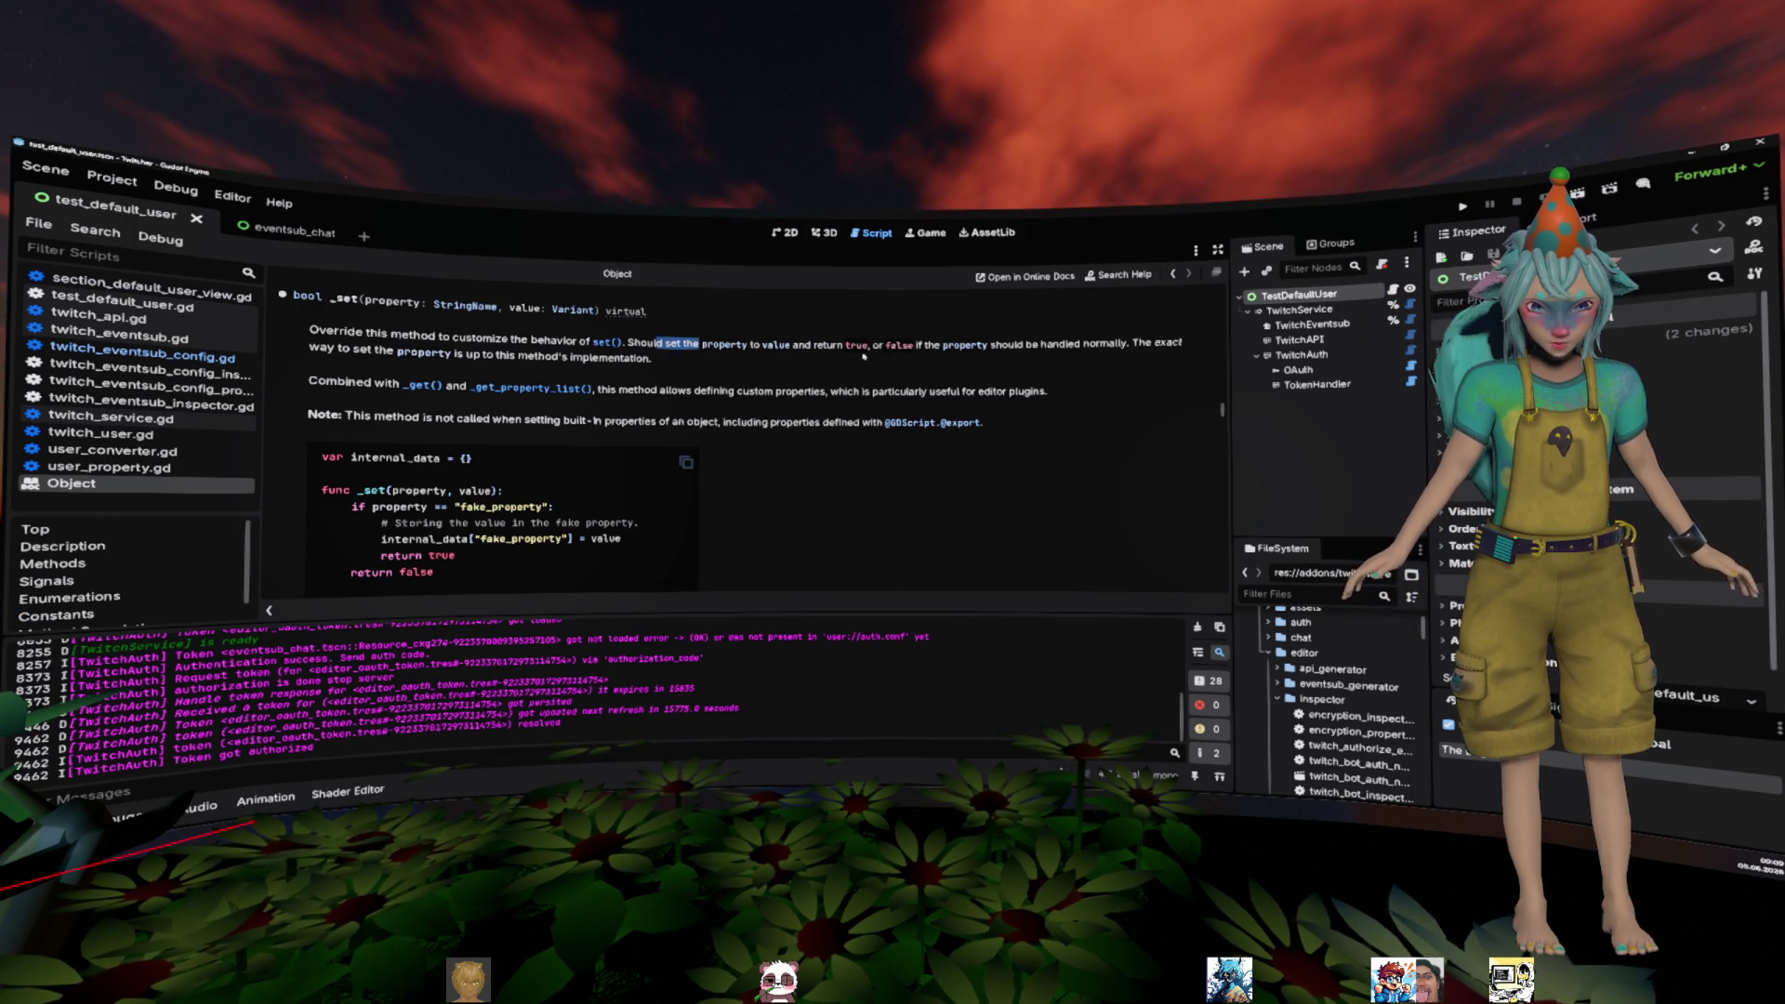
key(alt+Left)
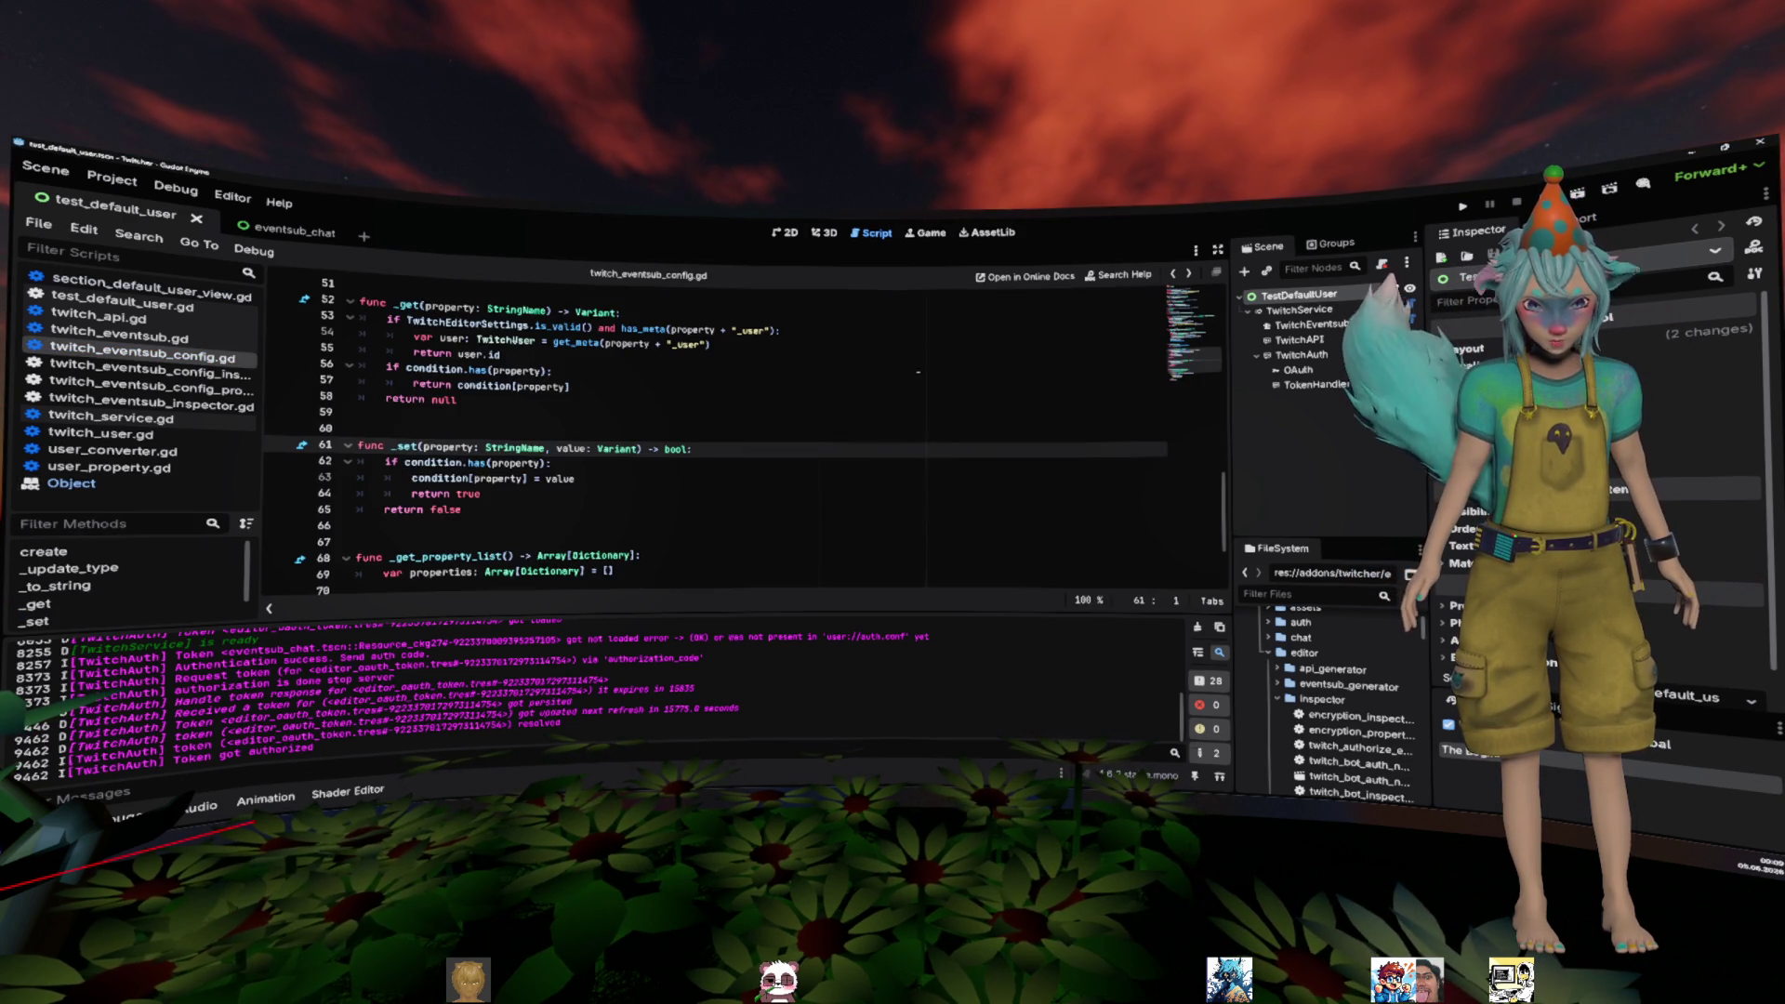
key(Up)
key(Up)
key(Up)
scroll(818, 430, down, 2)
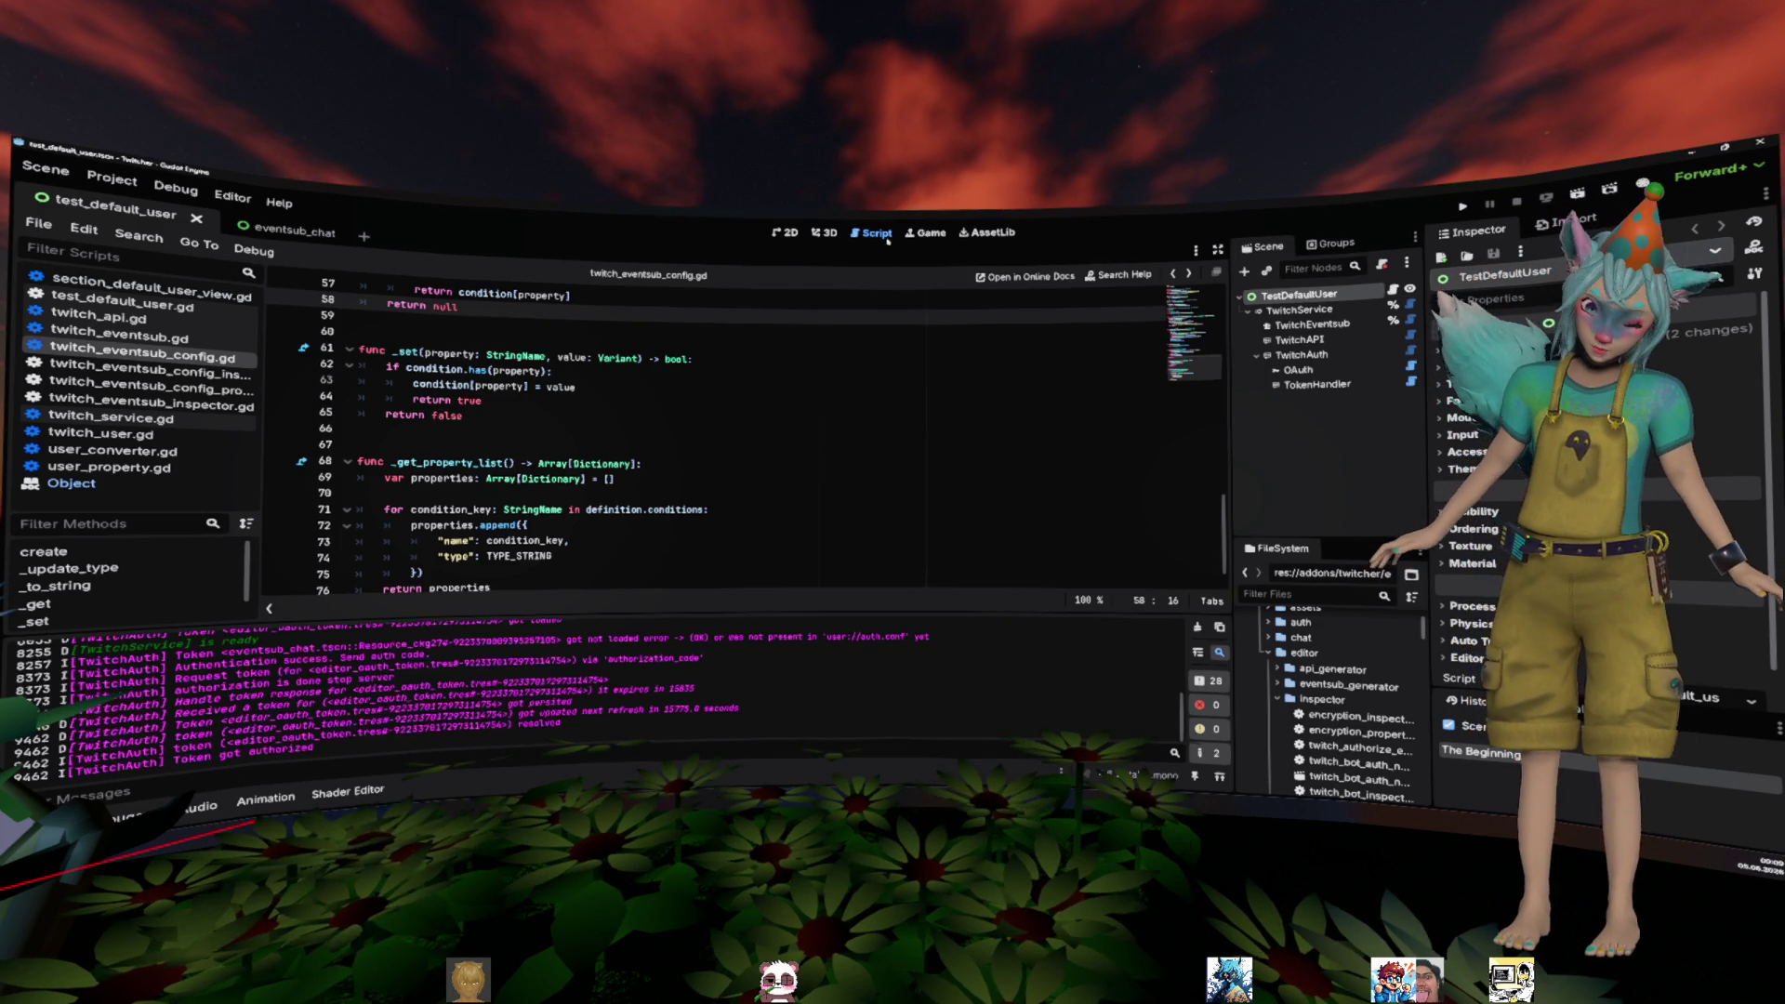
click(747, 406)
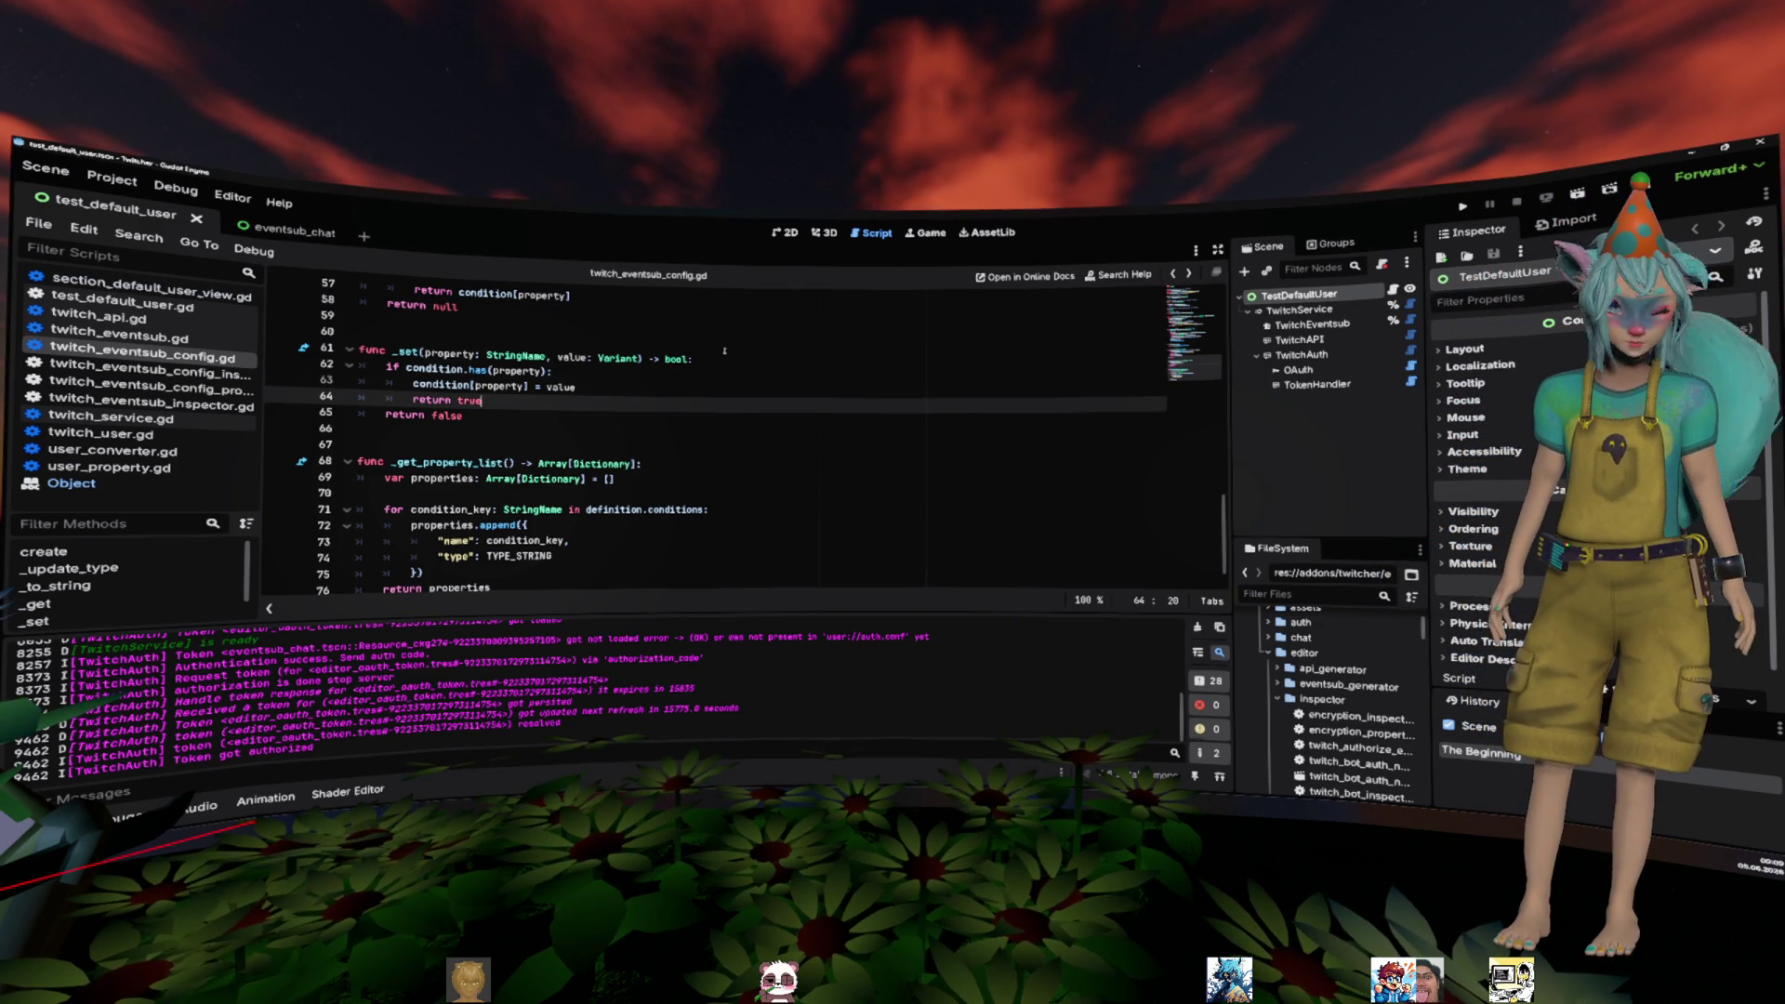
scroll(725, 372, up, 9)
scroll(719, 358, up, 8)
click(577, 407)
scroll(580, 415, down, 10)
scroll(579, 415, down, 6)
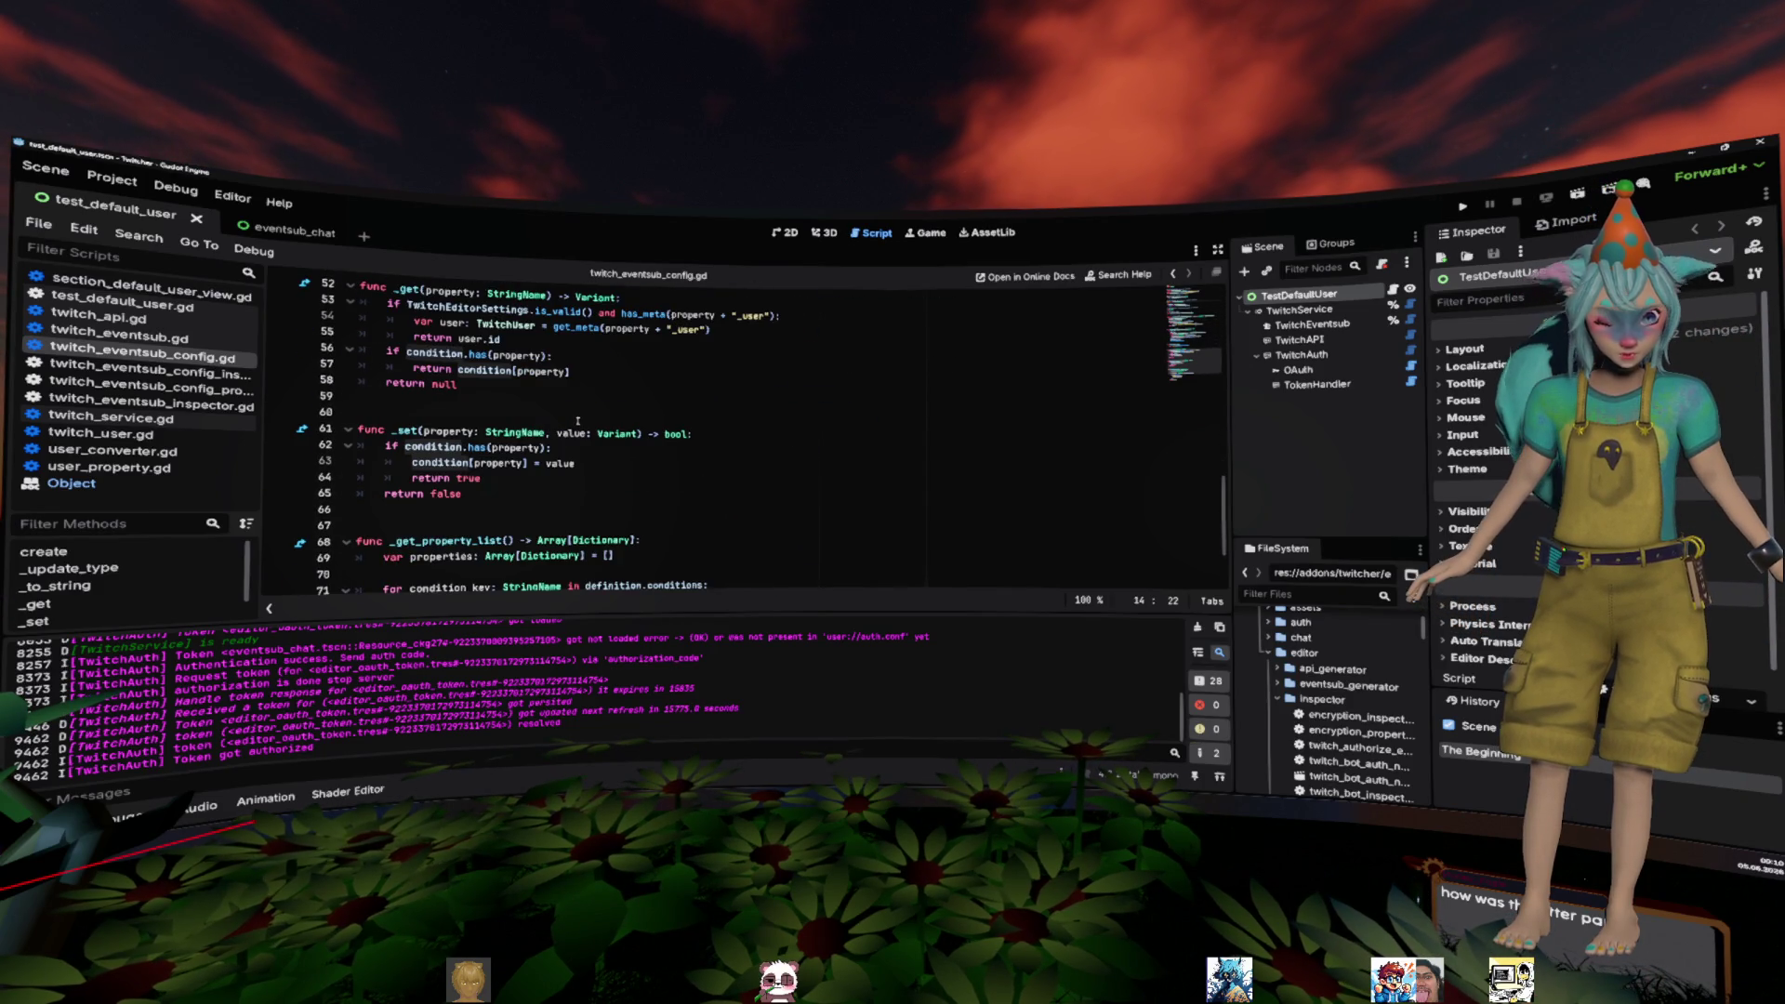
scroll(577, 421, down, 2)
scroll(574, 457, up, 1)
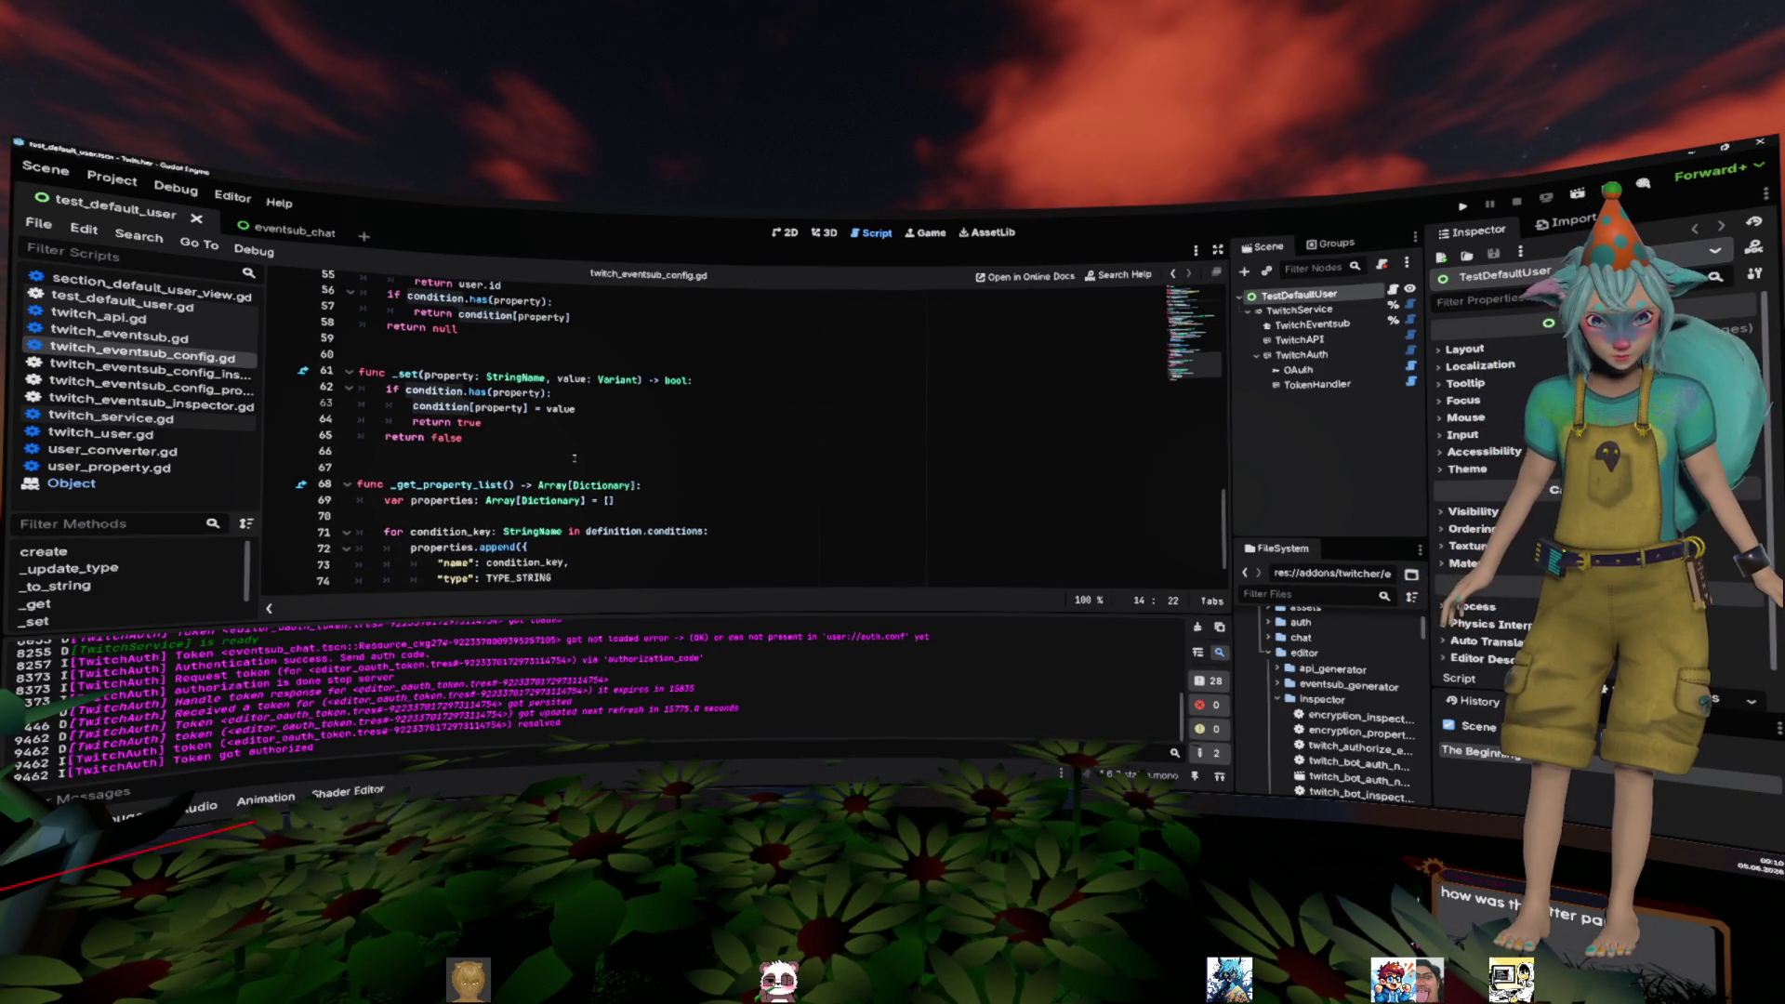
mouse_move(404, 391)
mouse_down()
mouse_move(558, 409)
mouse_move(536, 424)
mouse_up()
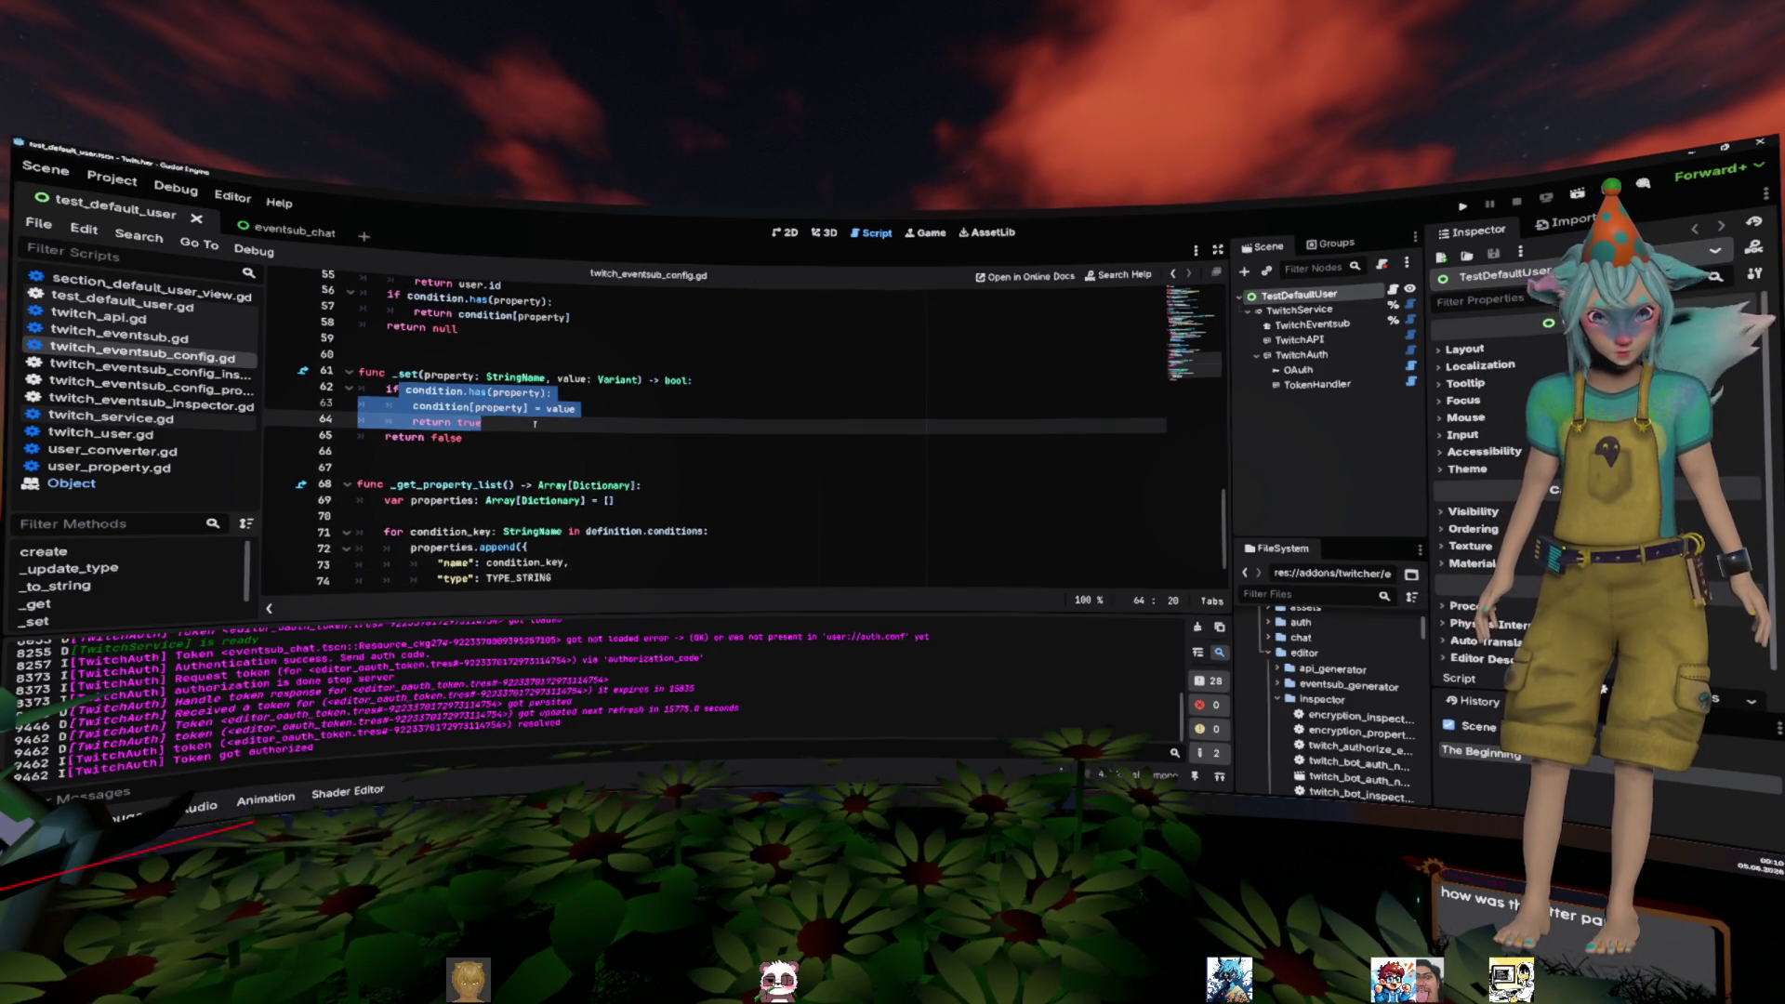
scroll(536, 424, up, 3)
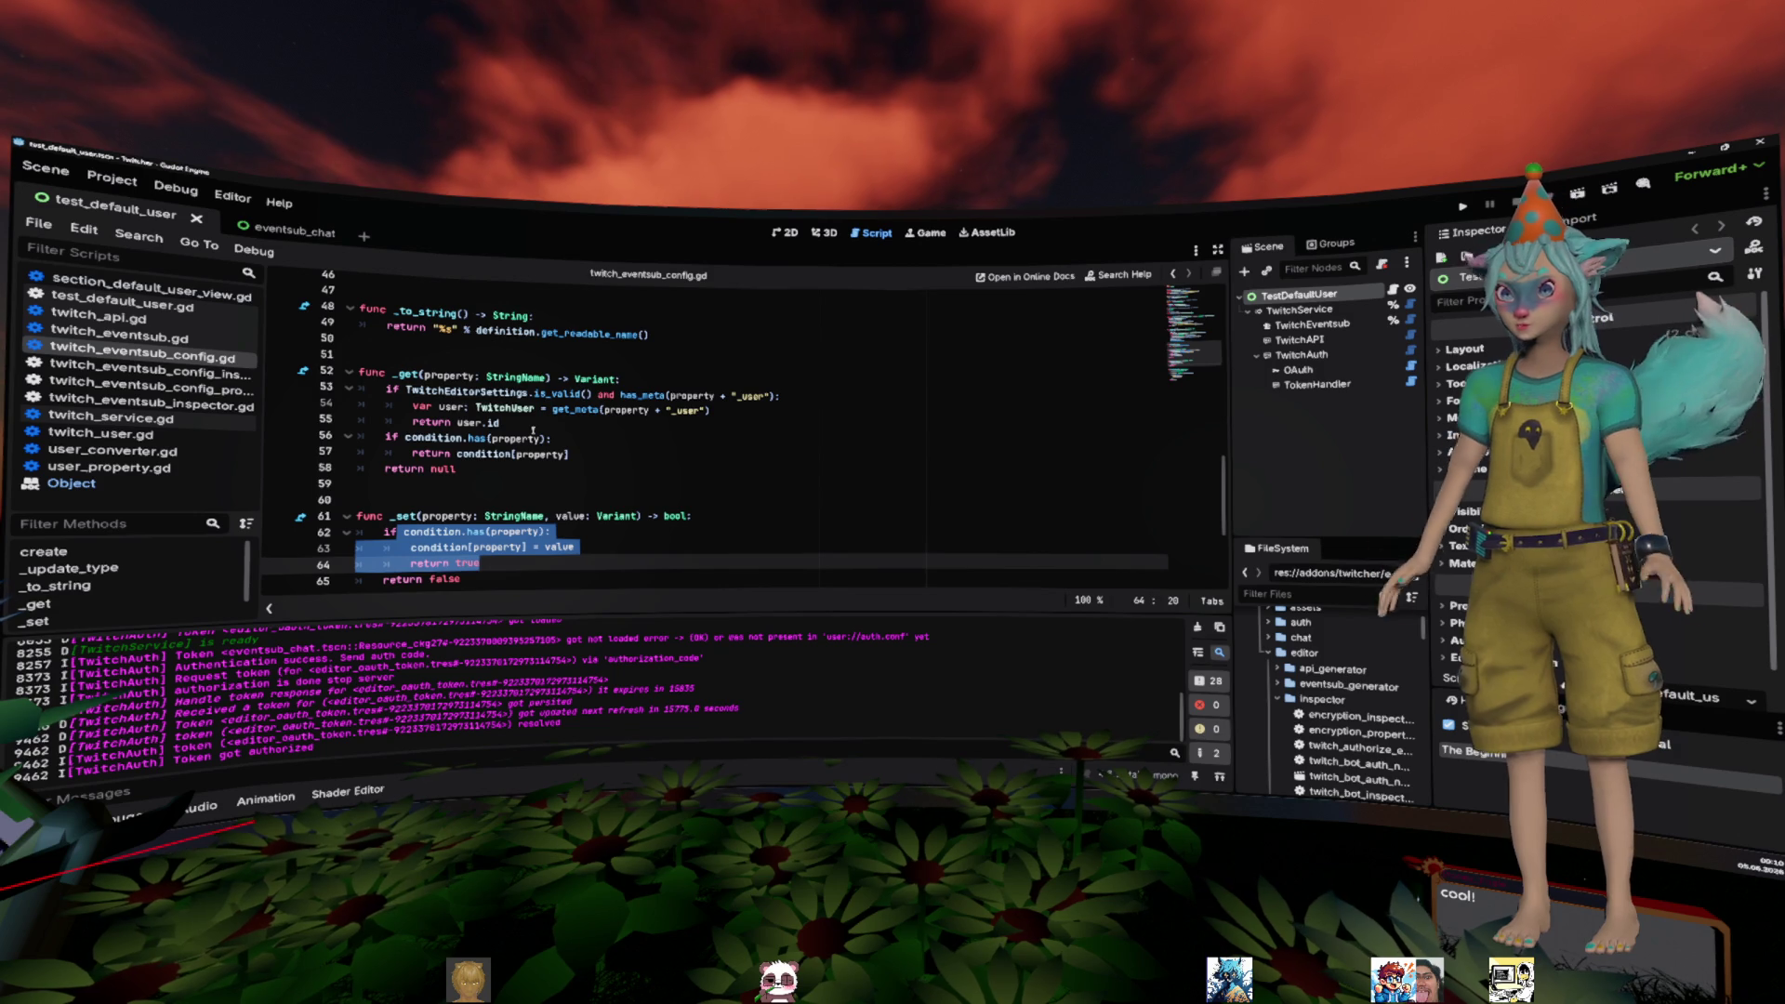
- Insert a blank line above _get and declare 'func get_conditions() -> void:' on line 52
click(538, 437)
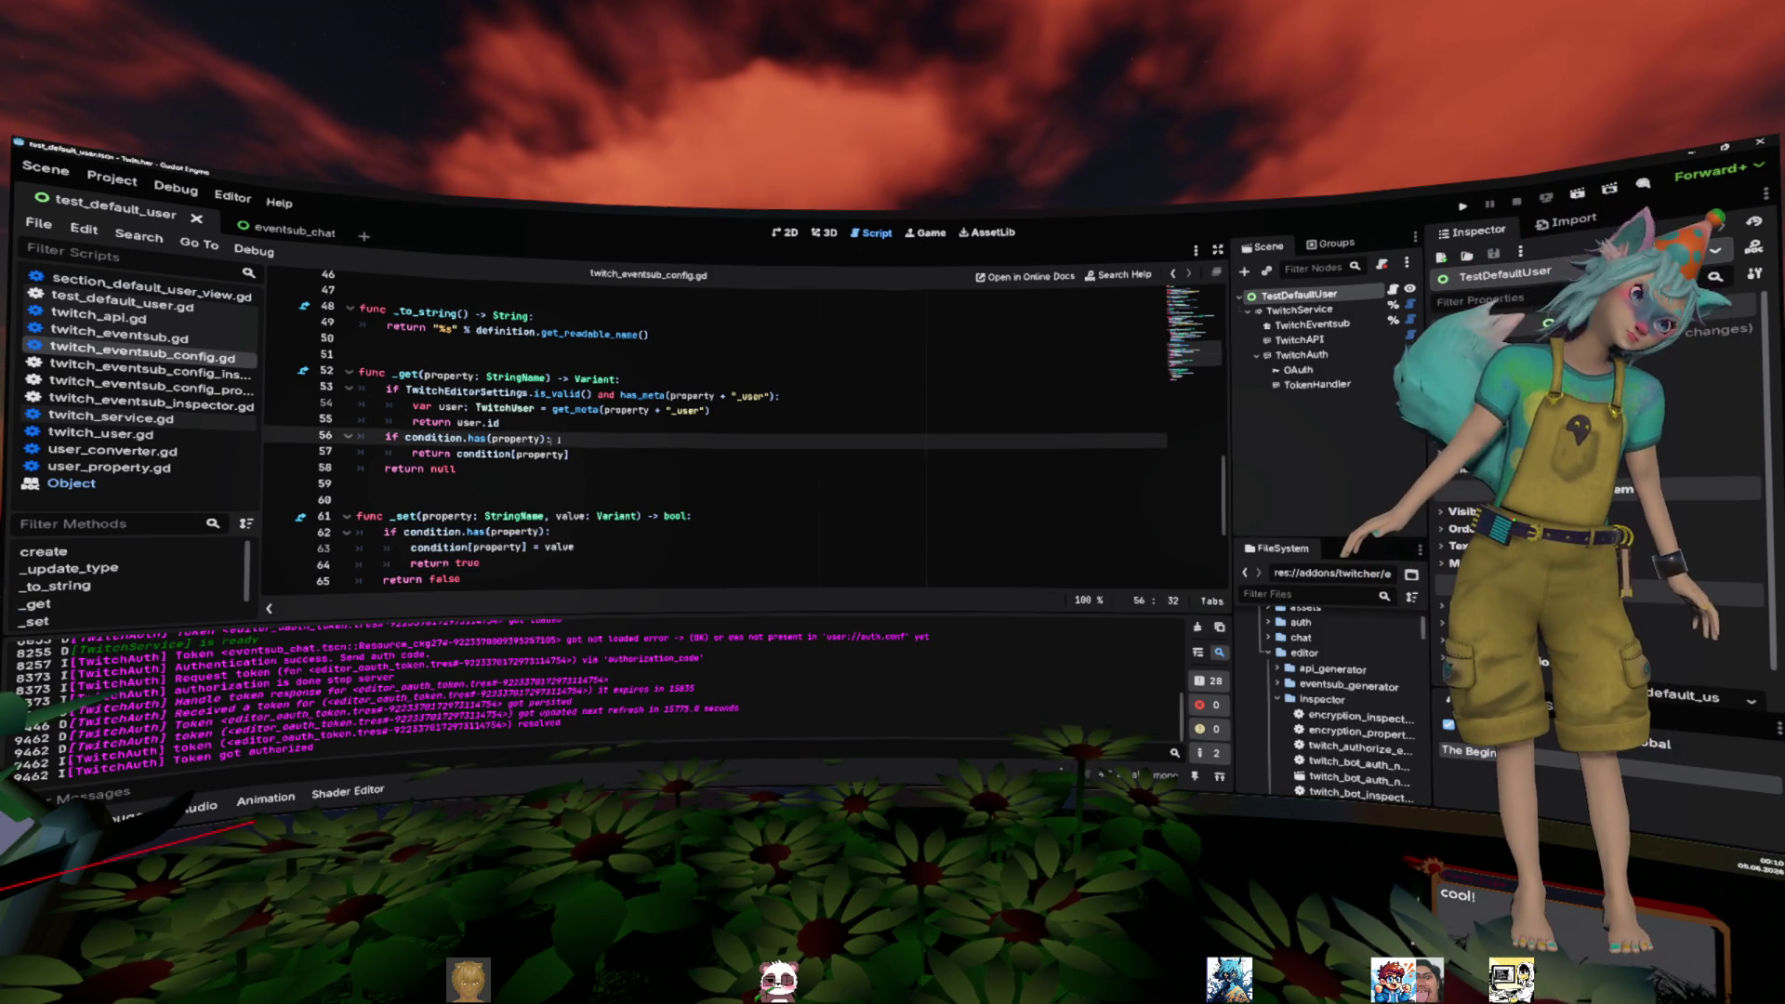
scroll(537, 438, down, 1)
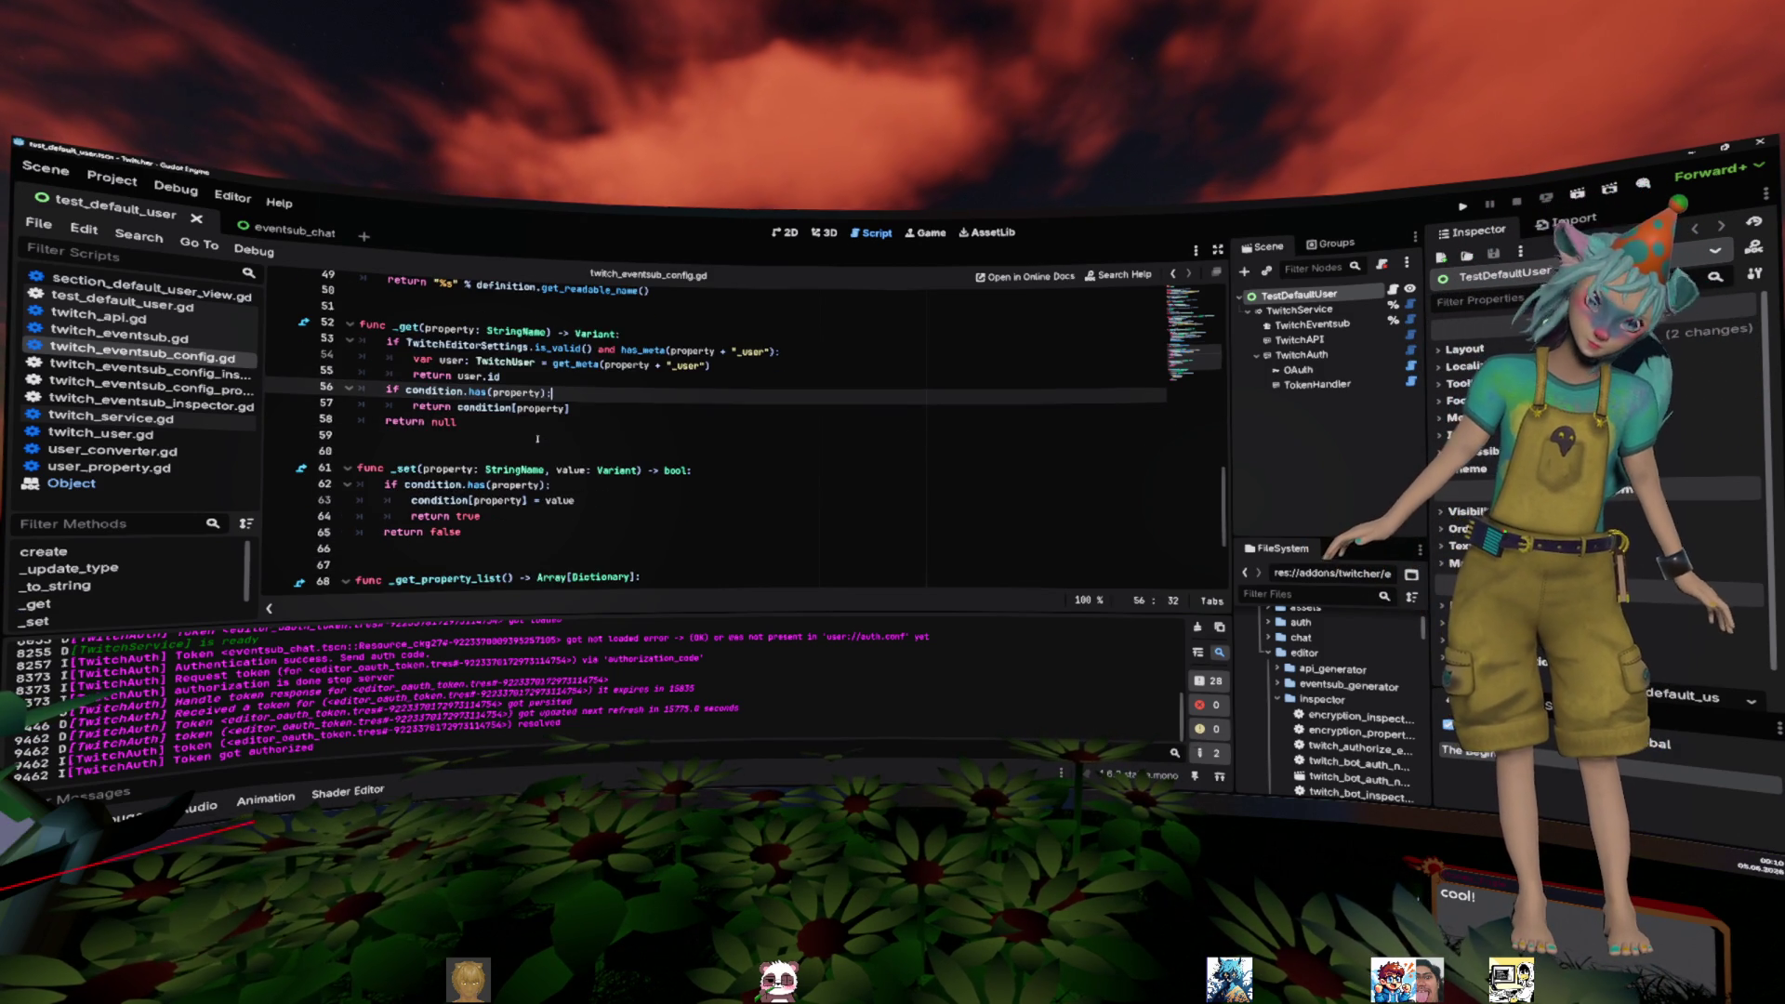
click(536, 450)
scroll(534, 423, up, 1)
mouse_move(360, 372)
mouse_down()
mouse_move(558, 437)
mouse_move(604, 558)
mouse_move(650, 585)
mouse_move(710, 477)
mouse_up()
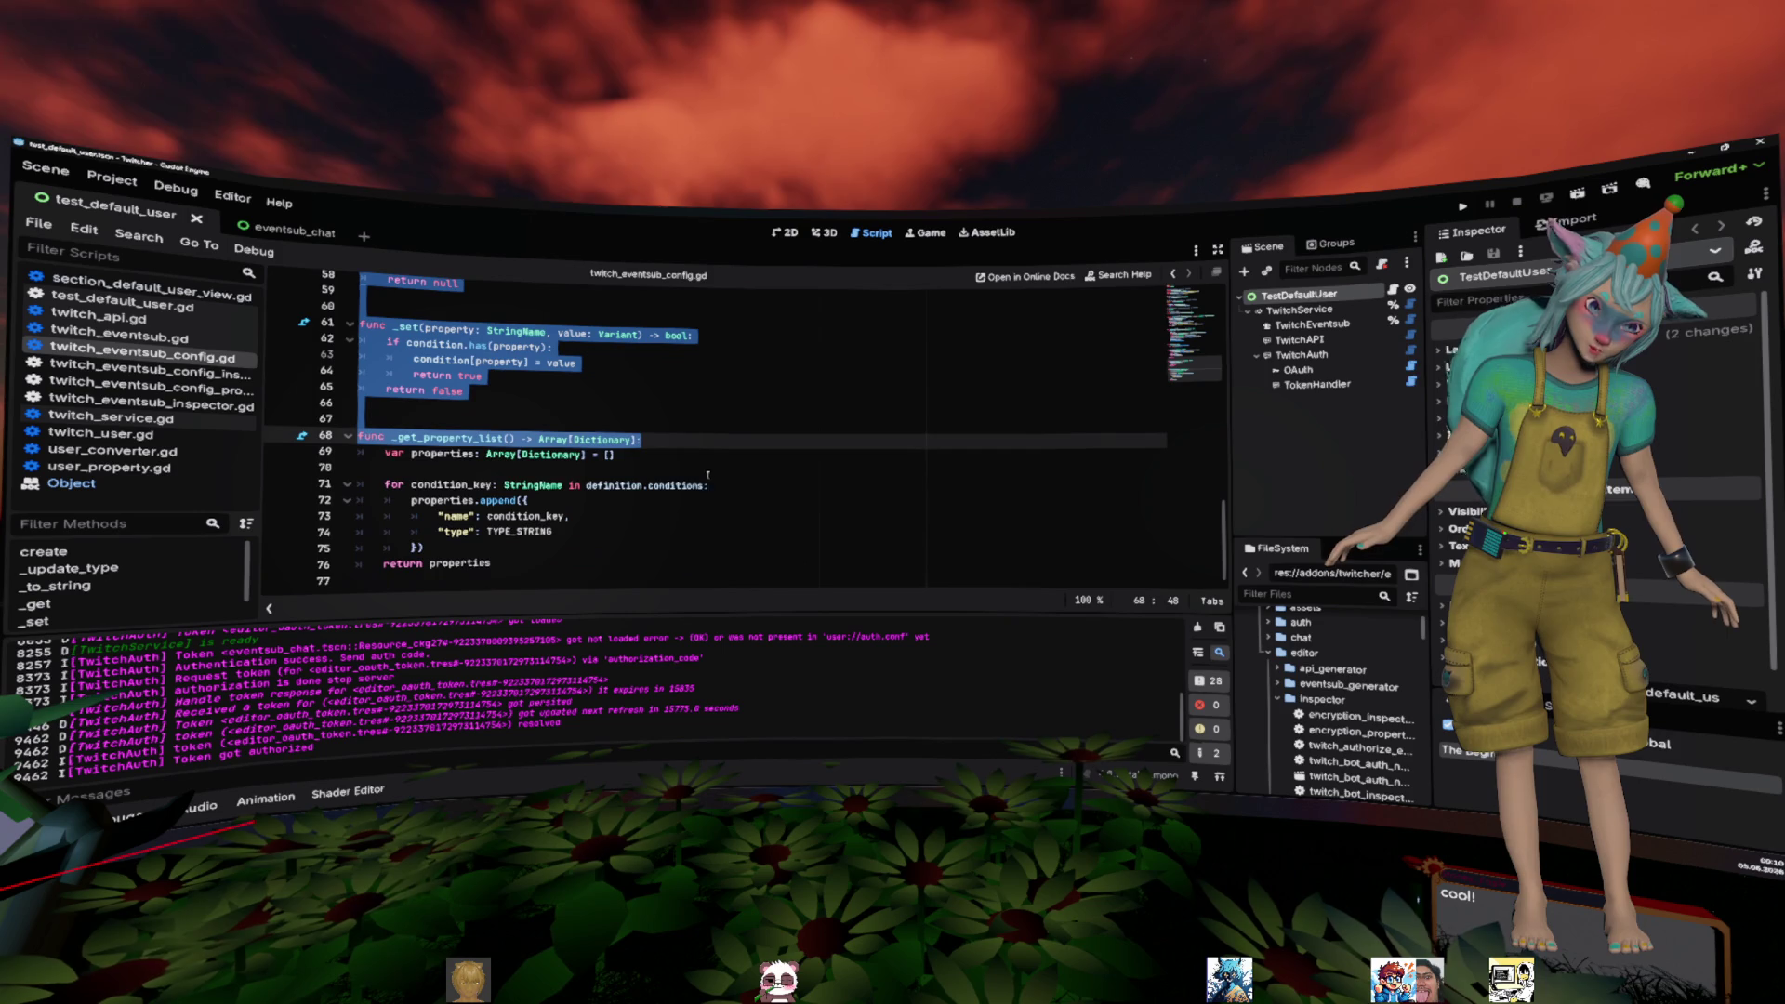
drag(639, 561, 640, 563)
scroll(651, 540, up, 4)
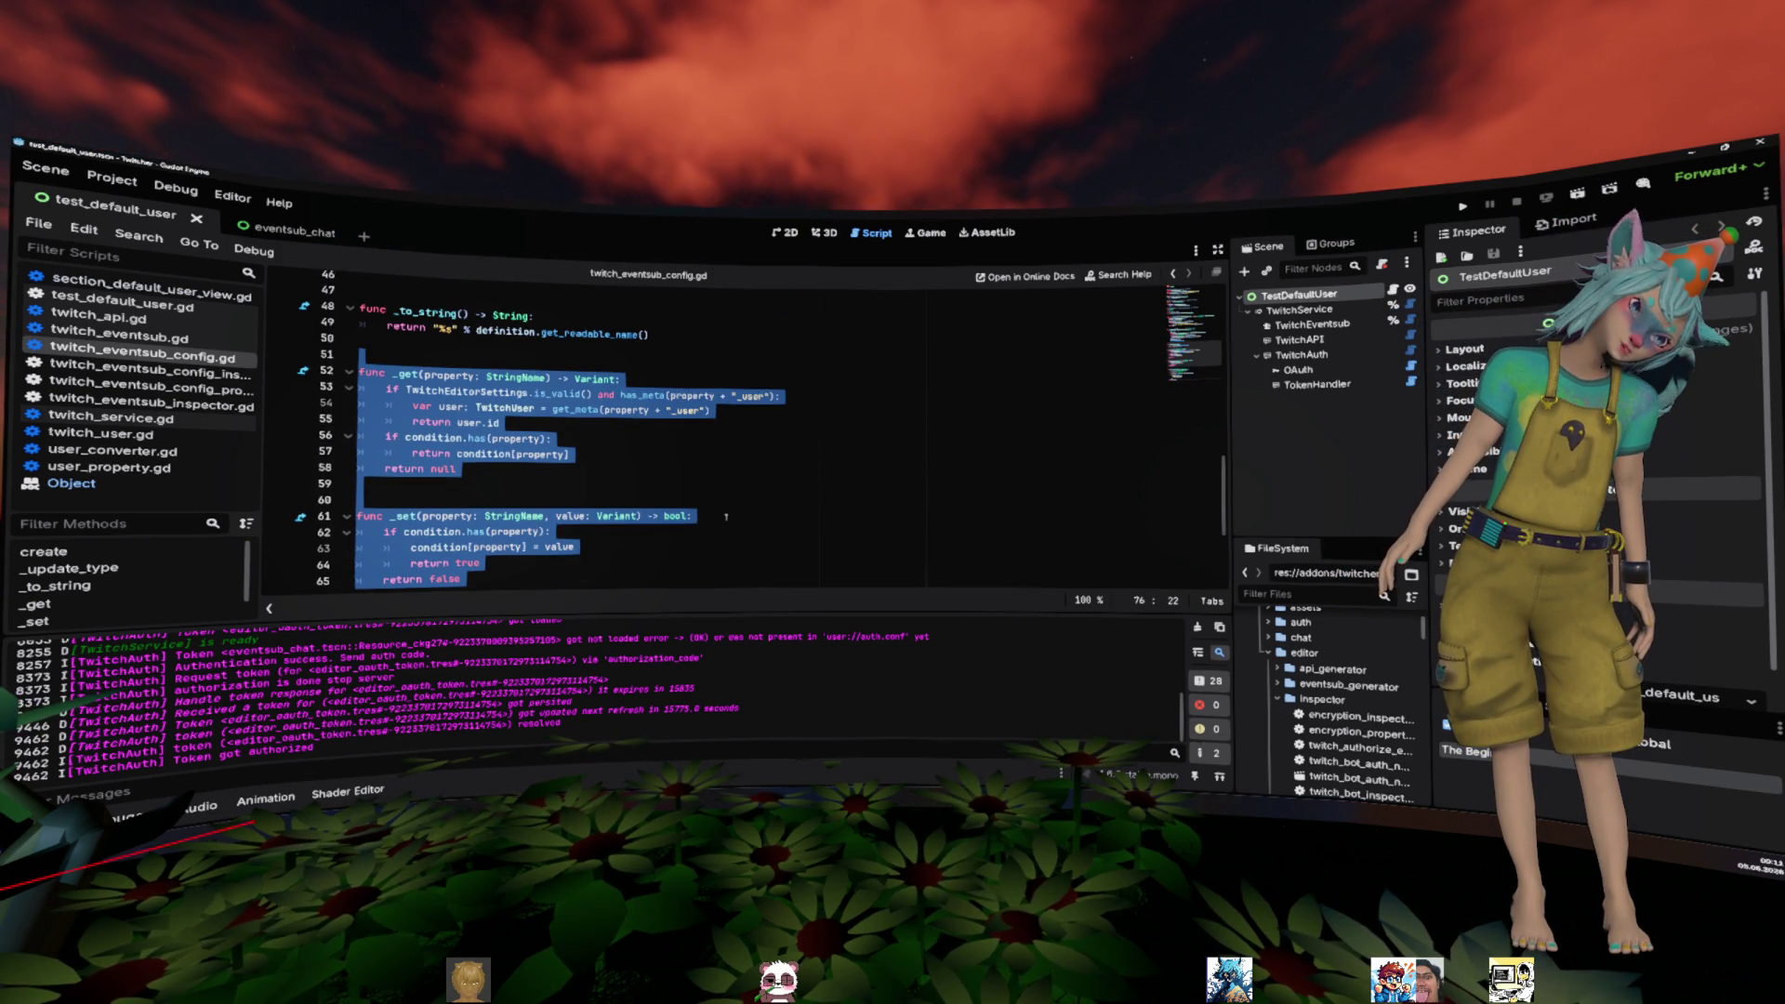
key(Left)
key(Return)
key(Return)
key(Up)
text(func get_co)
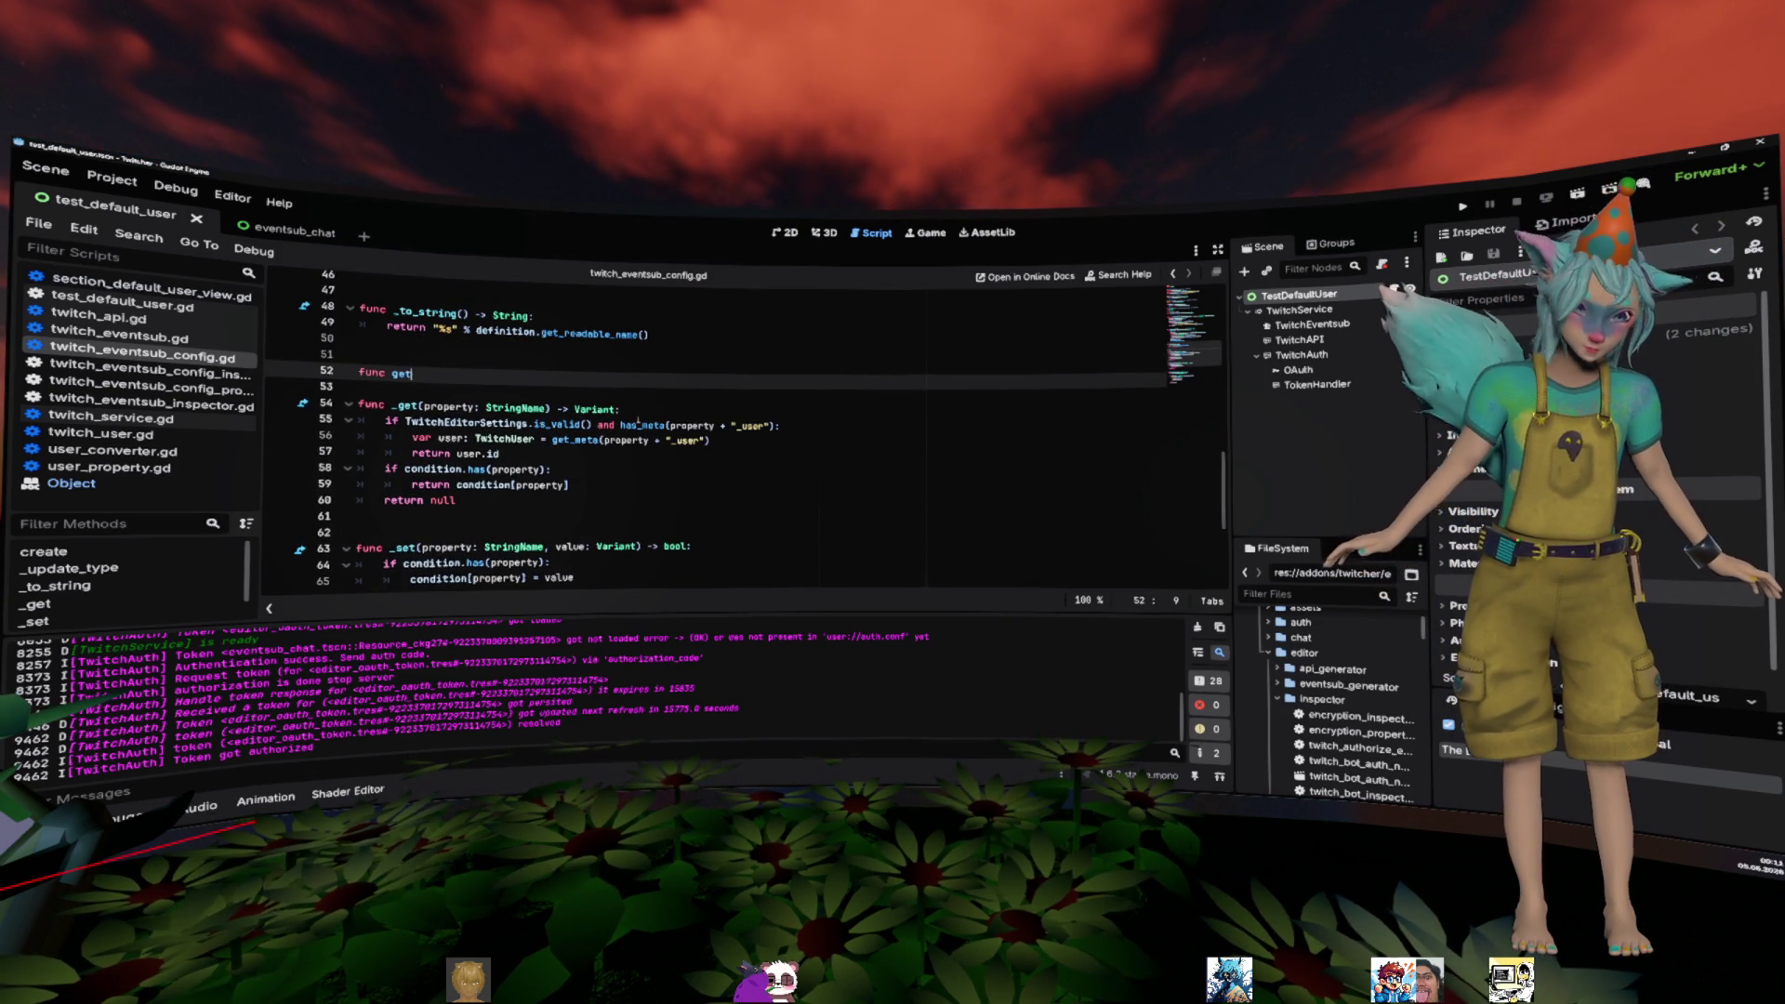
text(nditio)
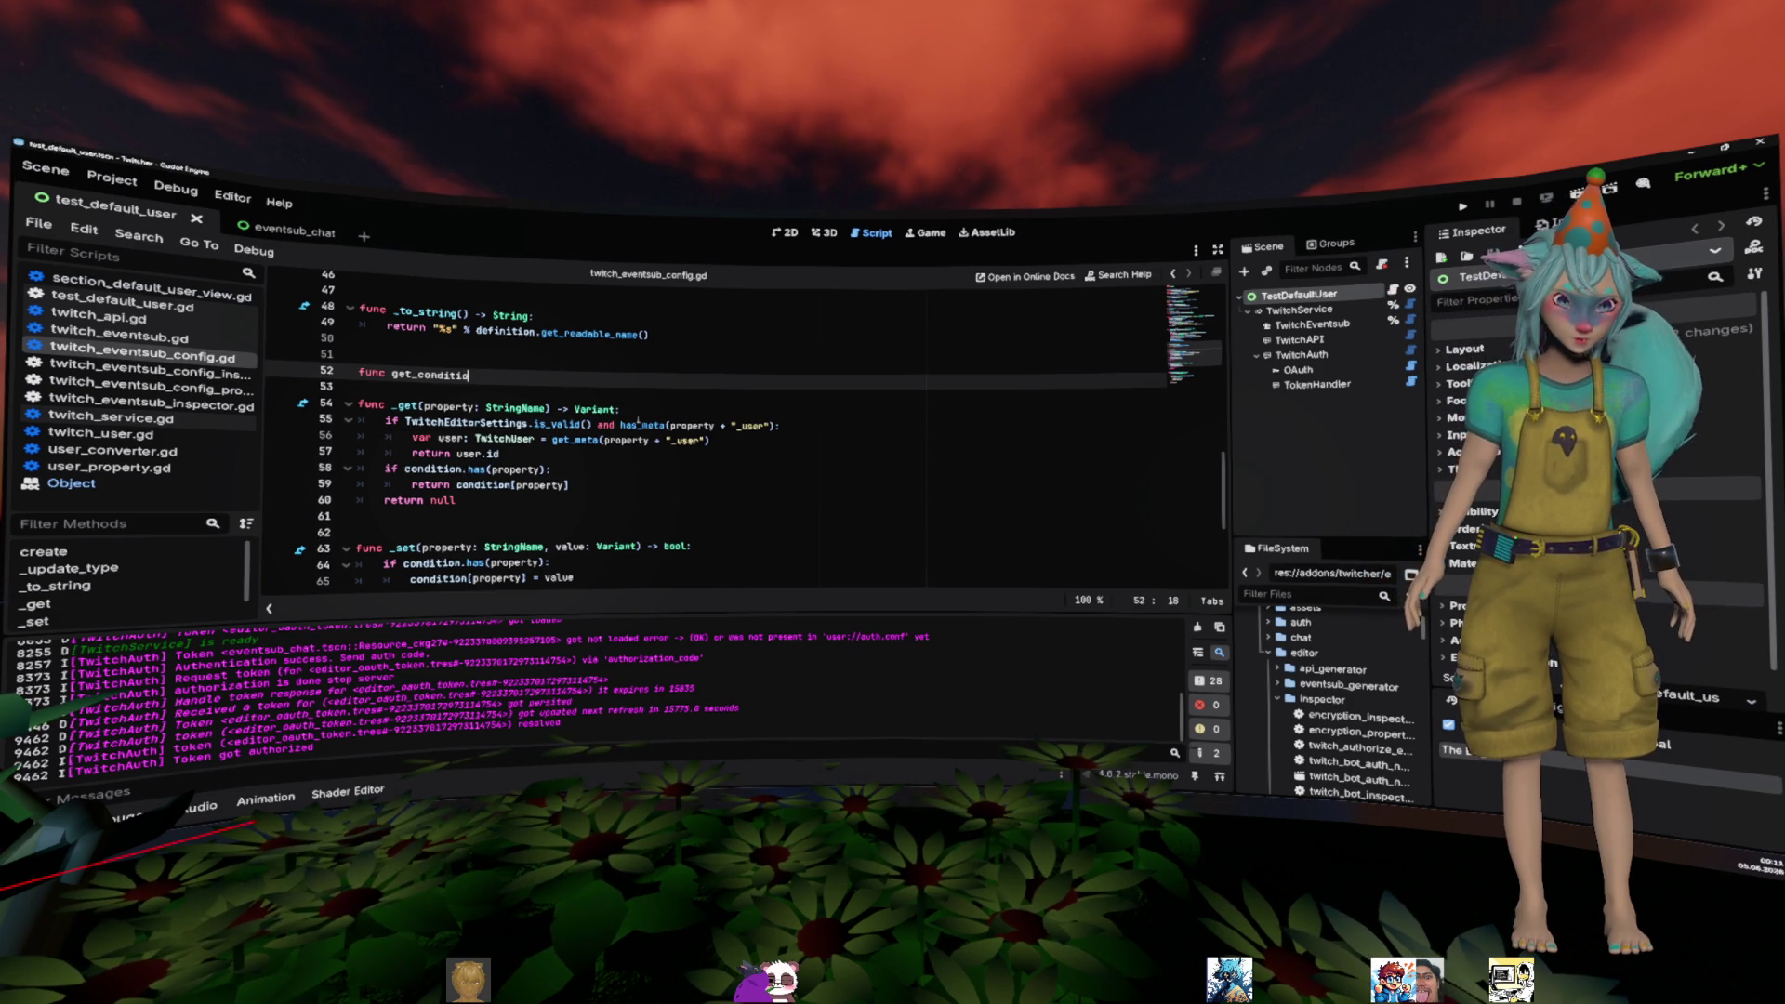
text(ns() -)
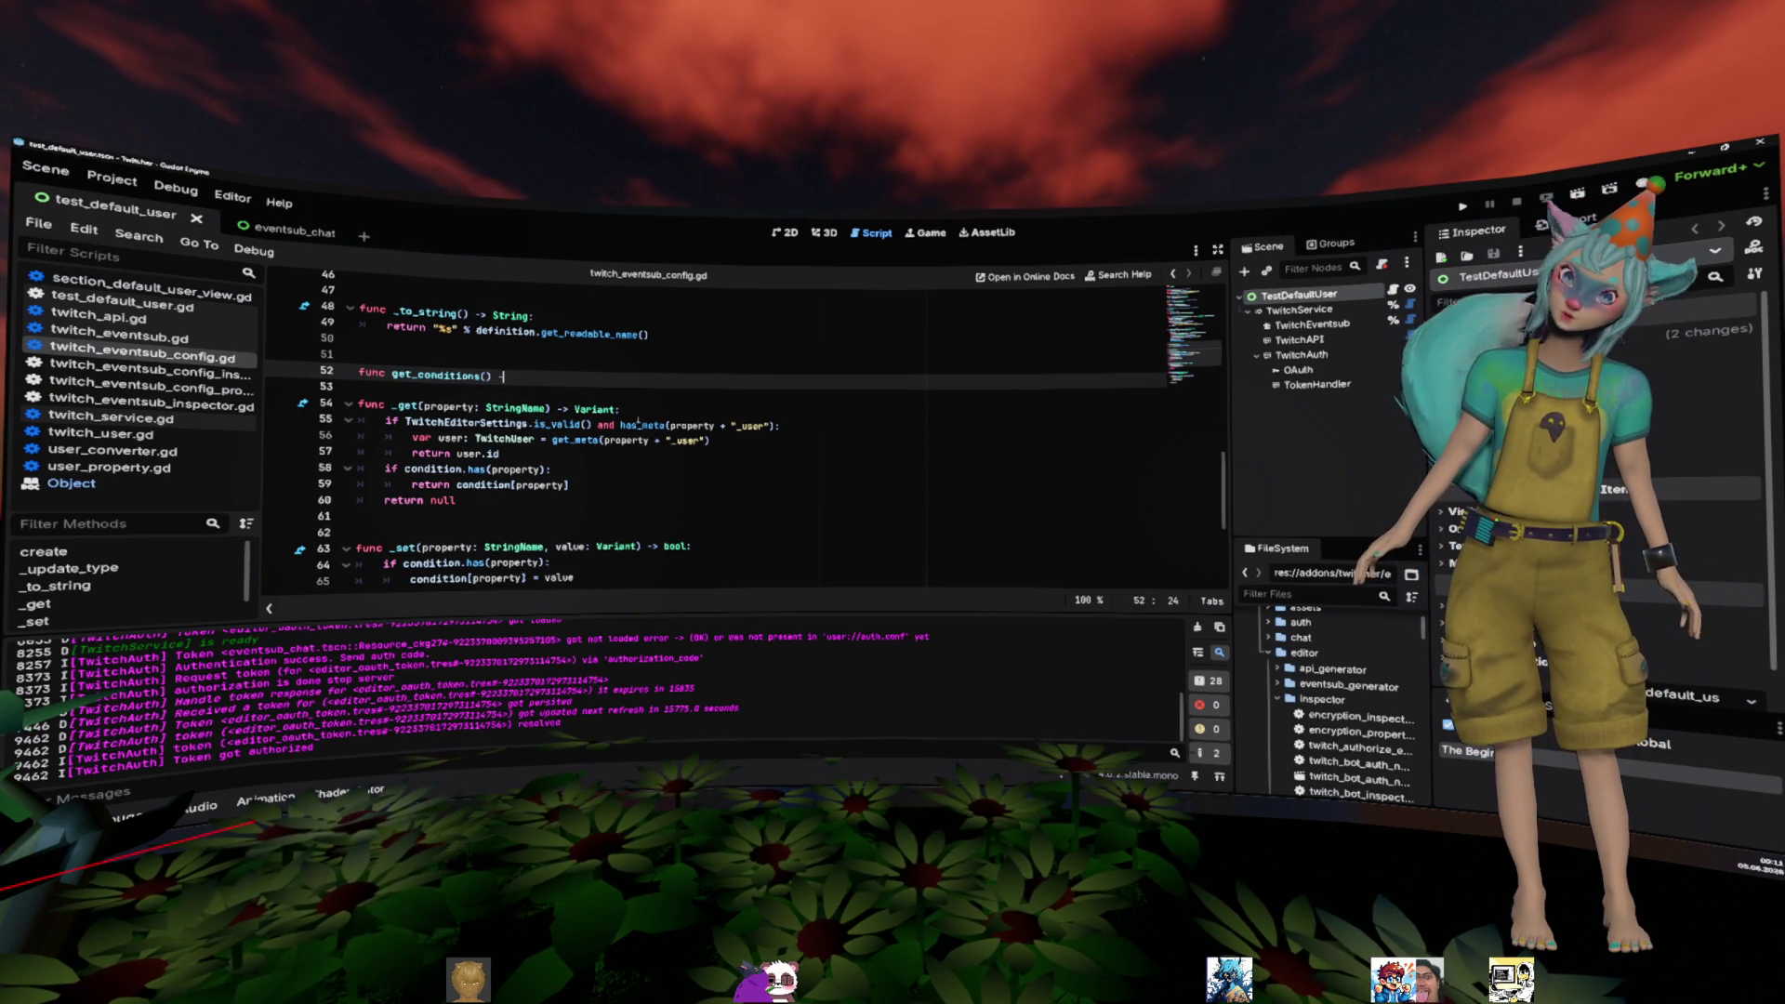
text(> void:)
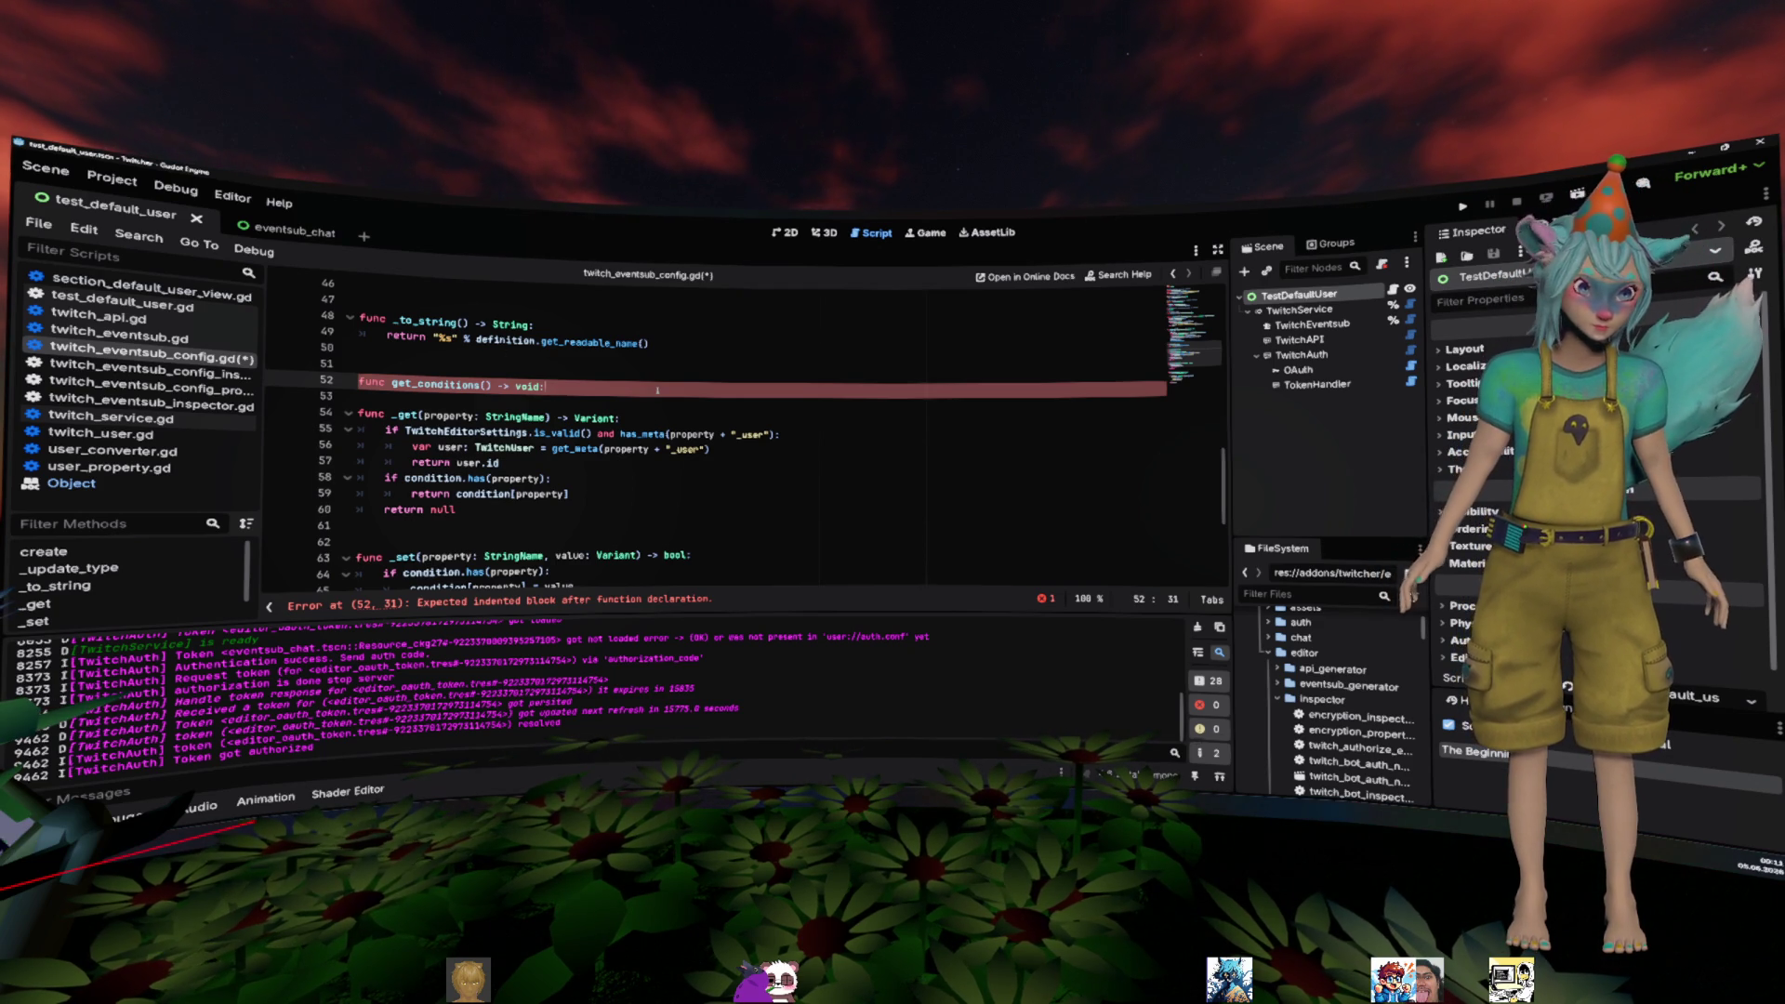
- Change get_conditions' return type to Dictionary, add an empty body line, then switch to the notes
key(Return)
key(Left)
key(Left)
key(Left)
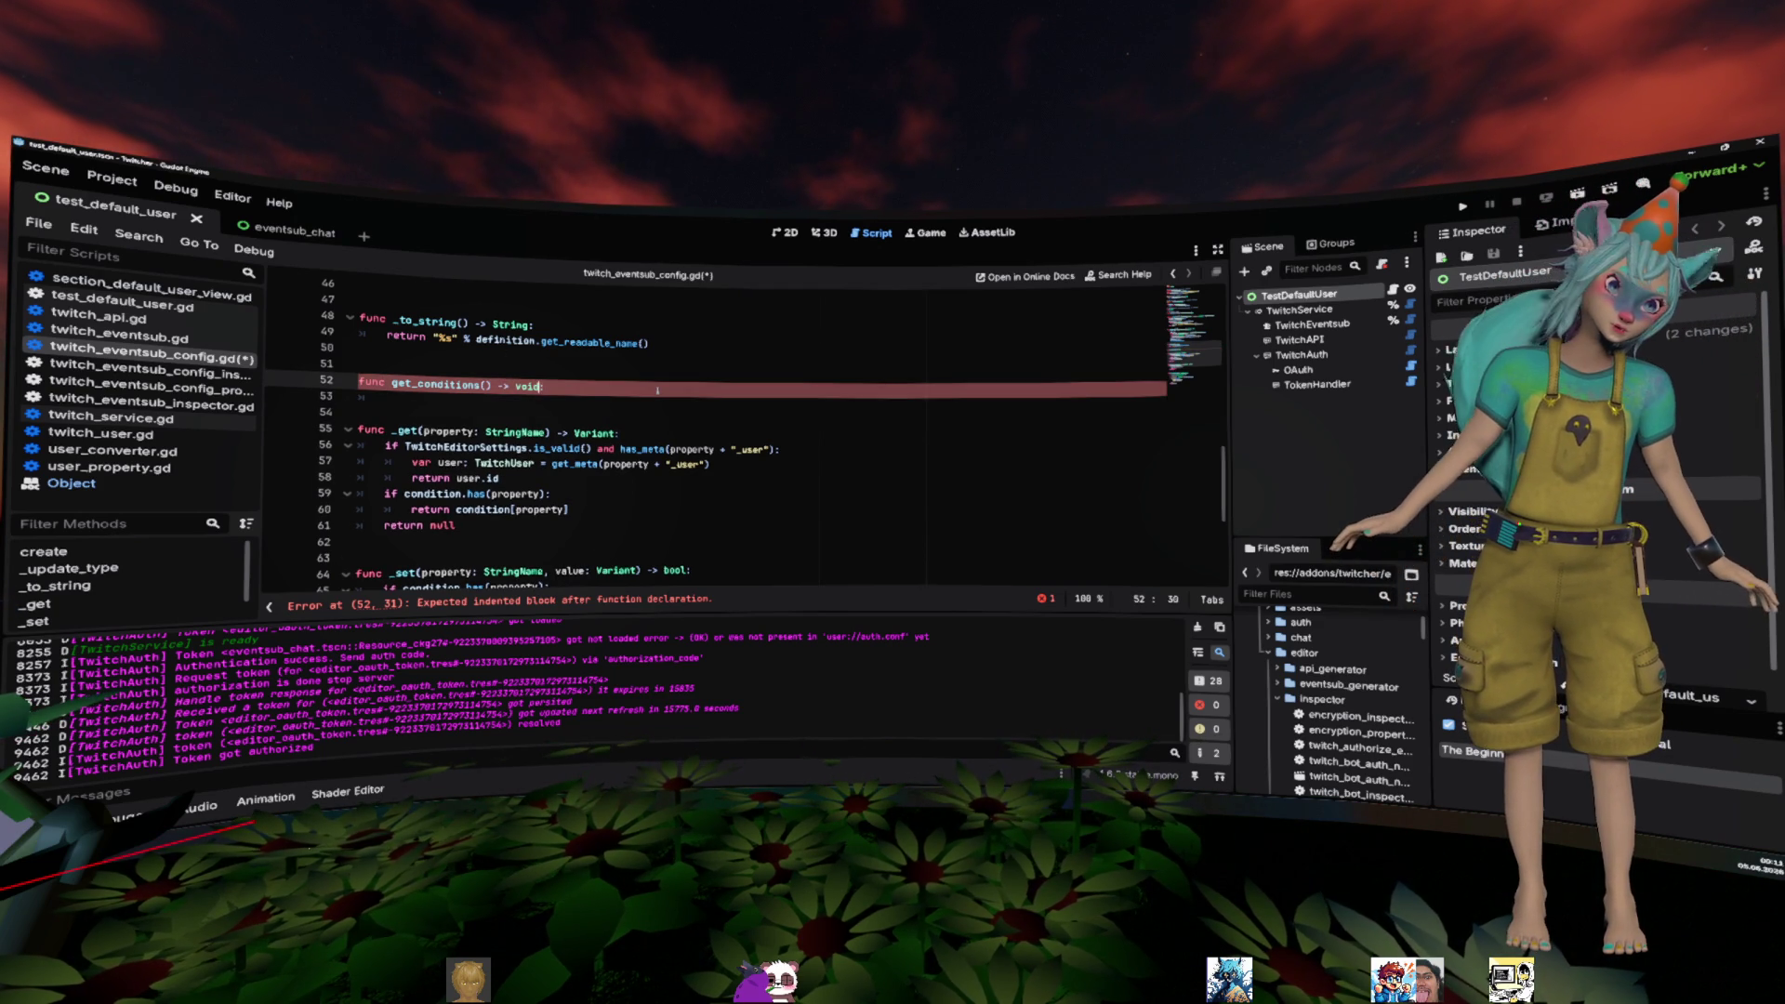
text(Dic)
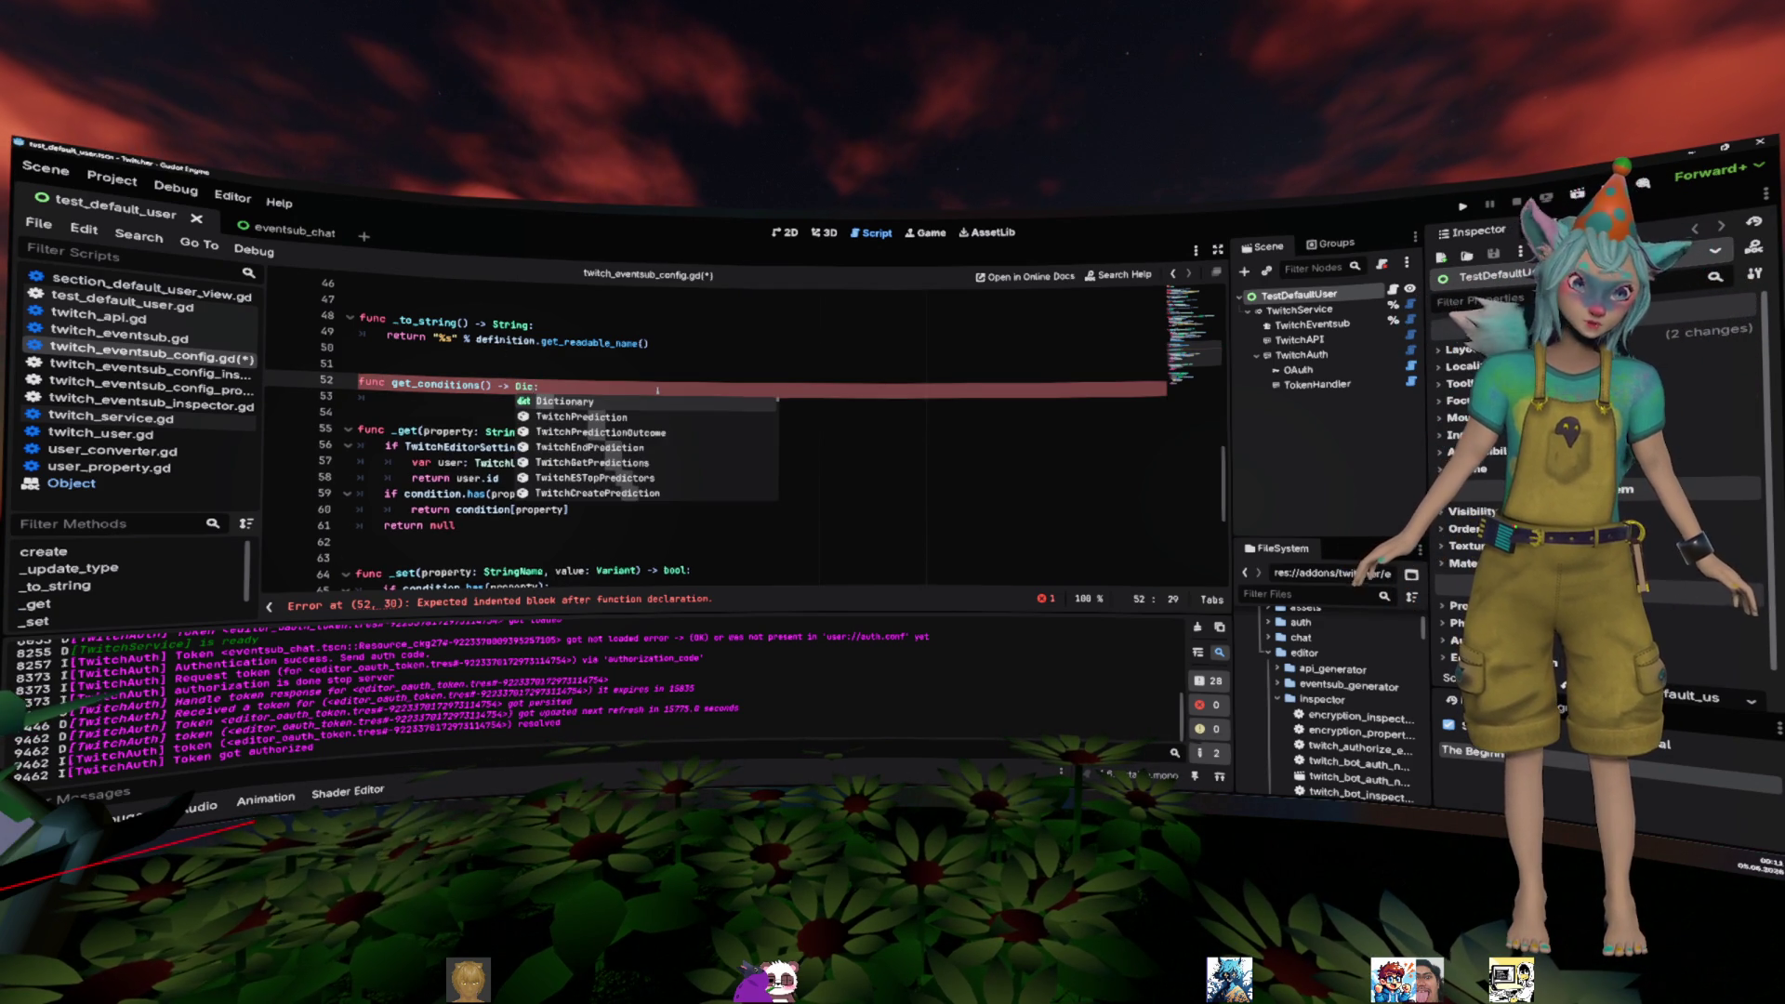
key(Return)
key(Down)
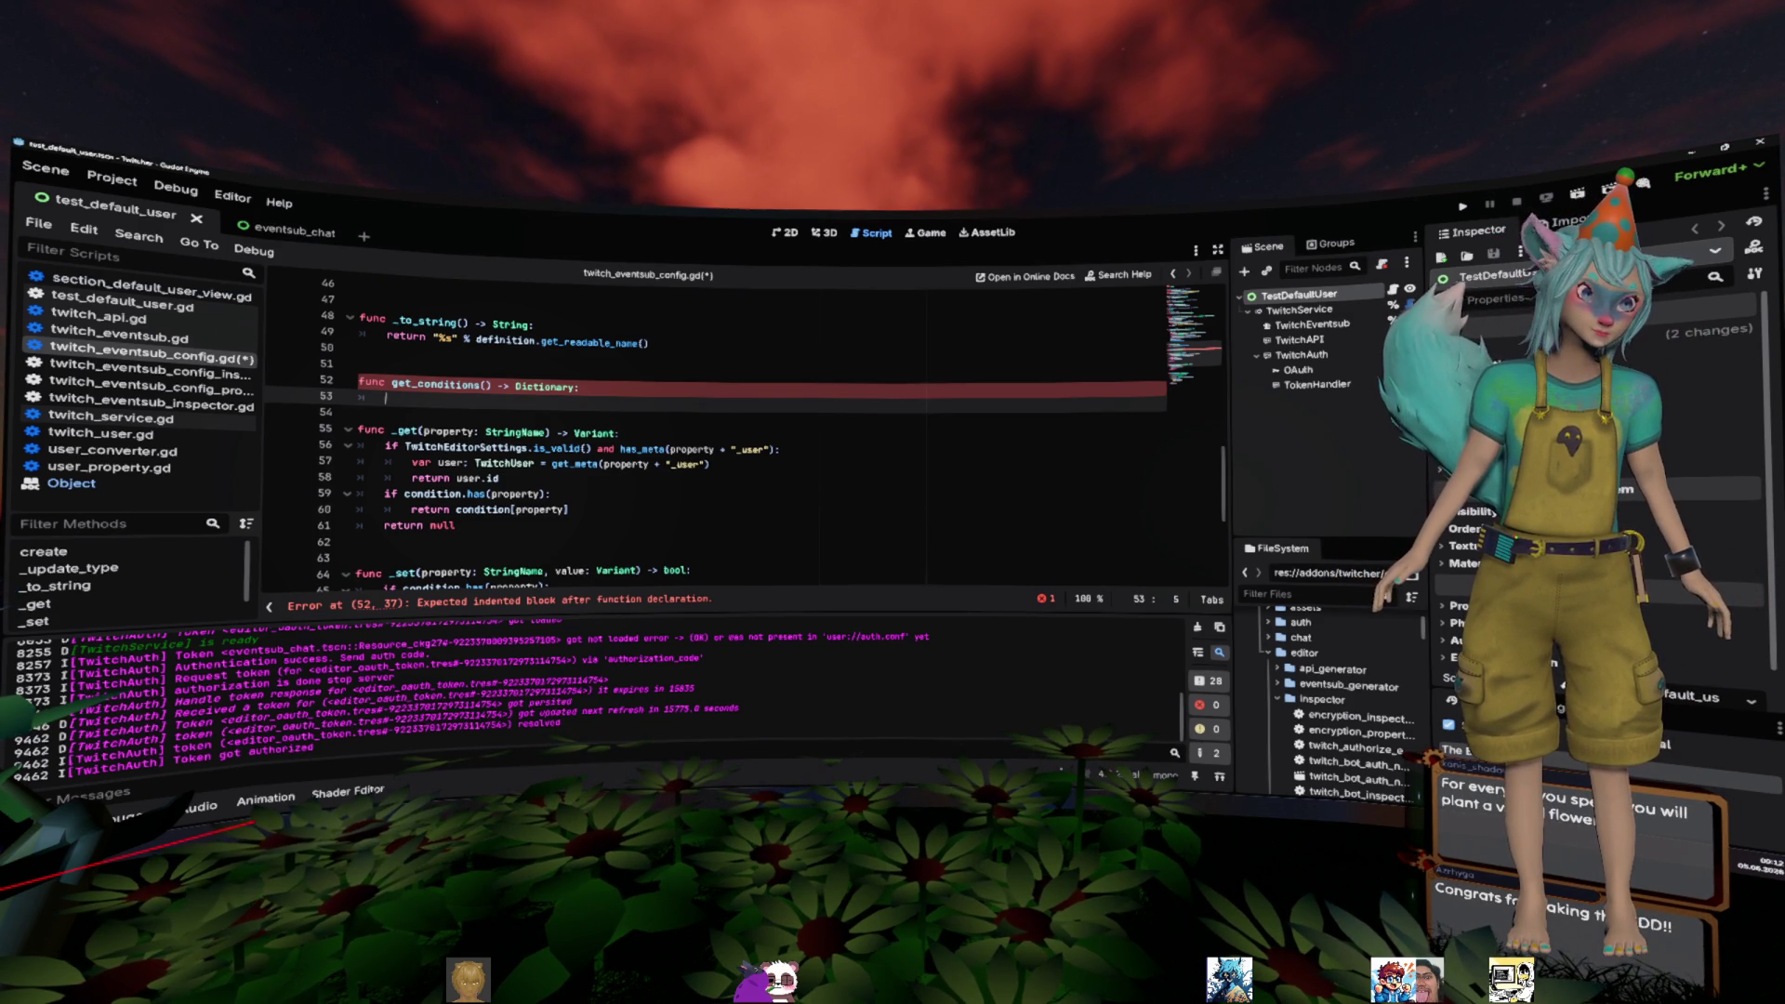
key(alt+Tab)
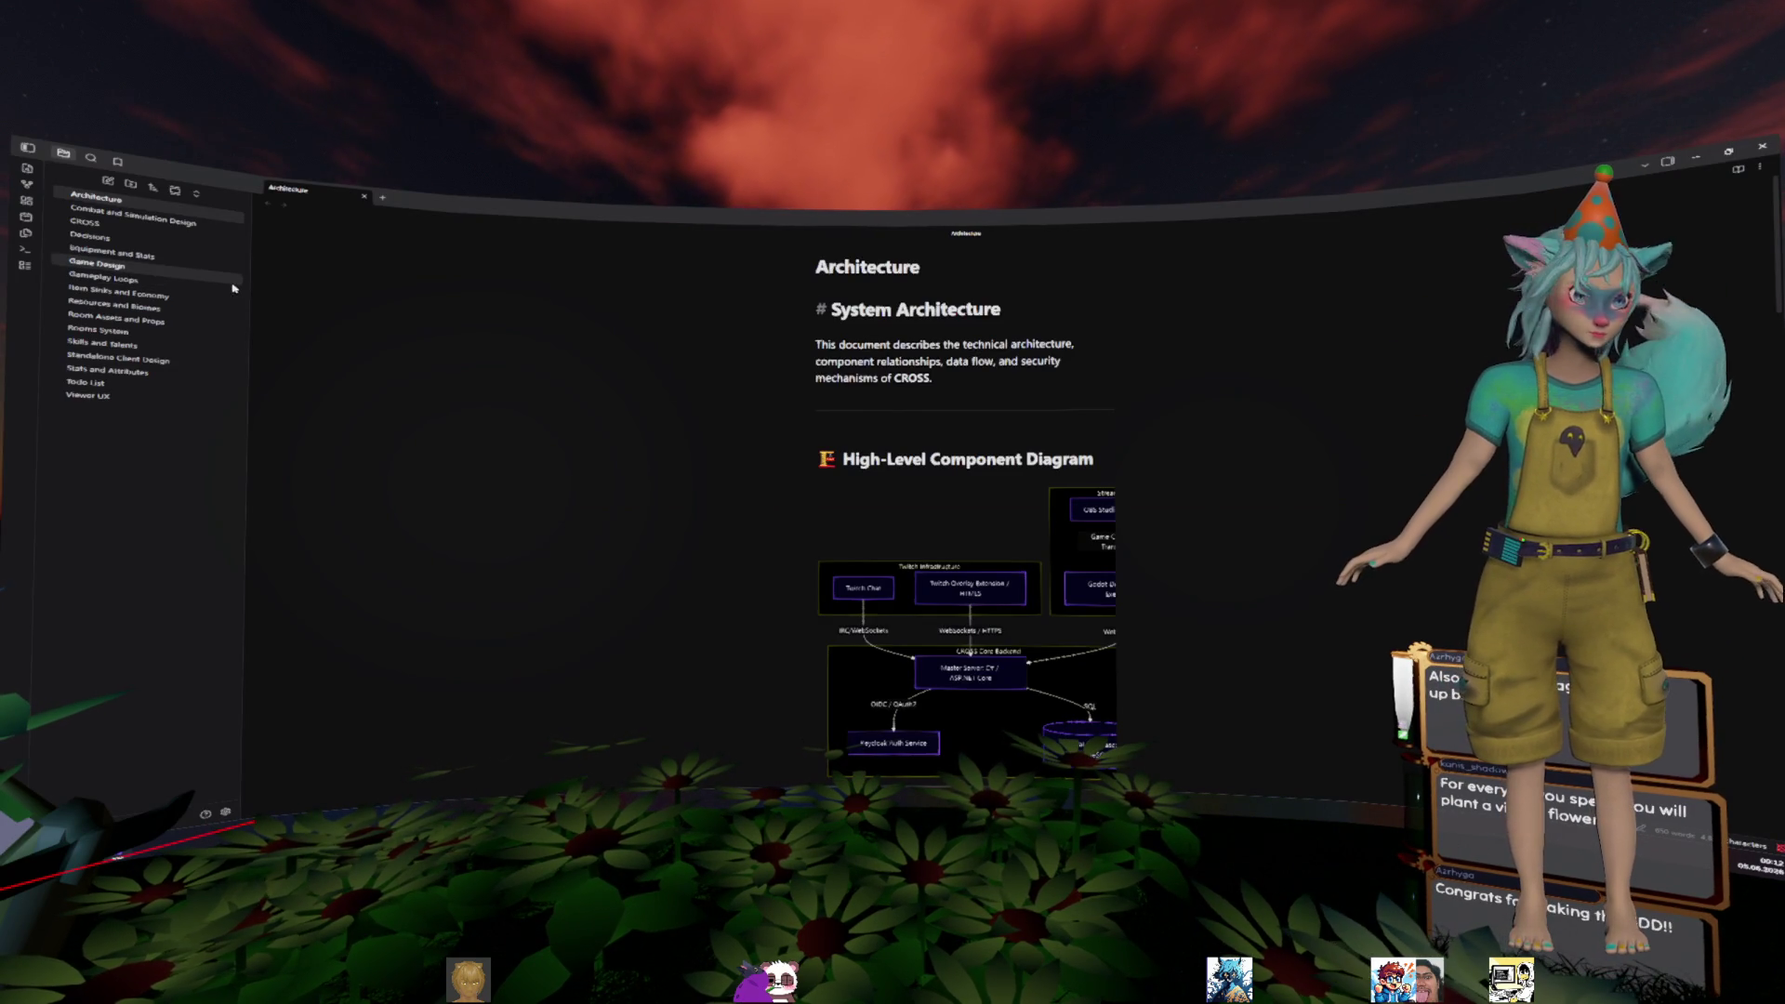
- Skim the Architecture, Combat and Simulation Design and CROSS notes, then open Stats and Attributes
scroll(714, 377, down, 15)
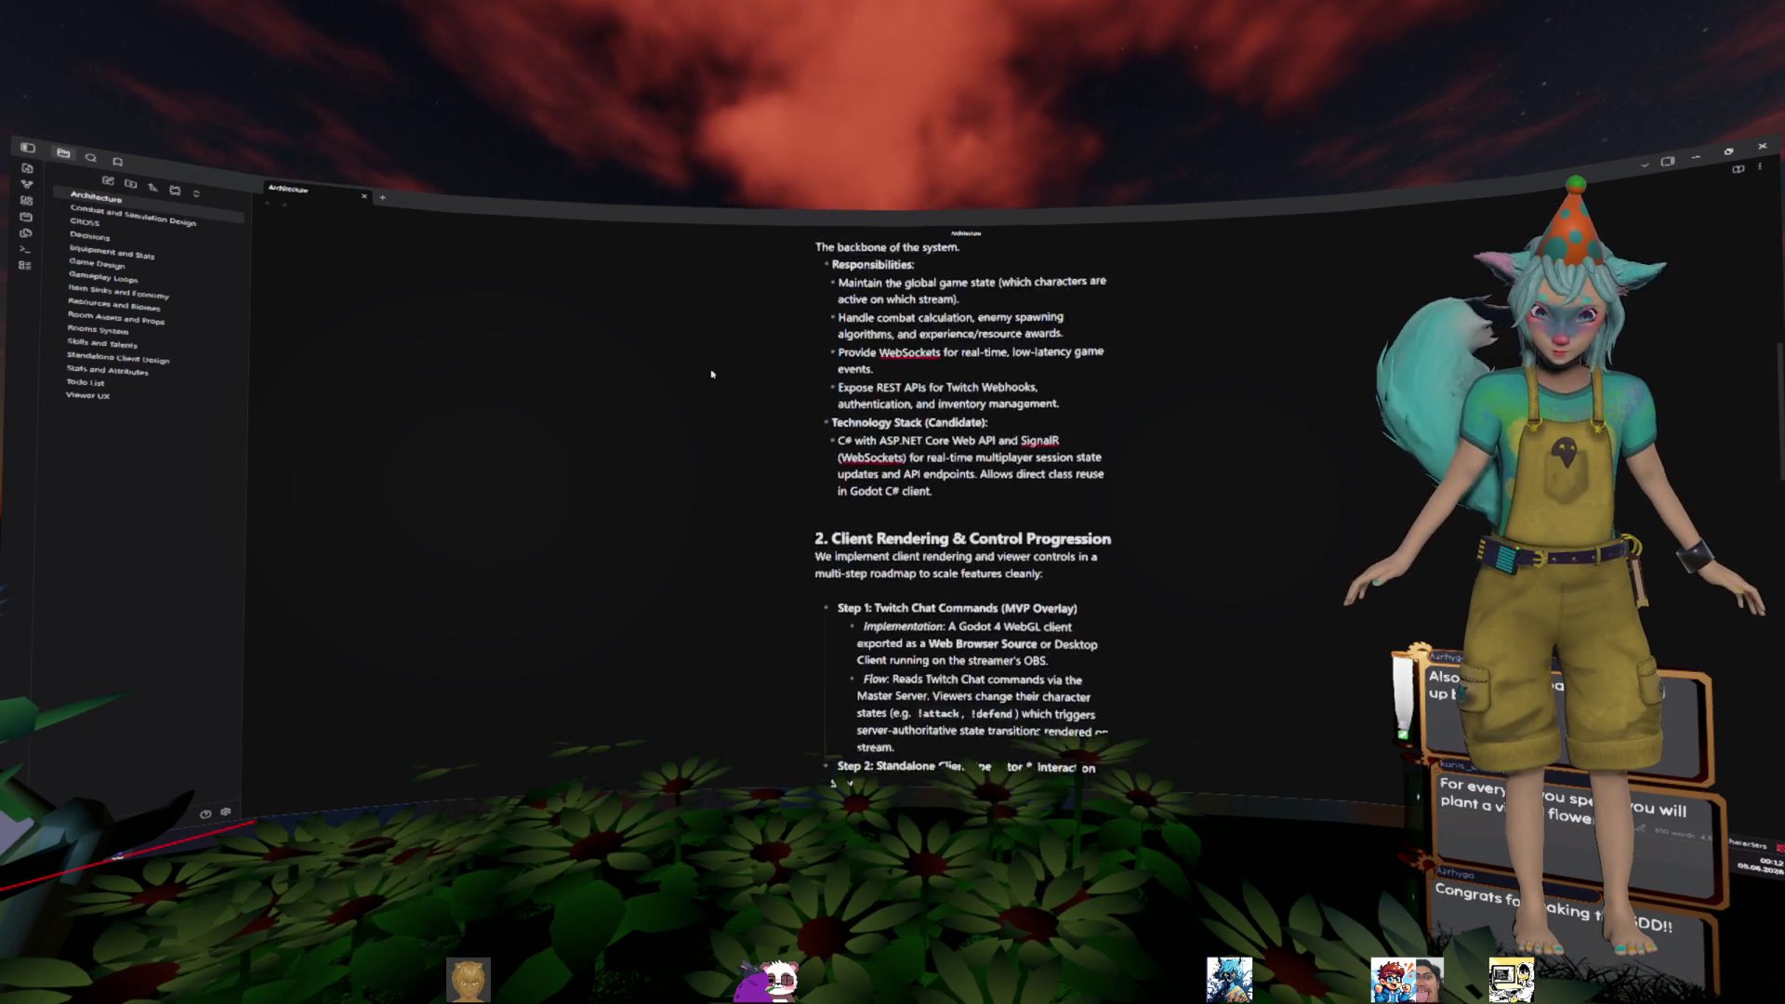
scroll(651, 363, down, 5)
key(Down)
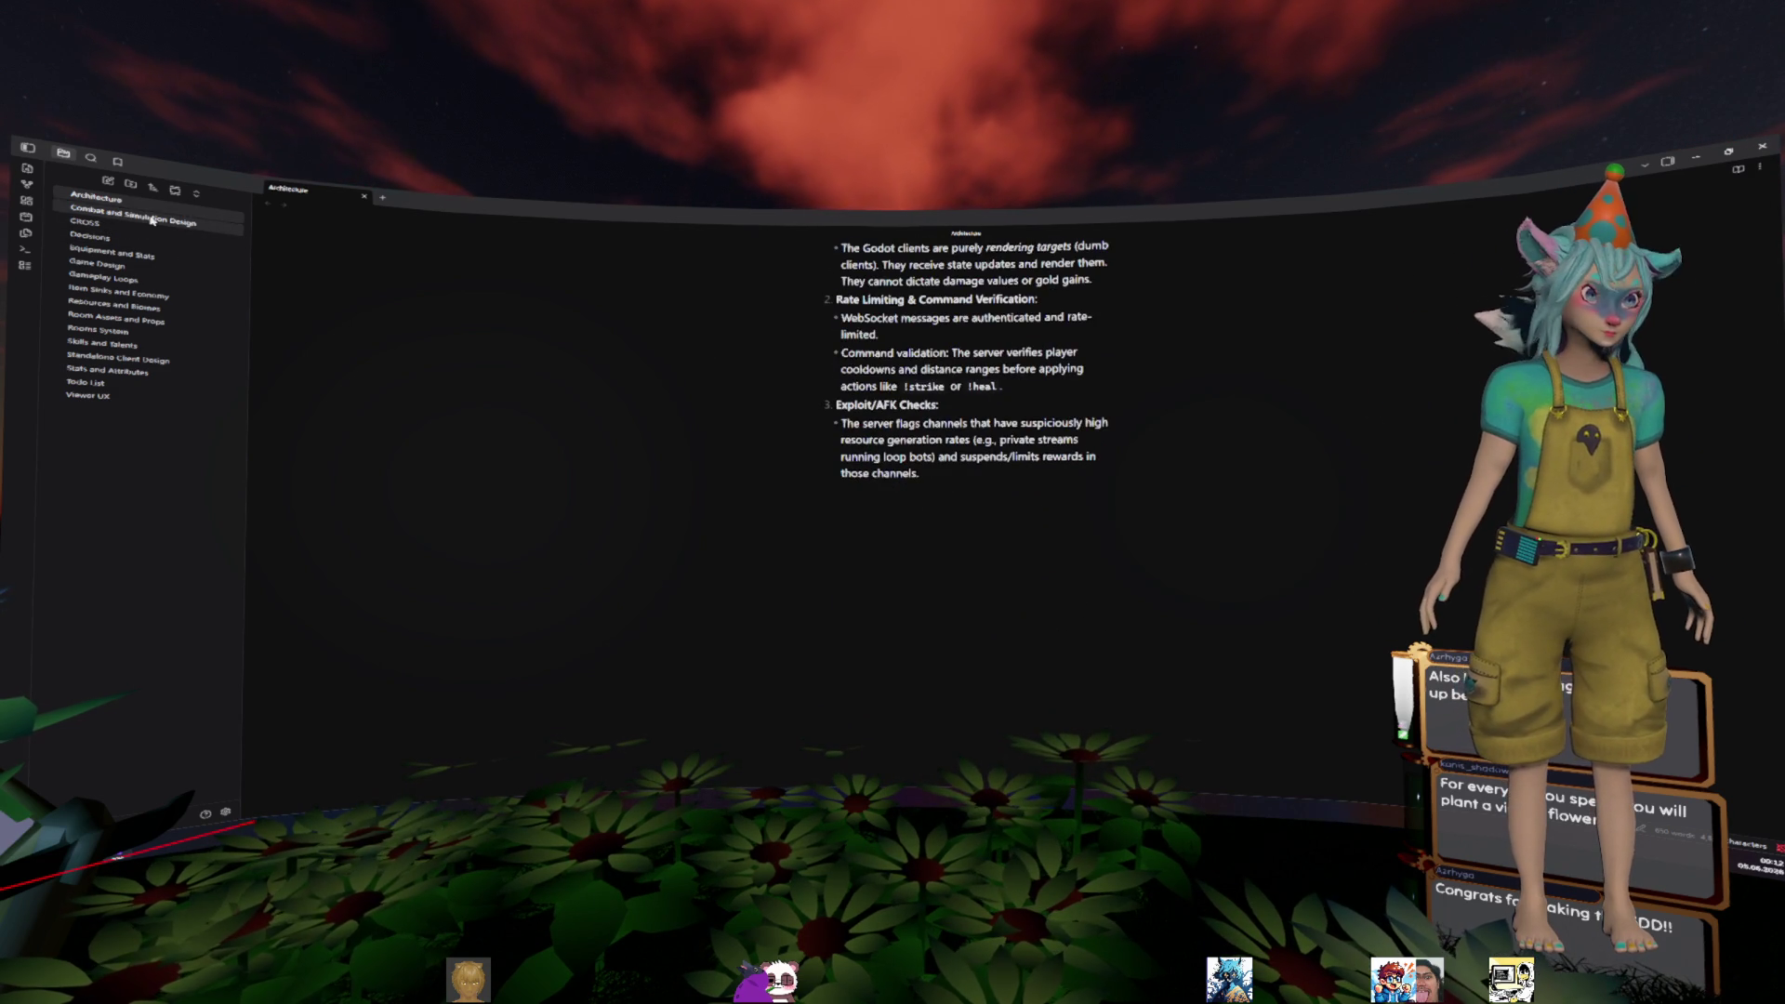
scroll(600, 384, down, 20)
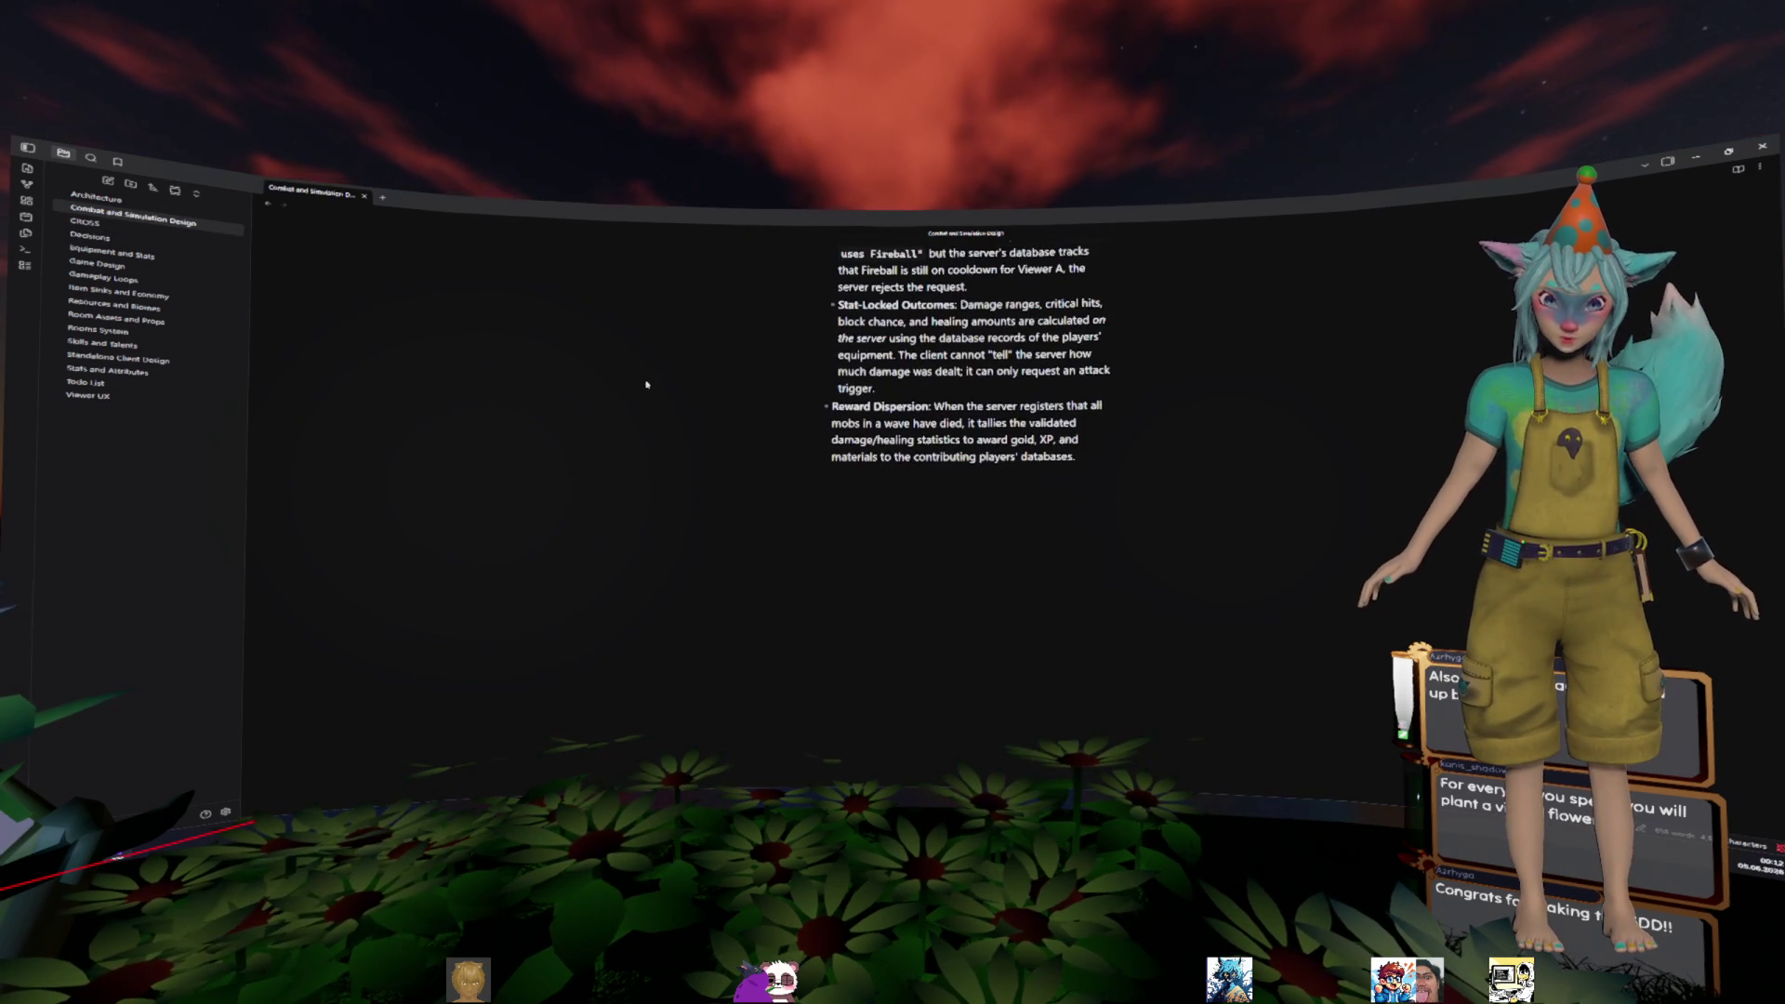
click(84, 223)
scroll(627, 419, down, 10)
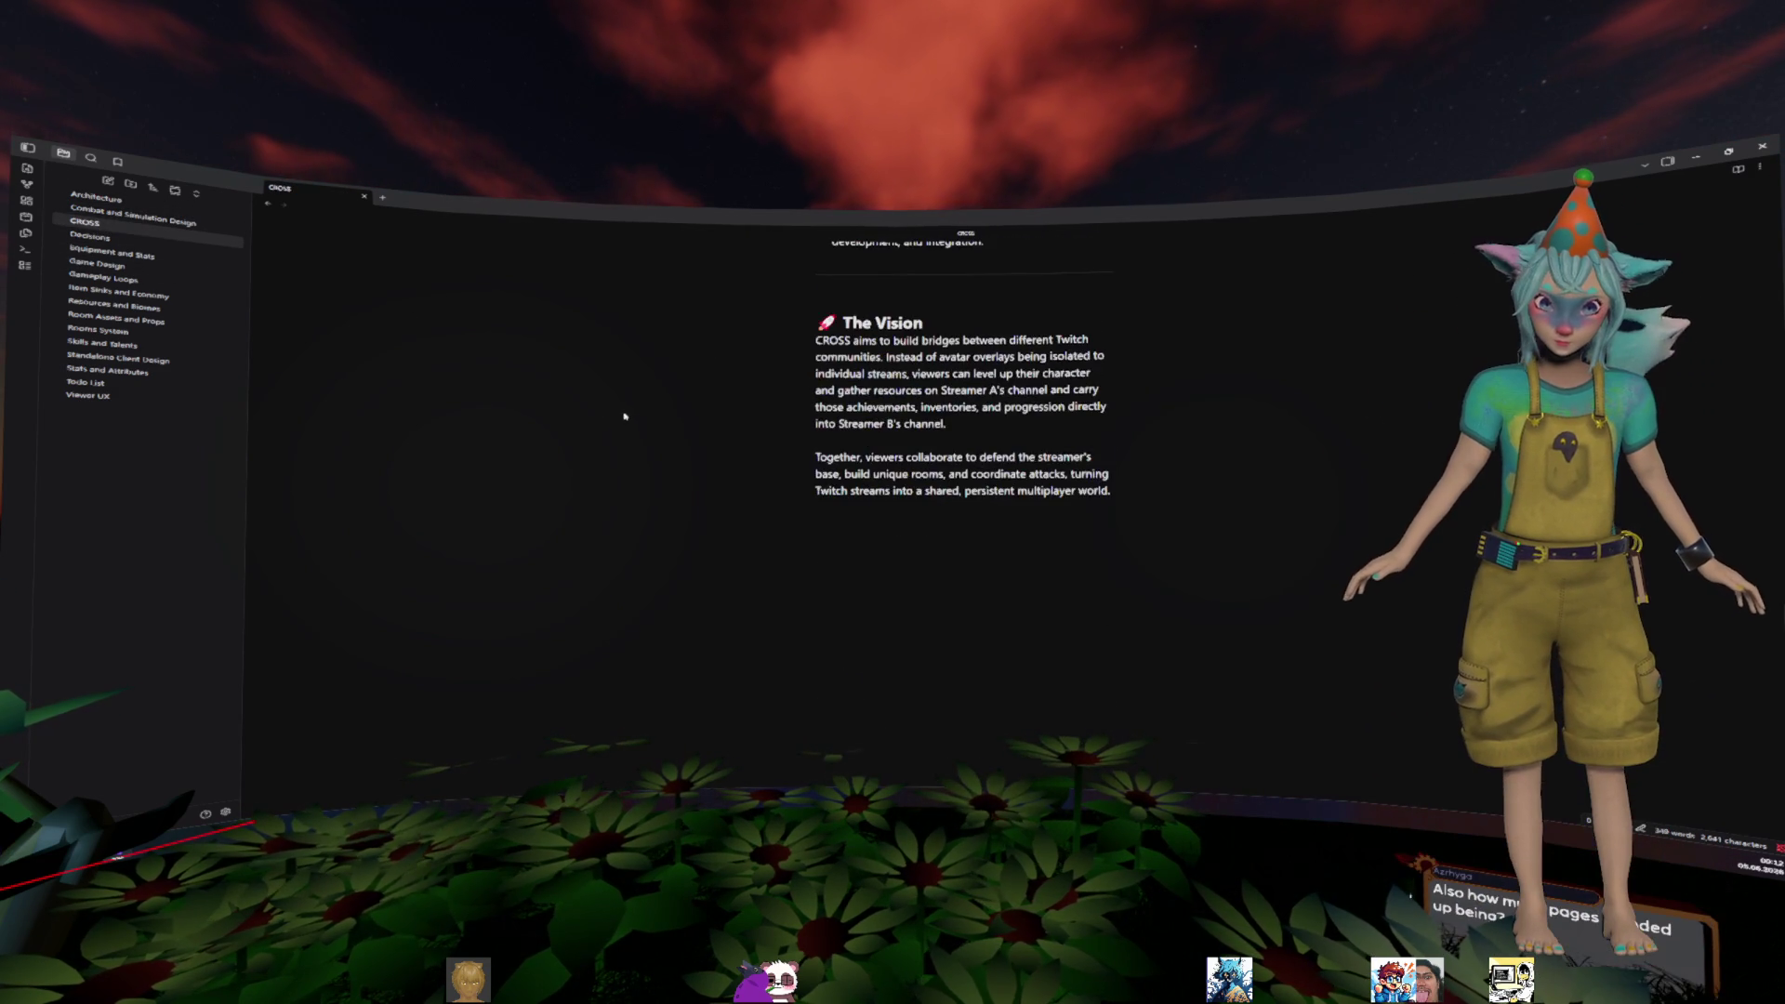
scroll(628, 419, up, 5)
scroll(629, 422, up, 4)
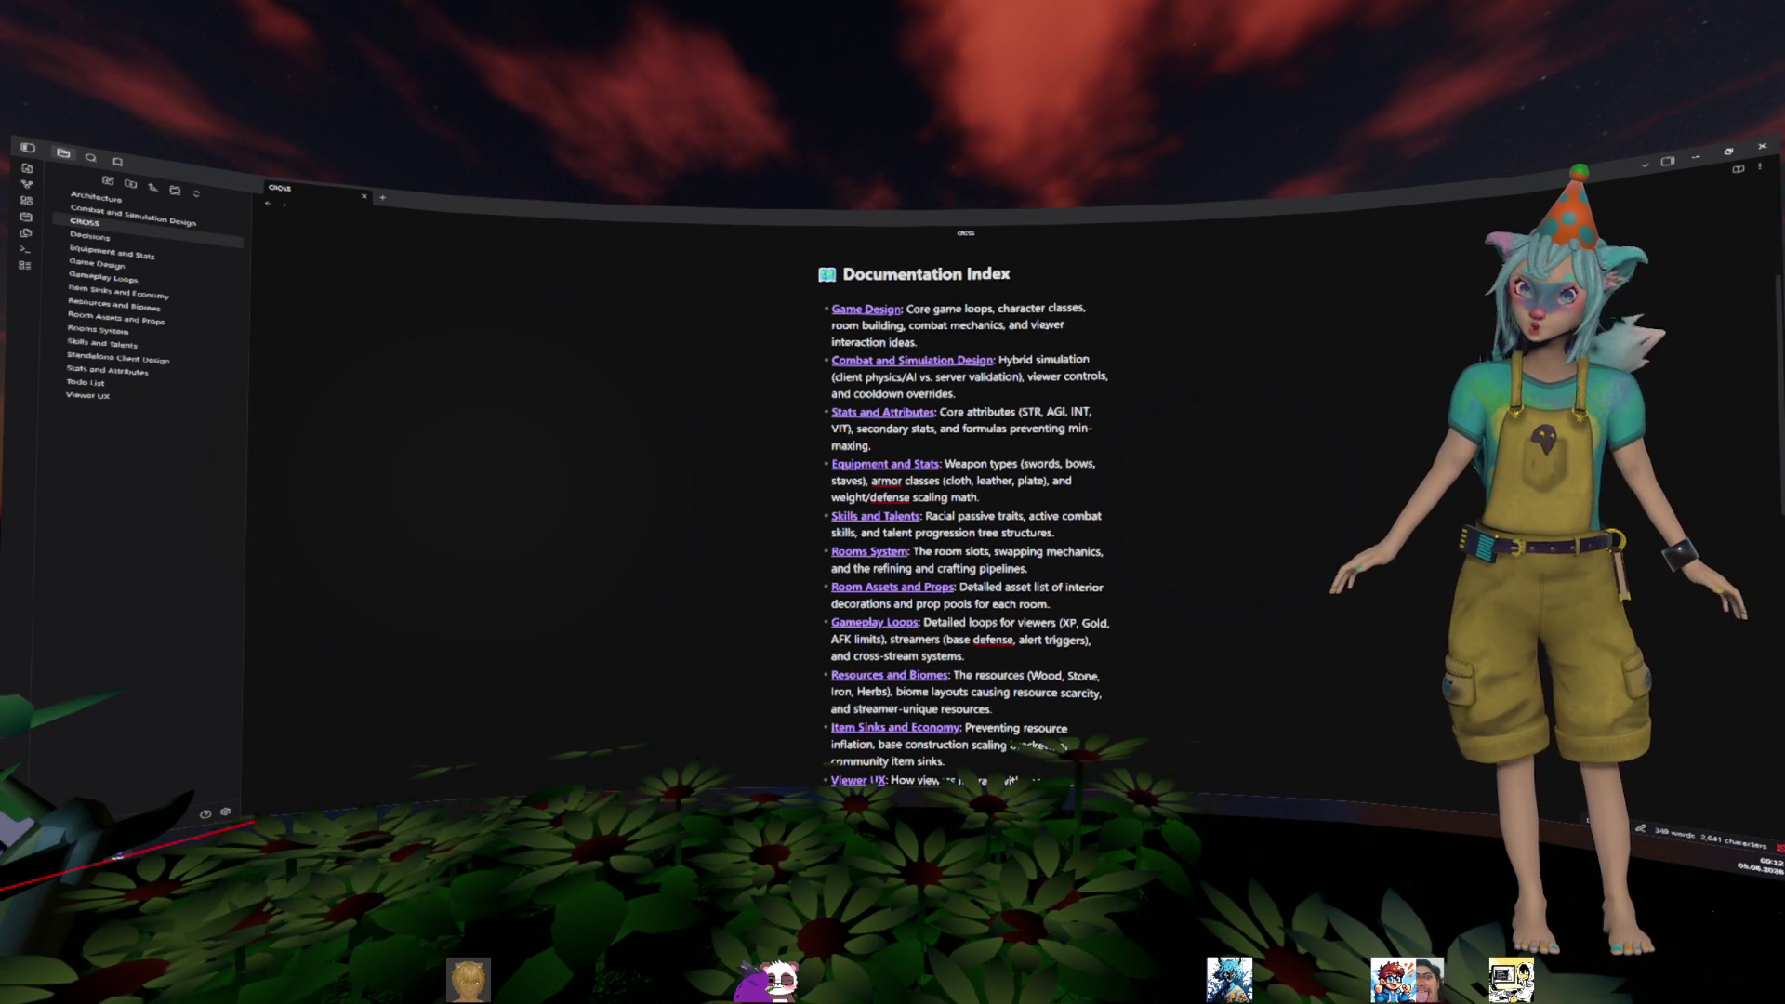
double_click(1031, 323)
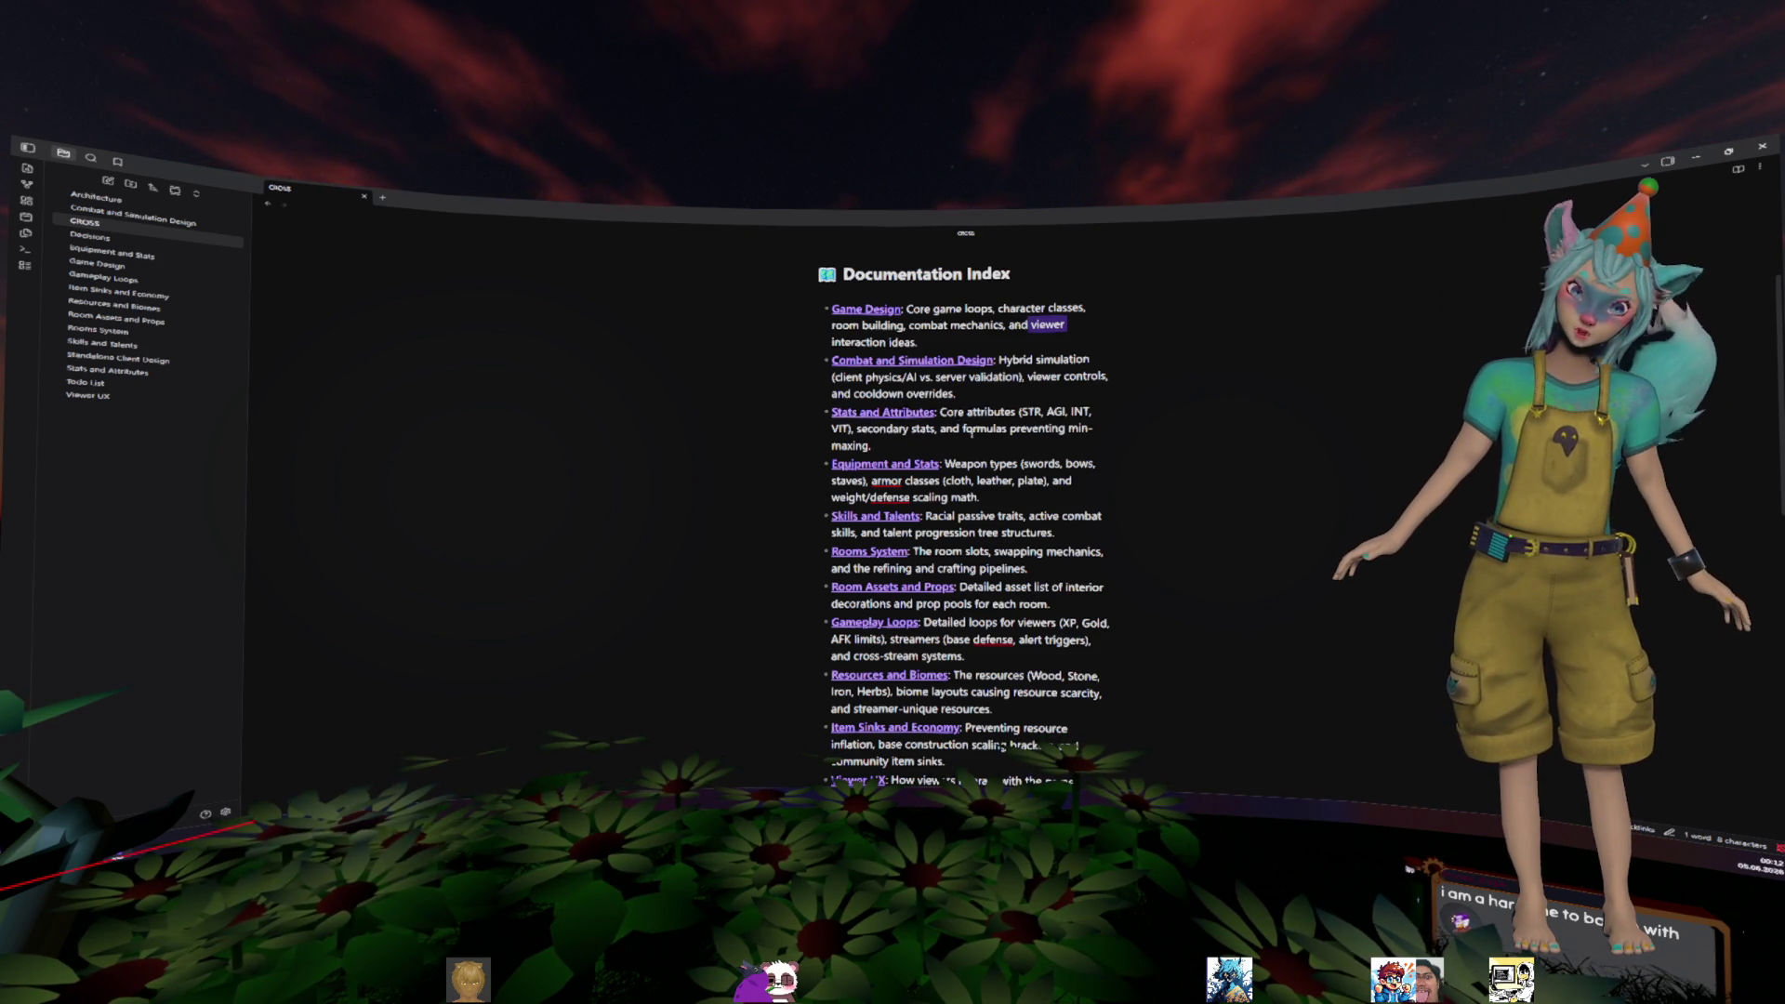
click(916, 420)
scroll(1209, 470, down, 2)
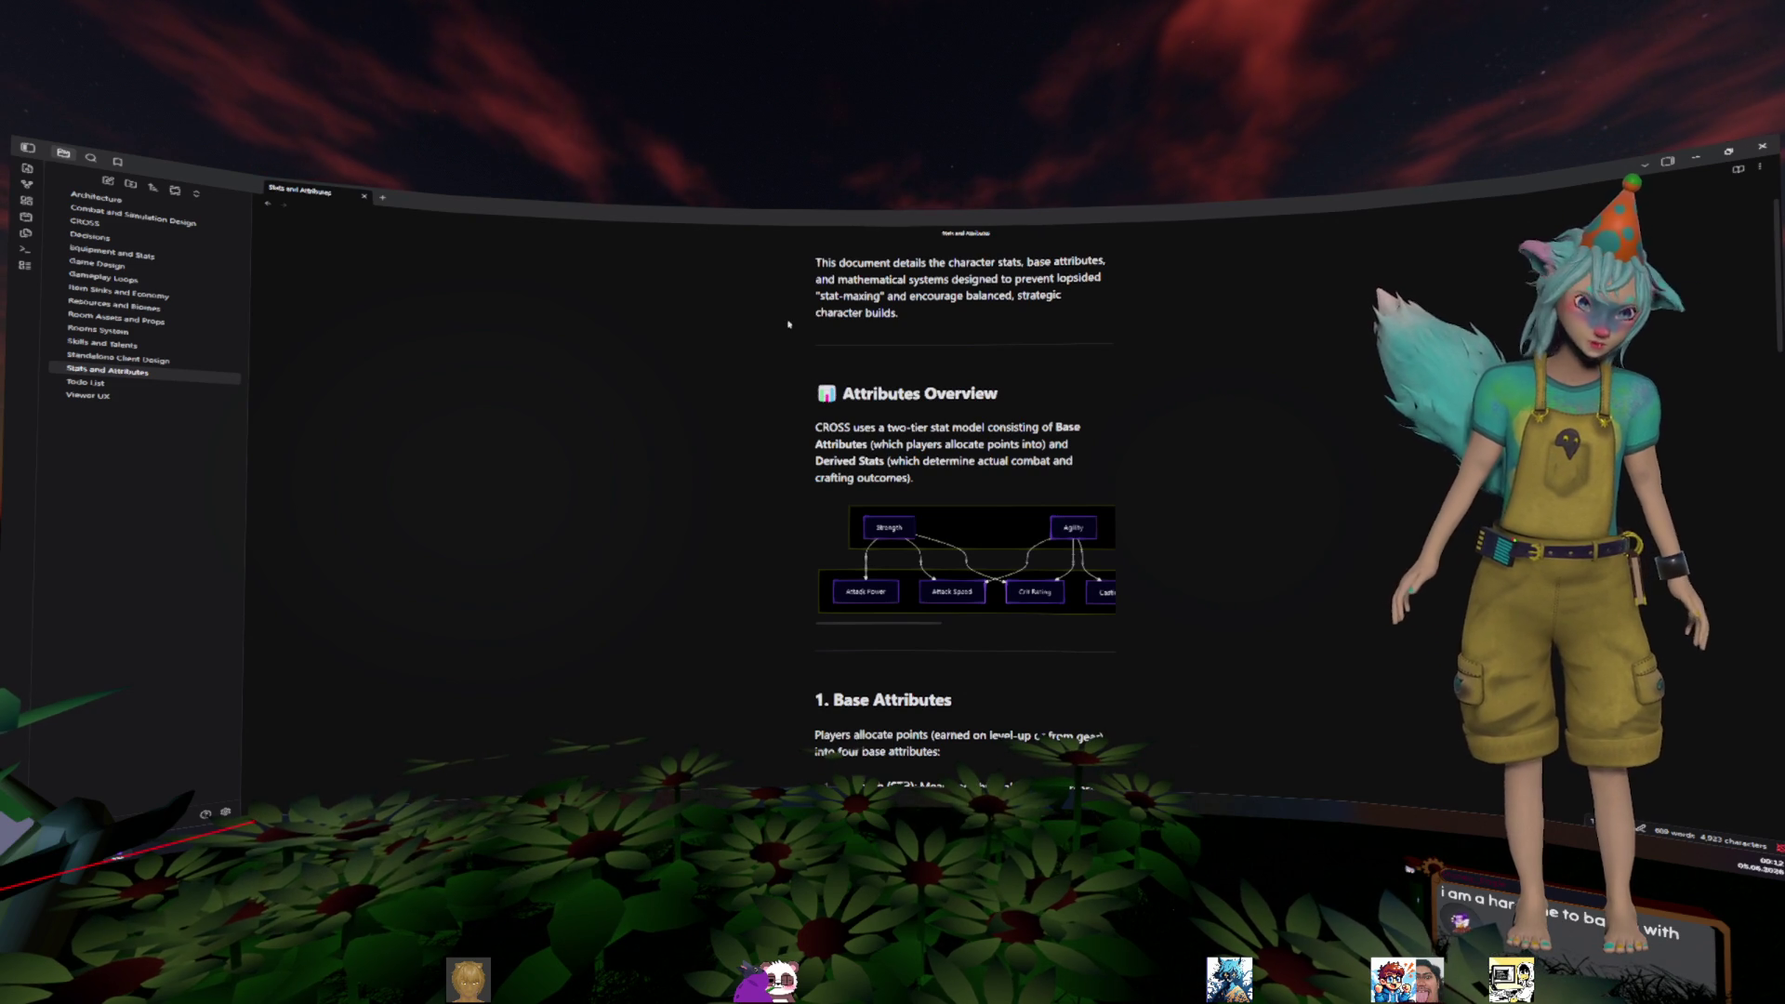
- Toggle the Stats and Attributes note's view mode so the attribute diagram renders wider
click(1738, 171)
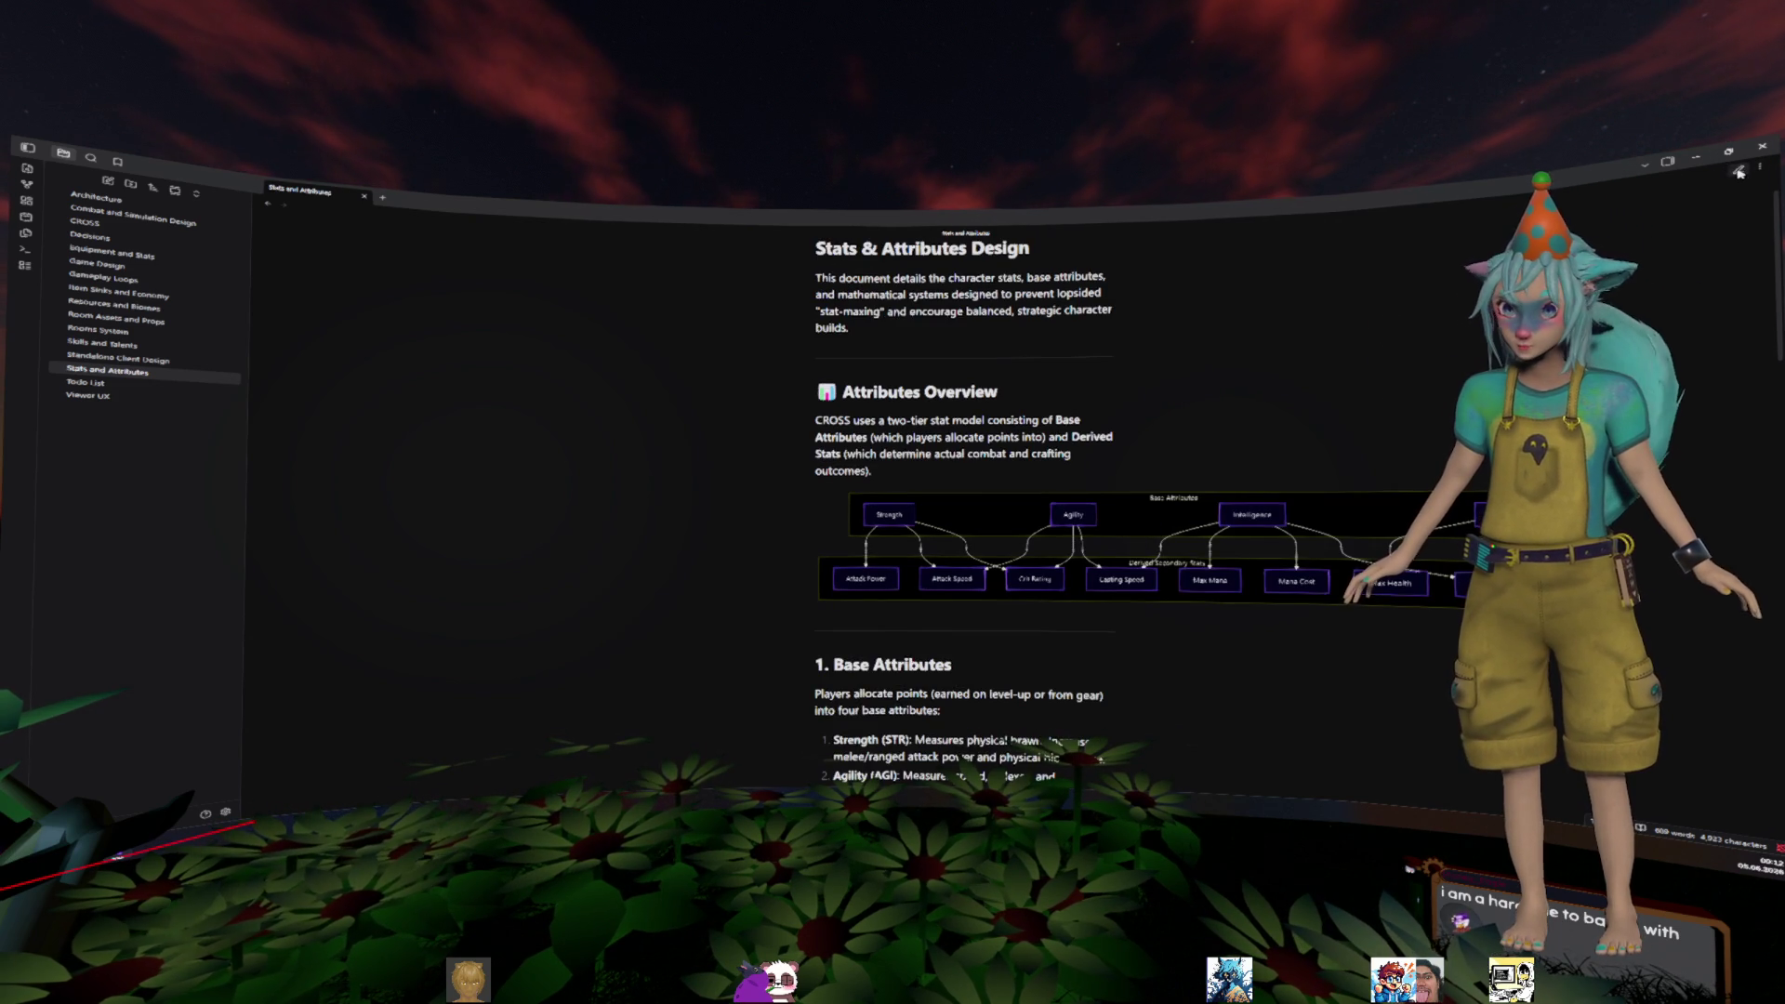
scroll(1226, 372, up, 1)
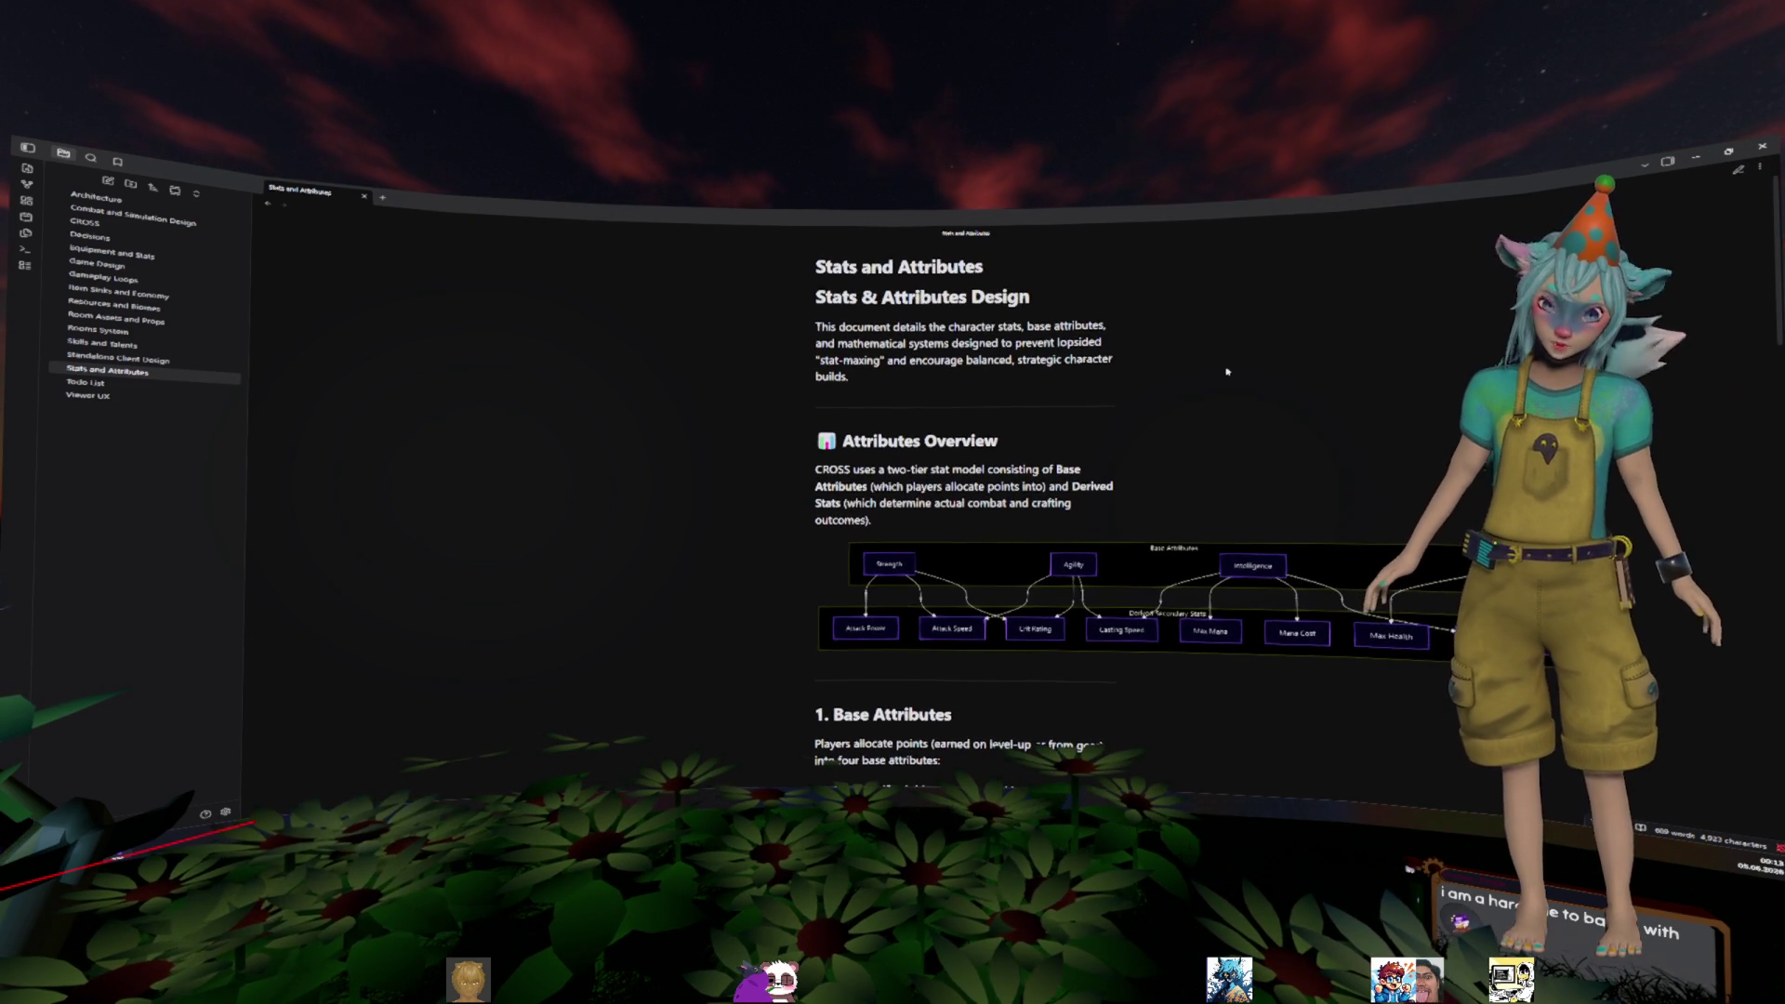
scroll(1226, 372, down, 3)
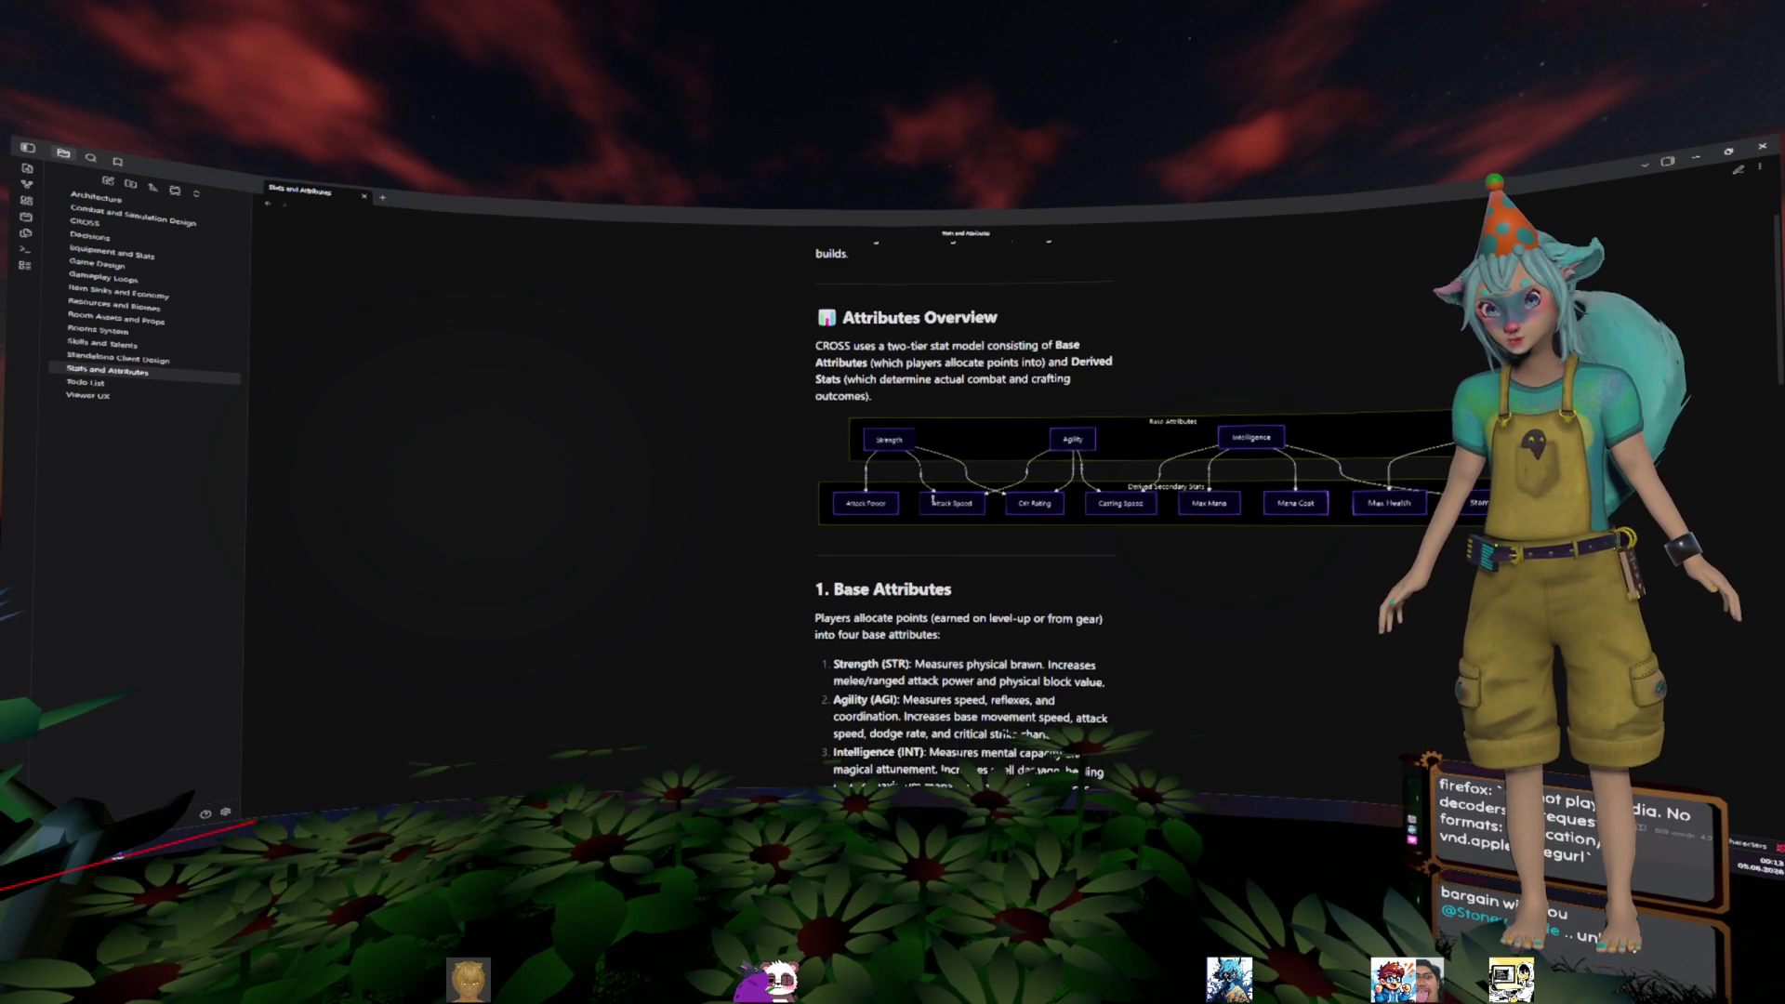
click(976, 513)
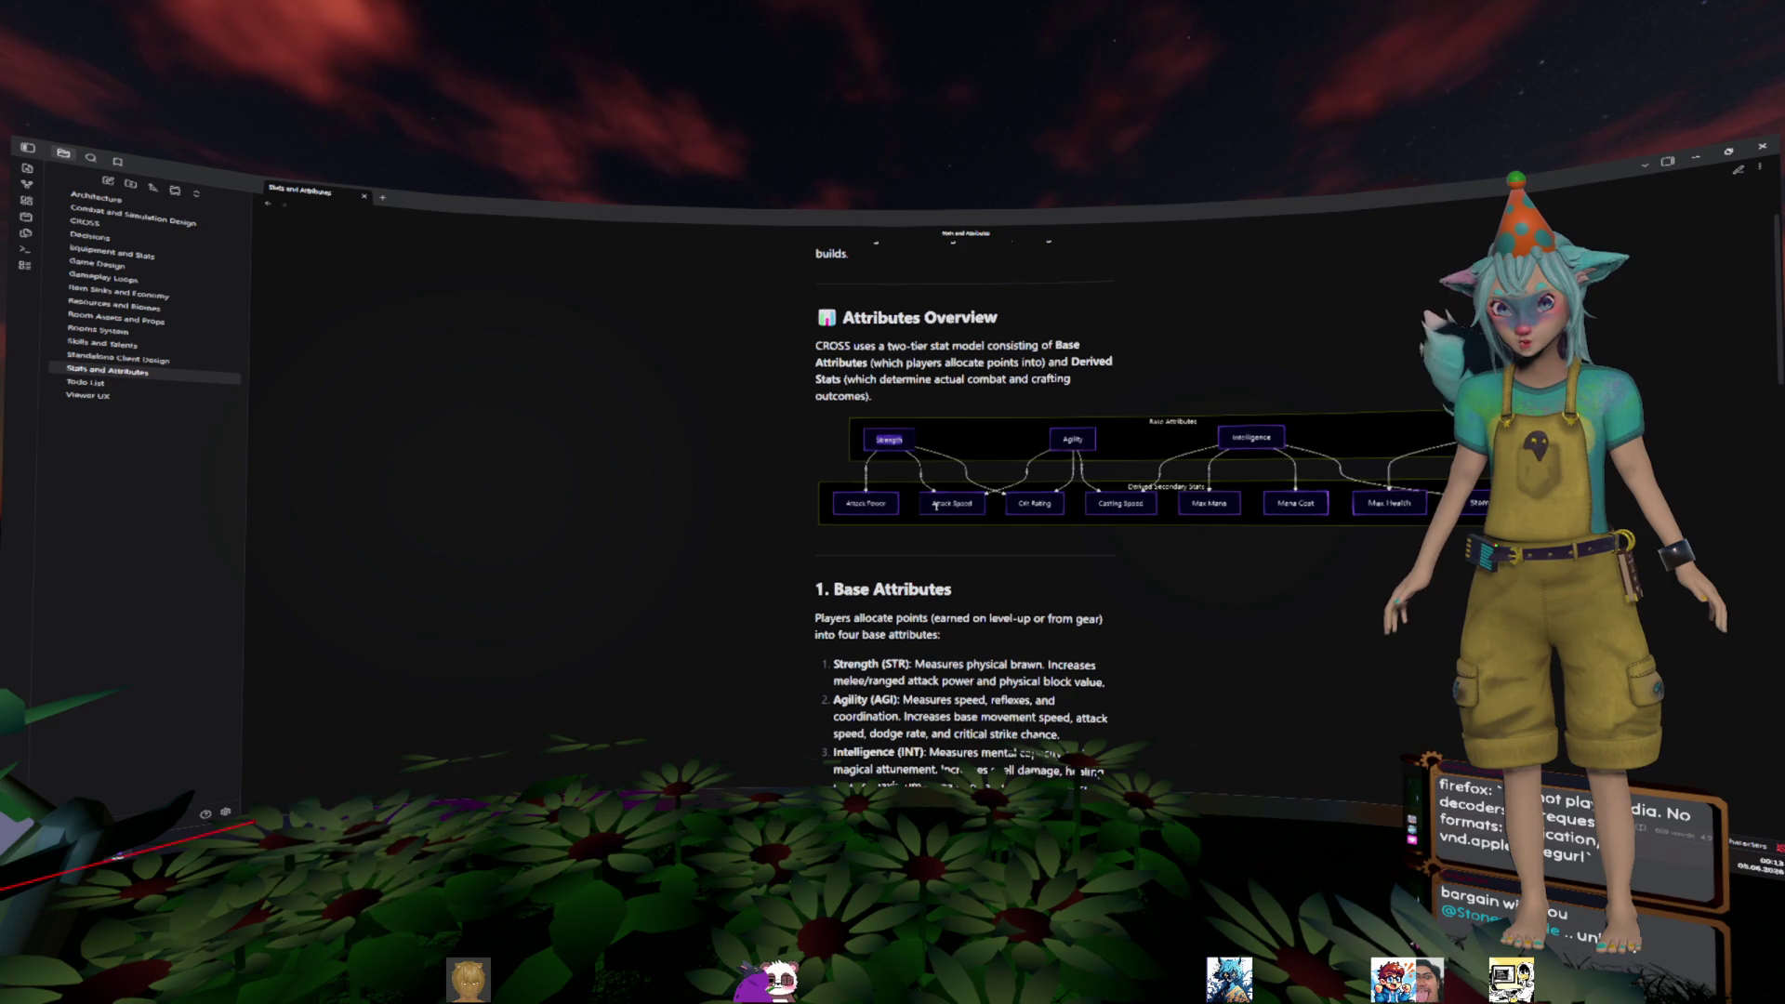
click(936, 506)
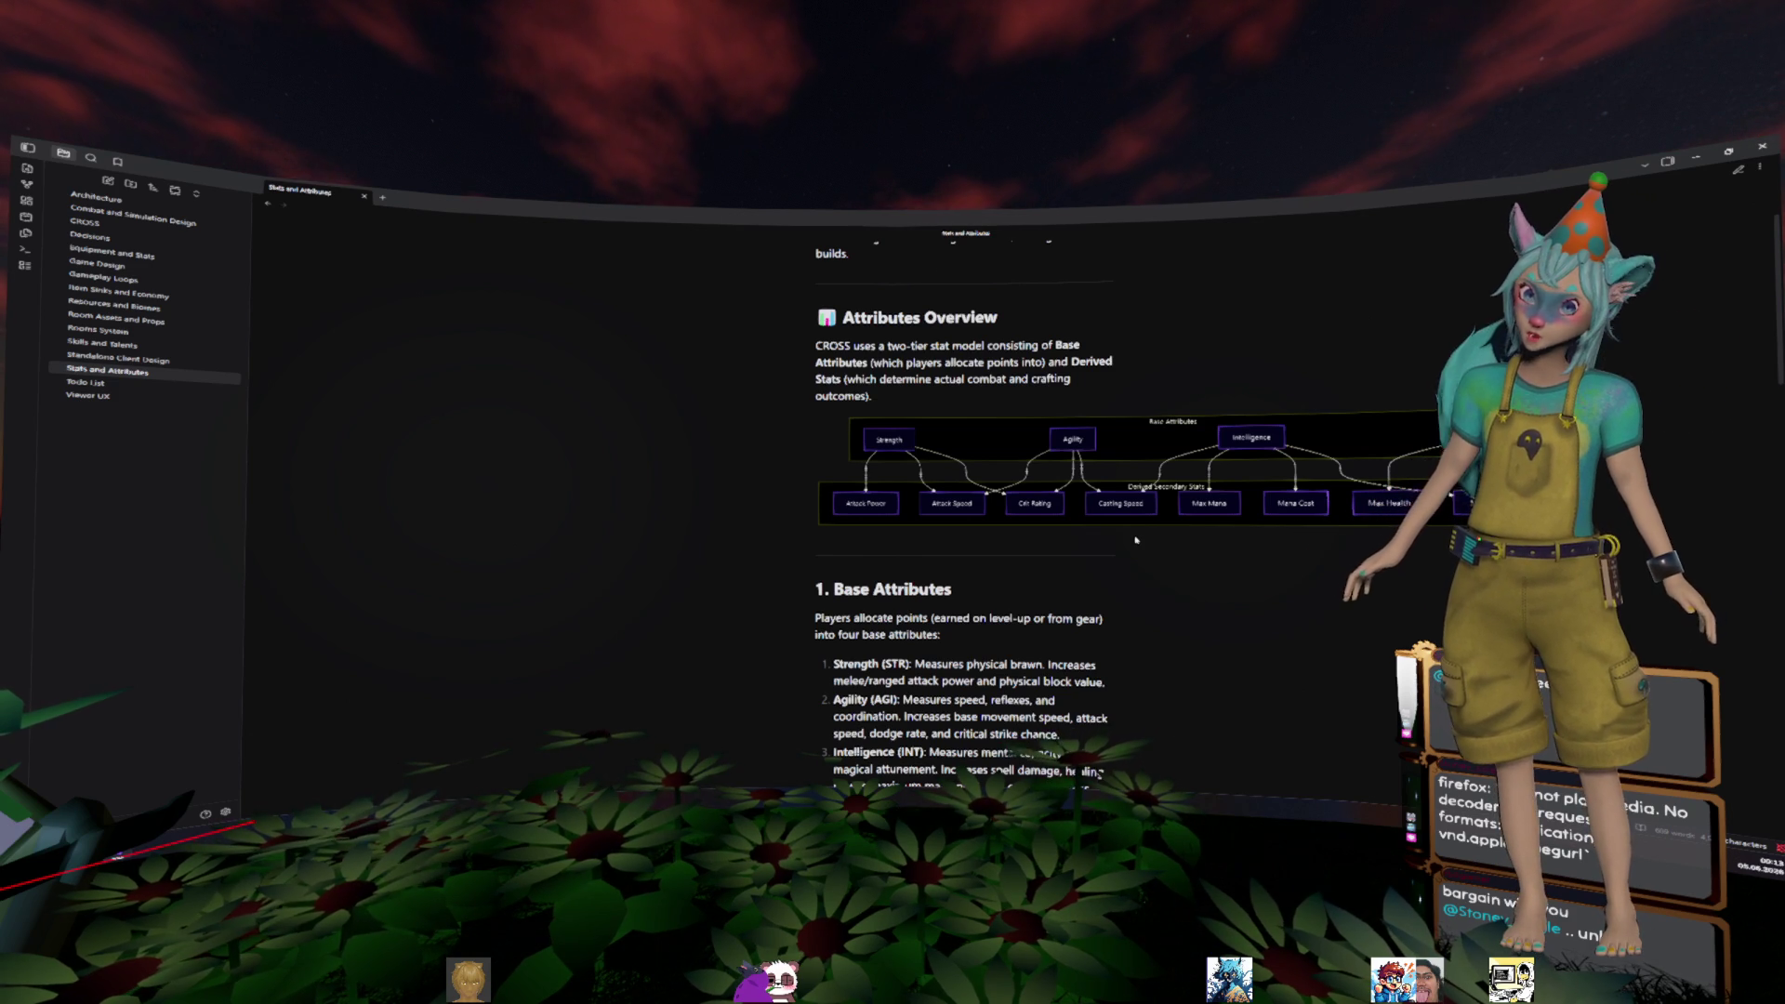
- Scroll into the Anti-Maxing Mechanics sections and highlight the critical hit concept sentence
scroll(1136, 539, down, 4)
scroll(914, 512, down, 1)
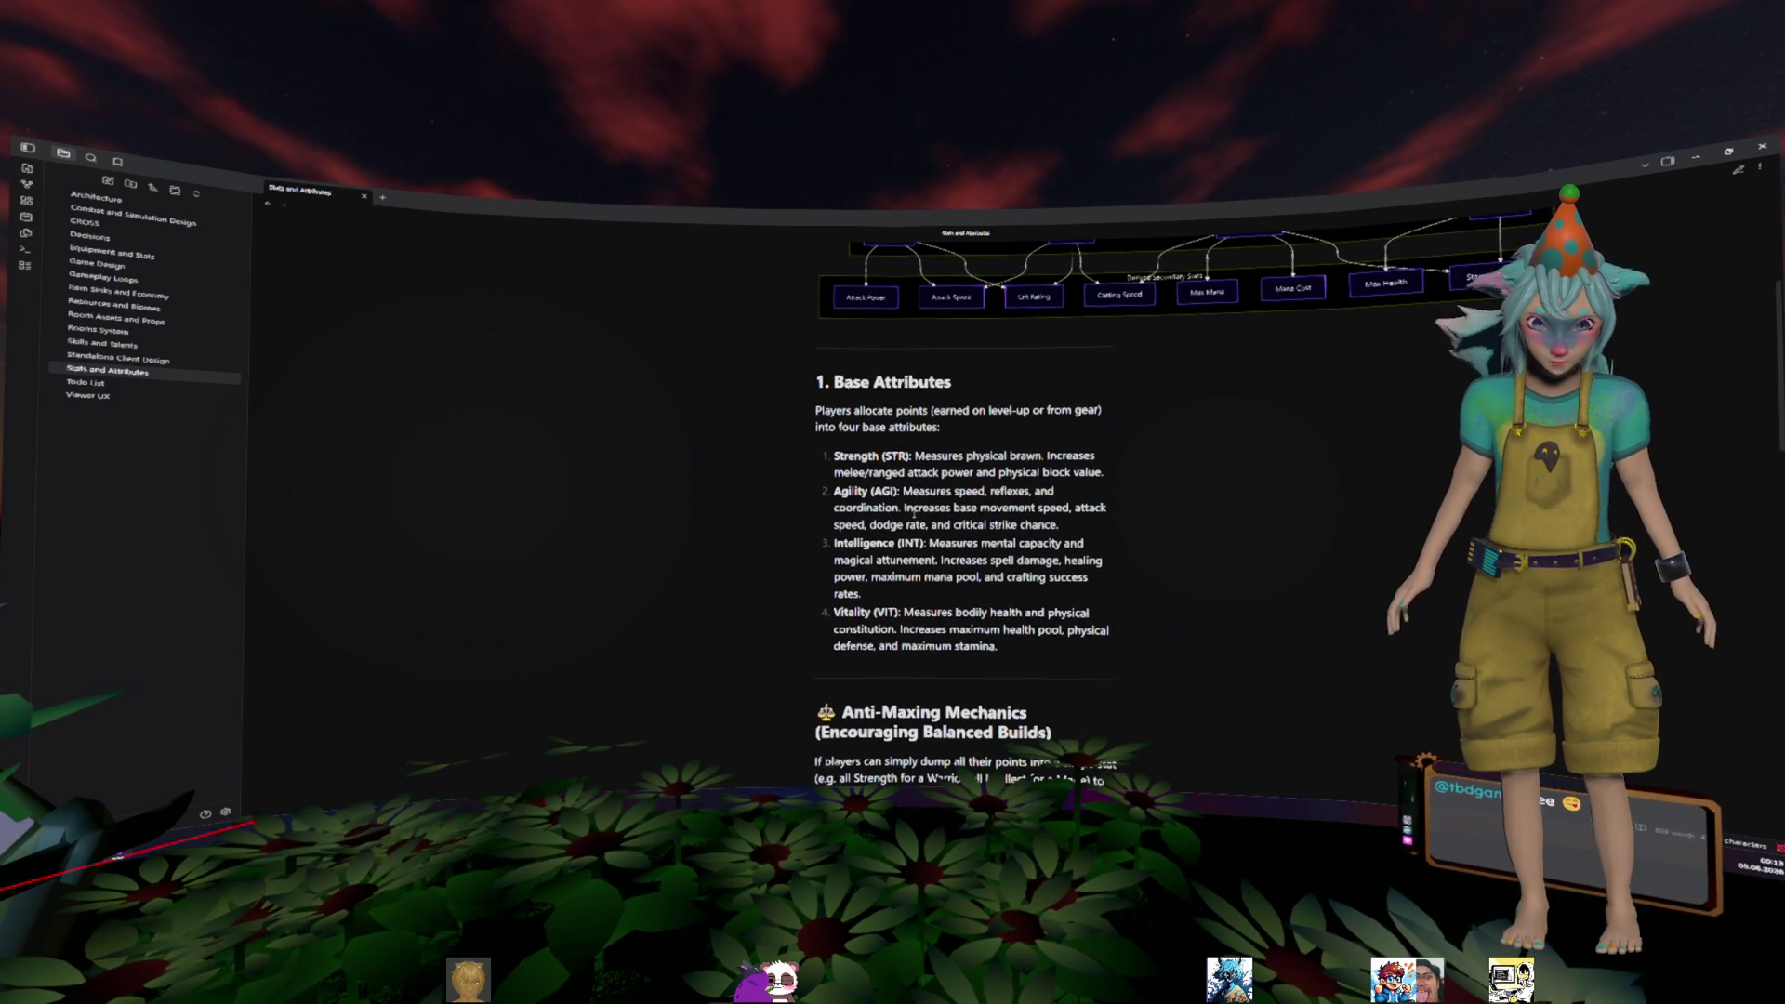
scroll(914, 513, down, 2)
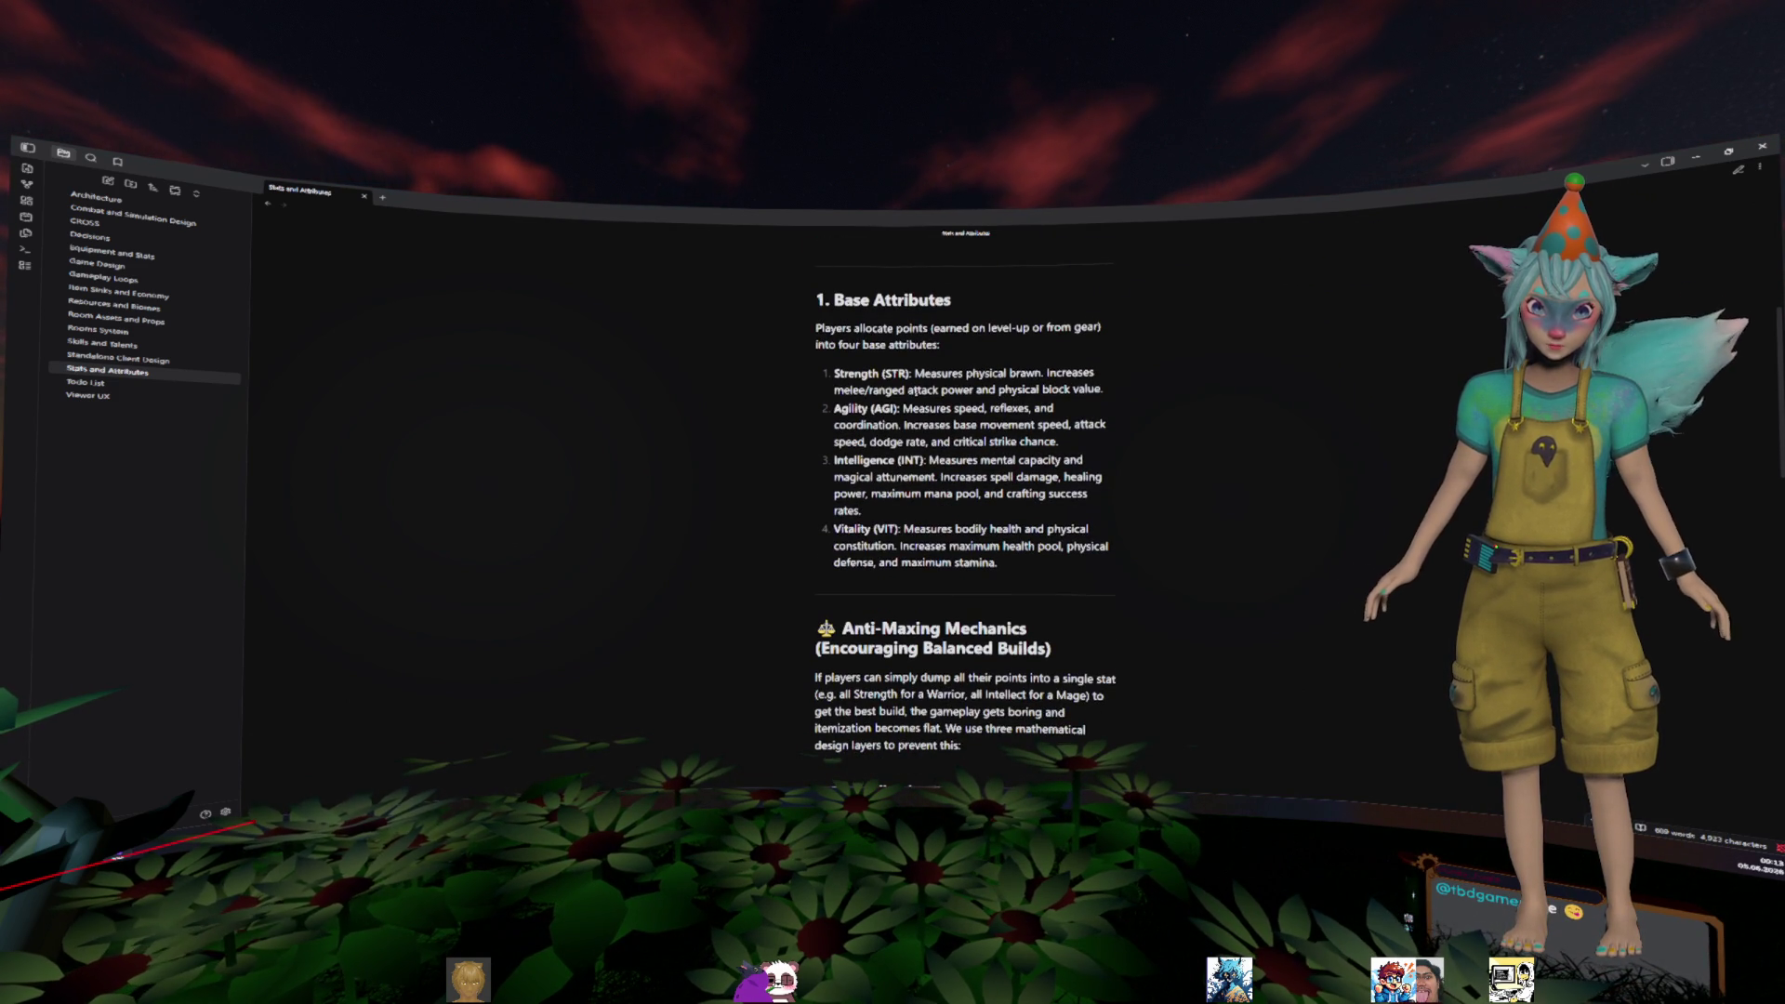
scroll(930, 421, down, 9)
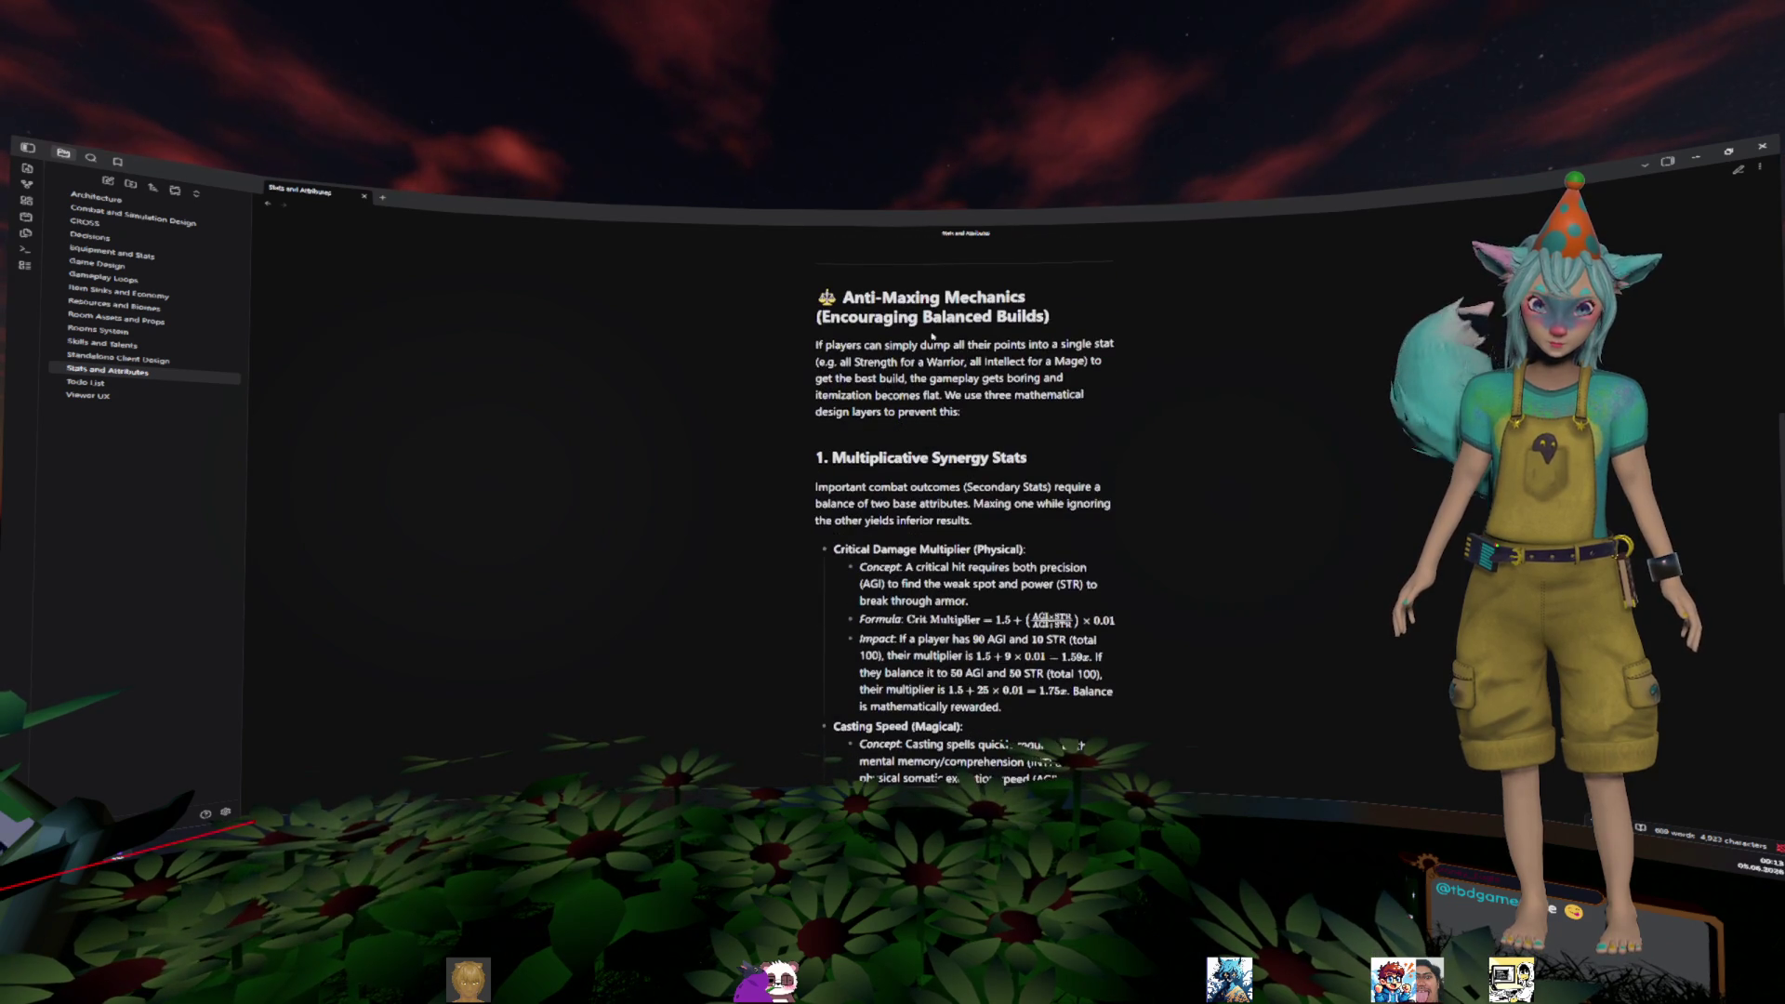
scroll(992, 409, down, 1)
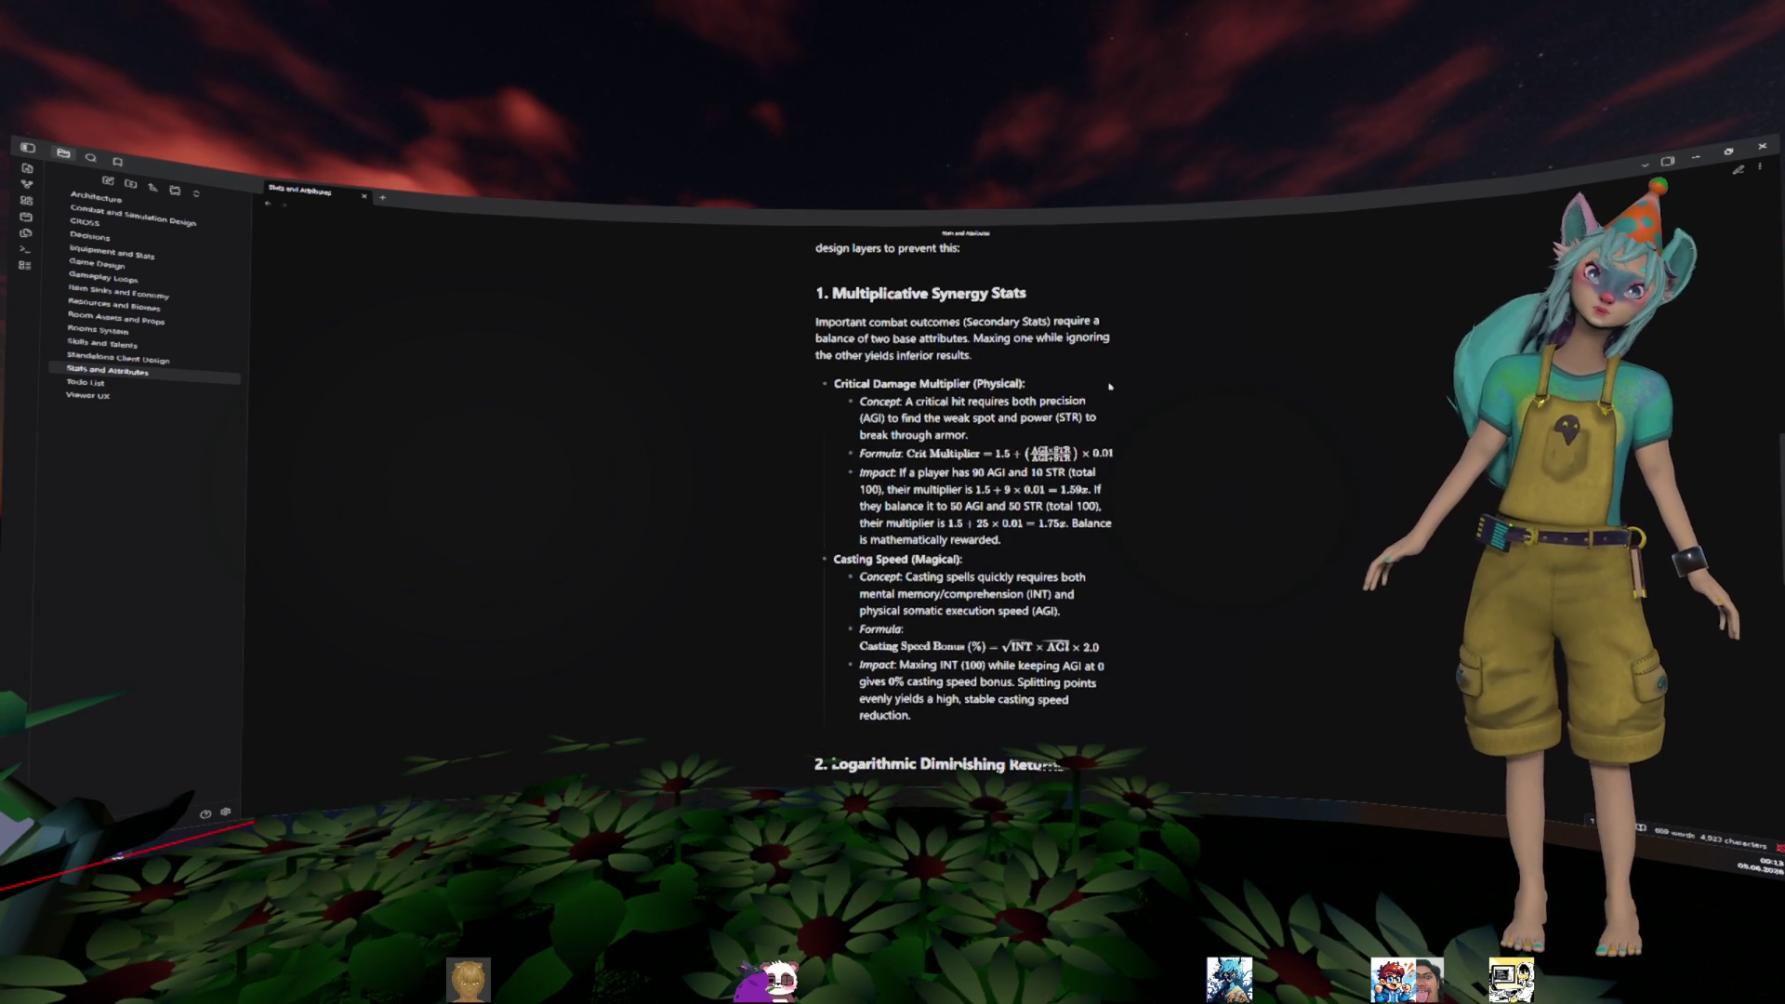
scroll(1070, 376, down, 1)
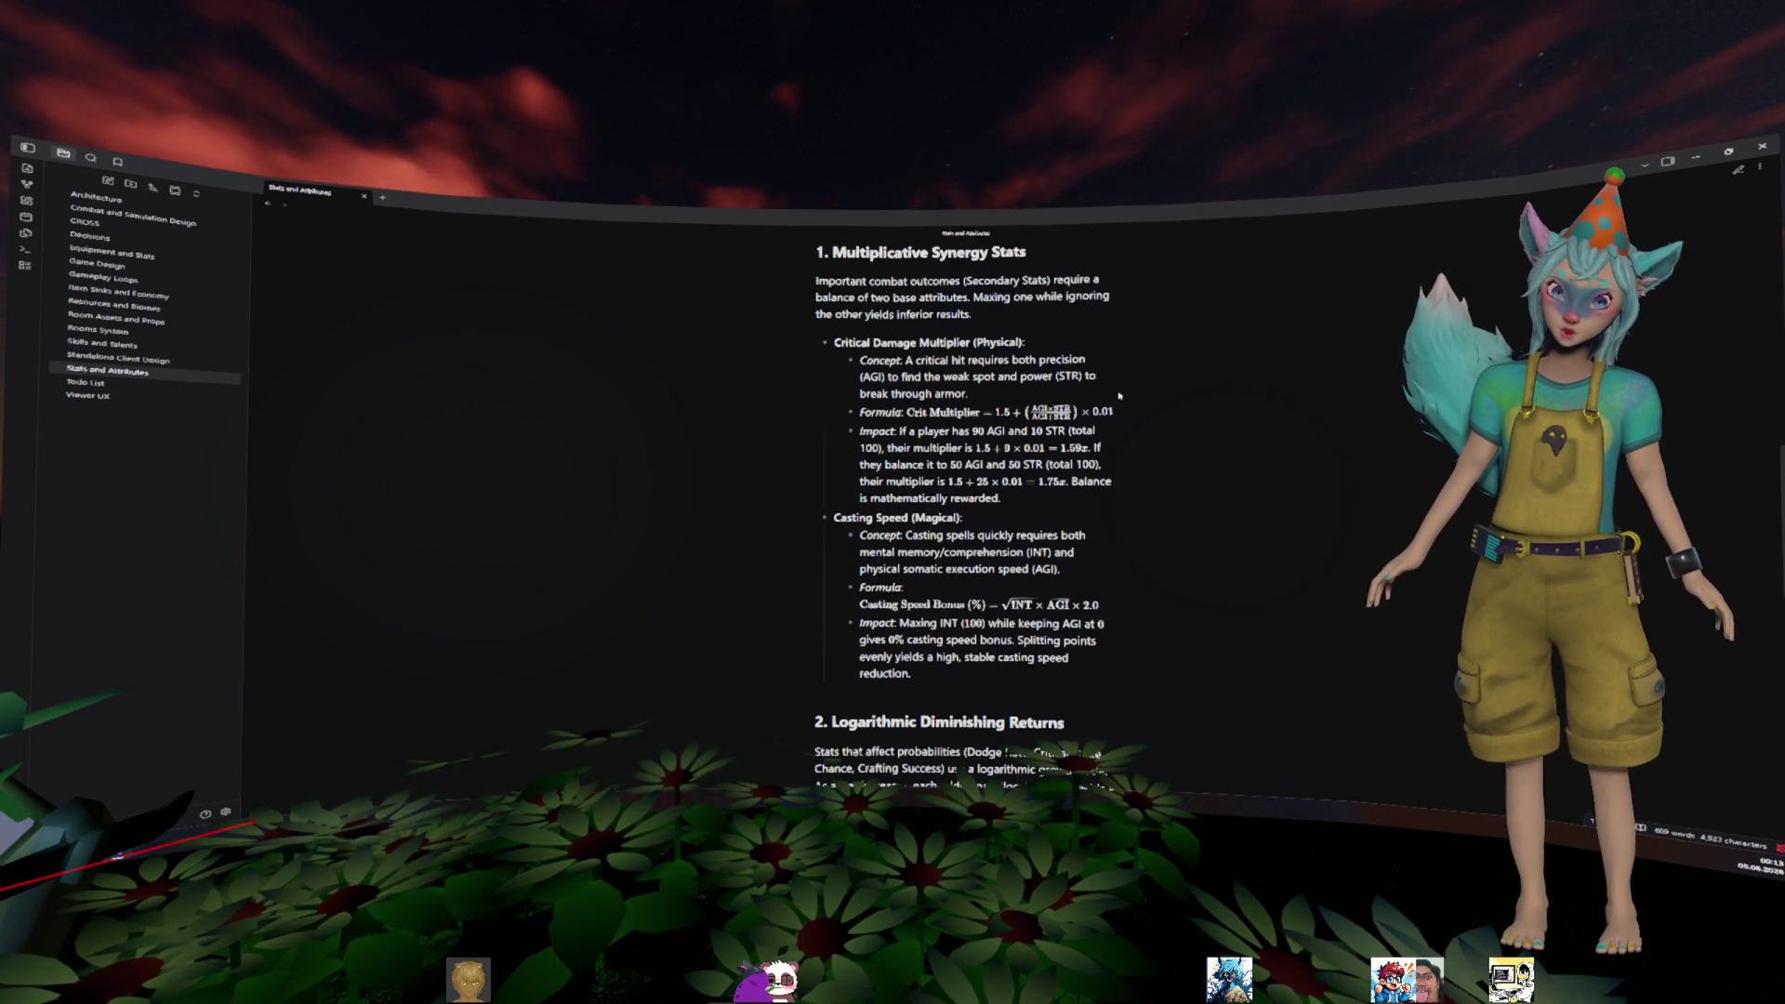
mouse_move(907, 360)
mouse_down()
mouse_move(1086, 364)
mouse_move(885, 379)
mouse_move(1097, 377)
mouse_move(989, 398)
mouse_up()
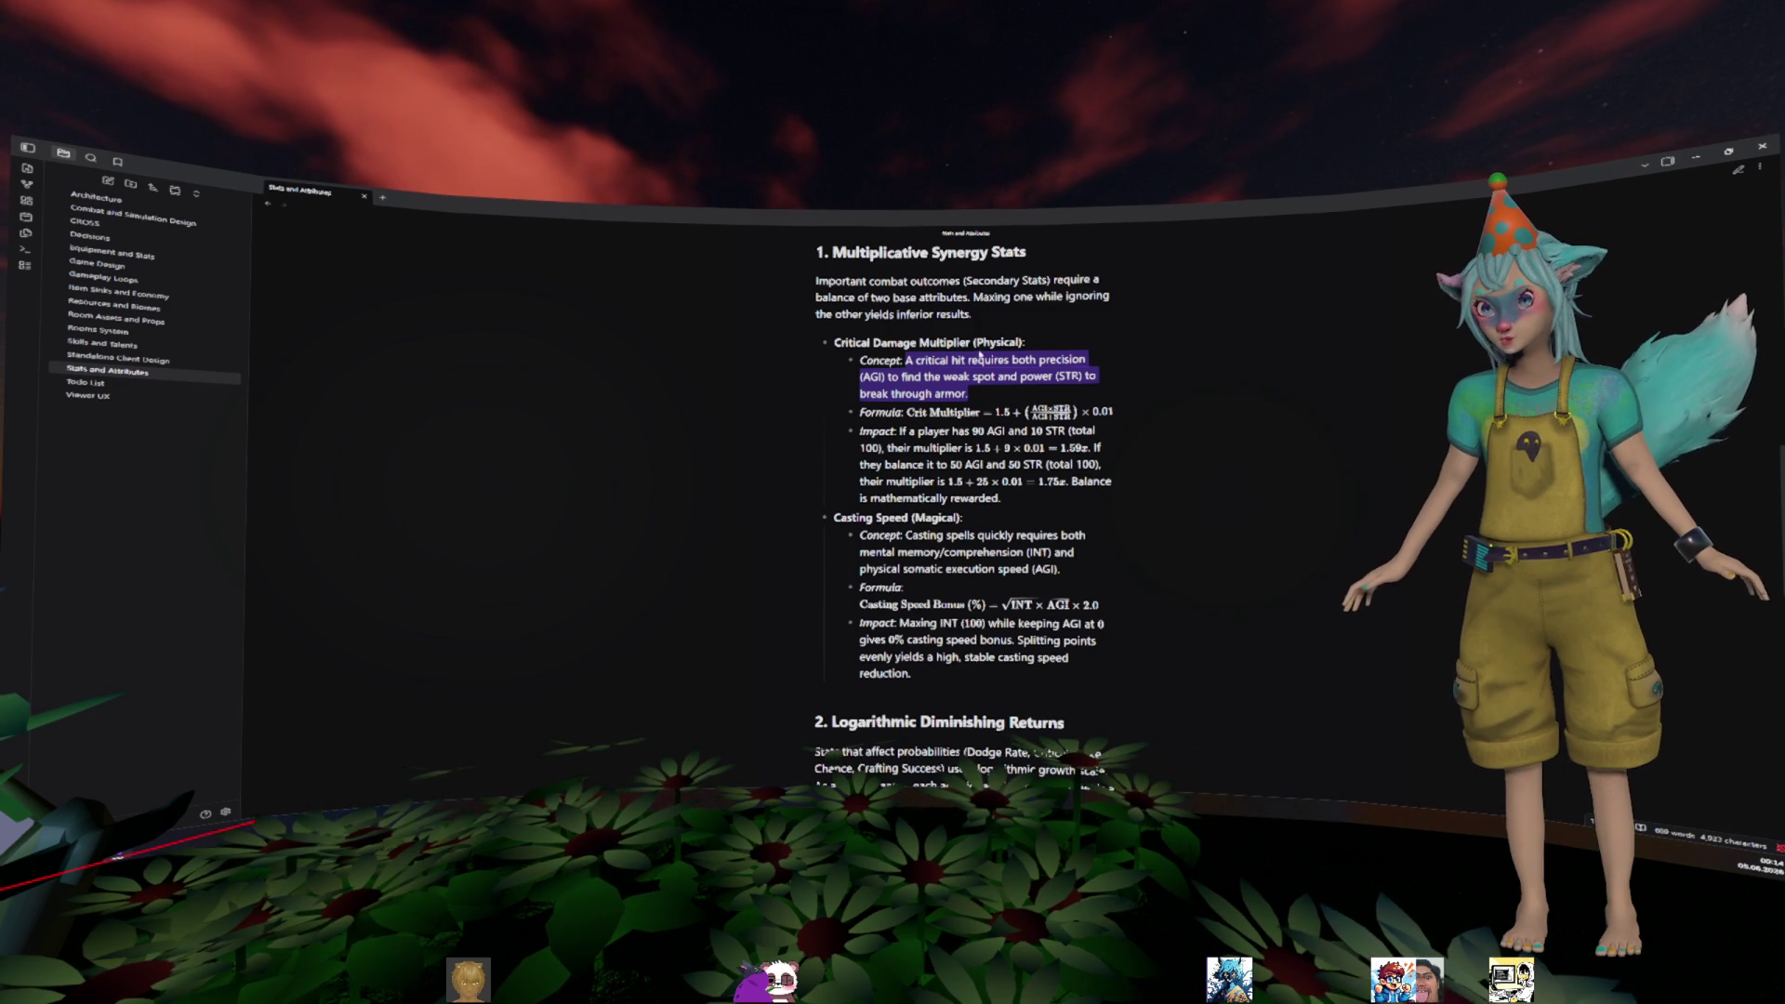
- Highlight the Casting Speed concept passages, then go back to the CROSS documentation index
scroll(1069, 381, down, 1)
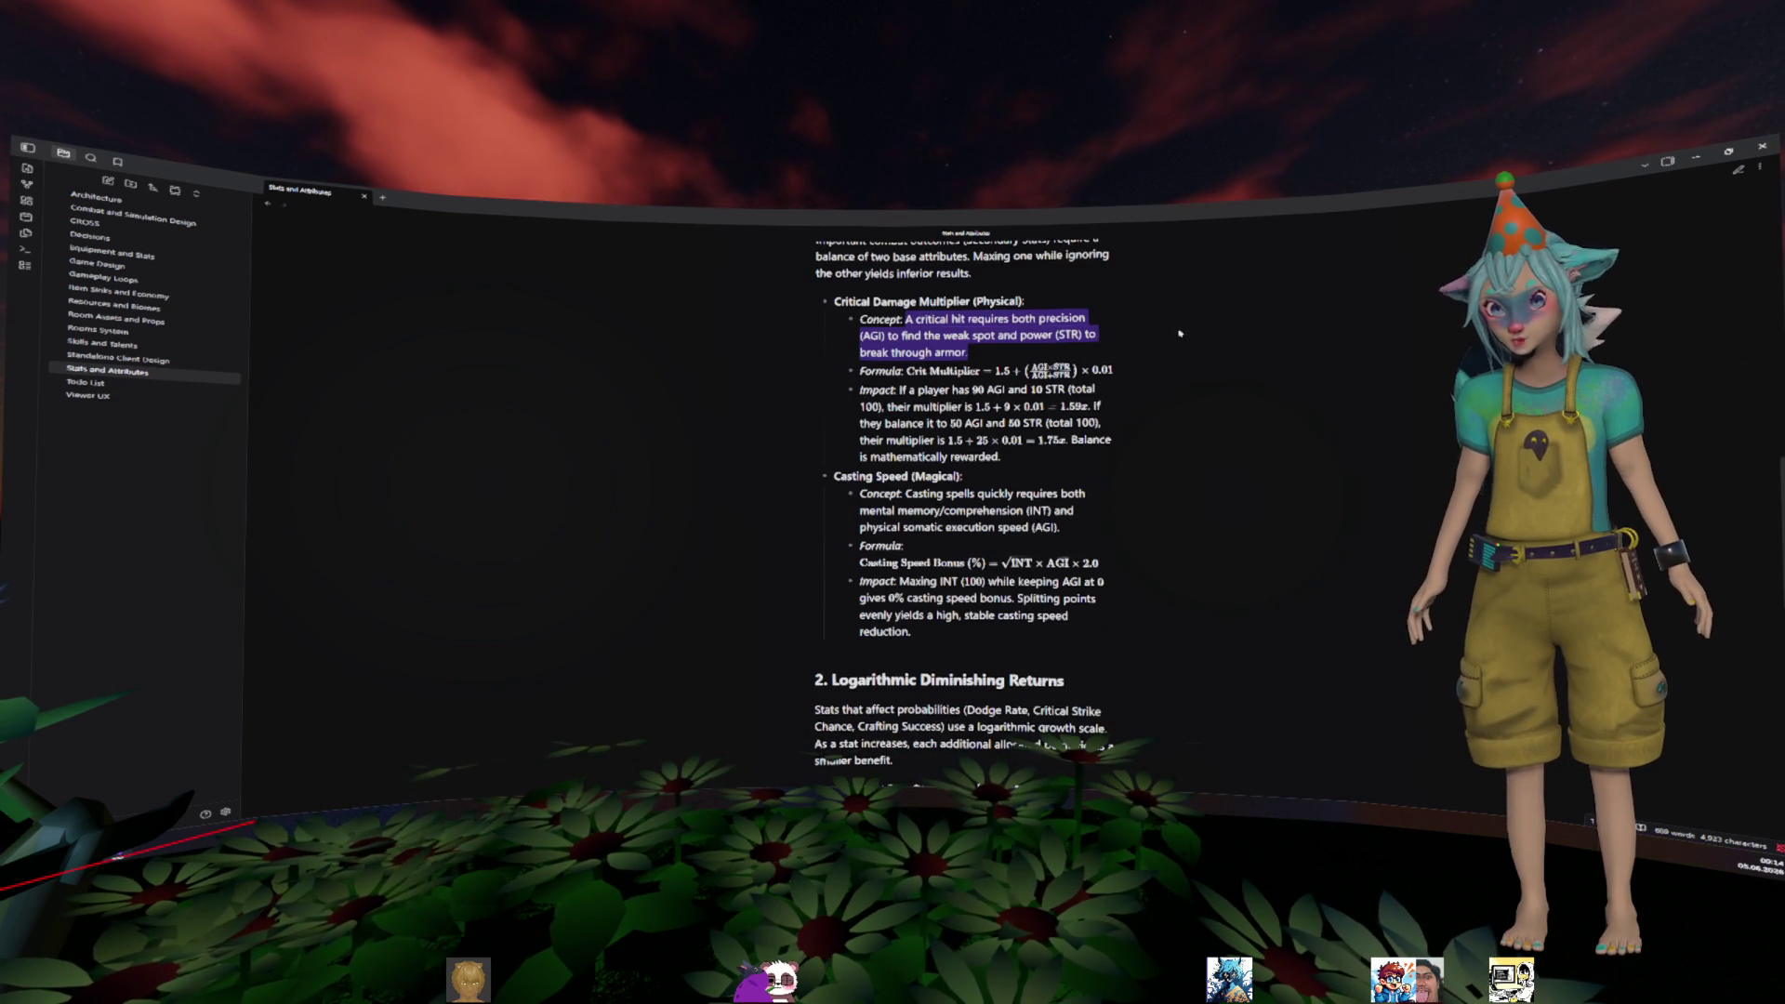
scroll(1171, 405, down, 1)
drag(905, 452, 1048, 452)
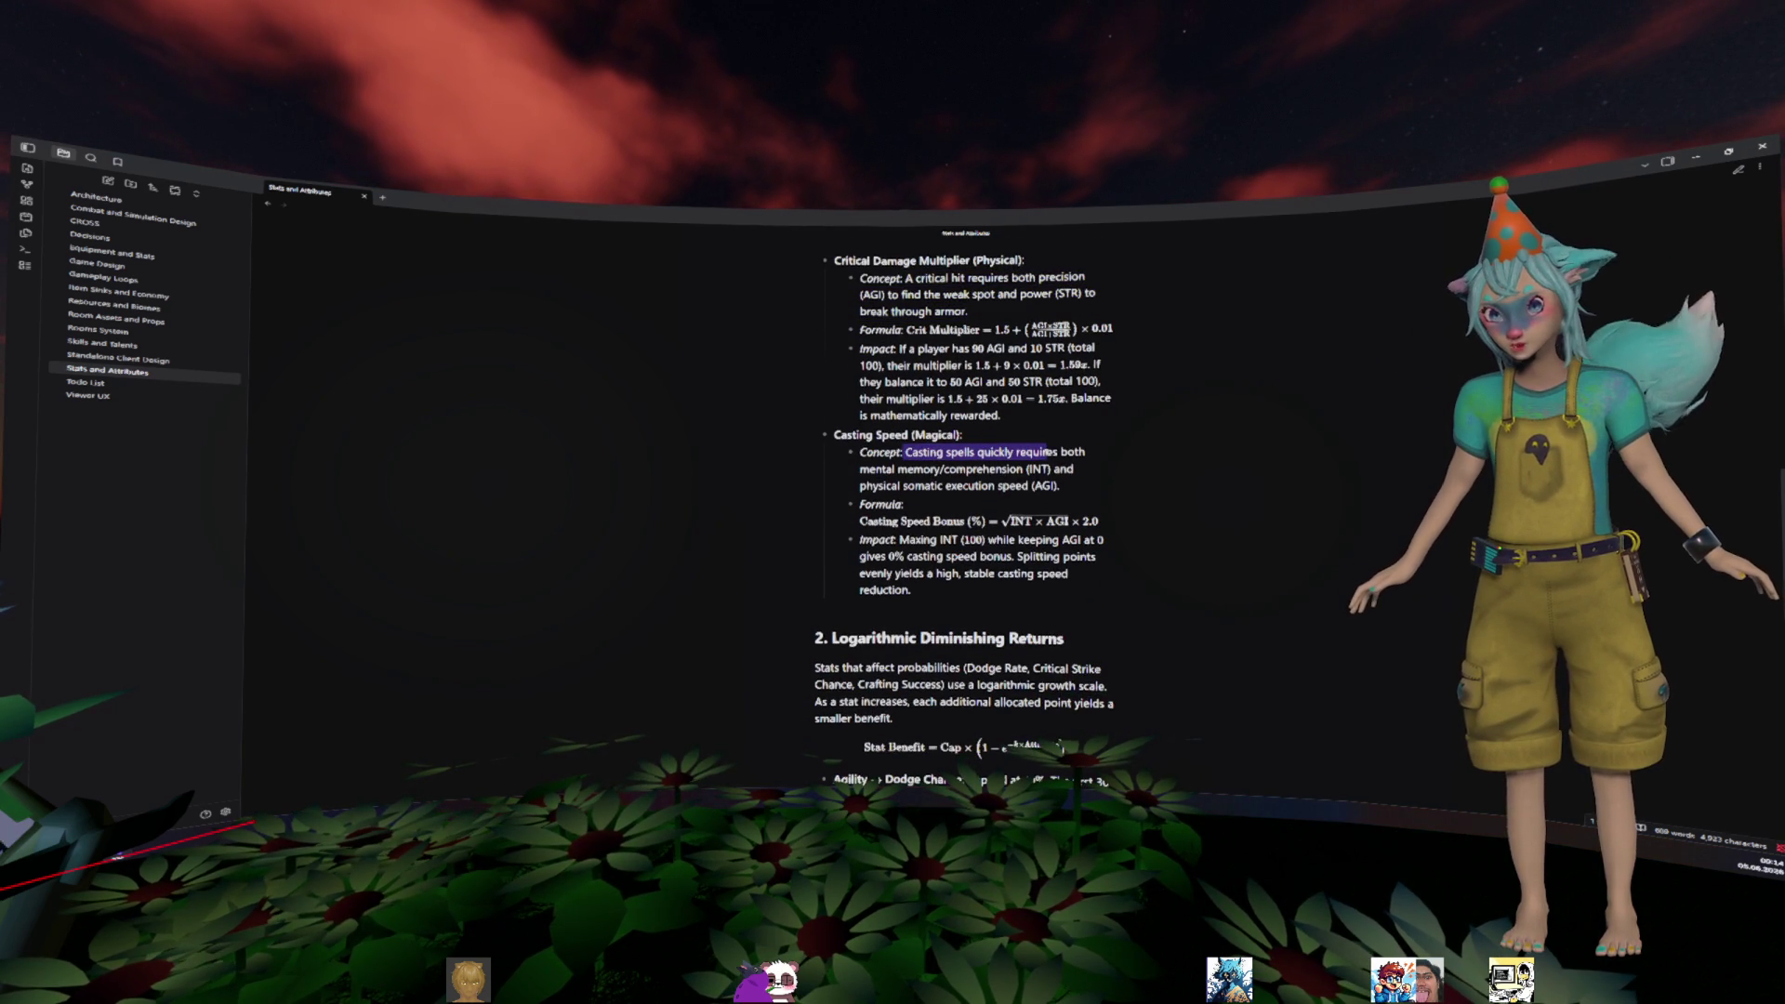
drag(930, 470, 1055, 469)
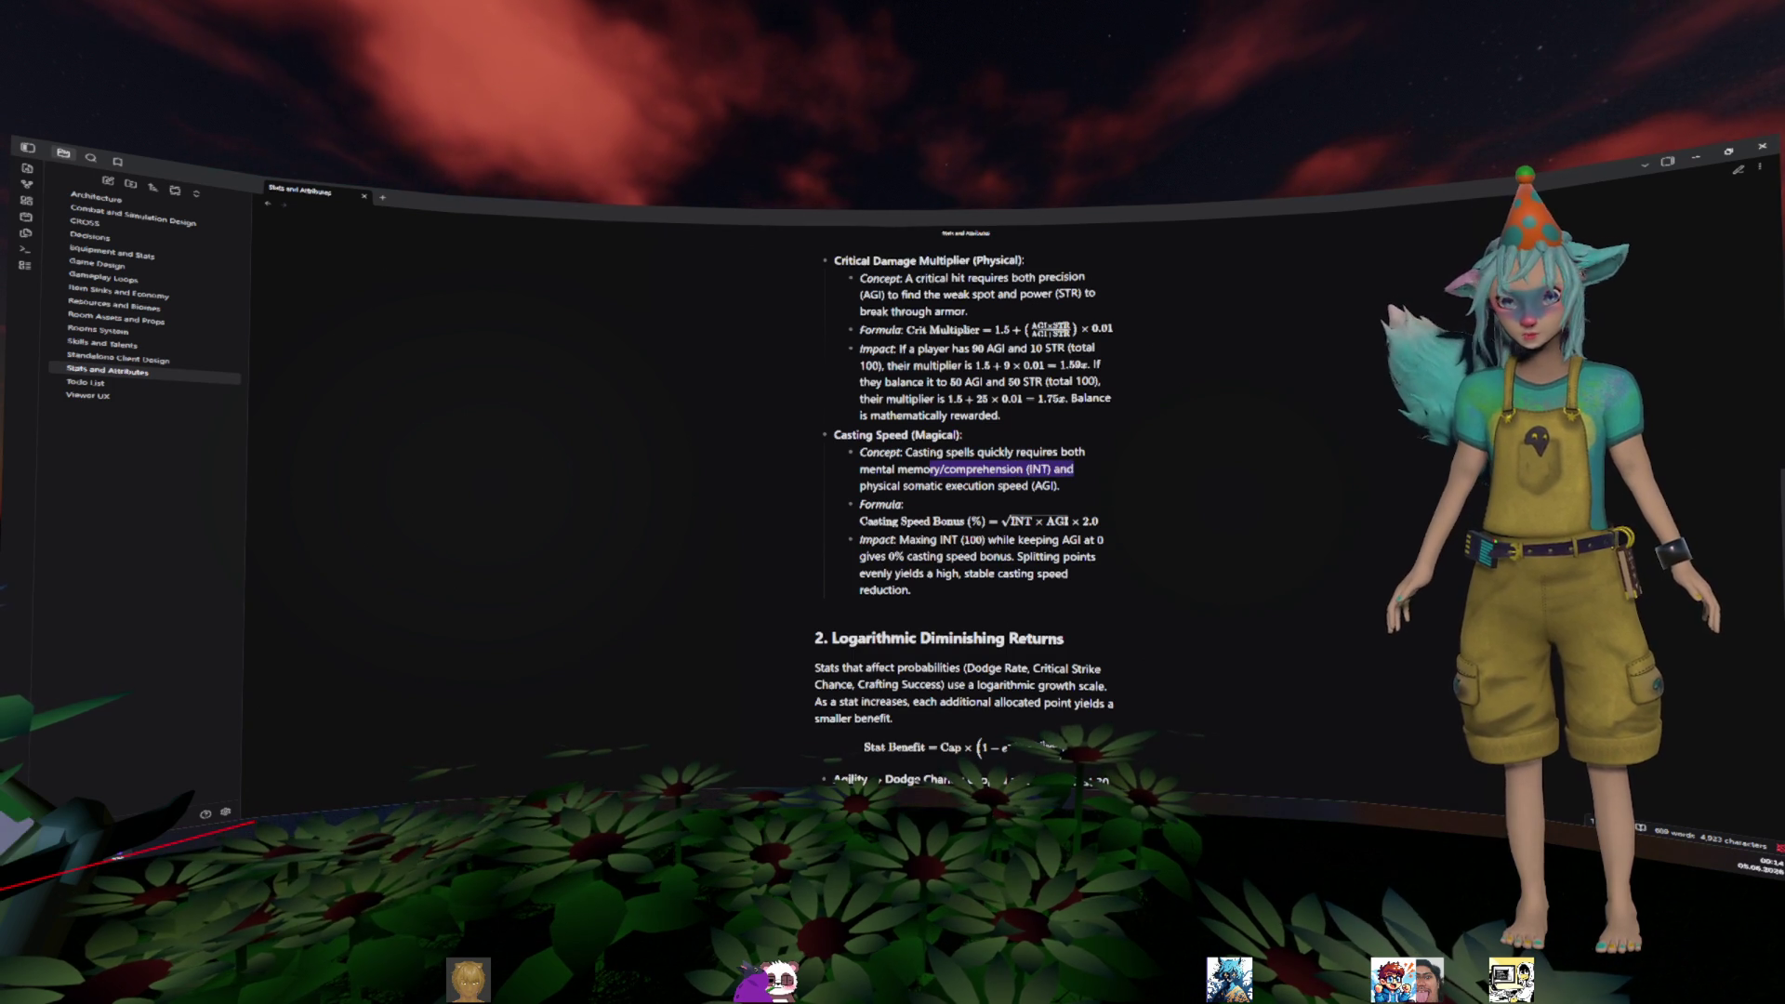
drag(903, 486, 998, 485)
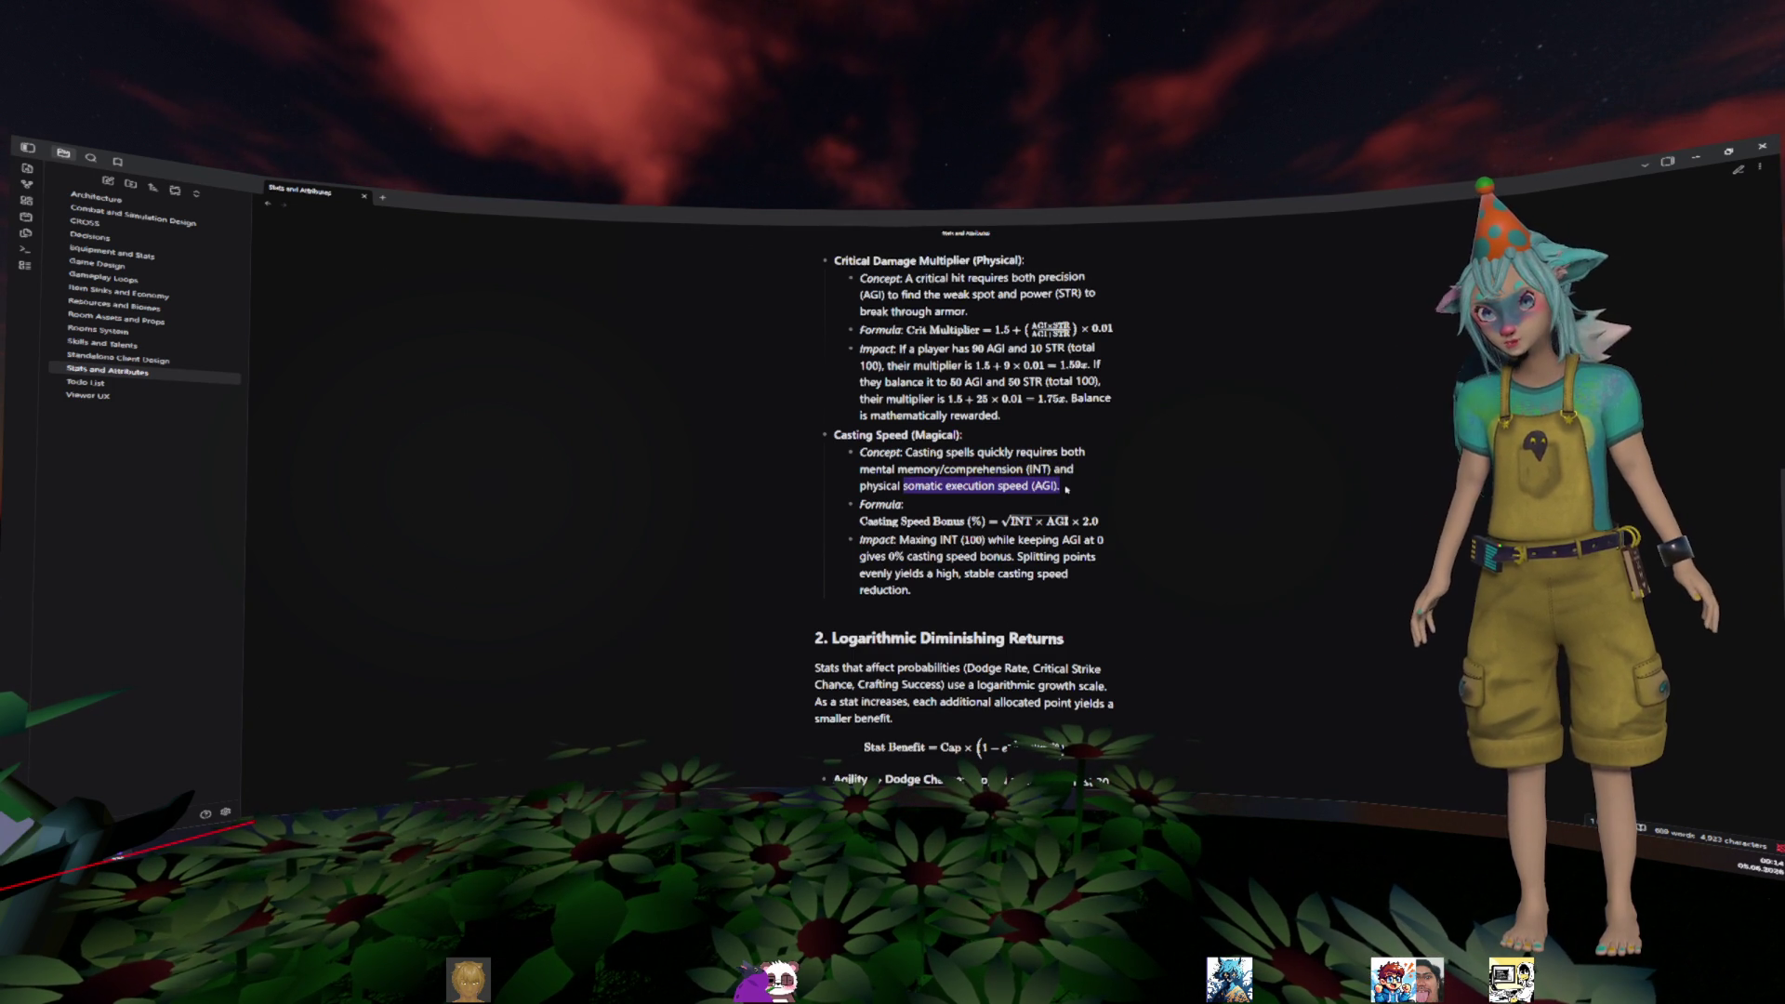
mouse_move(1066, 488)
mouse_down()
mouse_move(930, 469)
mouse_move(946, 453)
mouse_up()
scroll(1173, 473, down, 3)
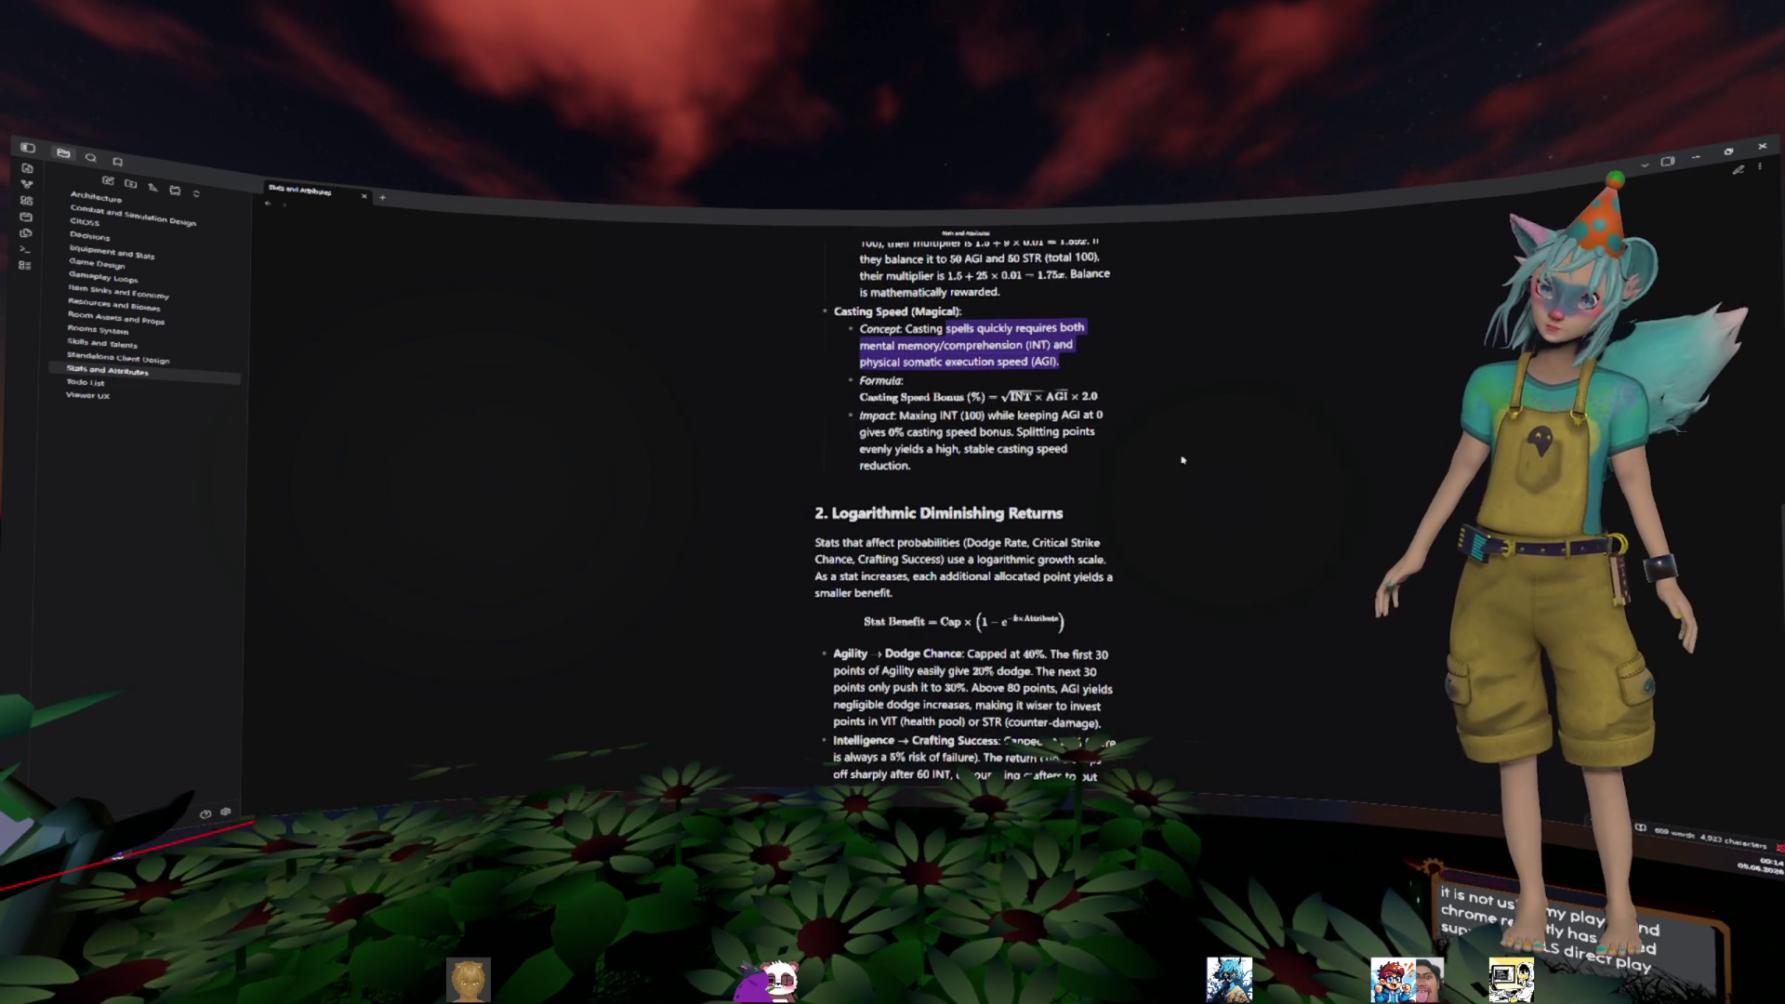
scroll(1182, 460, down, 10)
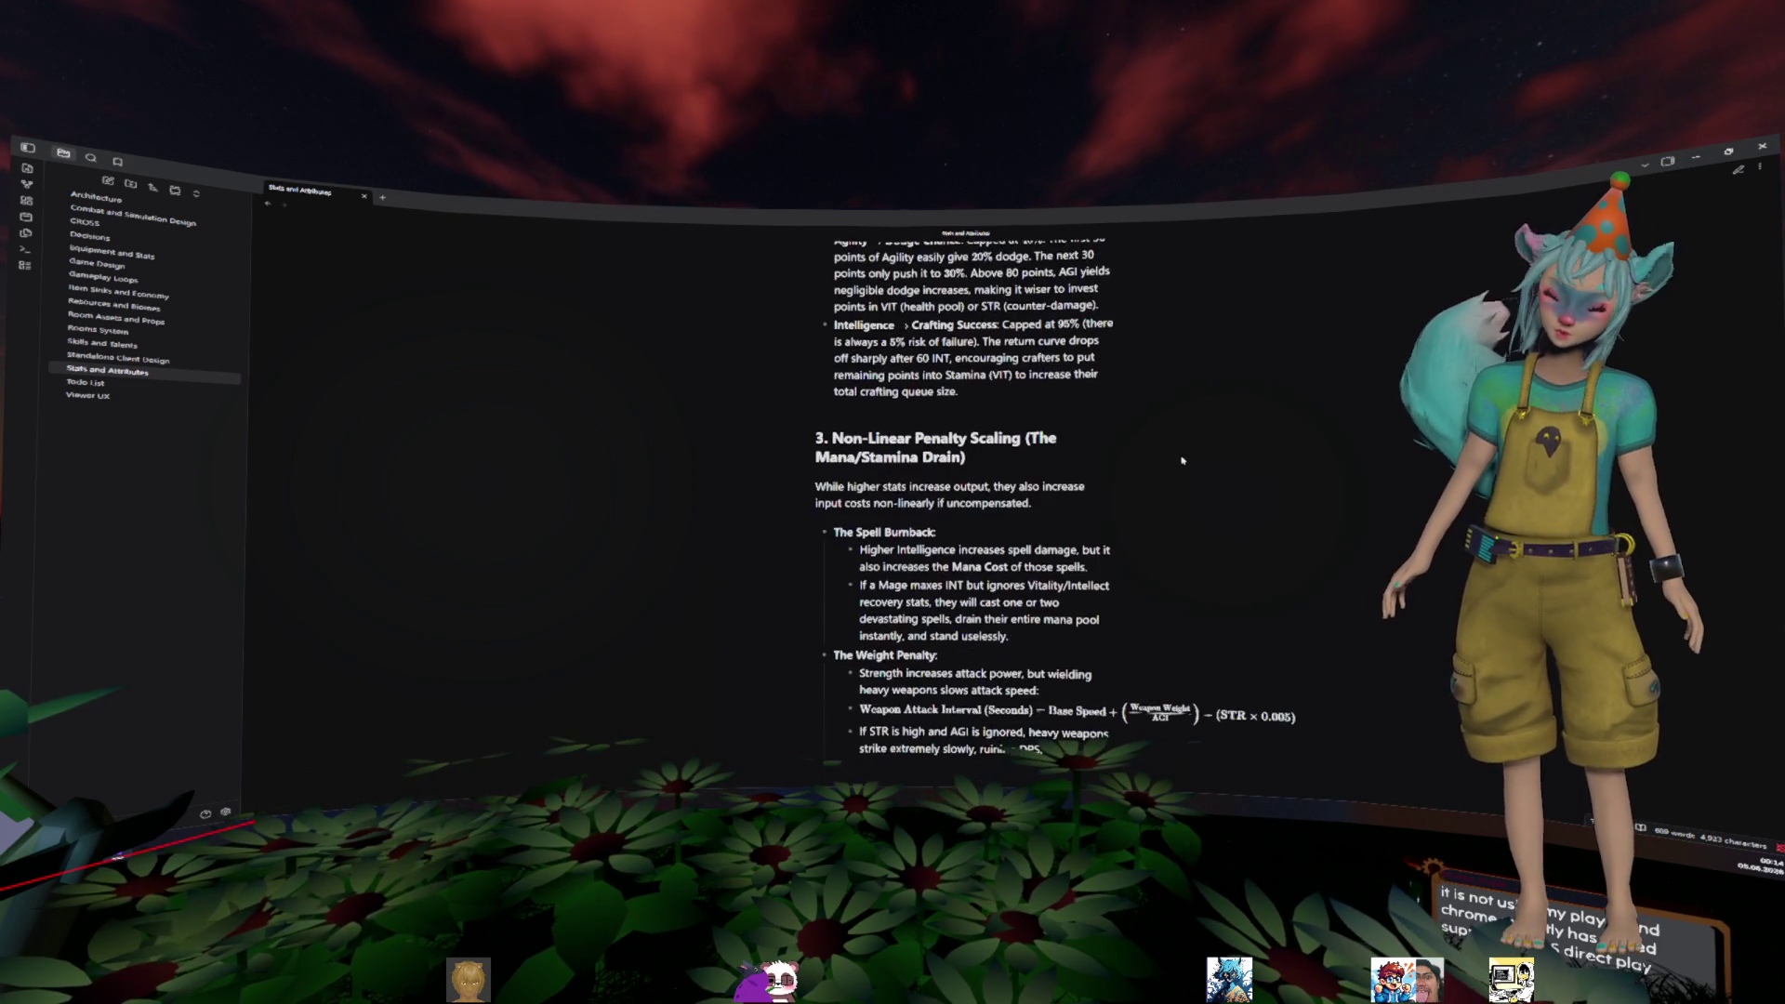
key(ctrl+alt+Left)
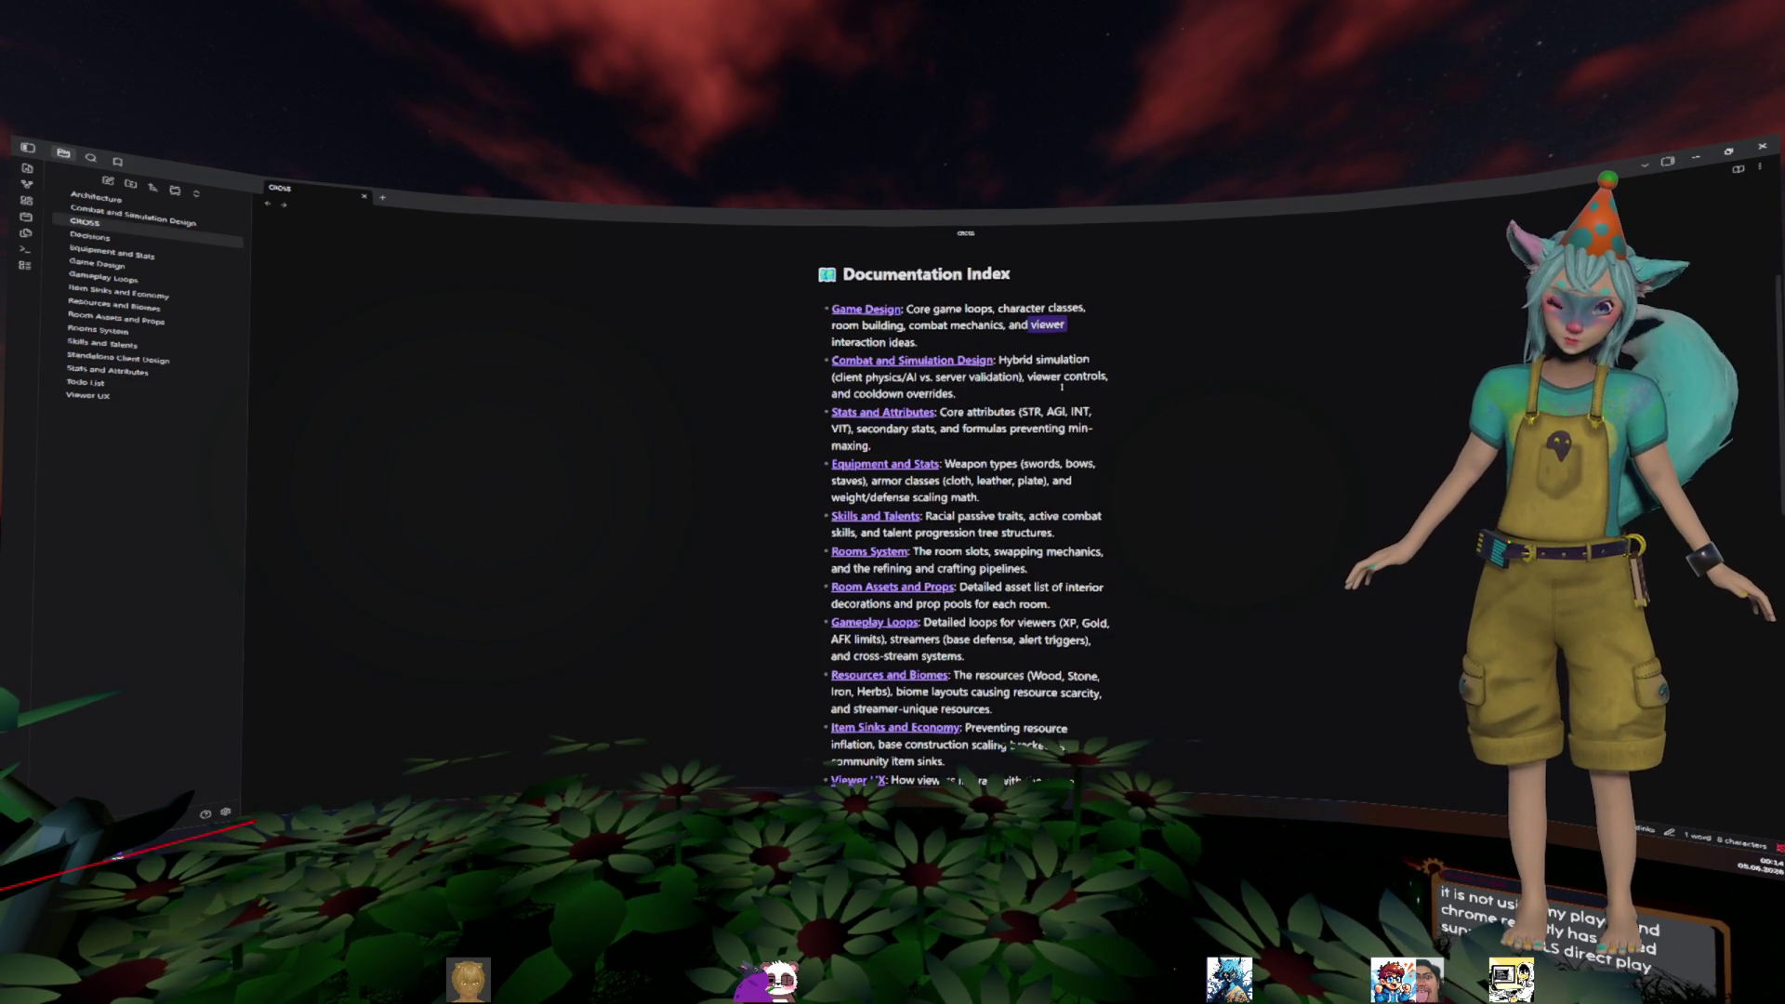
- Open the Resources and Biomes note from the CROSS Documentation Index
click(1064, 376)
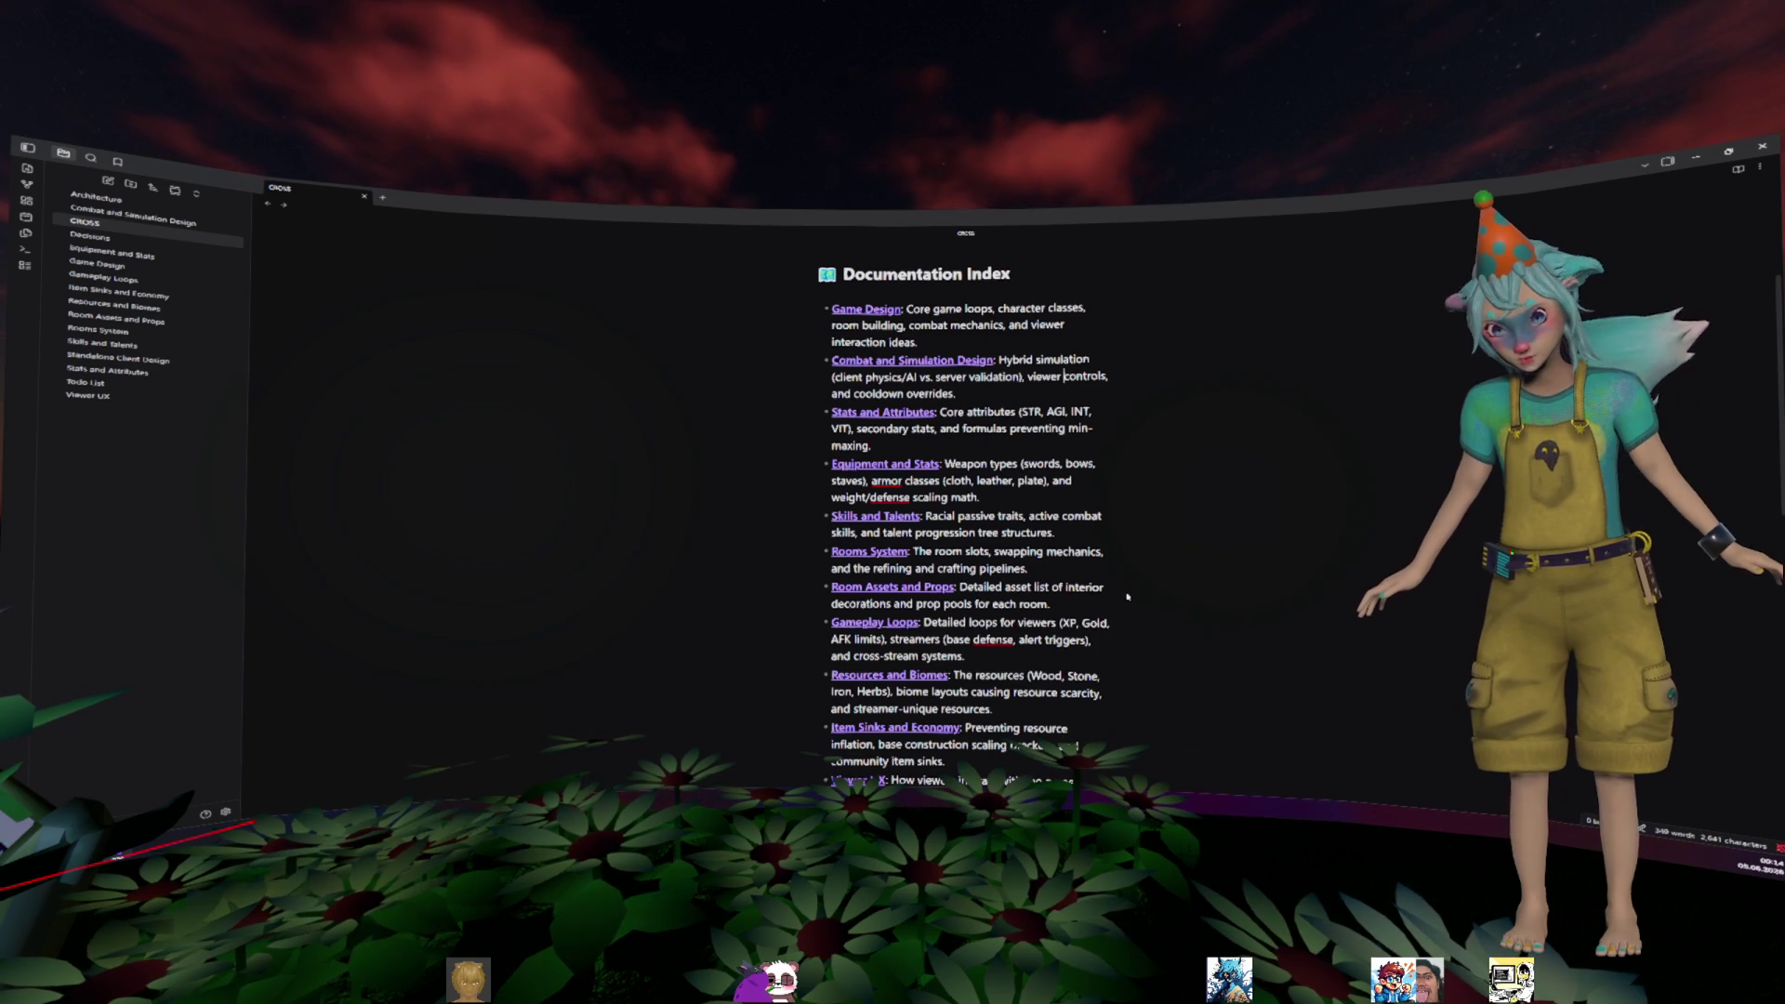
click(889, 676)
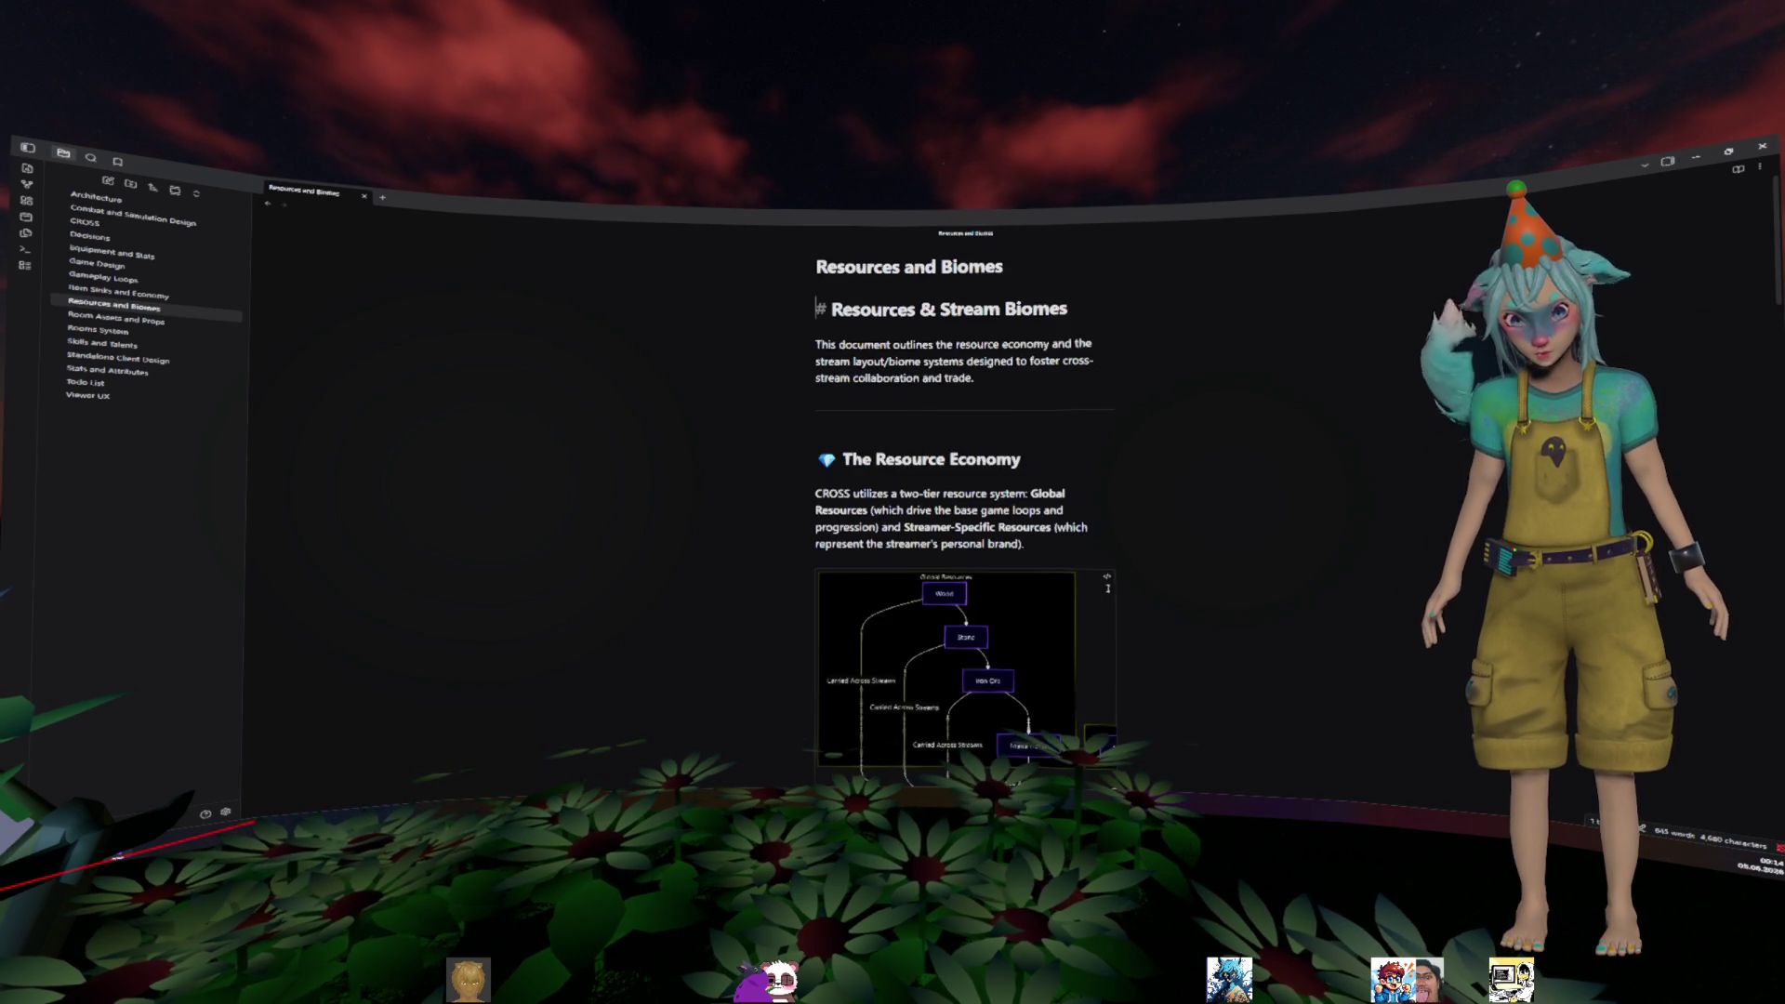
- Read through the Resources and Biomes tables and biome sections, then open Item Sinks and Economy
scroll(1136, 545, down, 2)
scroll(1136, 545, down, 1)
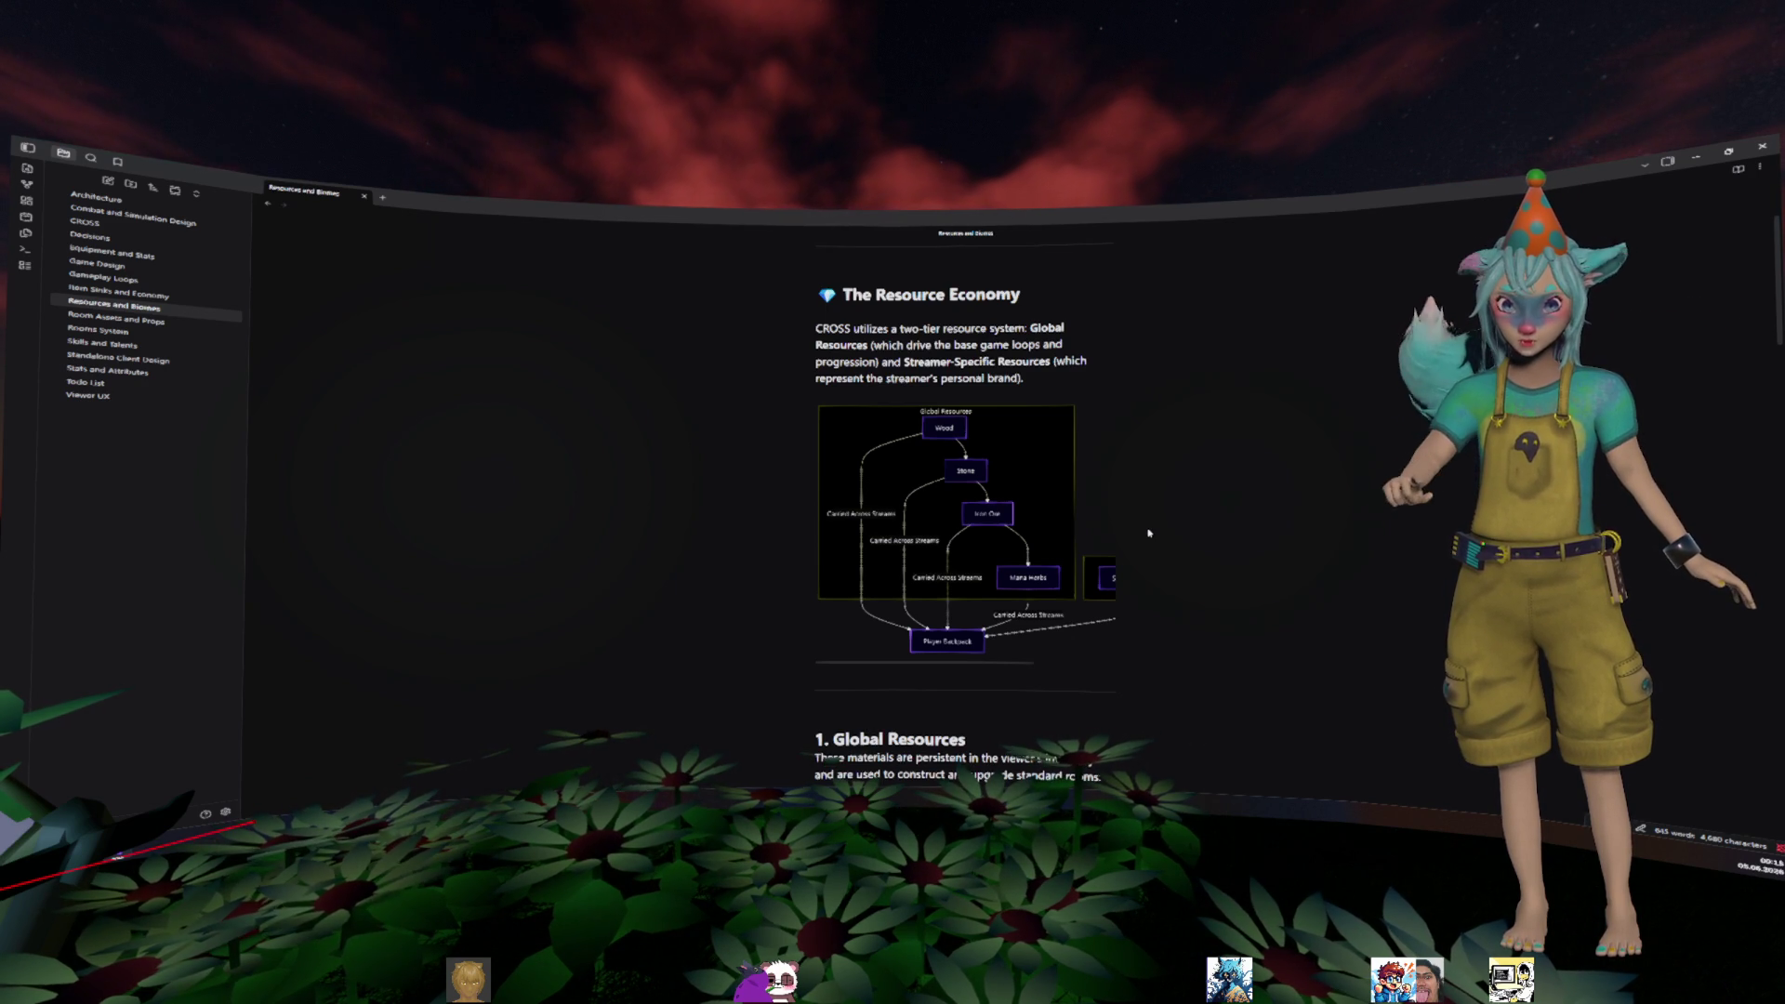
scroll(1142, 538, down, 5)
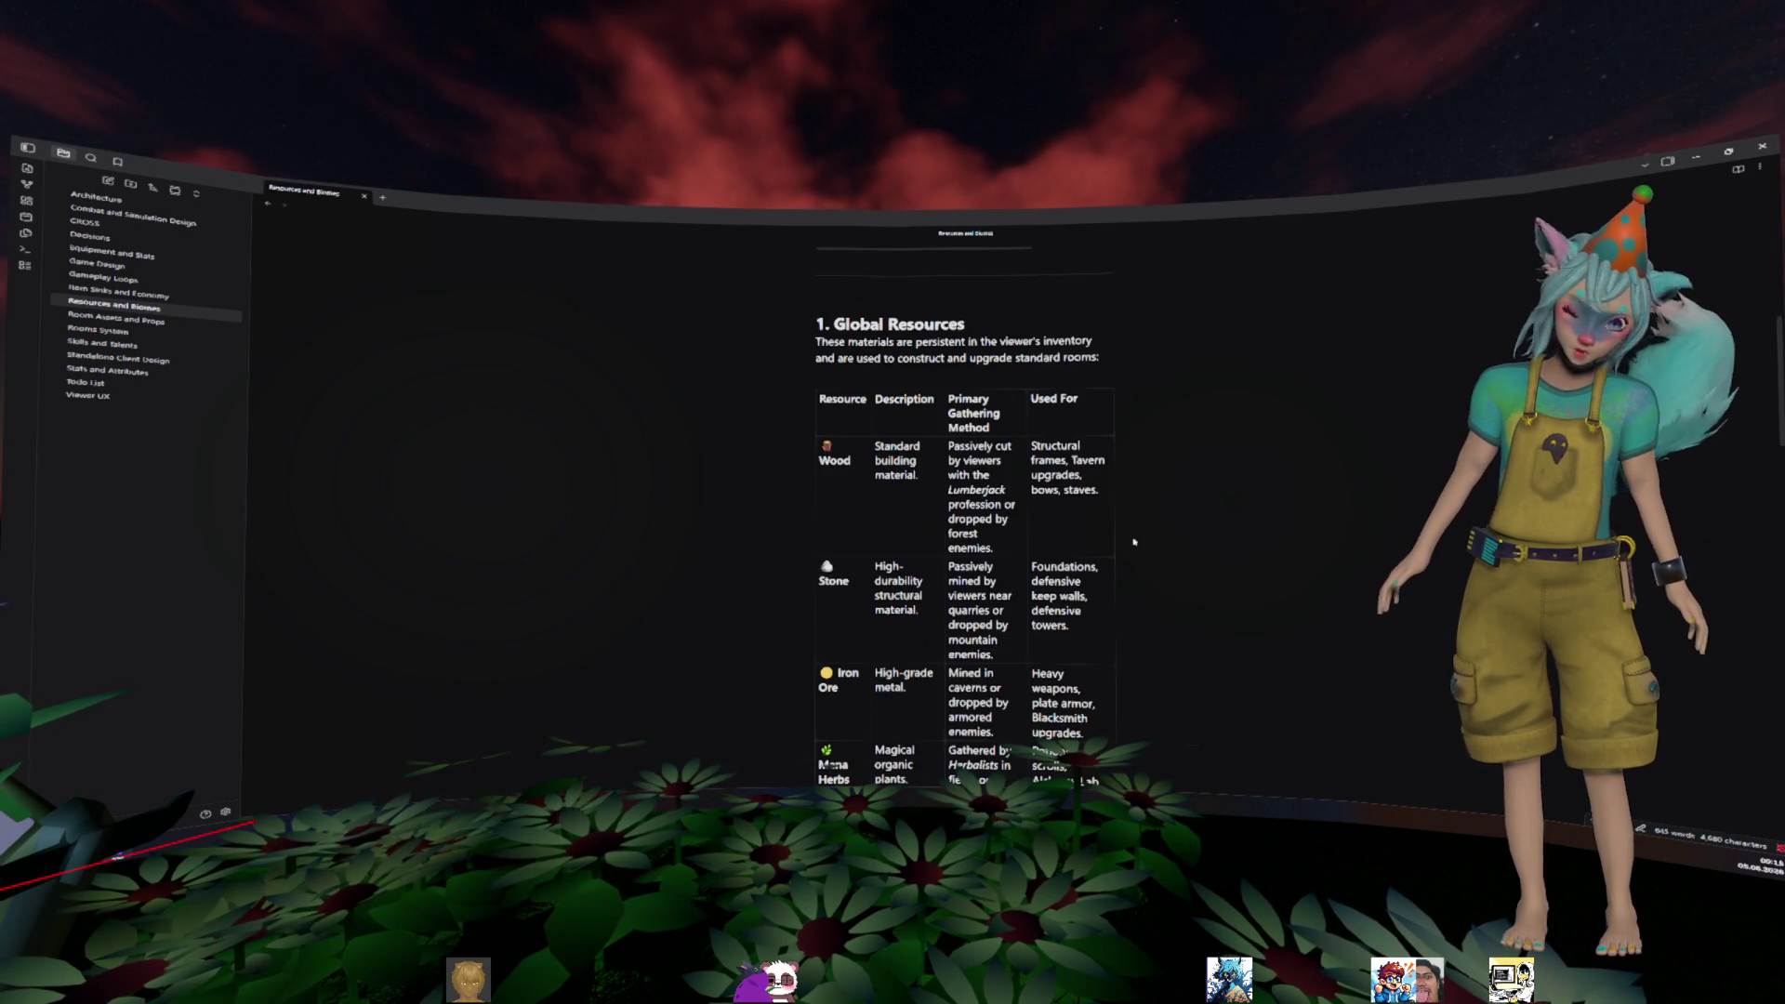
scroll(1134, 542, down, 1)
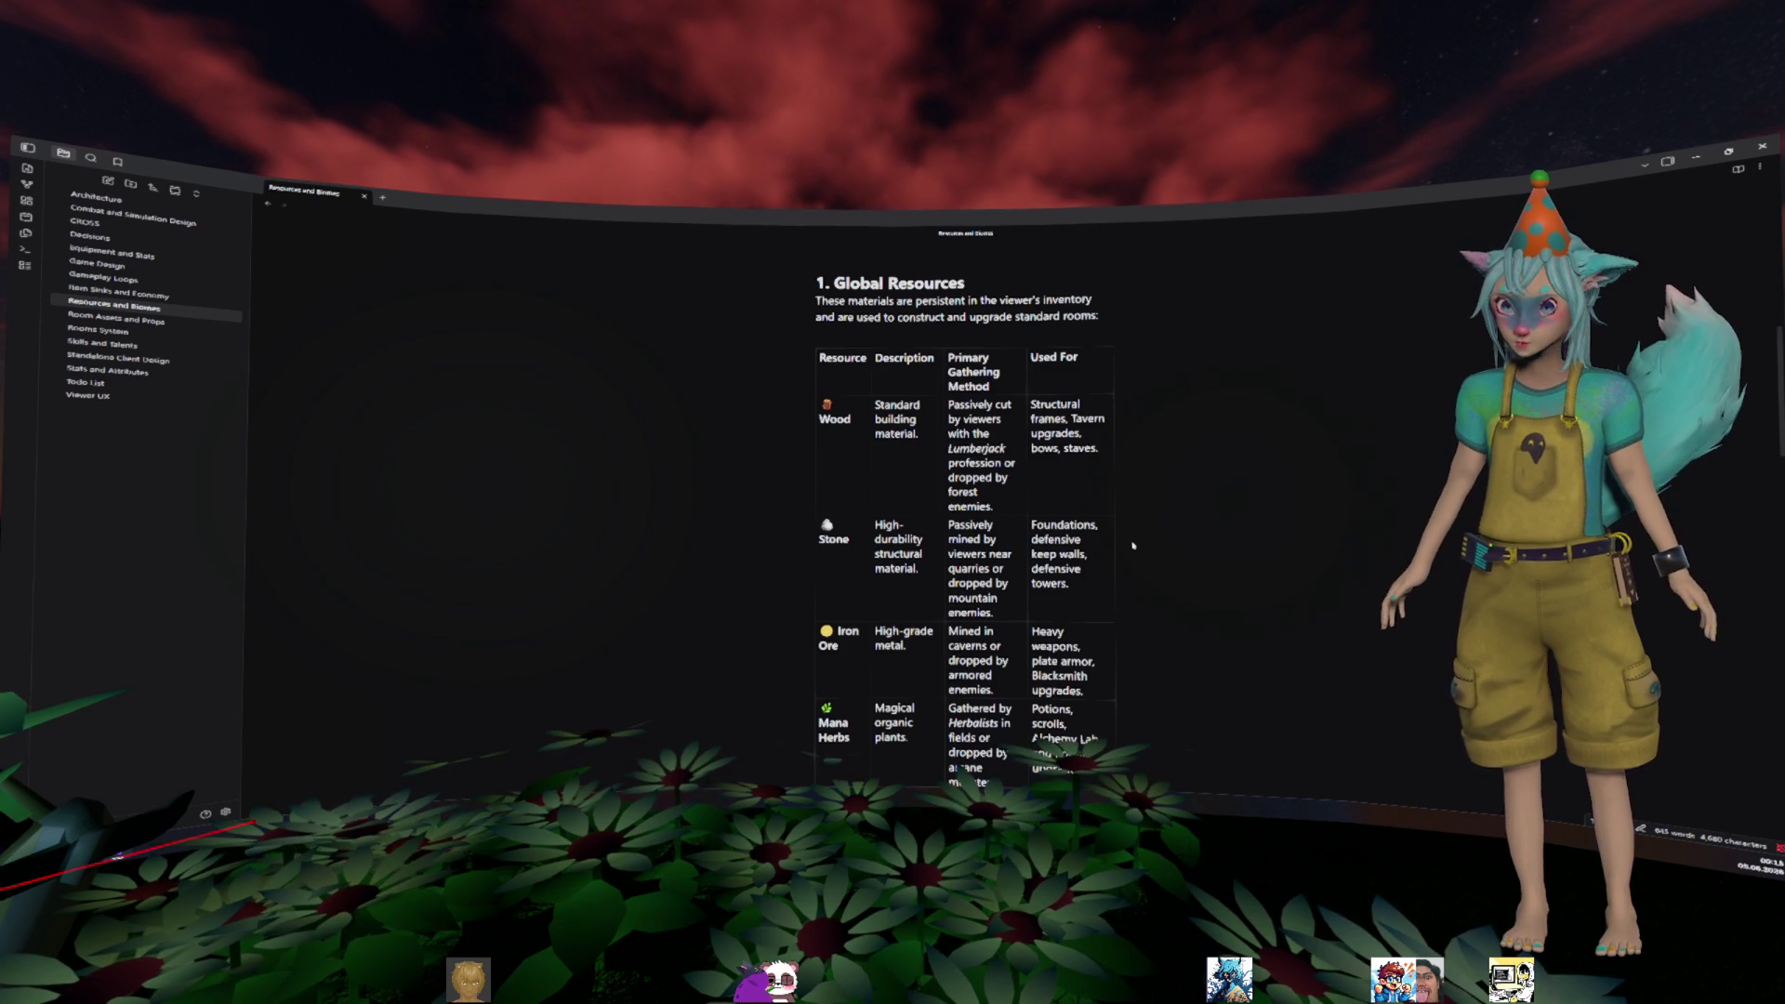
scroll(1134, 546, down, 1)
scroll(1144, 540, down, 1)
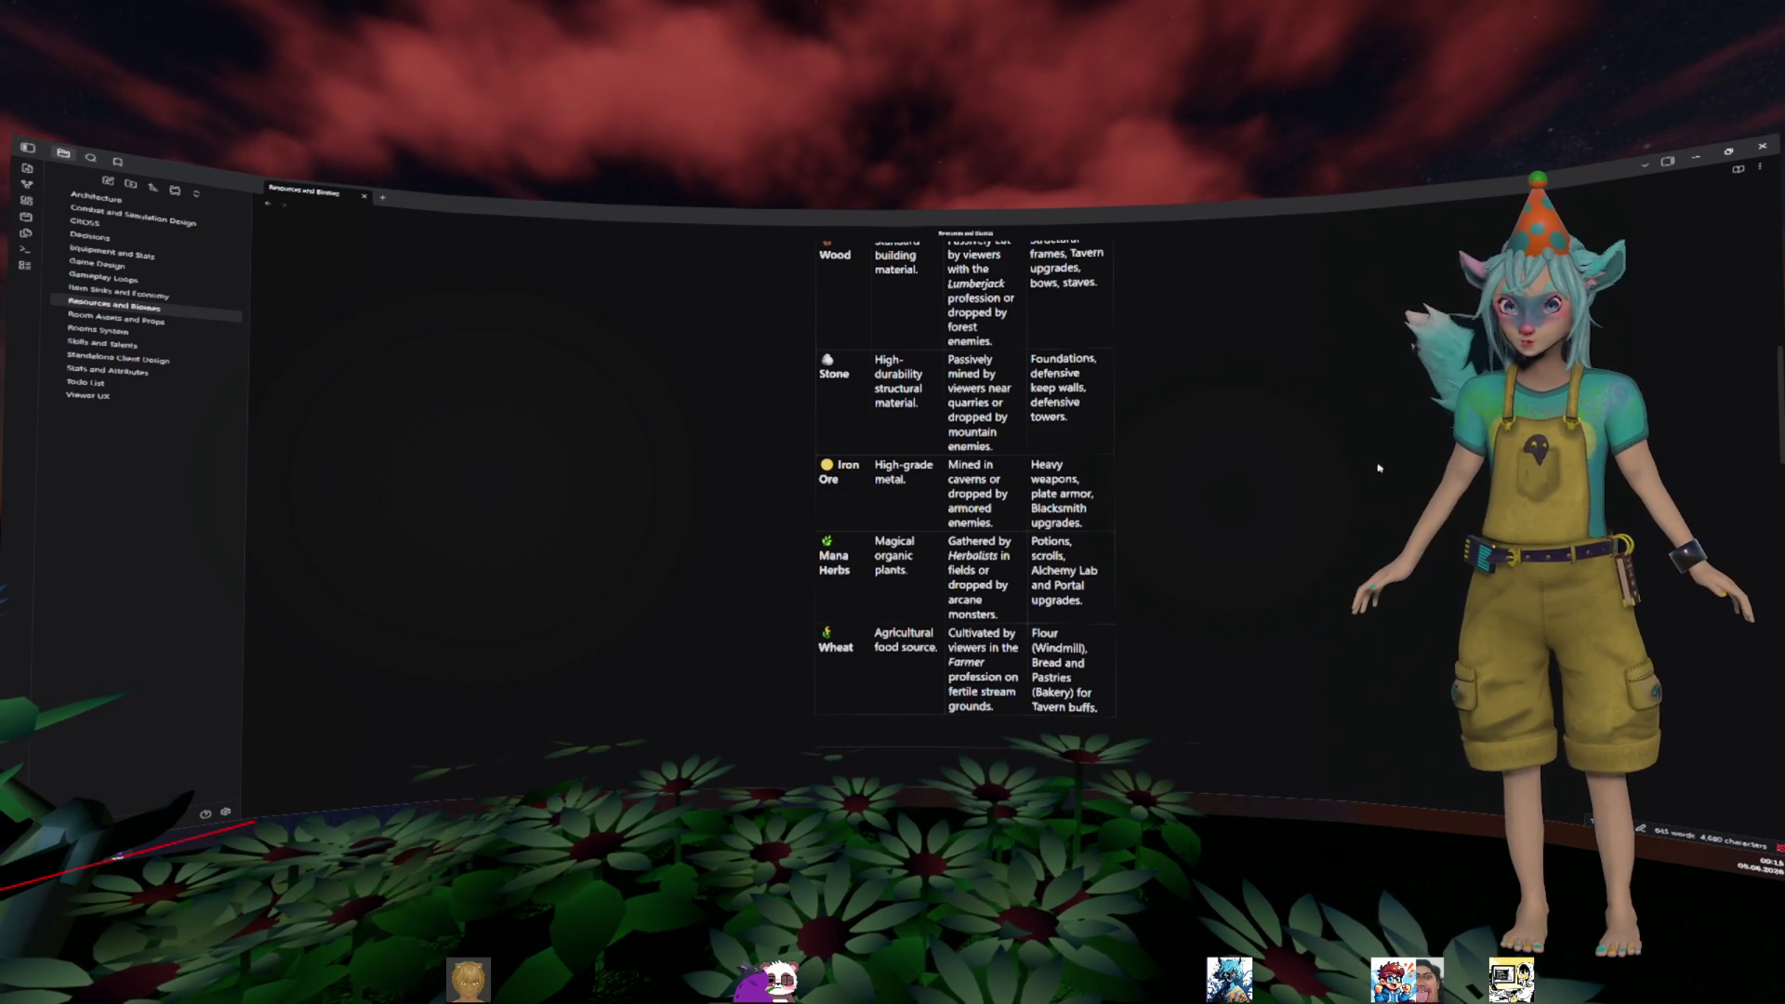
scroll(1380, 466, up, 3)
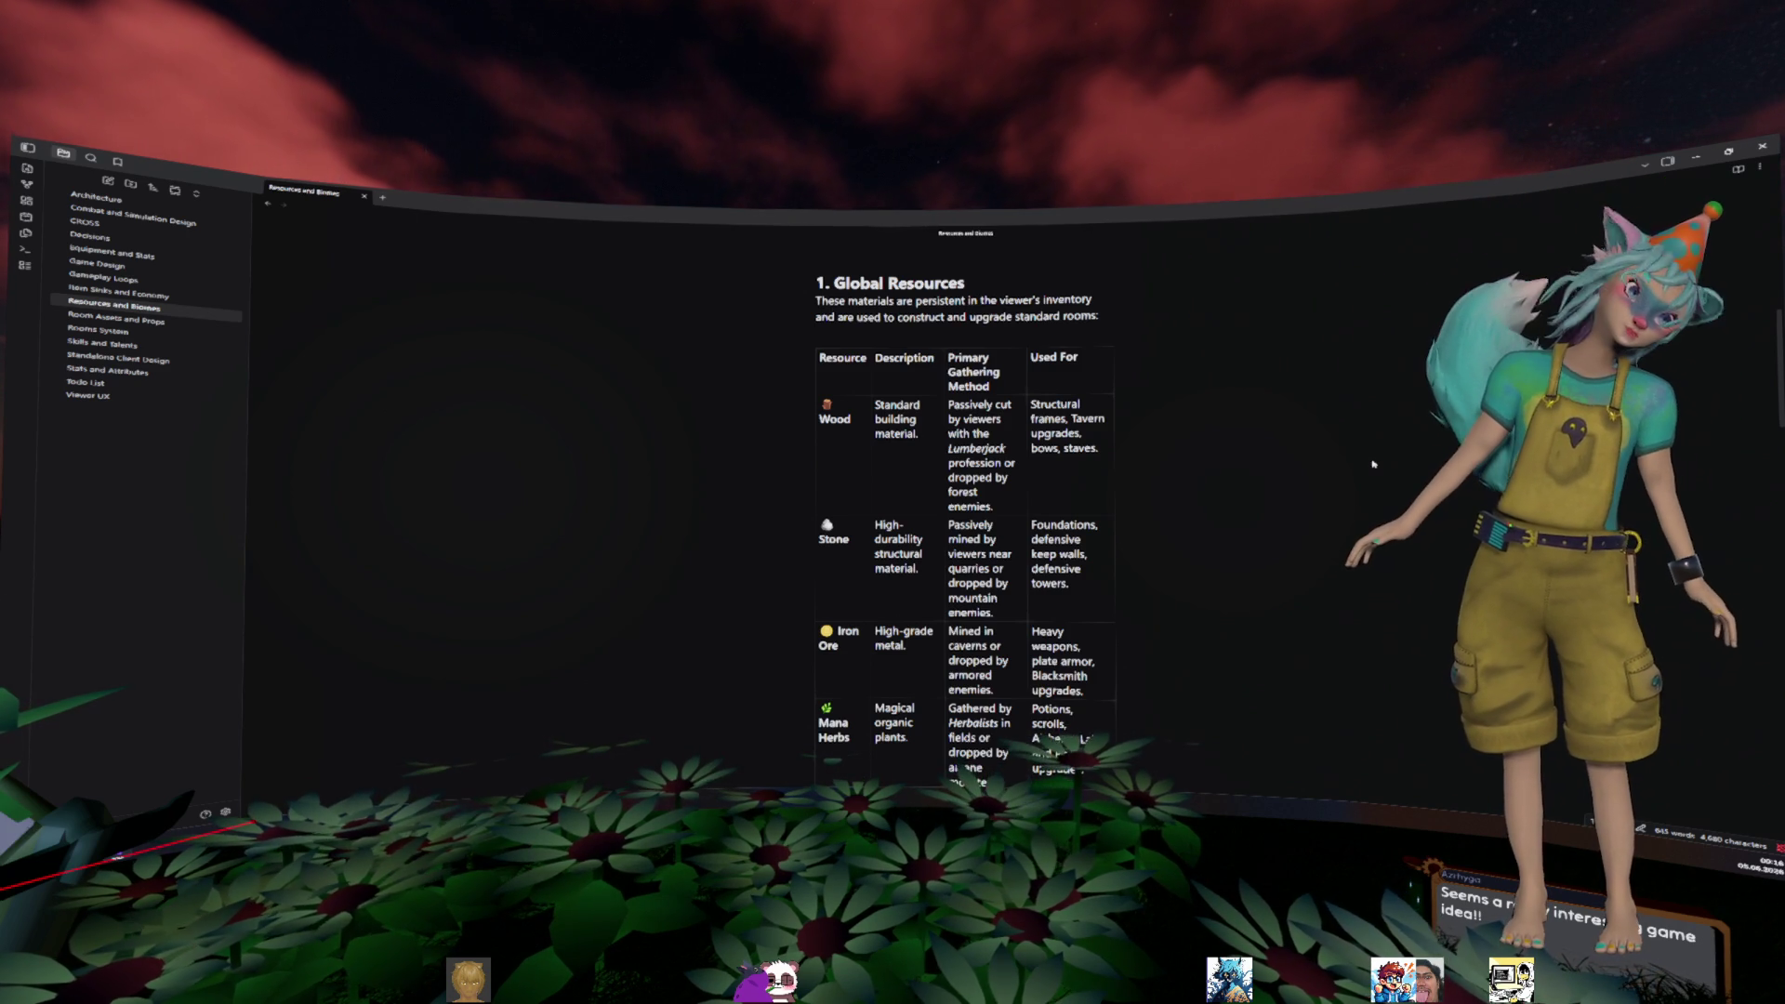
scroll(1374, 463, down, 1)
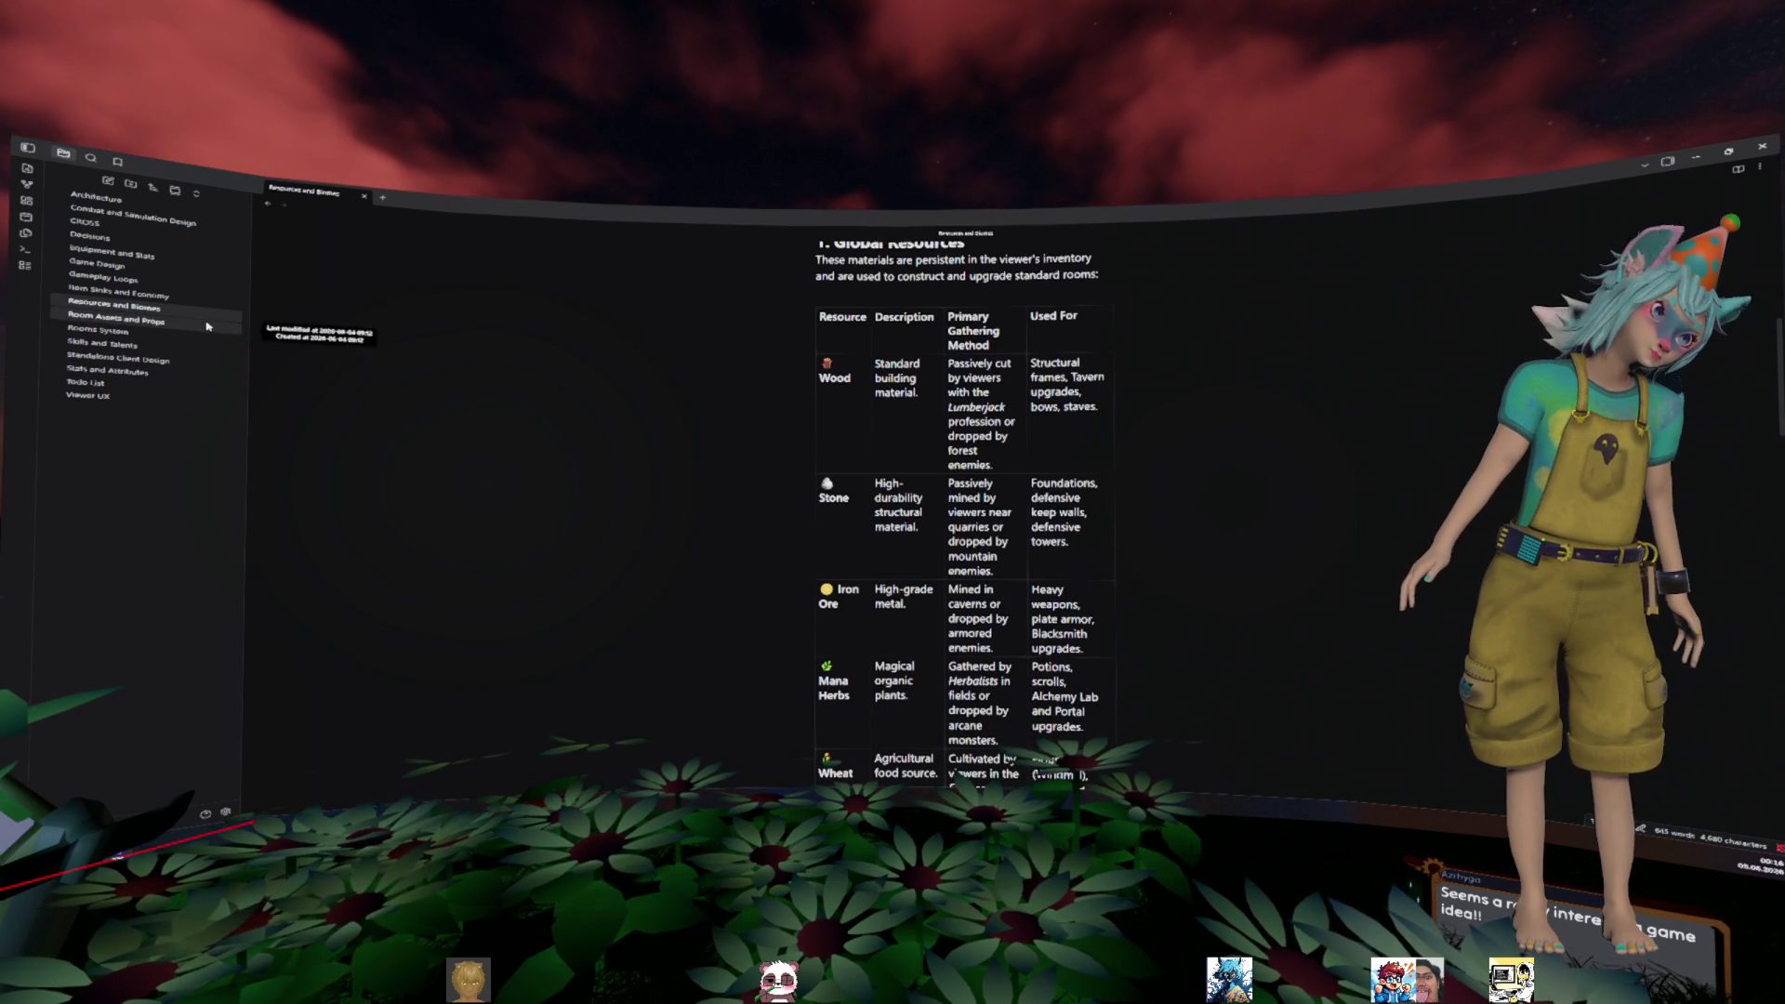
scroll(921, 497, down, 10)
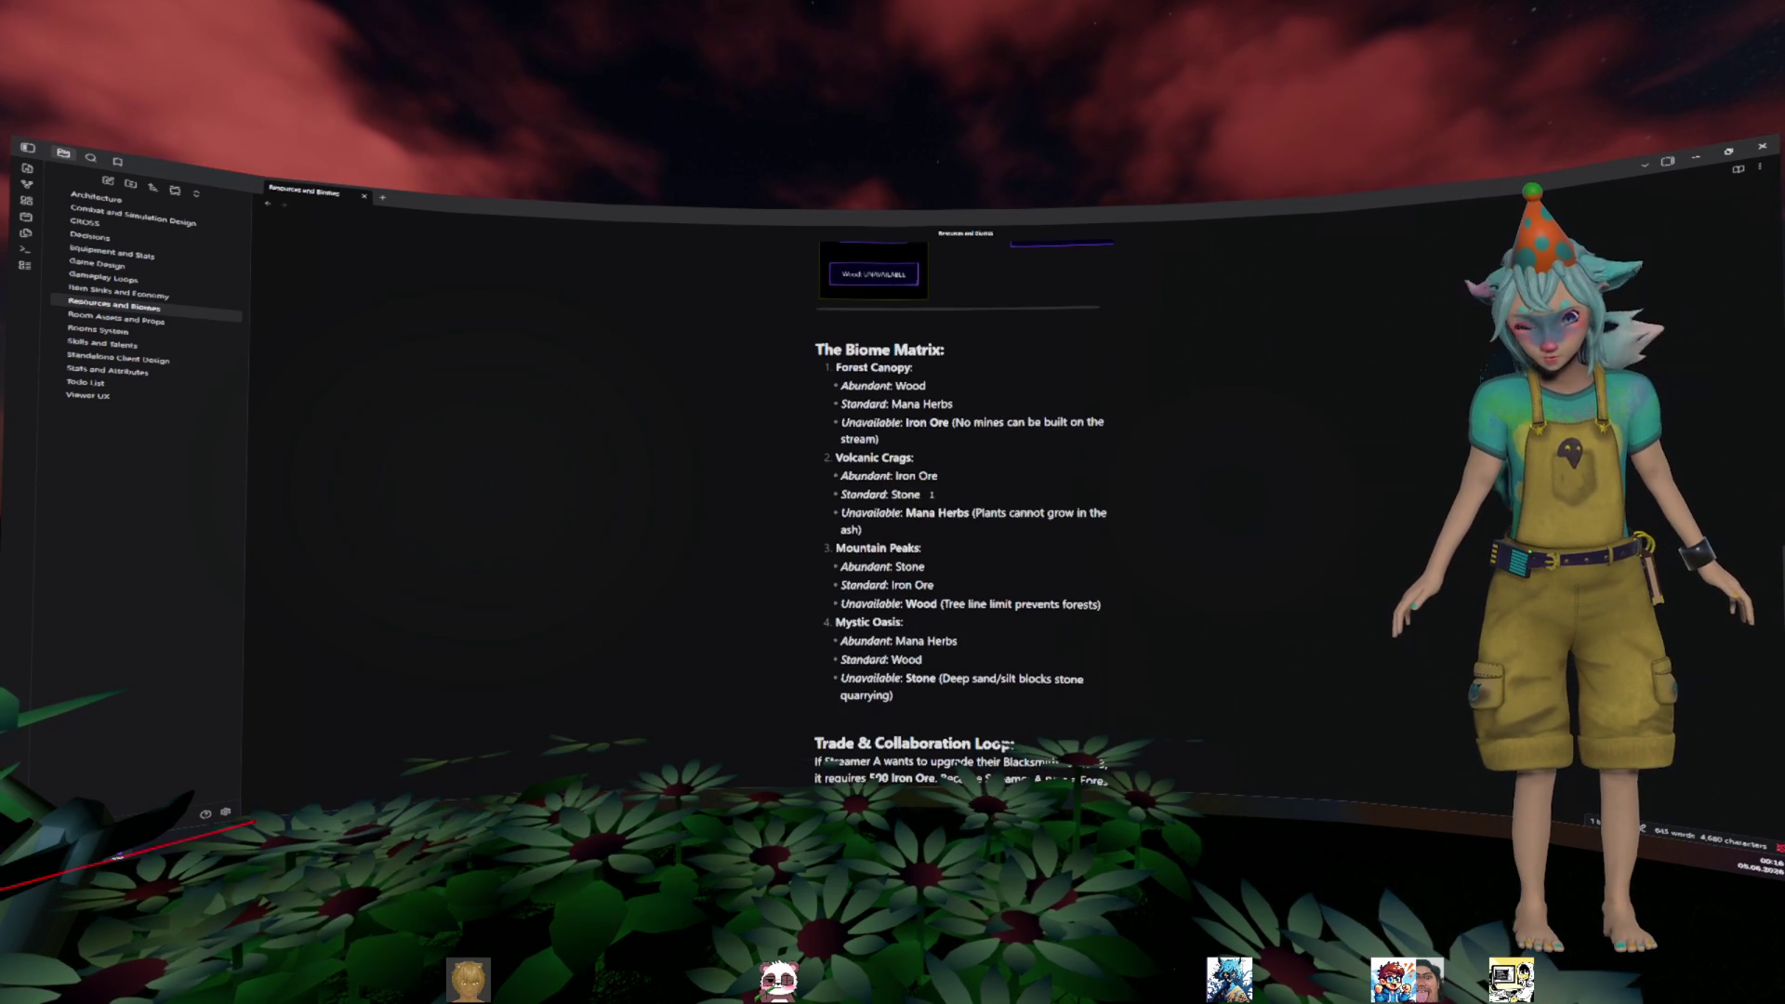
scroll(945, 491, down, 5)
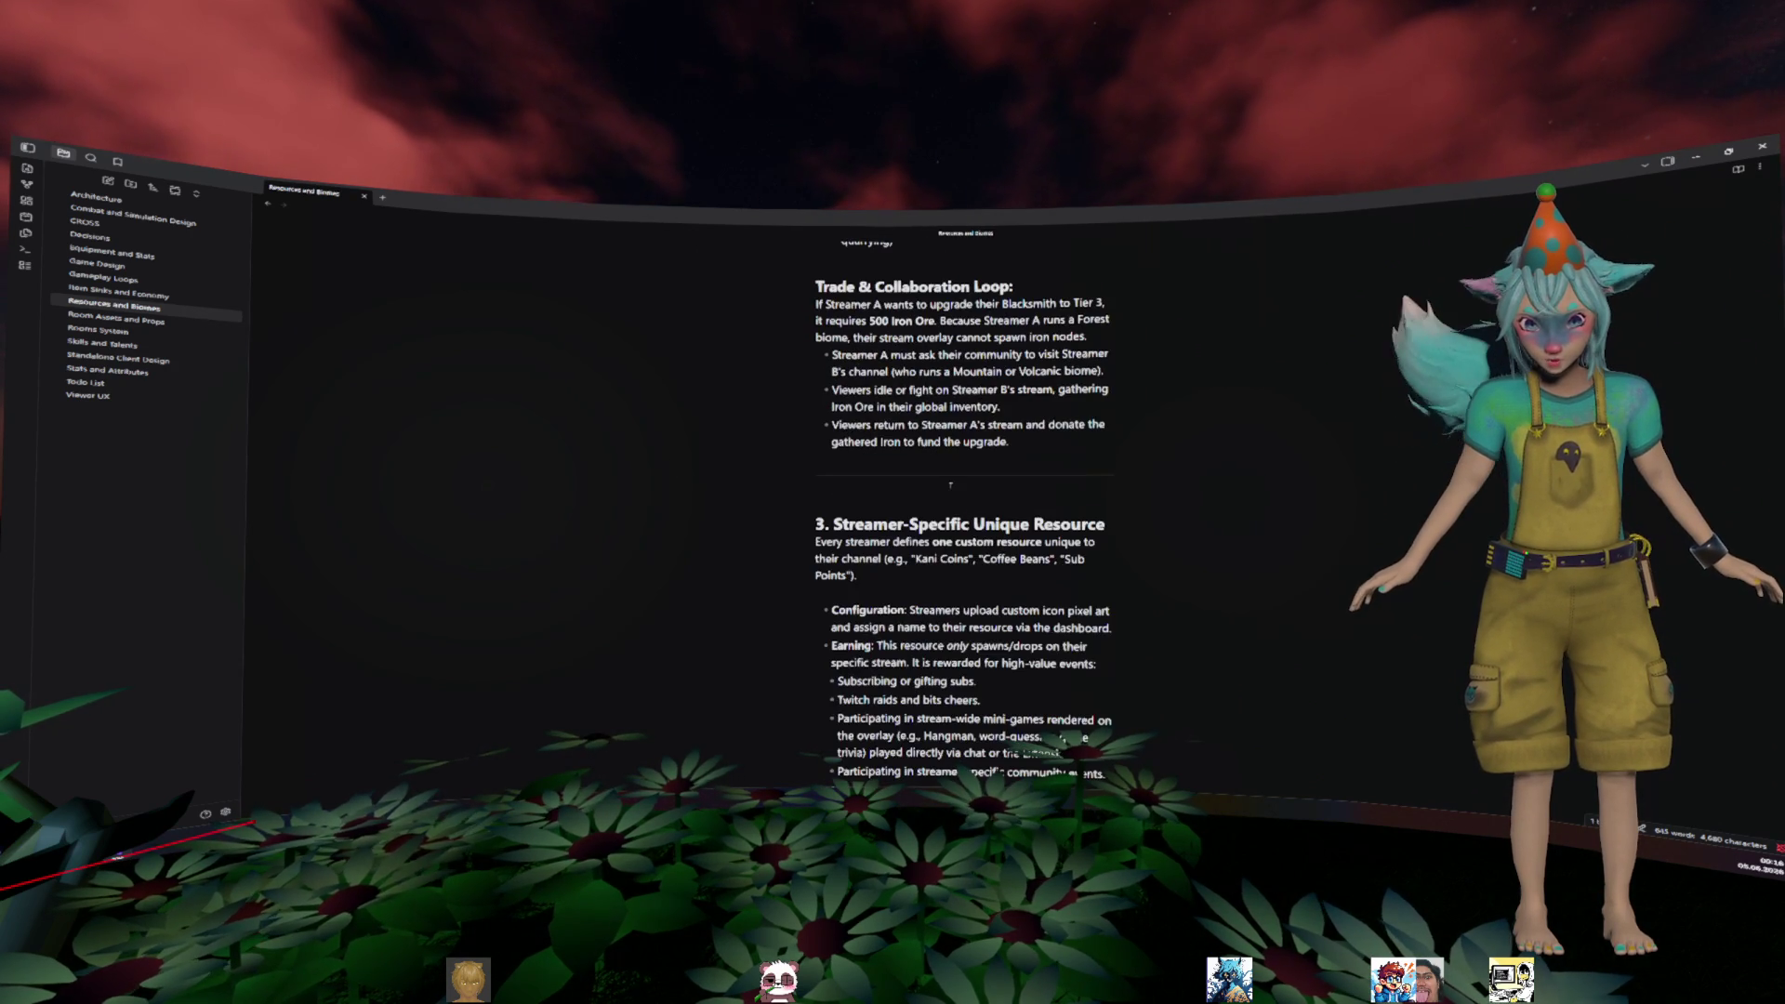
scroll(952, 490, down, 3)
scroll(952, 490, up, 4)
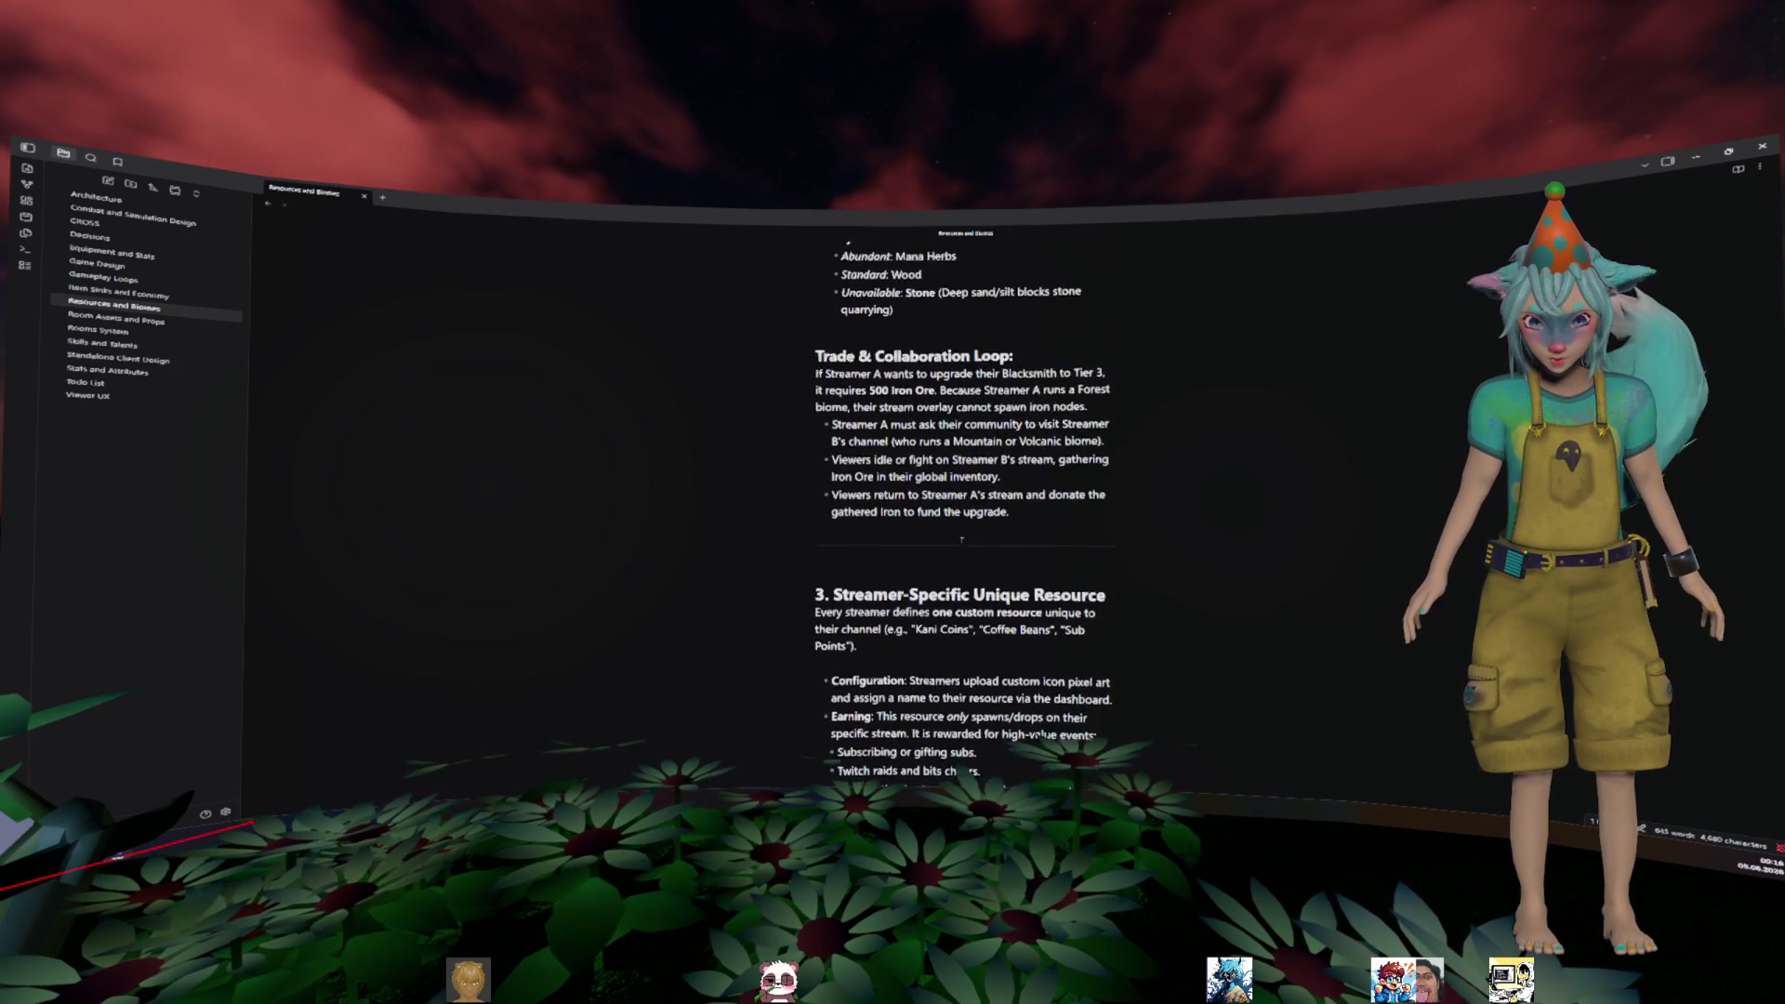
scroll(961, 537, down, 6)
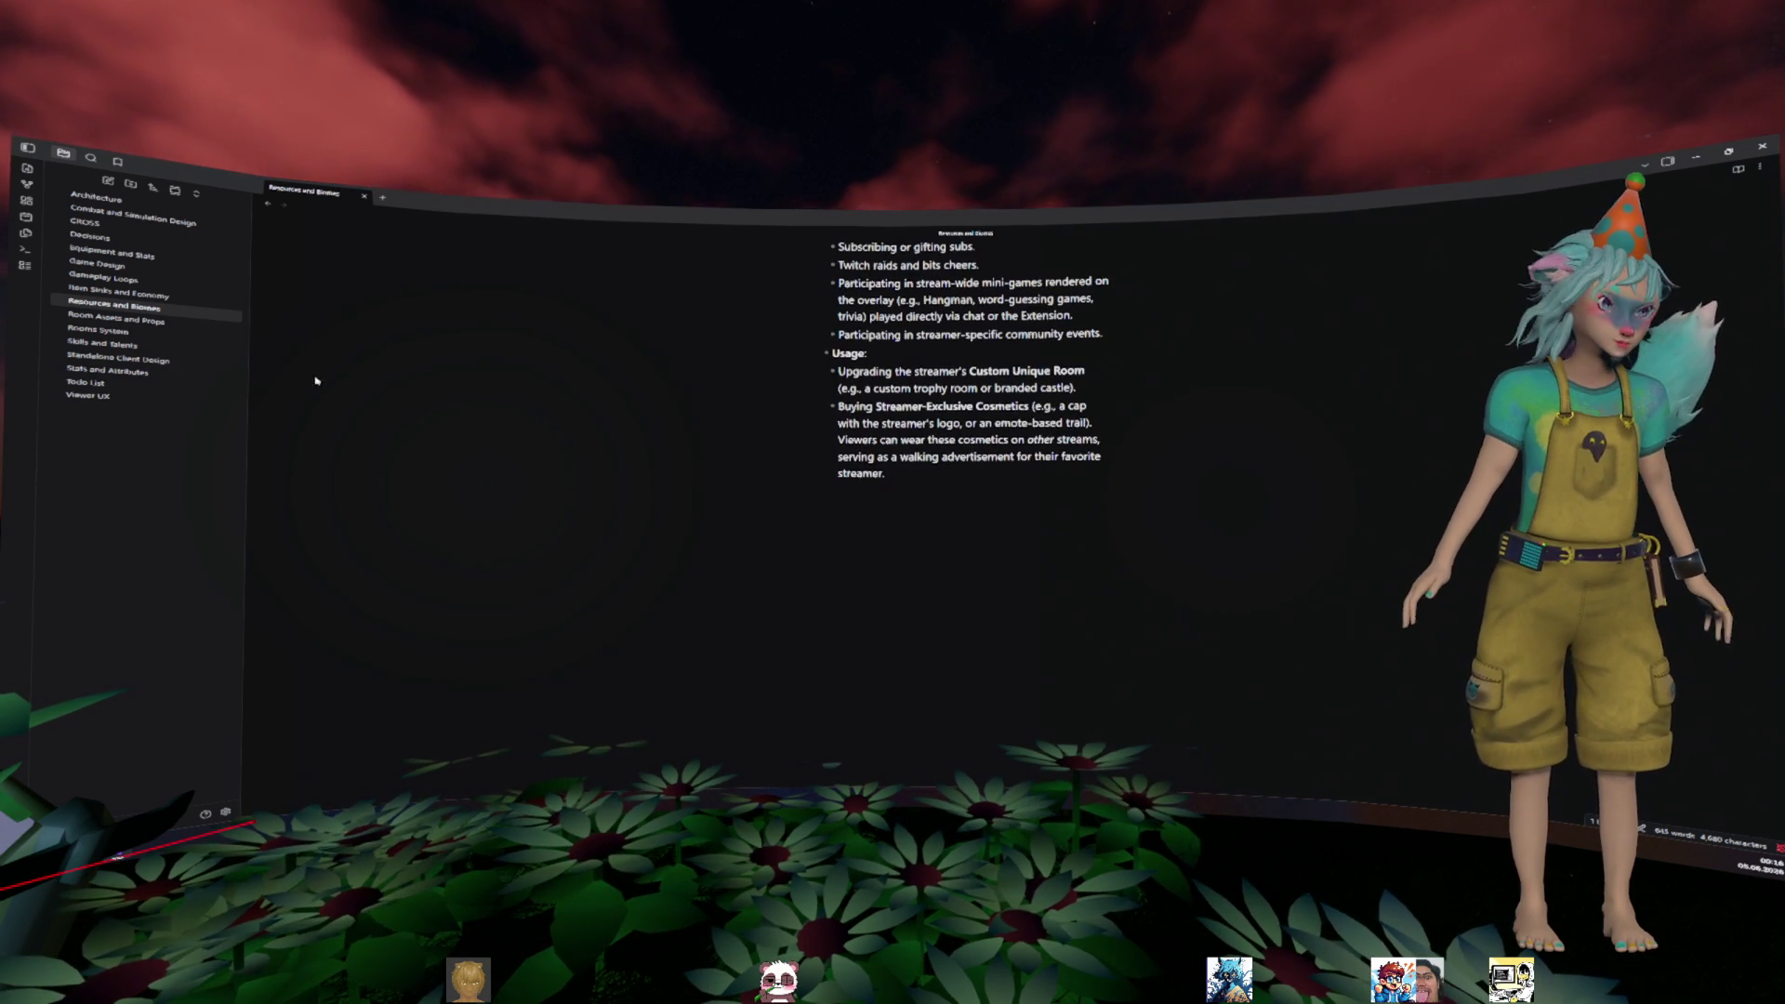
click(118, 291)
- Scroll through the Item Sinks and Economy note back to its Streamer Base Cost Scaling brackets
scroll(905, 371, down, 3)
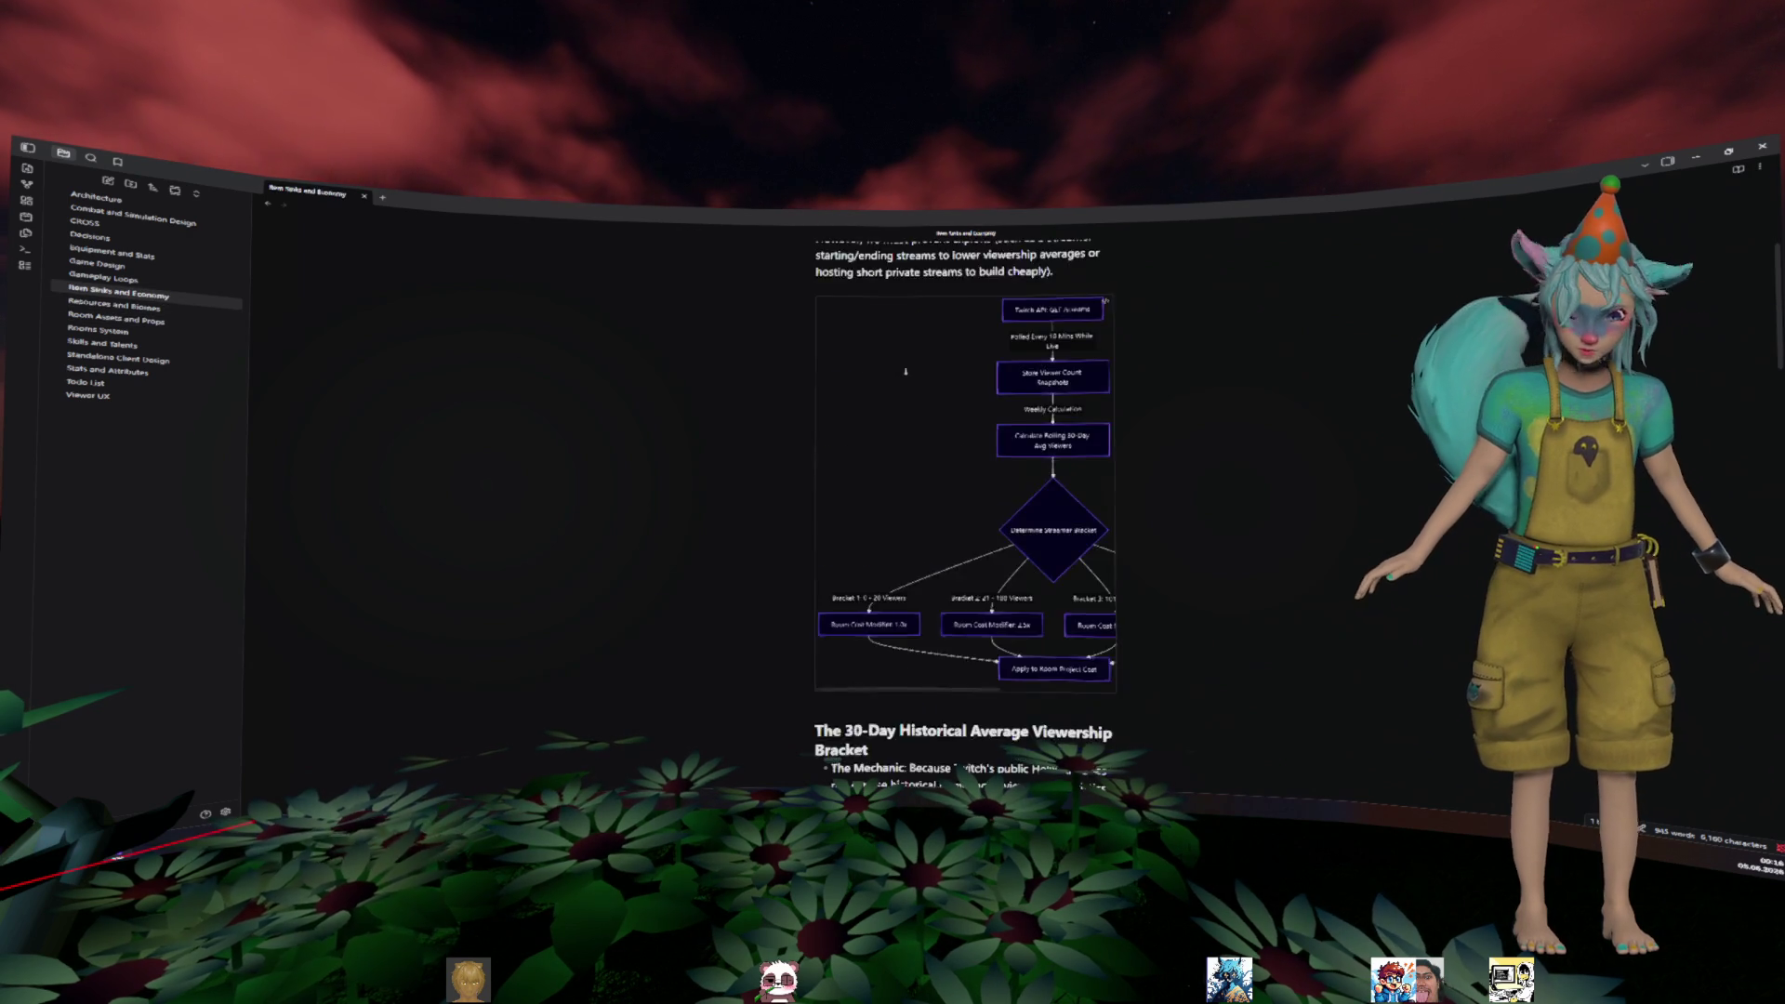
scroll(906, 371, down, 10)
scroll(1353, 305, up, 3)
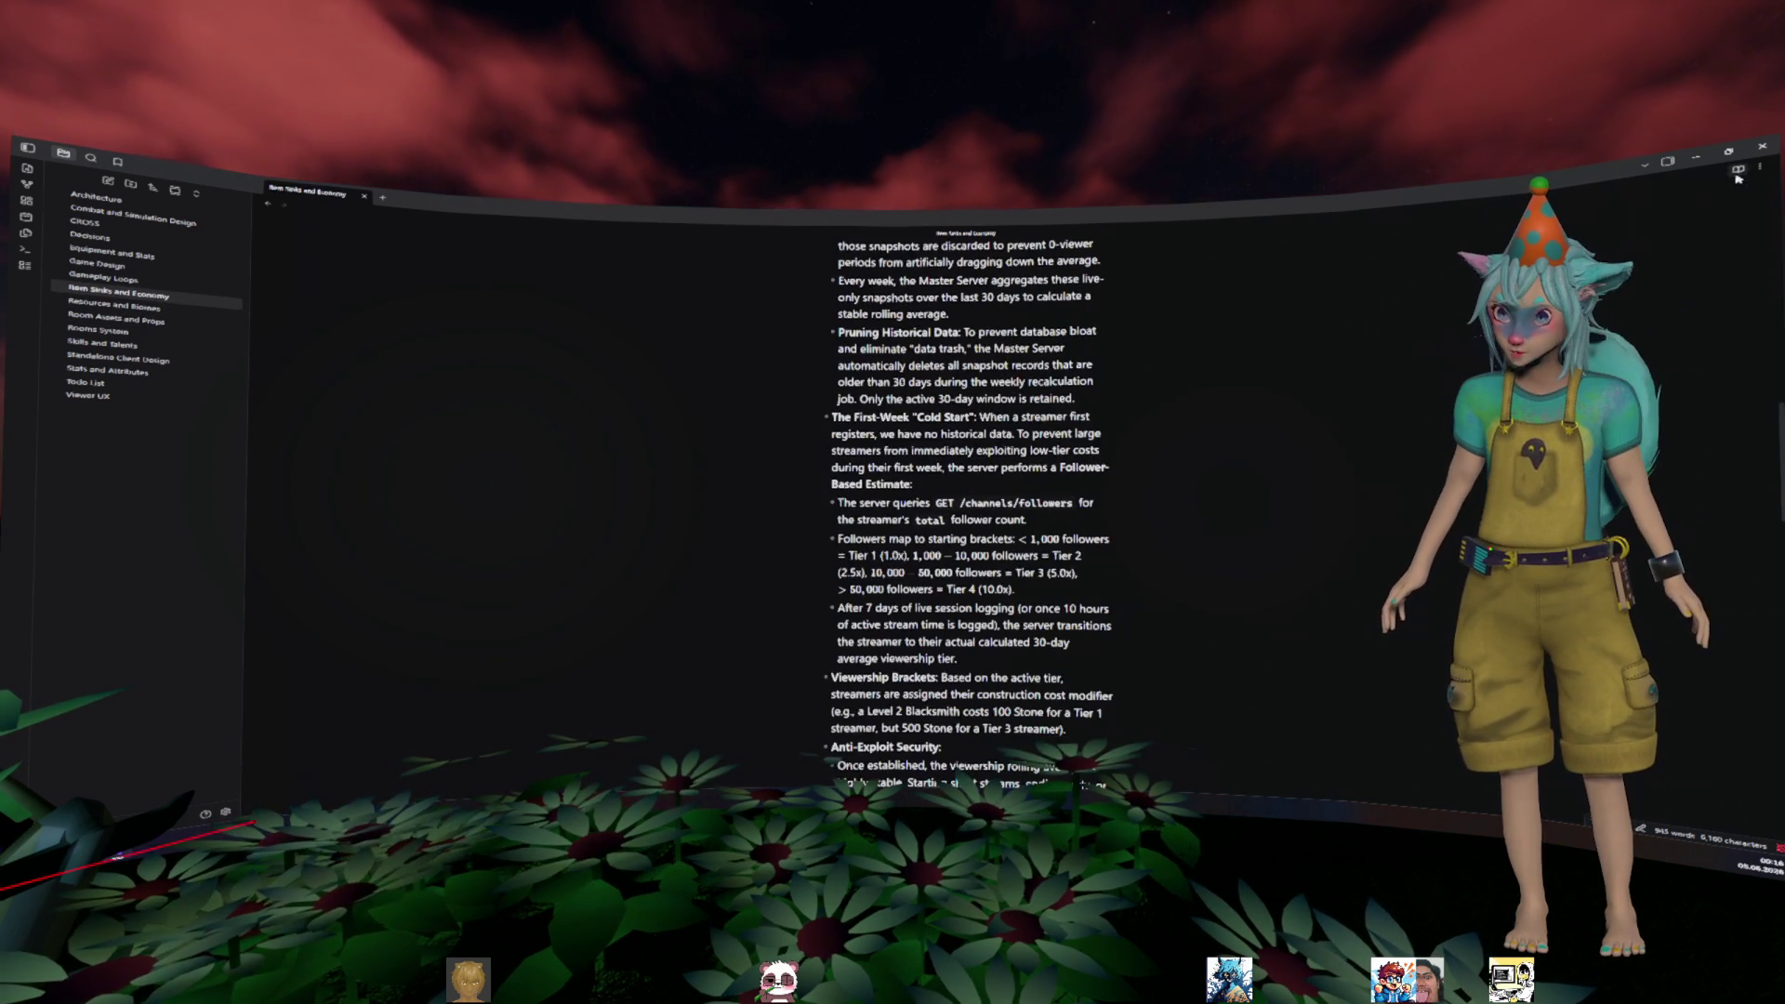
scroll(1350, 342, down, 4)
scroll(1350, 341, down, 5)
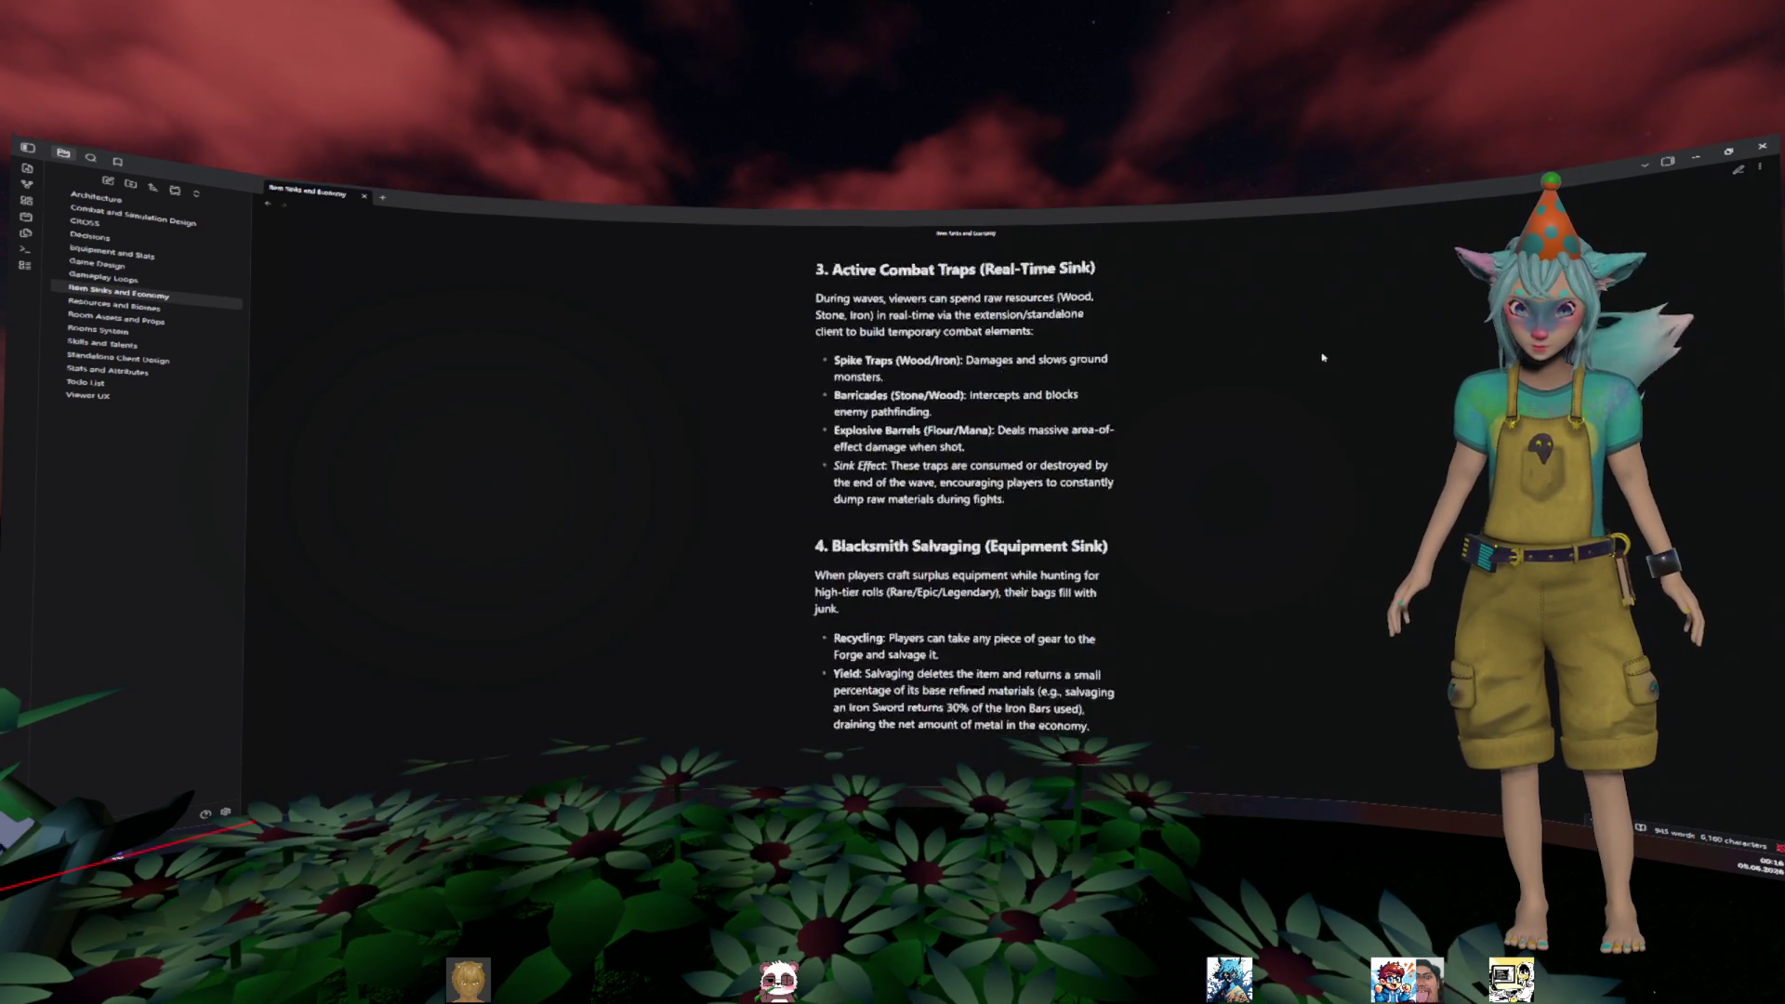
scroll(1339, 346, up, 8)
scroll(1331, 350, up, 5)
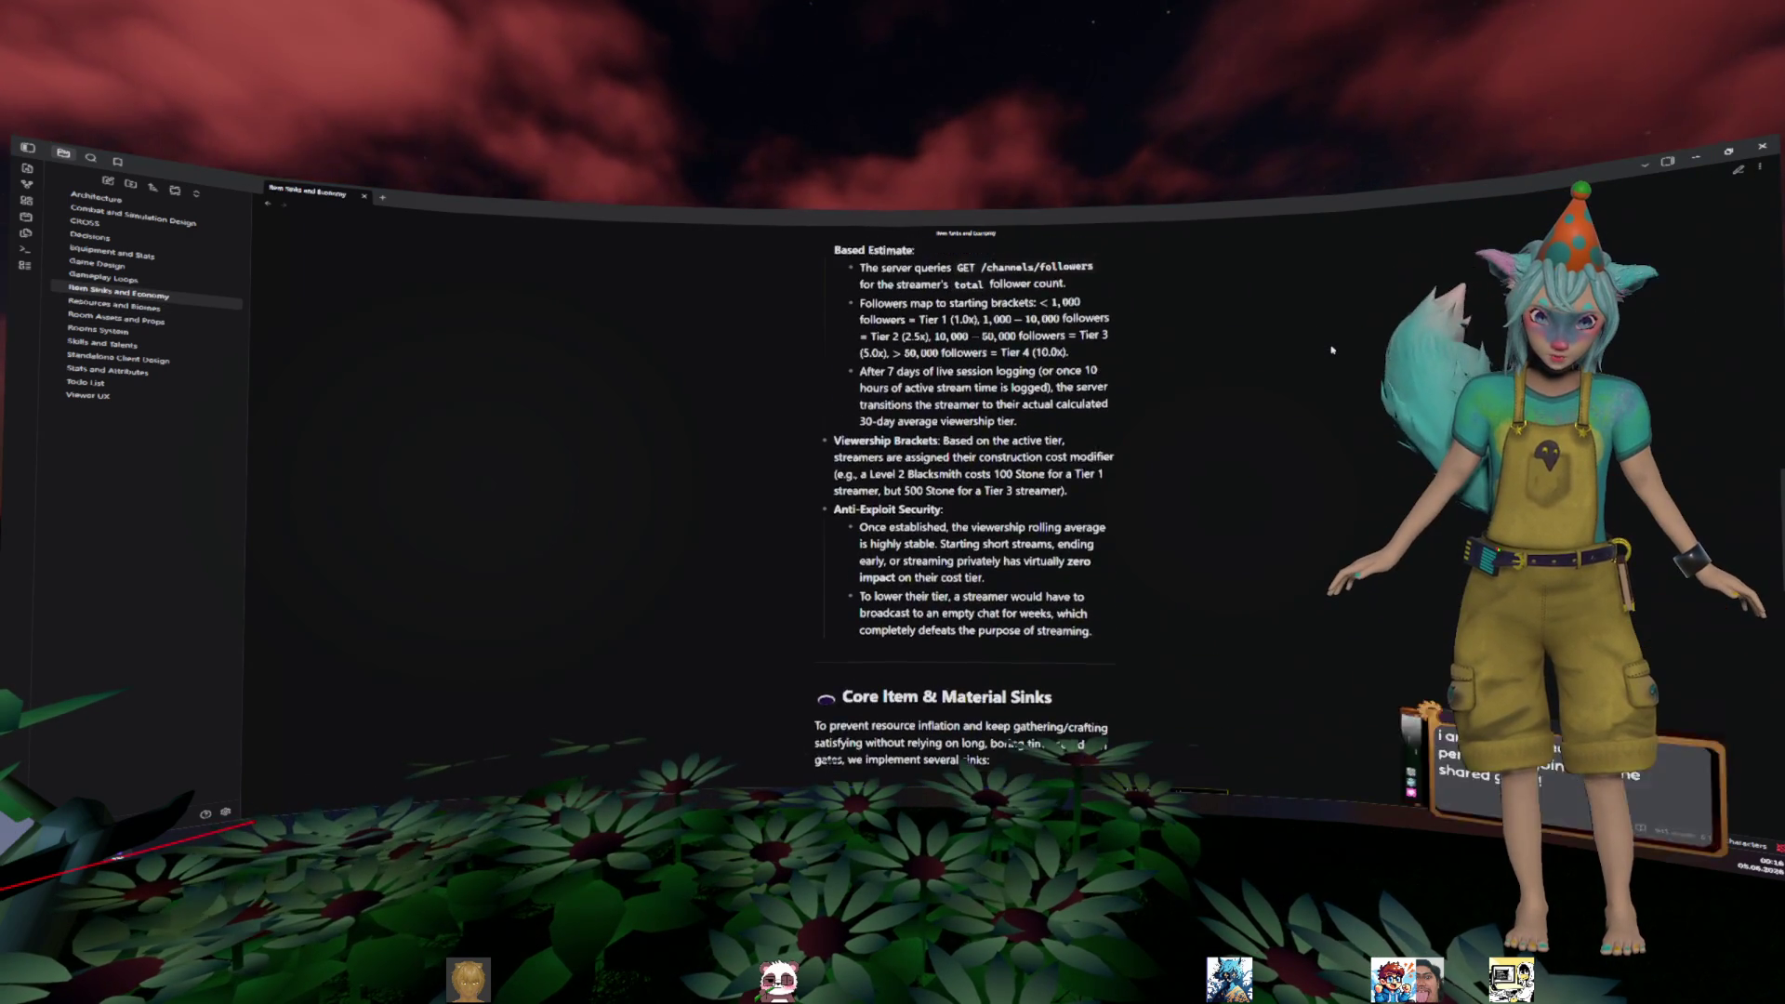
scroll(1331, 350, up, 5)
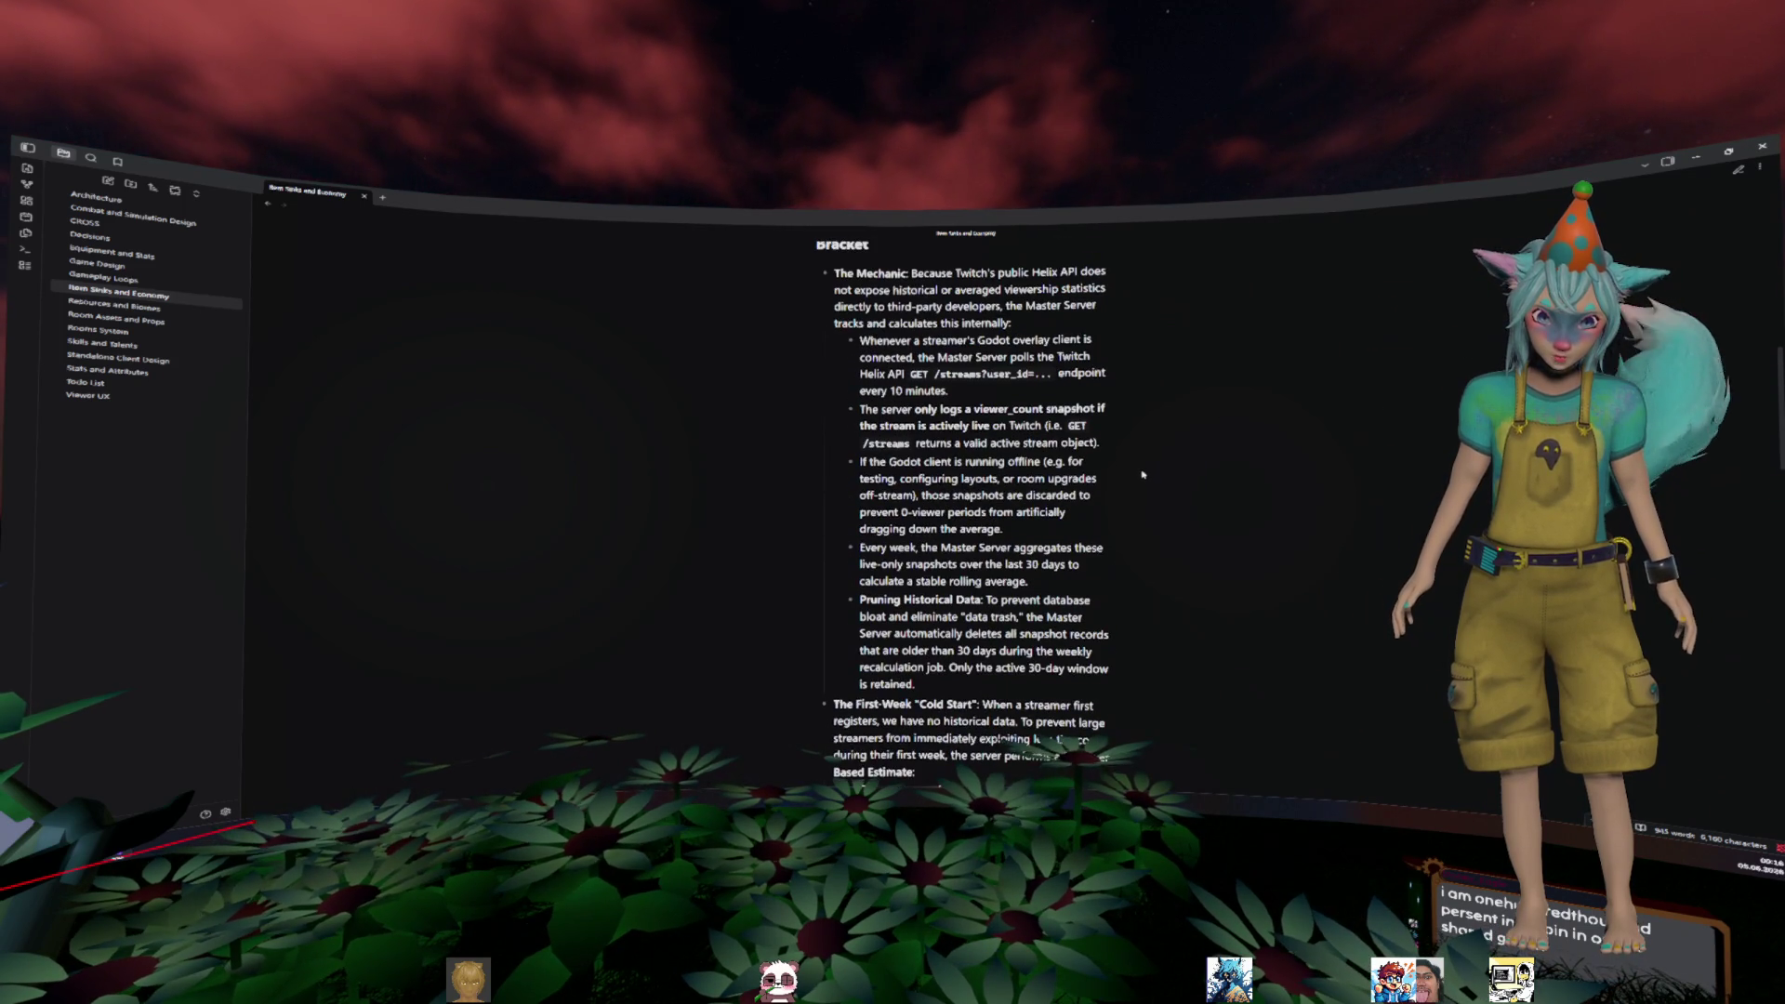
scroll(1142, 474, up, 5)
scroll(1143, 474, up, 3)
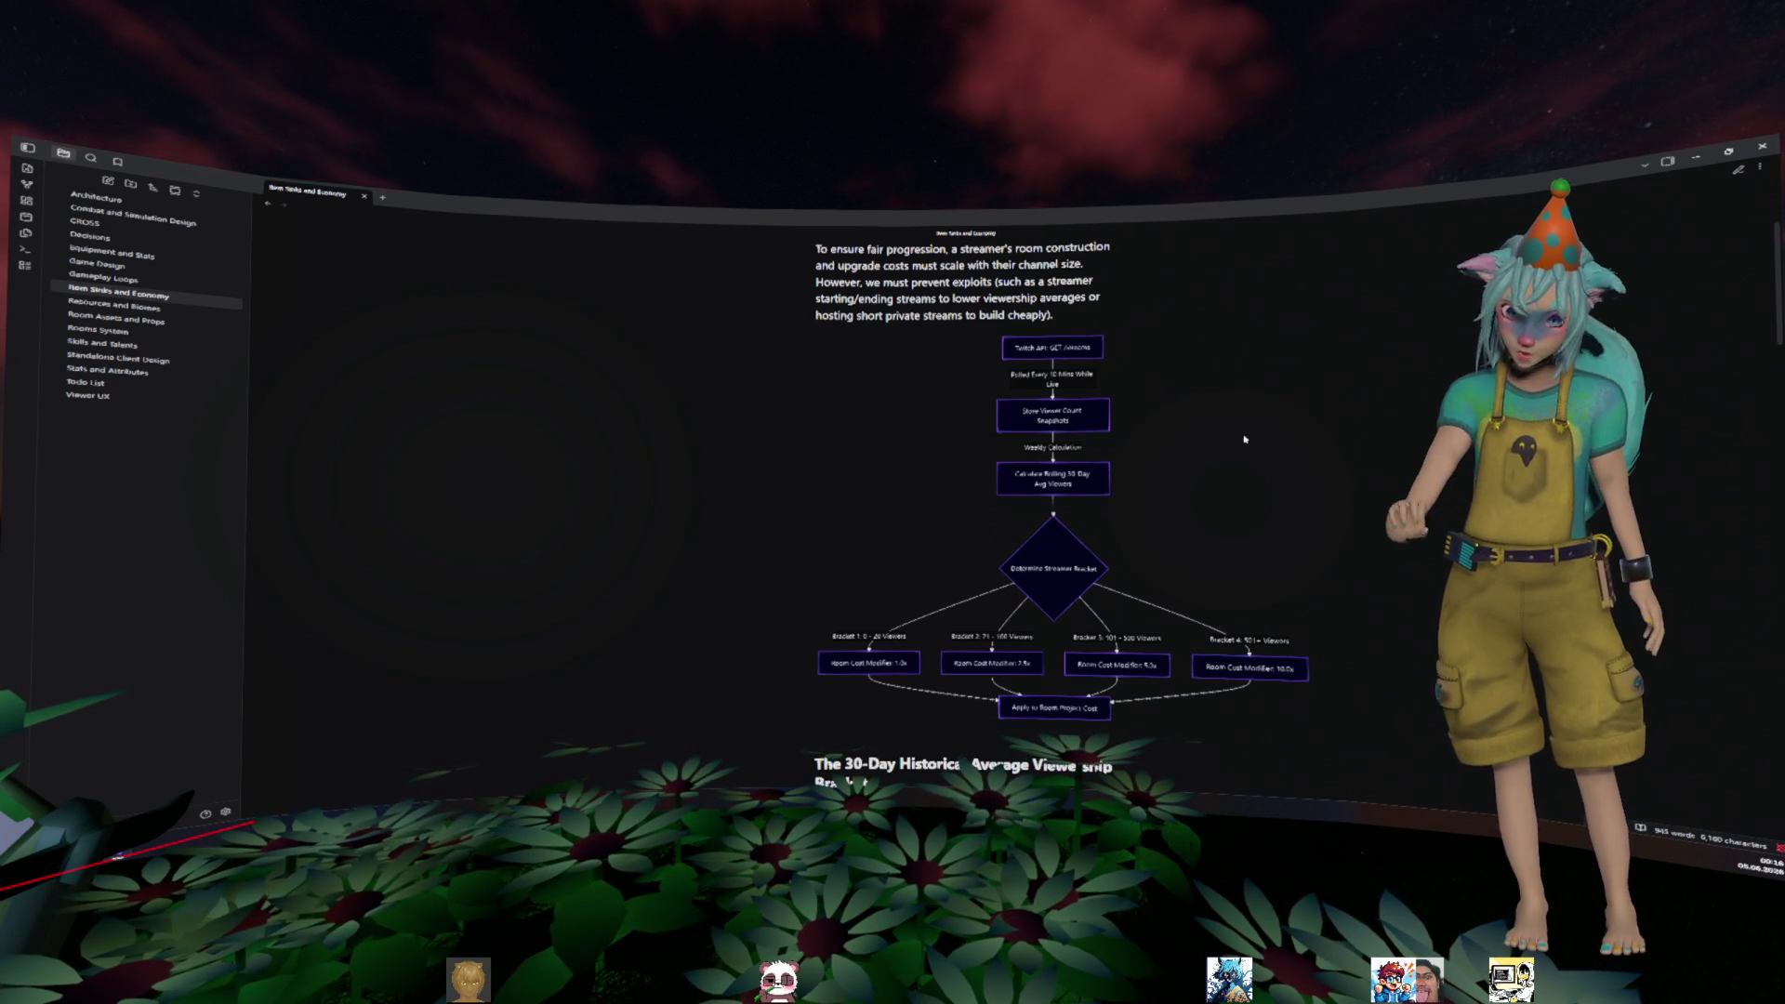
scroll(1245, 439, up, 3)
scroll(1245, 439, down, 2)
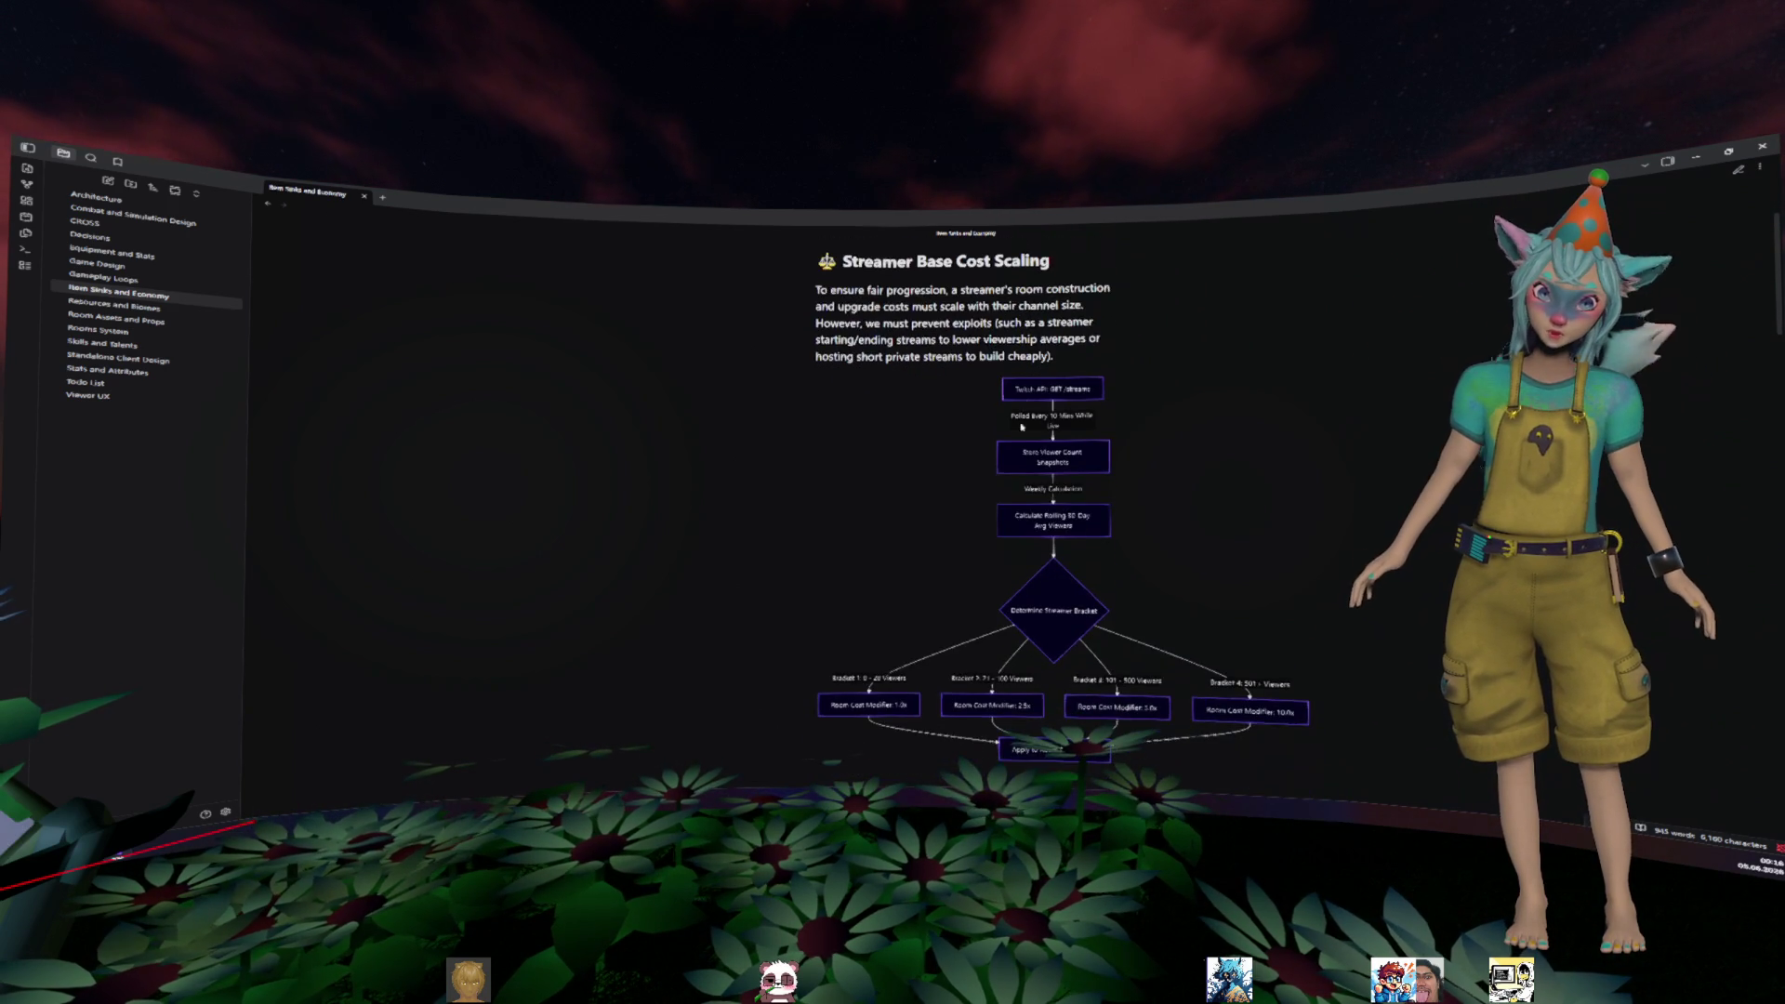
scroll(1118, 377, down, 3)
scroll(1212, 523, up, 1)
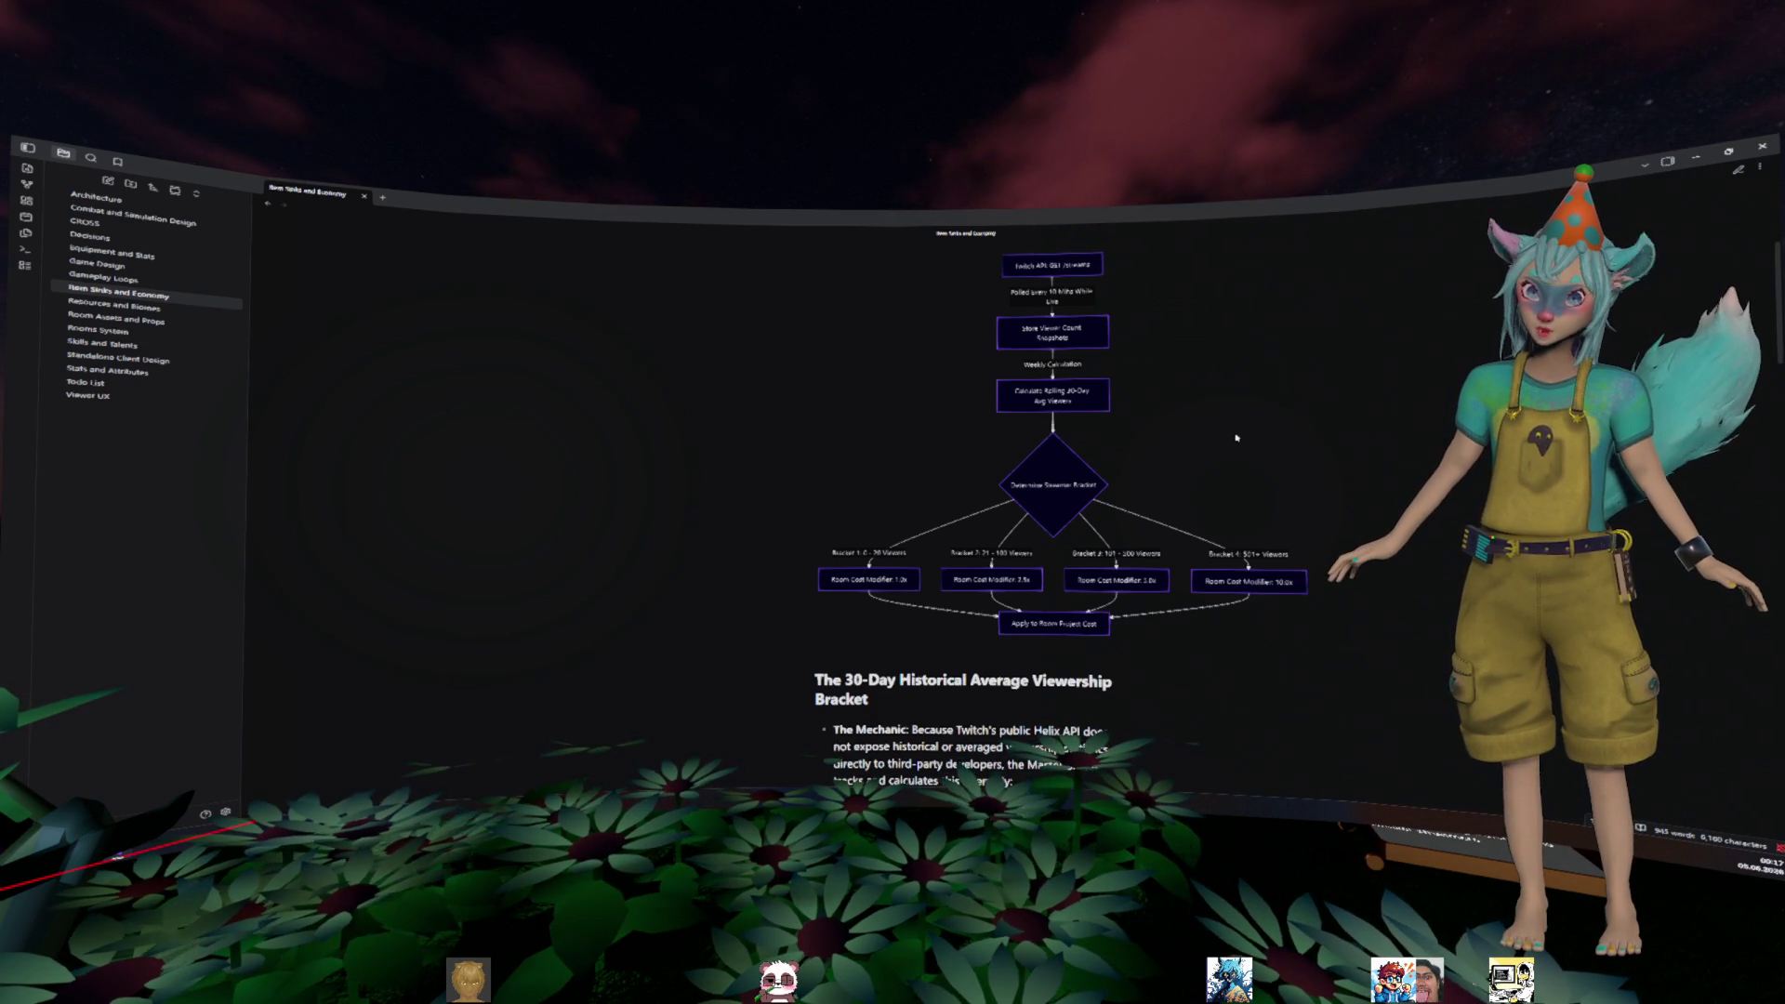
scroll(1239, 435, down, 10)
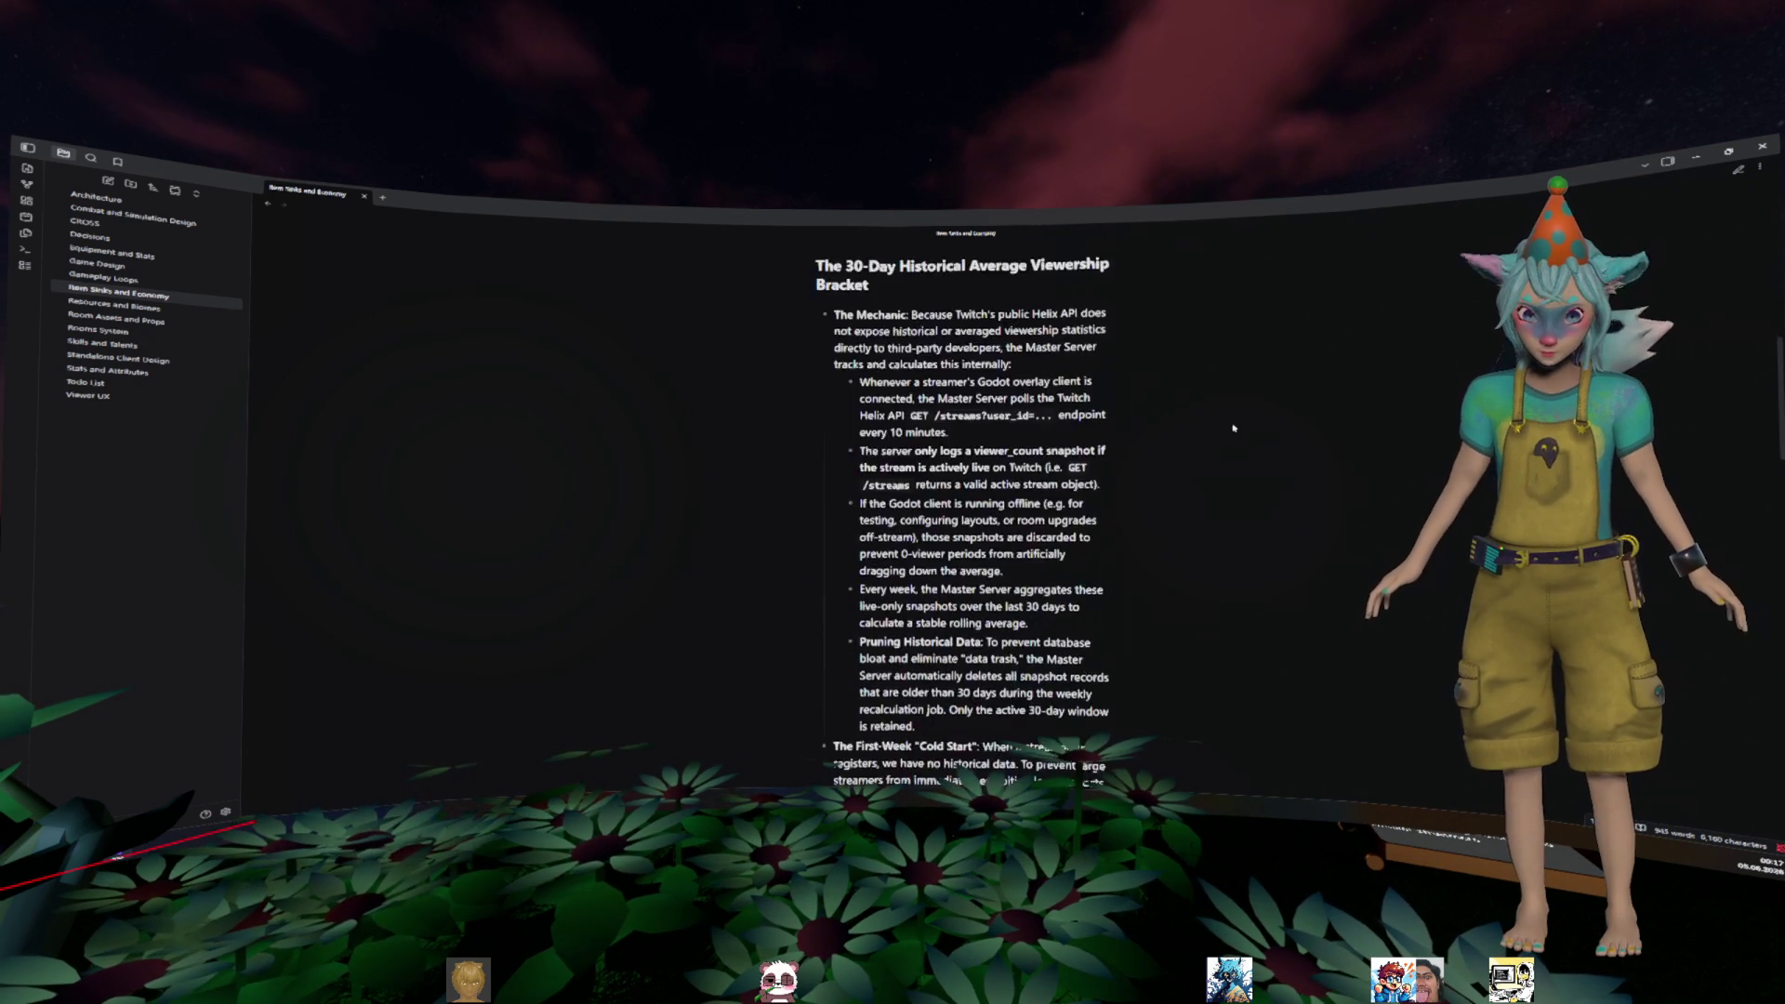
scroll(1238, 439, up, 15)
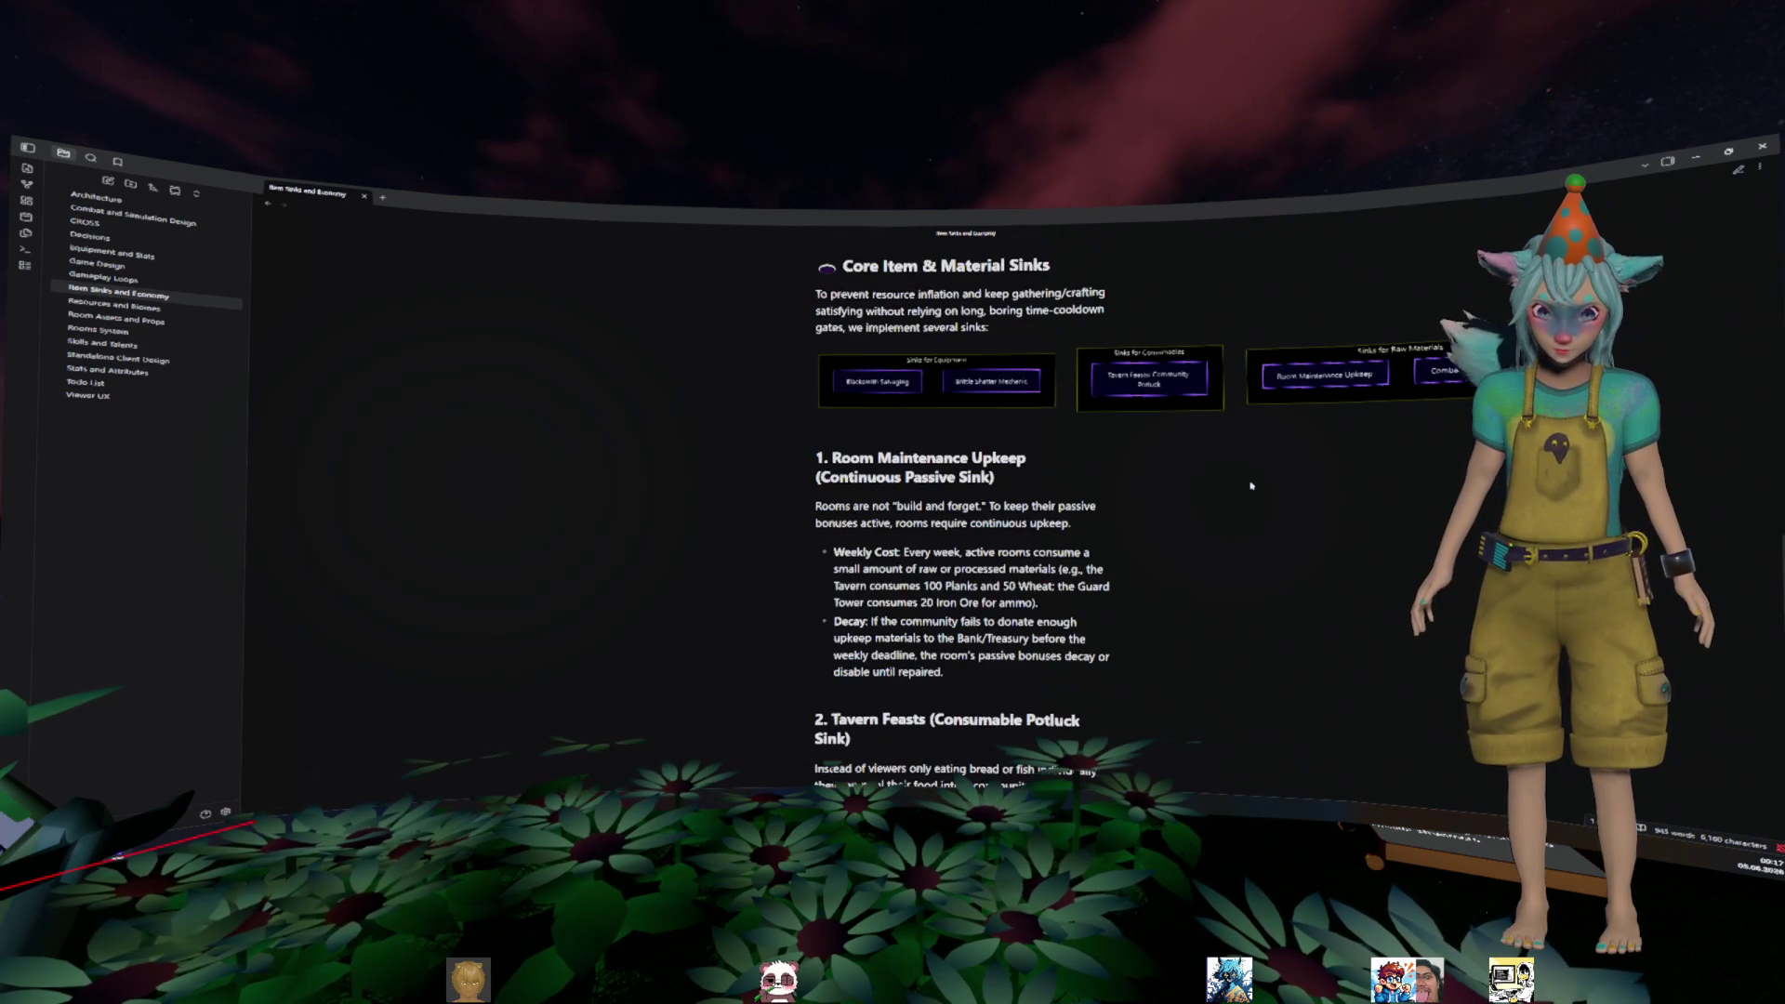
scroll(1252, 485, up, 1)
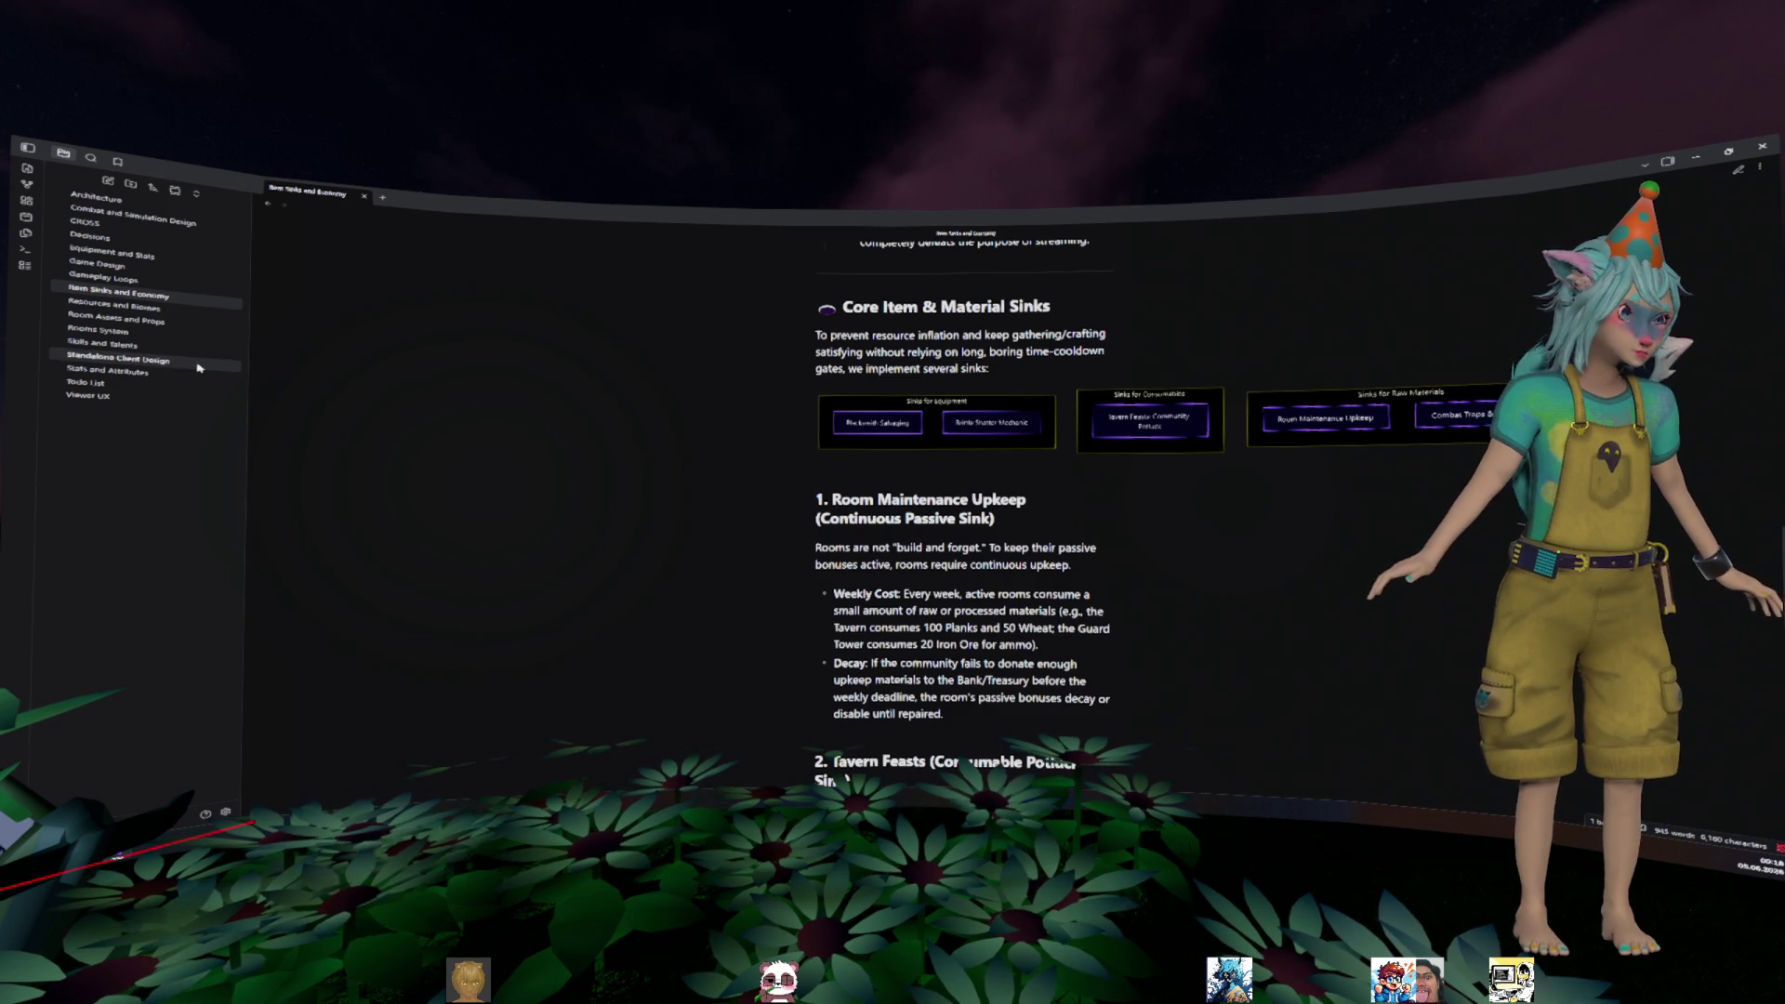
- Read the Skills and Talents note's class skills and specializations, then open Gameplay Loops
click(102, 343)
scroll(735, 468, down, 10)
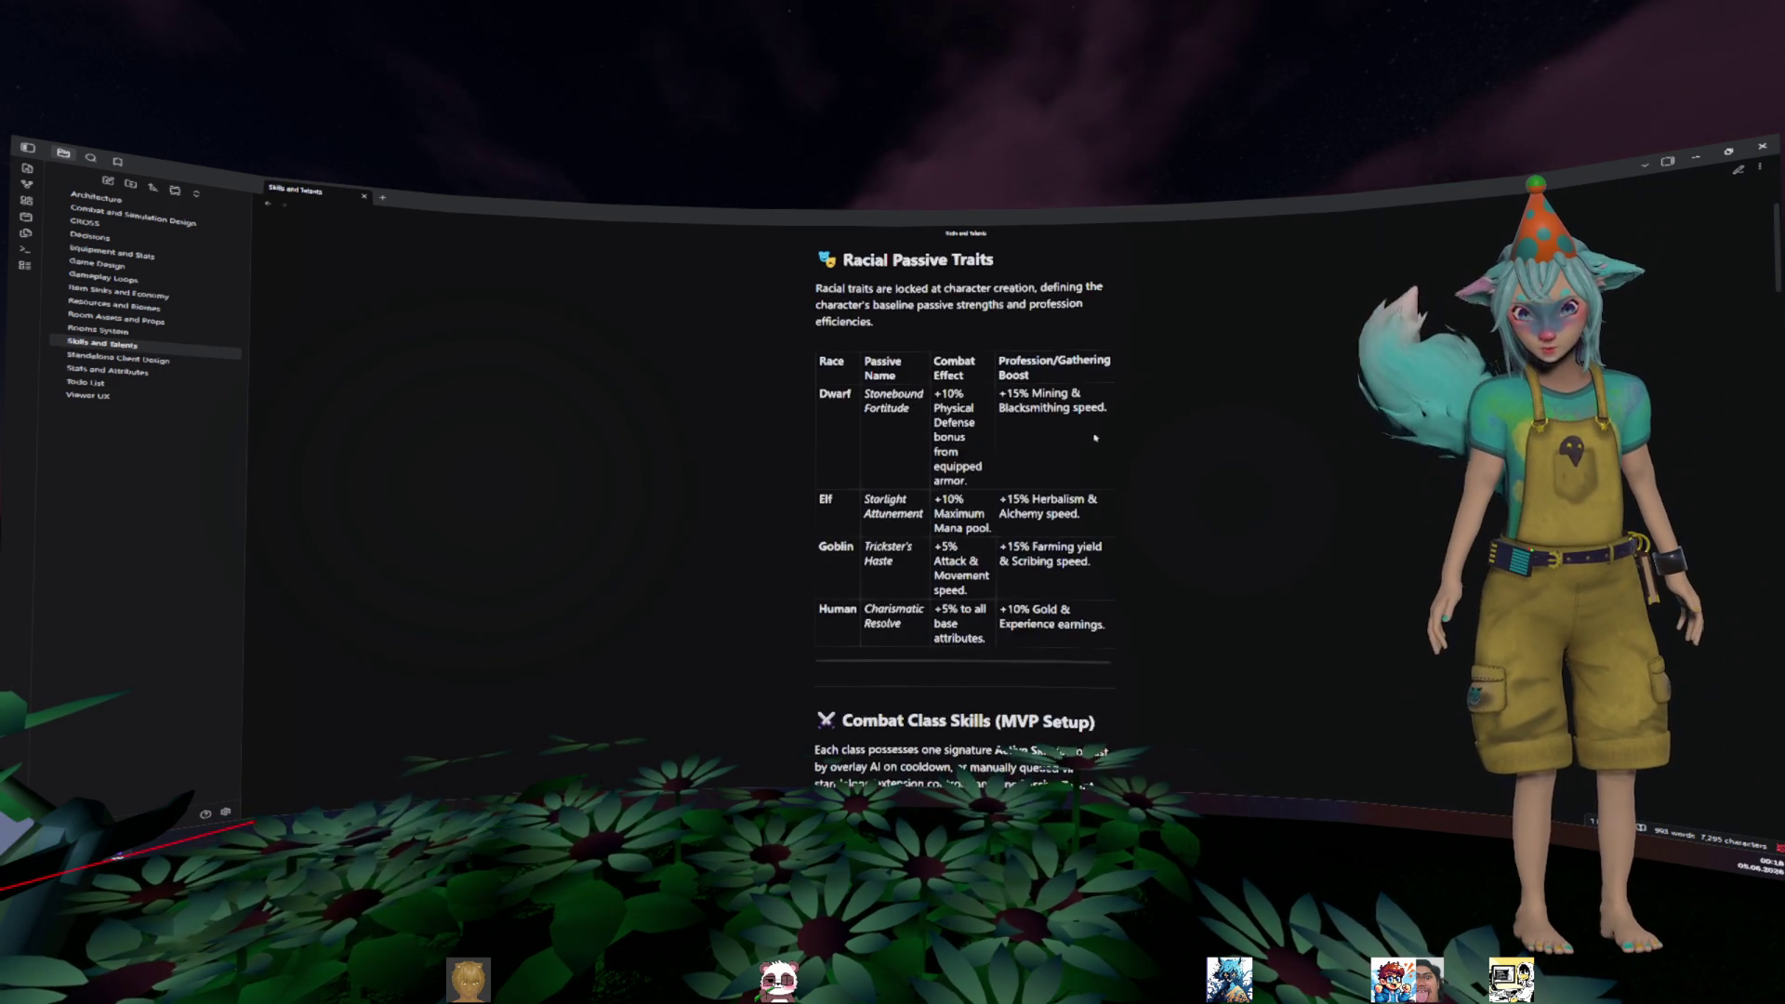
scroll(1138, 435, down, 3)
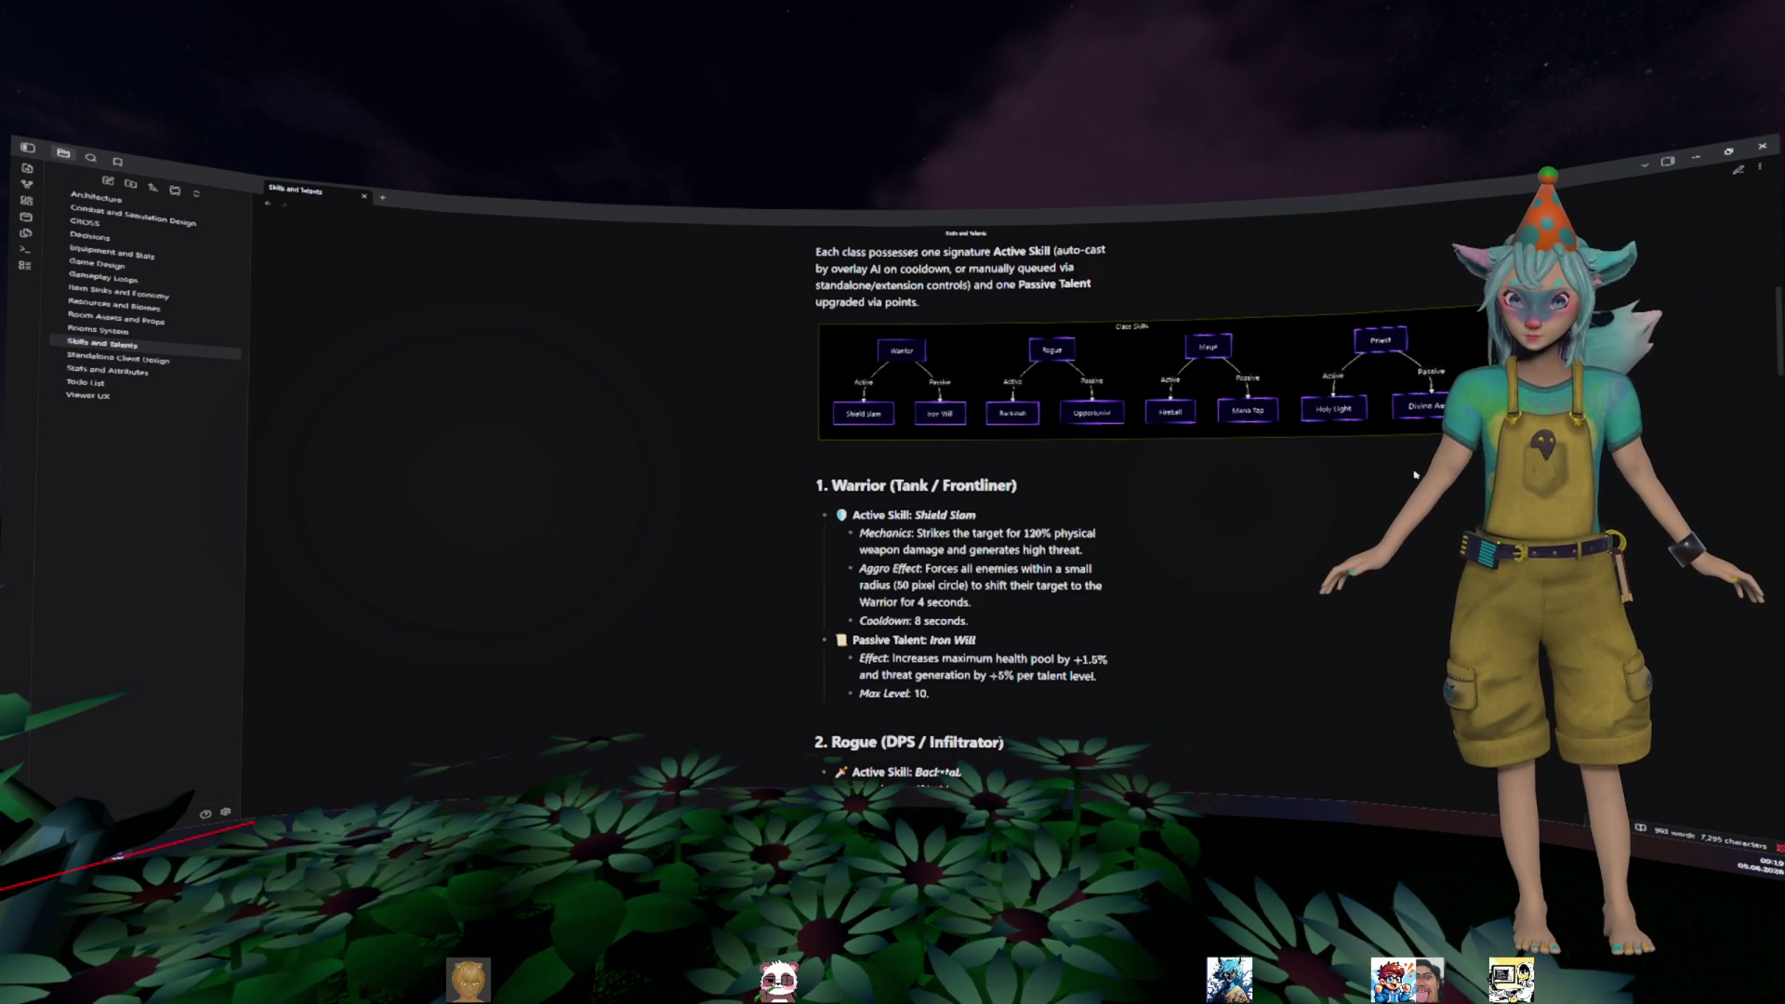
scroll(1415, 475, down, 5)
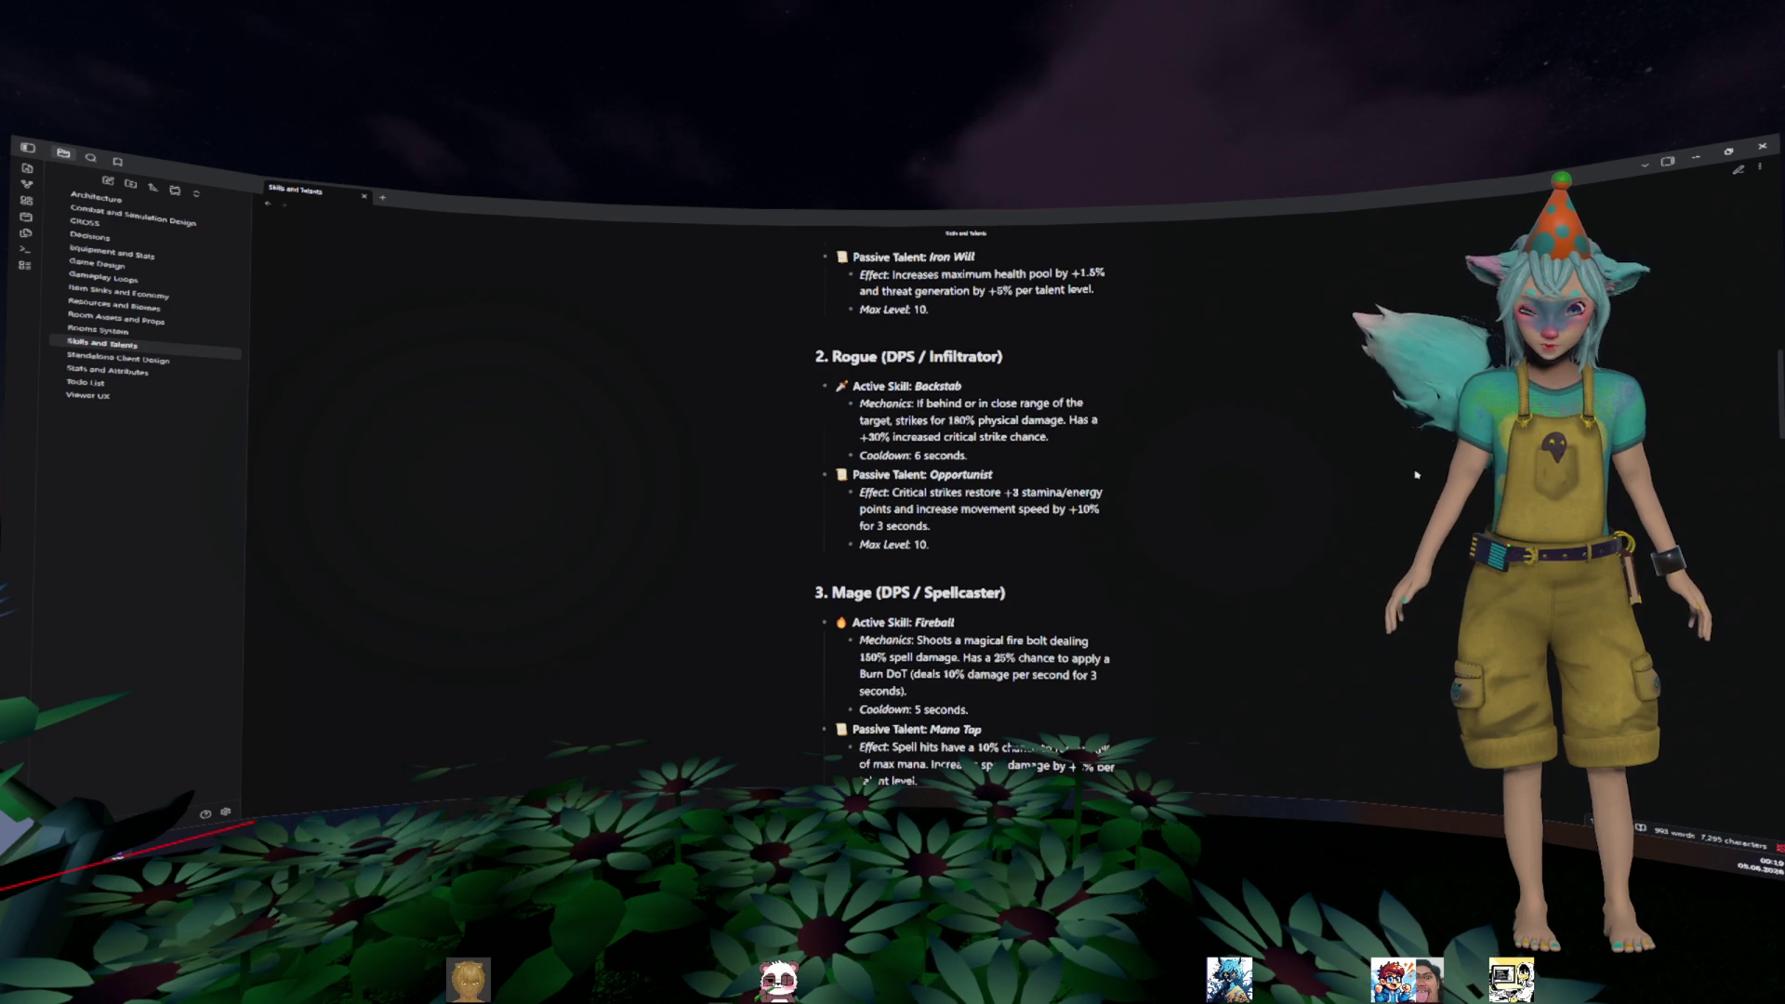
scroll(1415, 475, down, 1)
scroll(1415, 477, down, 9)
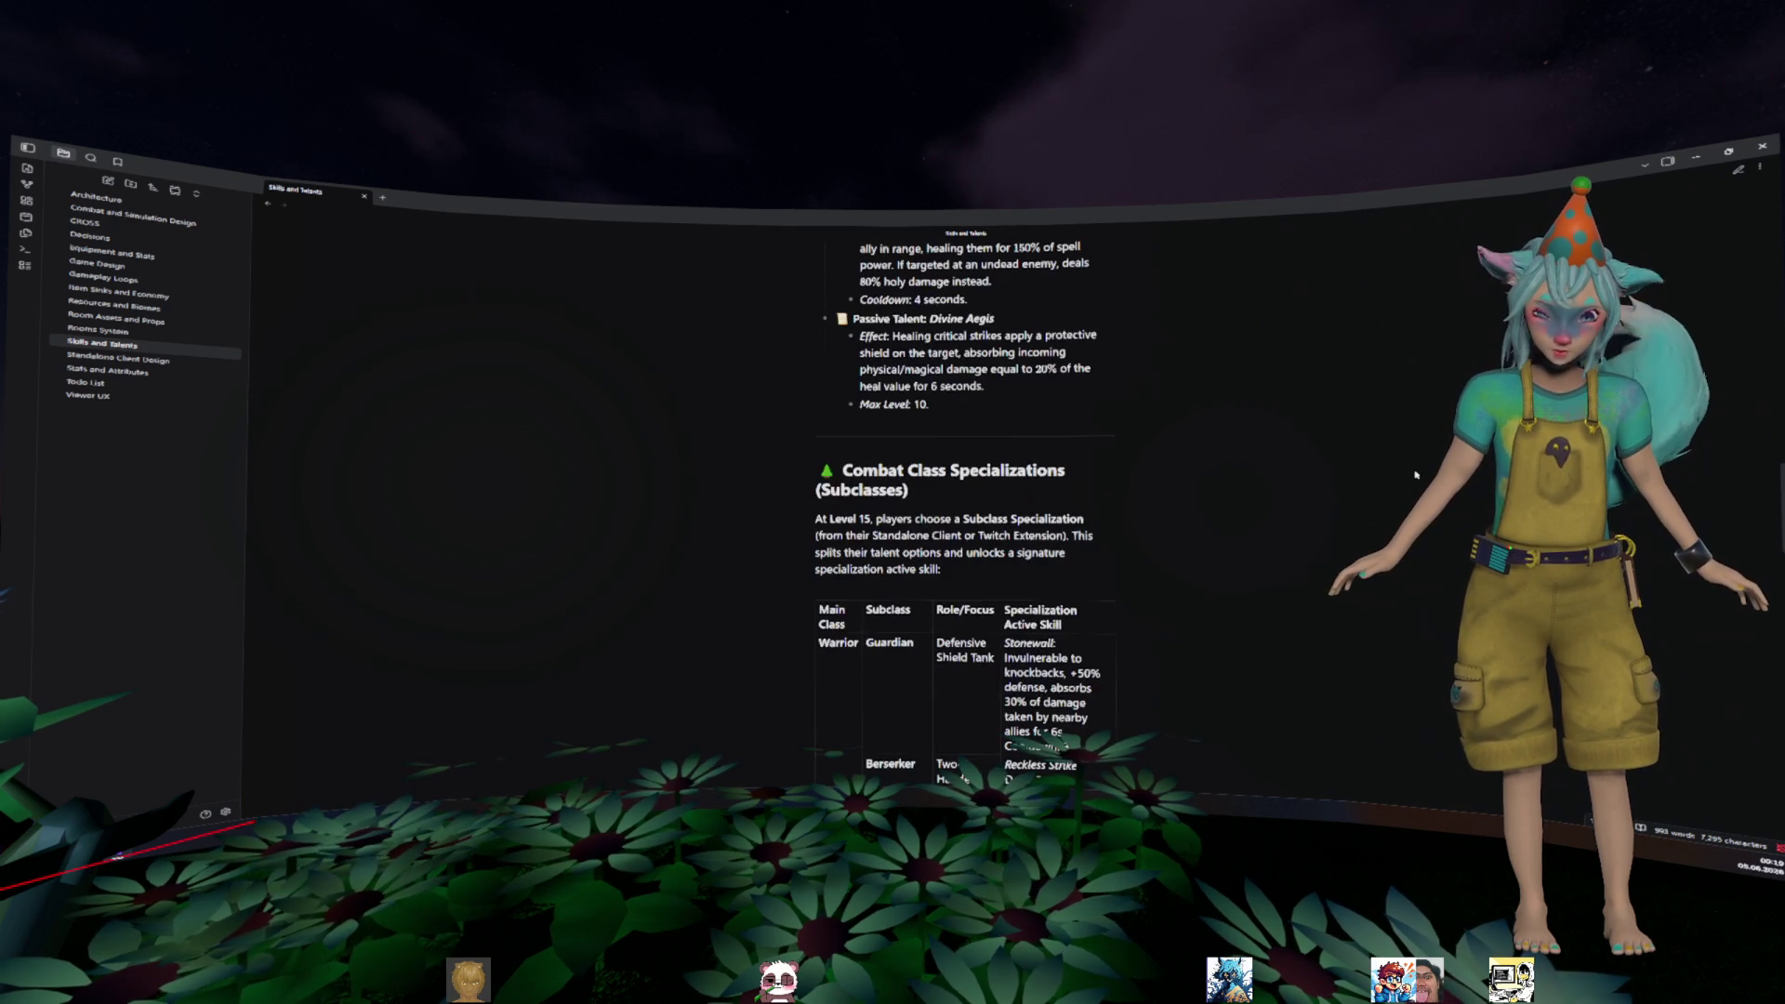
scroll(1425, 480, down, 2)
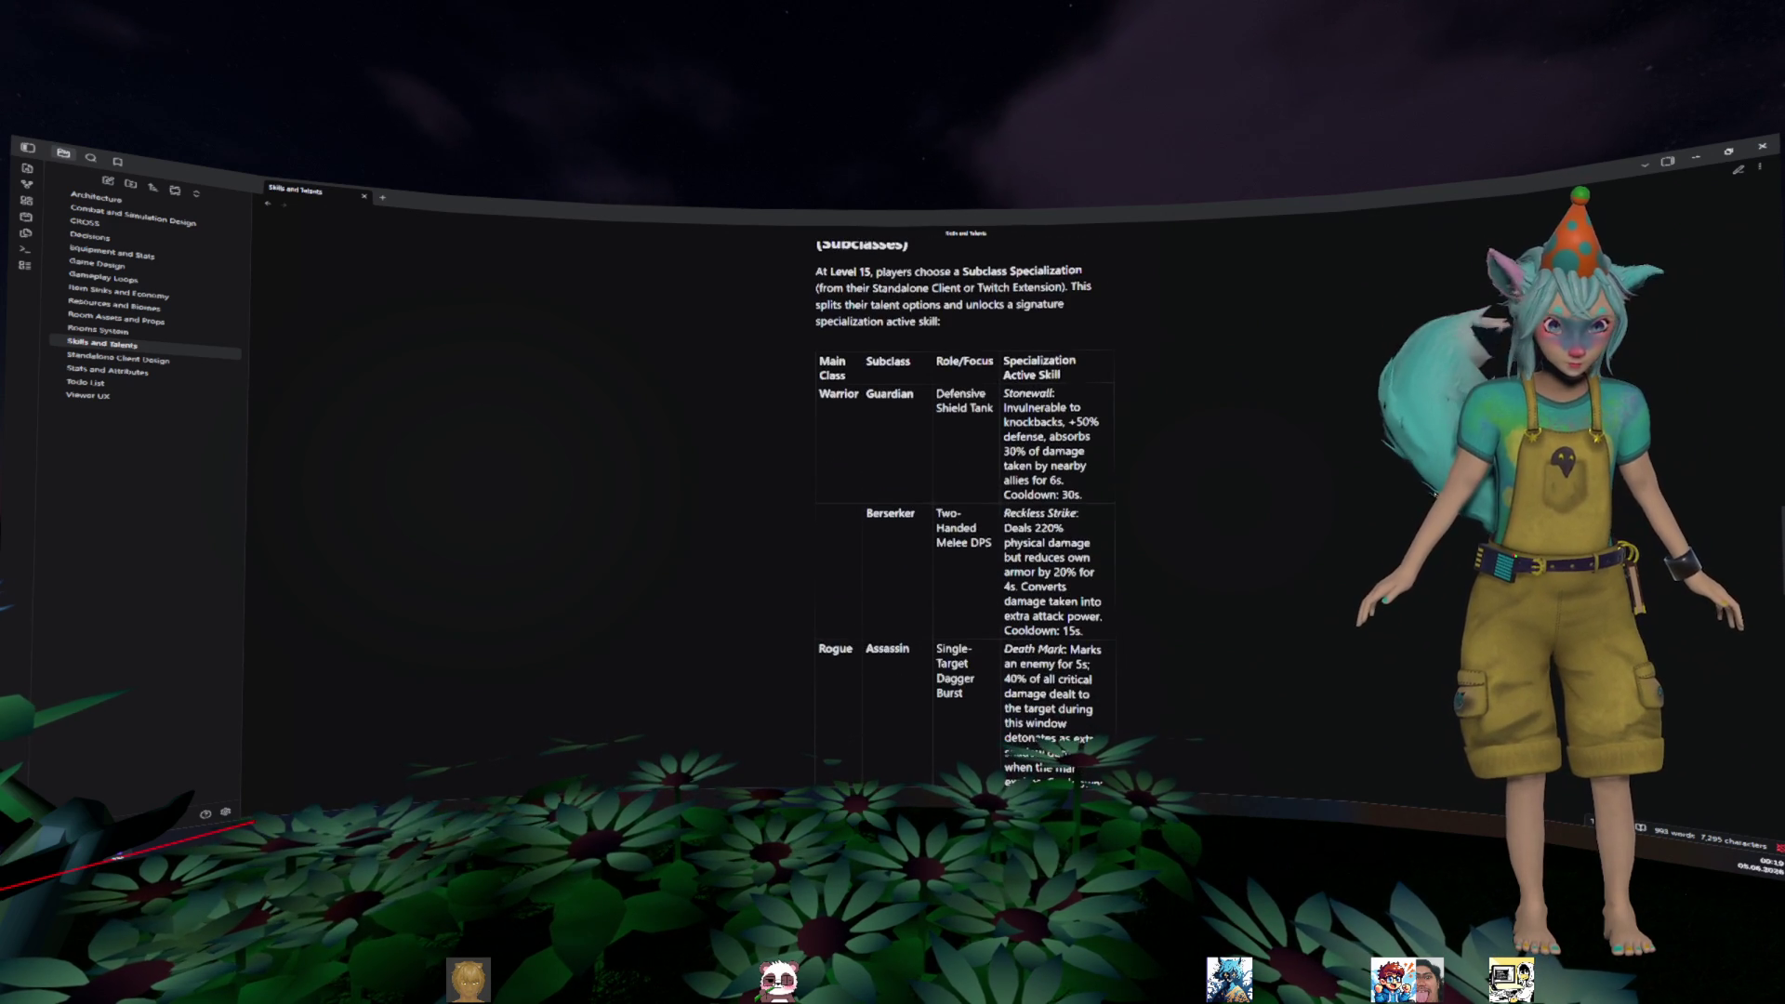
scroll(1432, 488, down, 2)
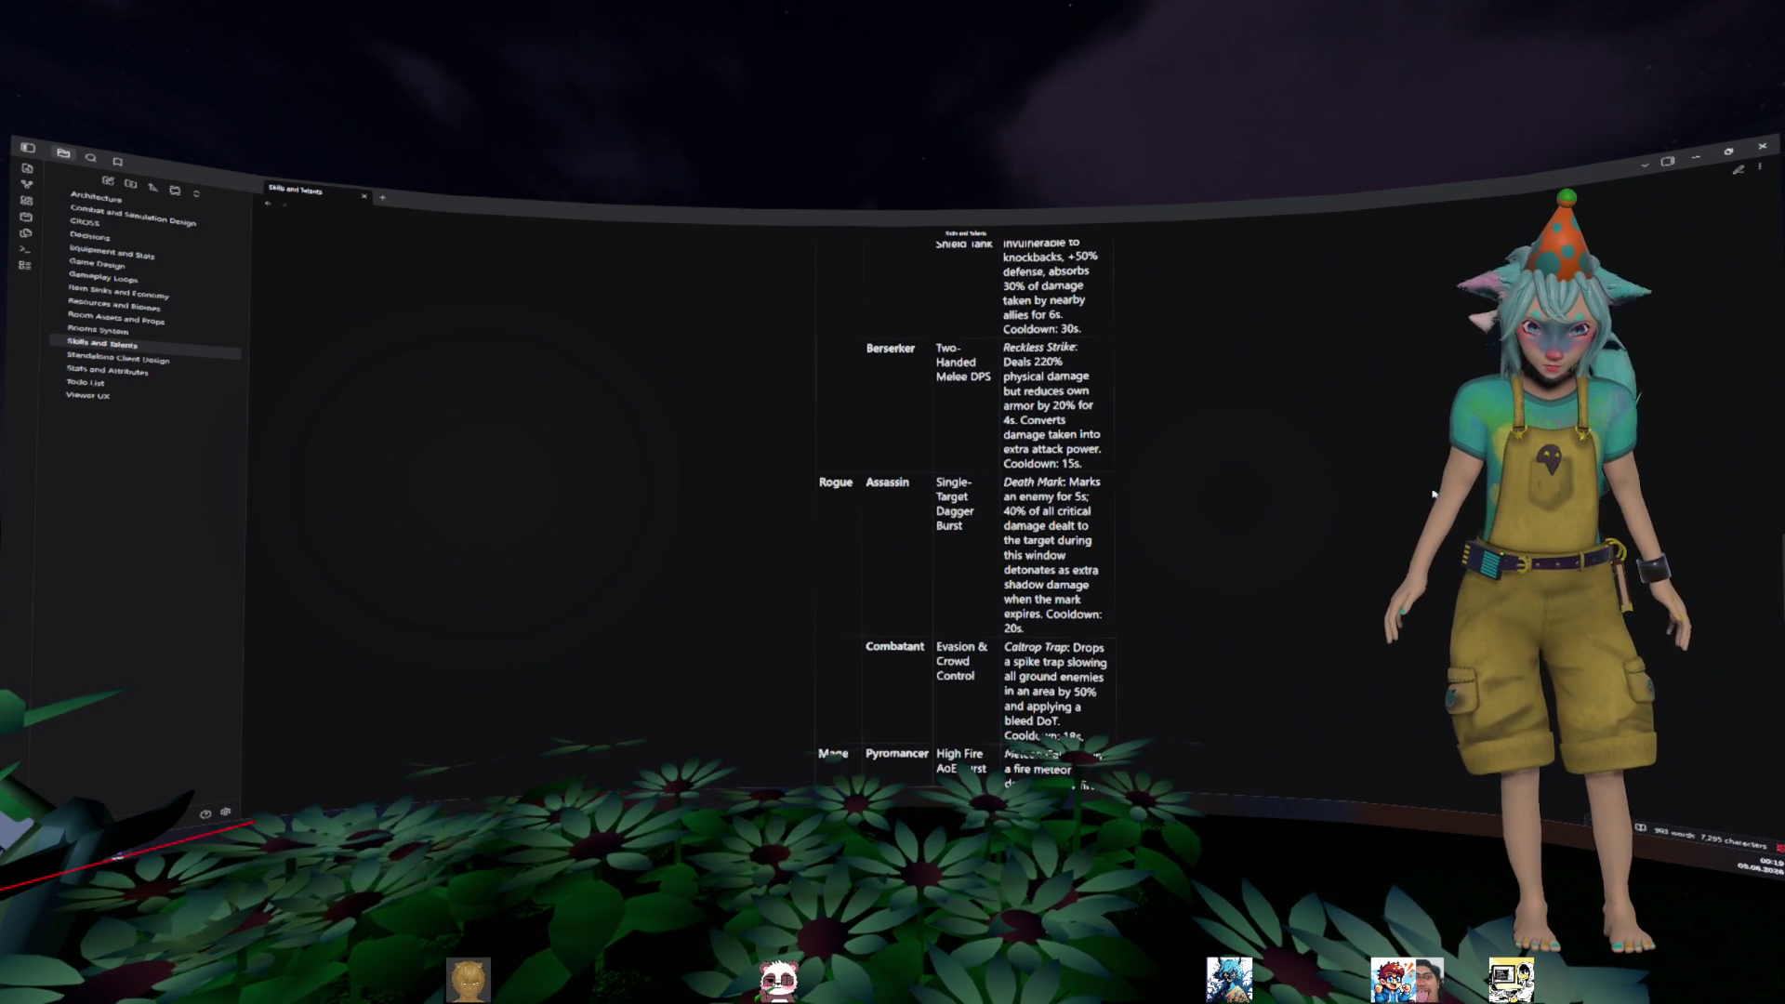
scroll(1435, 494, down, 2)
scroll(965, 511, down, 2)
scroll(1433, 519, down, 10)
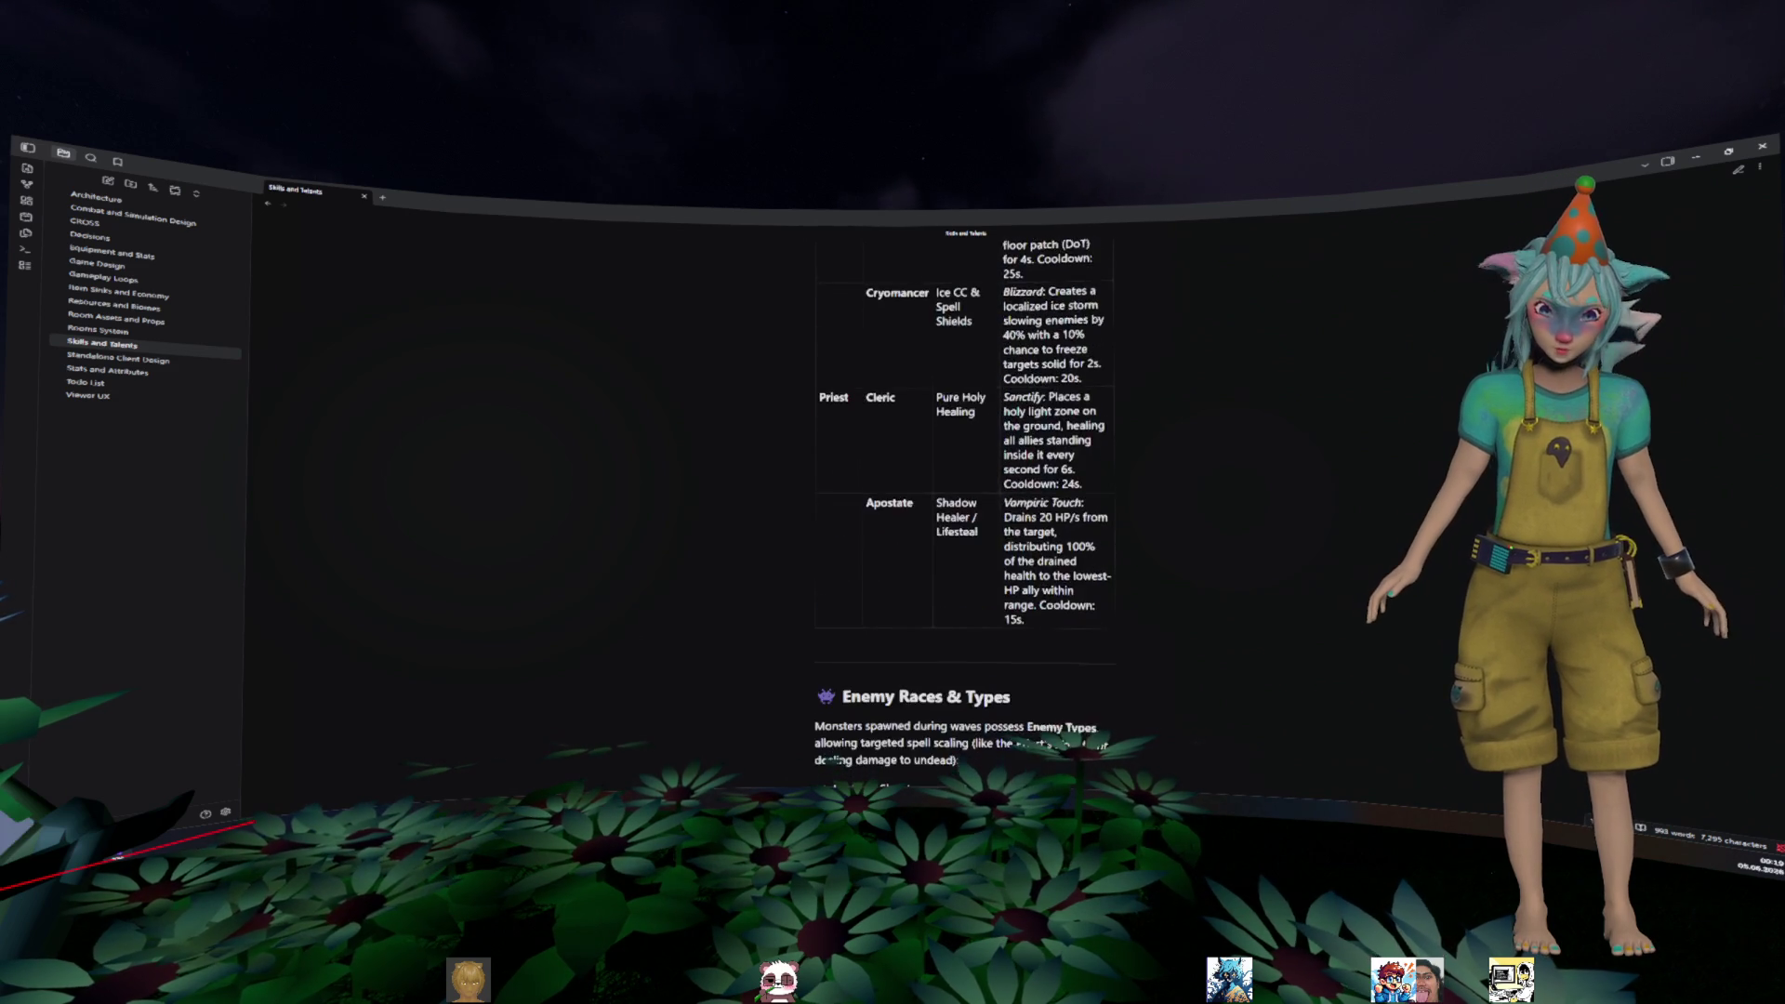
scroll(1432, 518, down, 8)
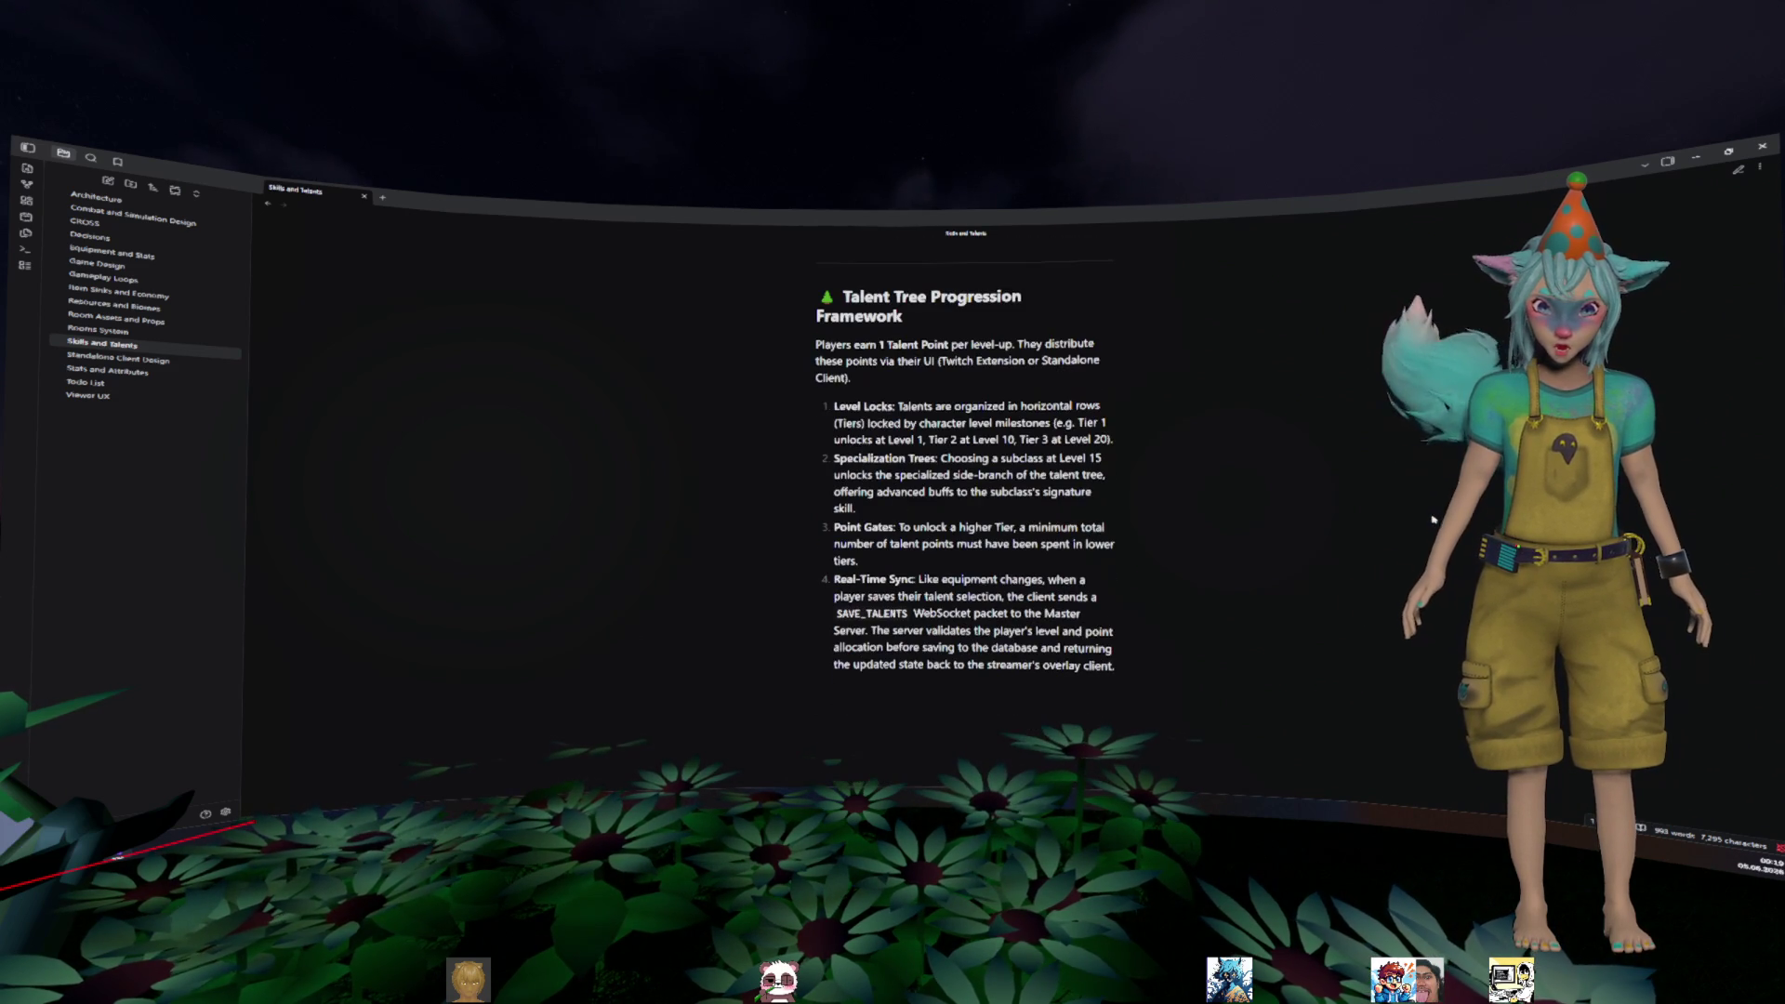
scroll(965, 465, down, 2)
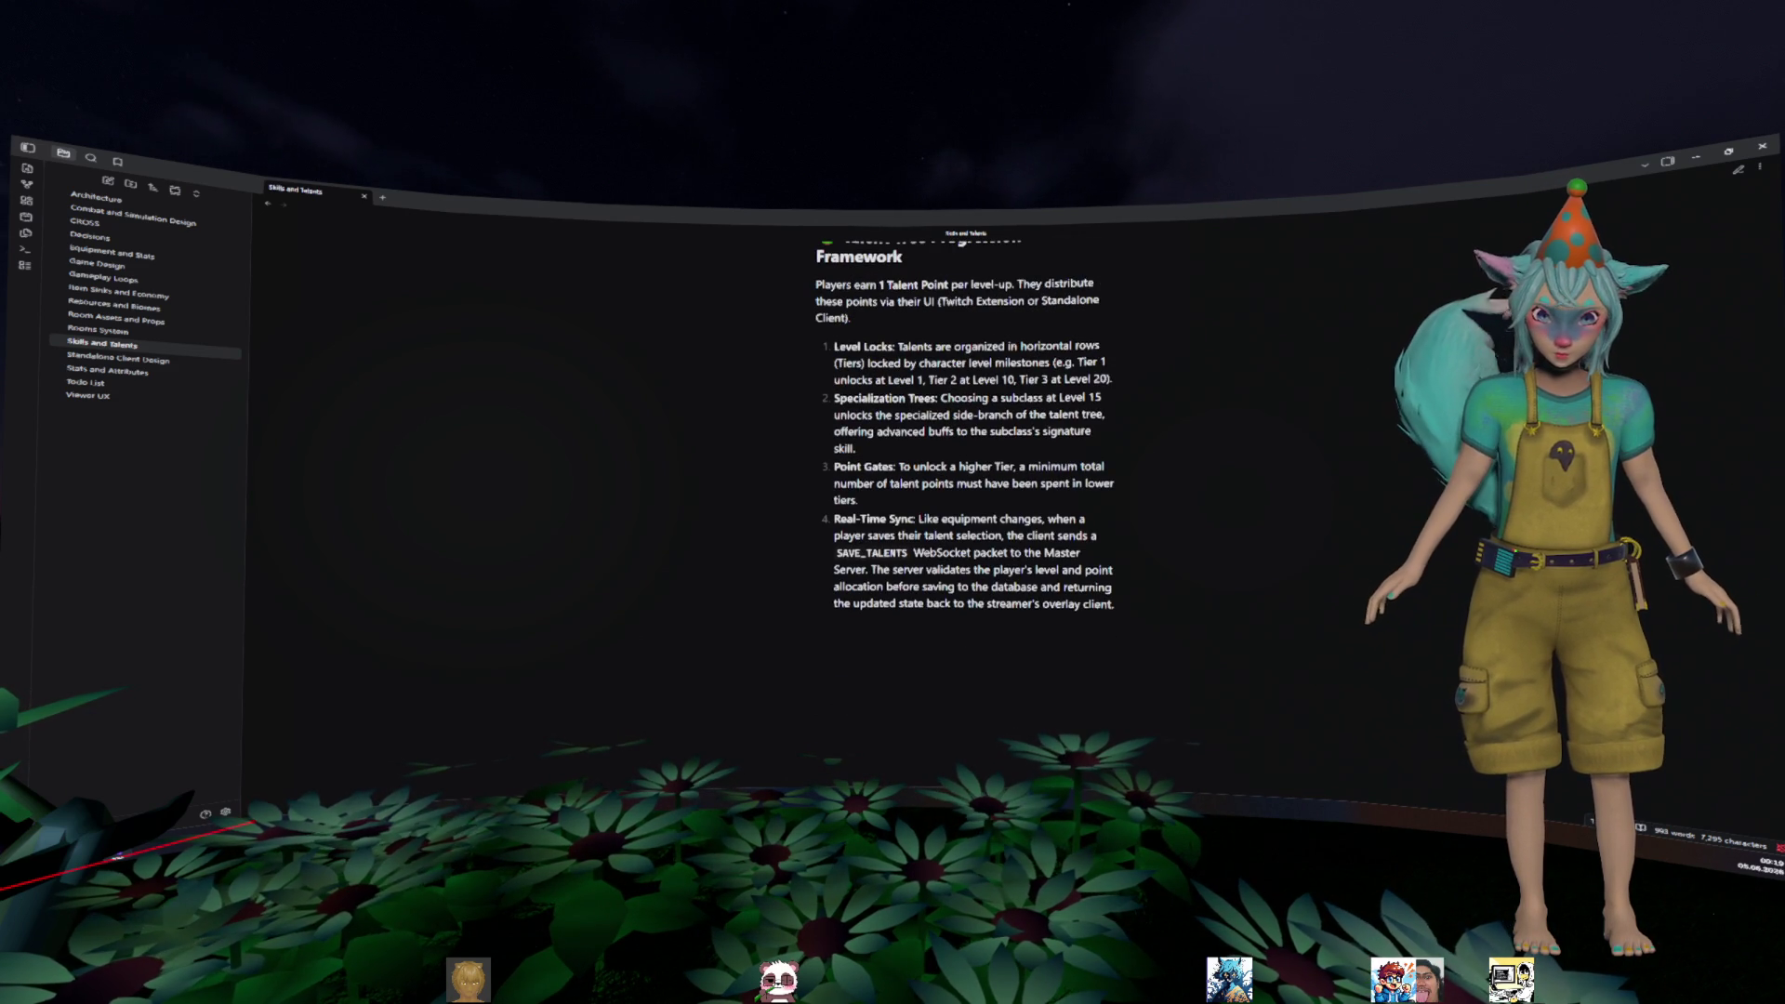
scroll(1432, 523, up, 12)
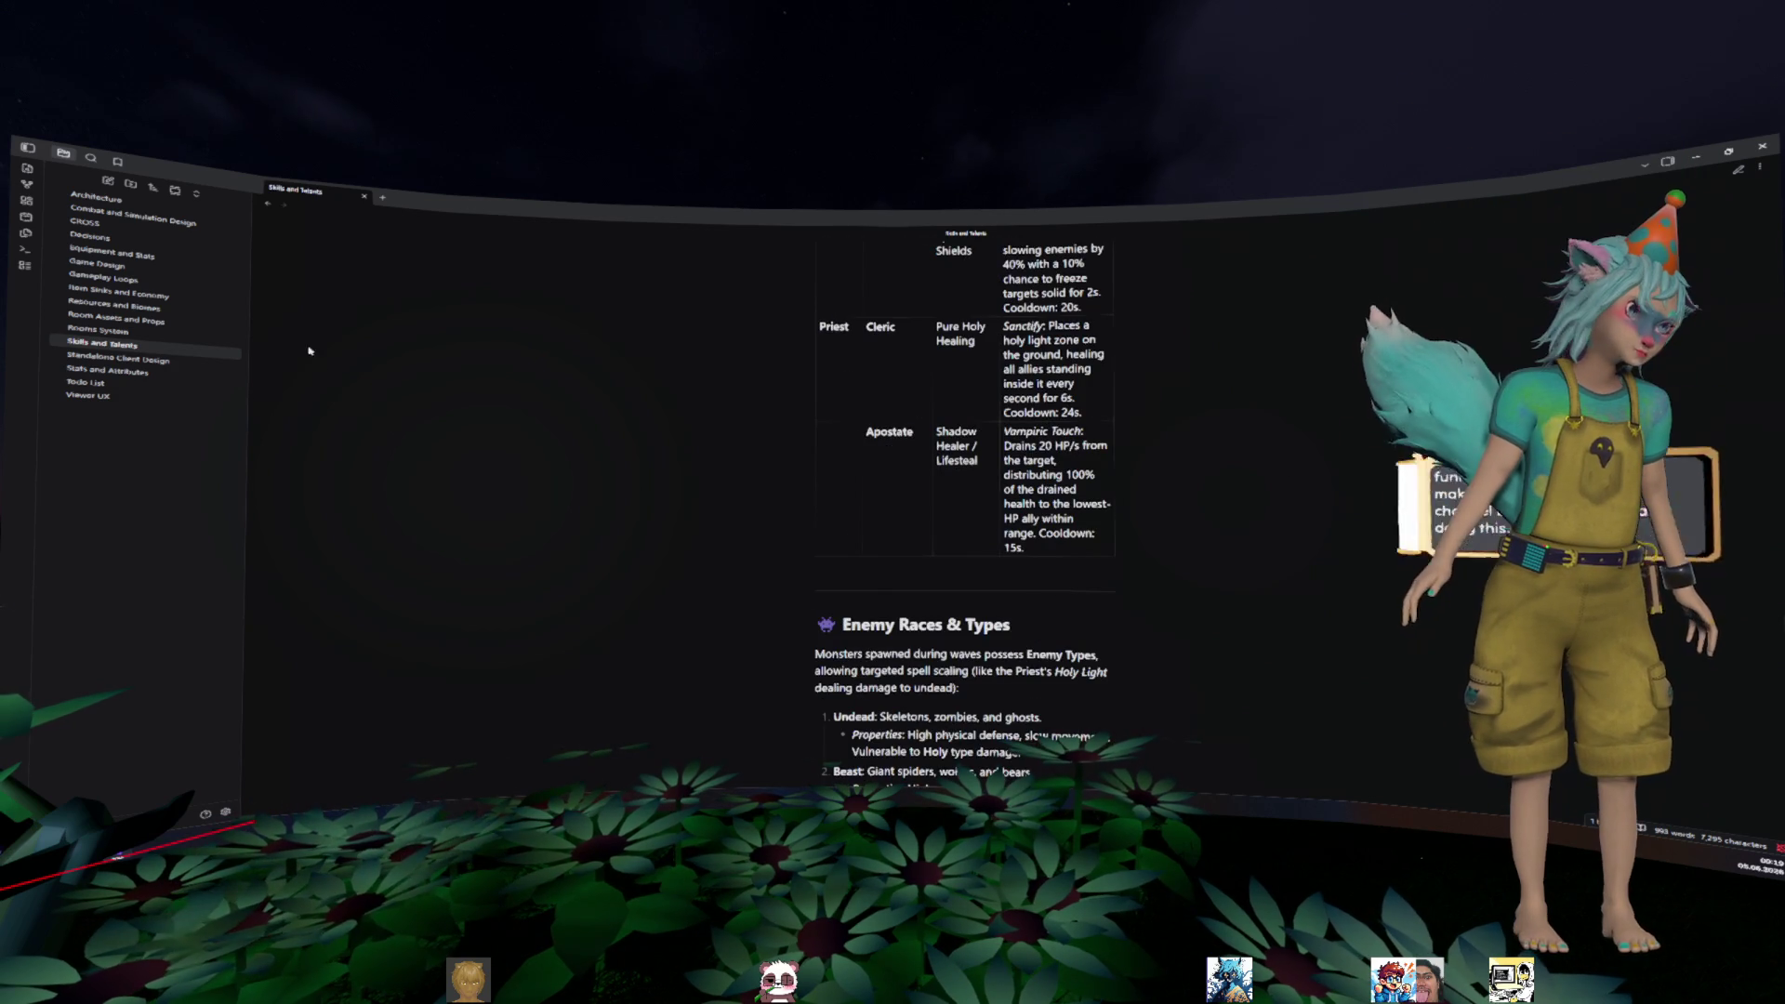
click(228, 278)
- Scroll down the Gameplay Loops note to the Small vs. Big Stream Synergy section
scroll(1325, 407, down, 8)
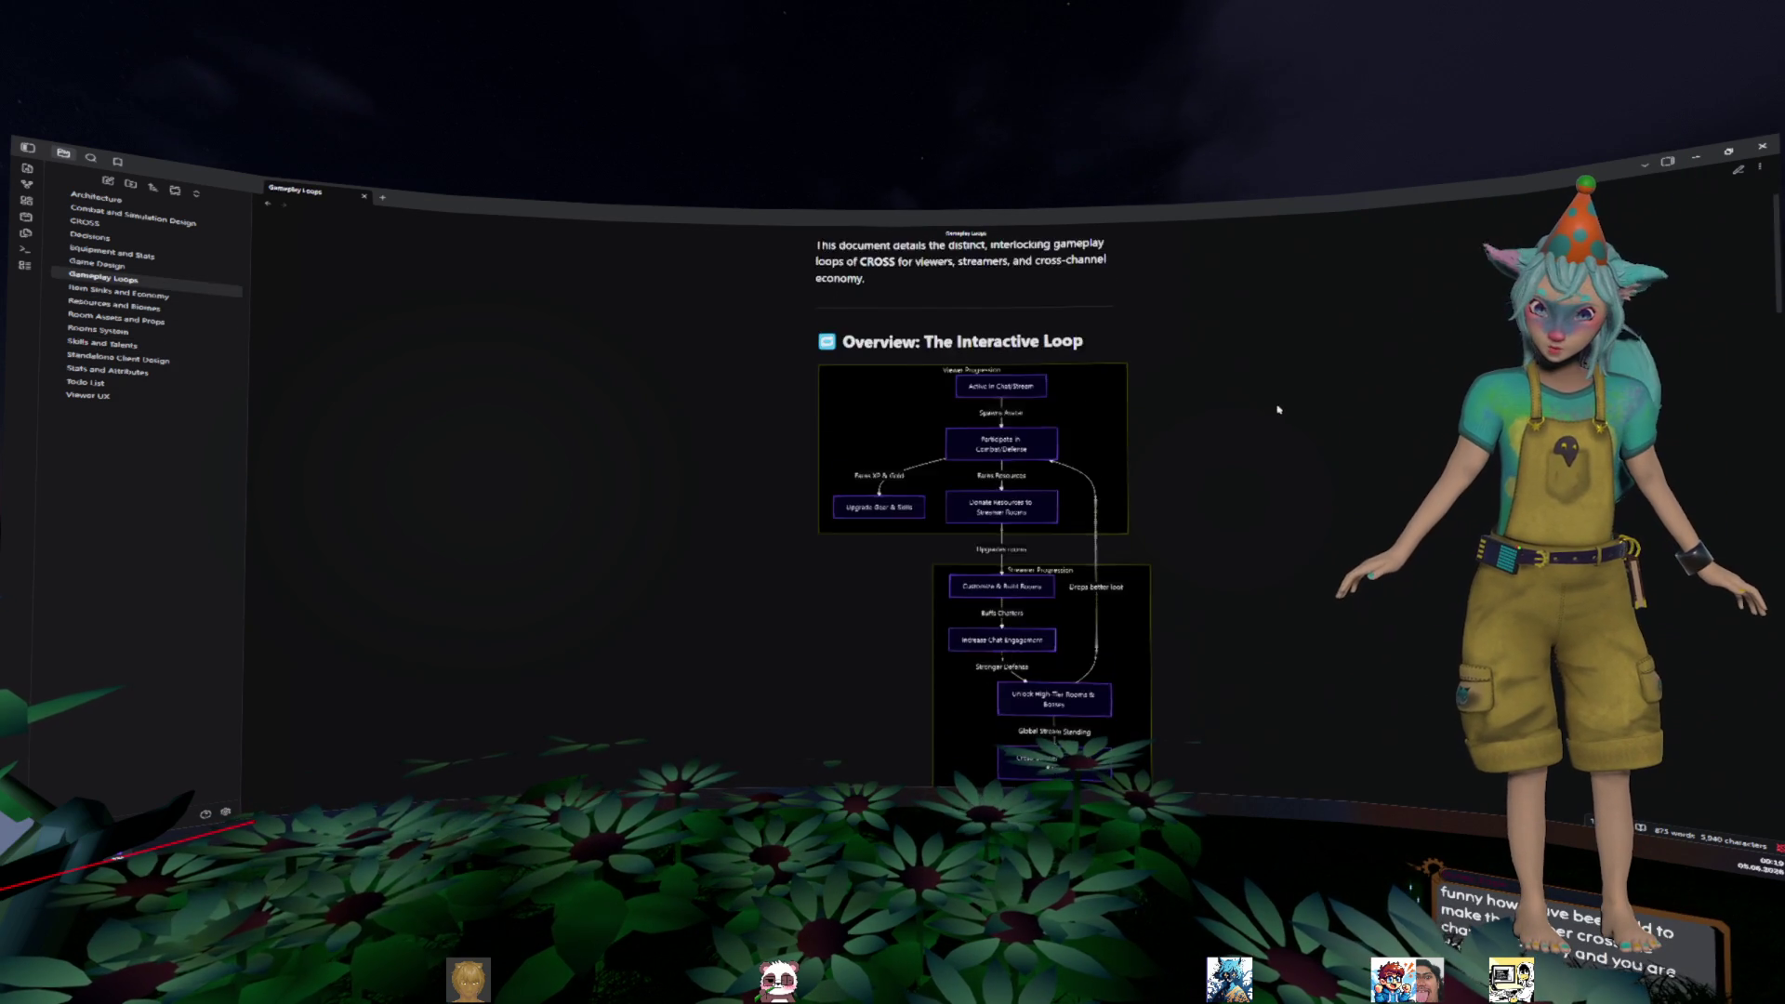
scroll(1325, 407, down, 10)
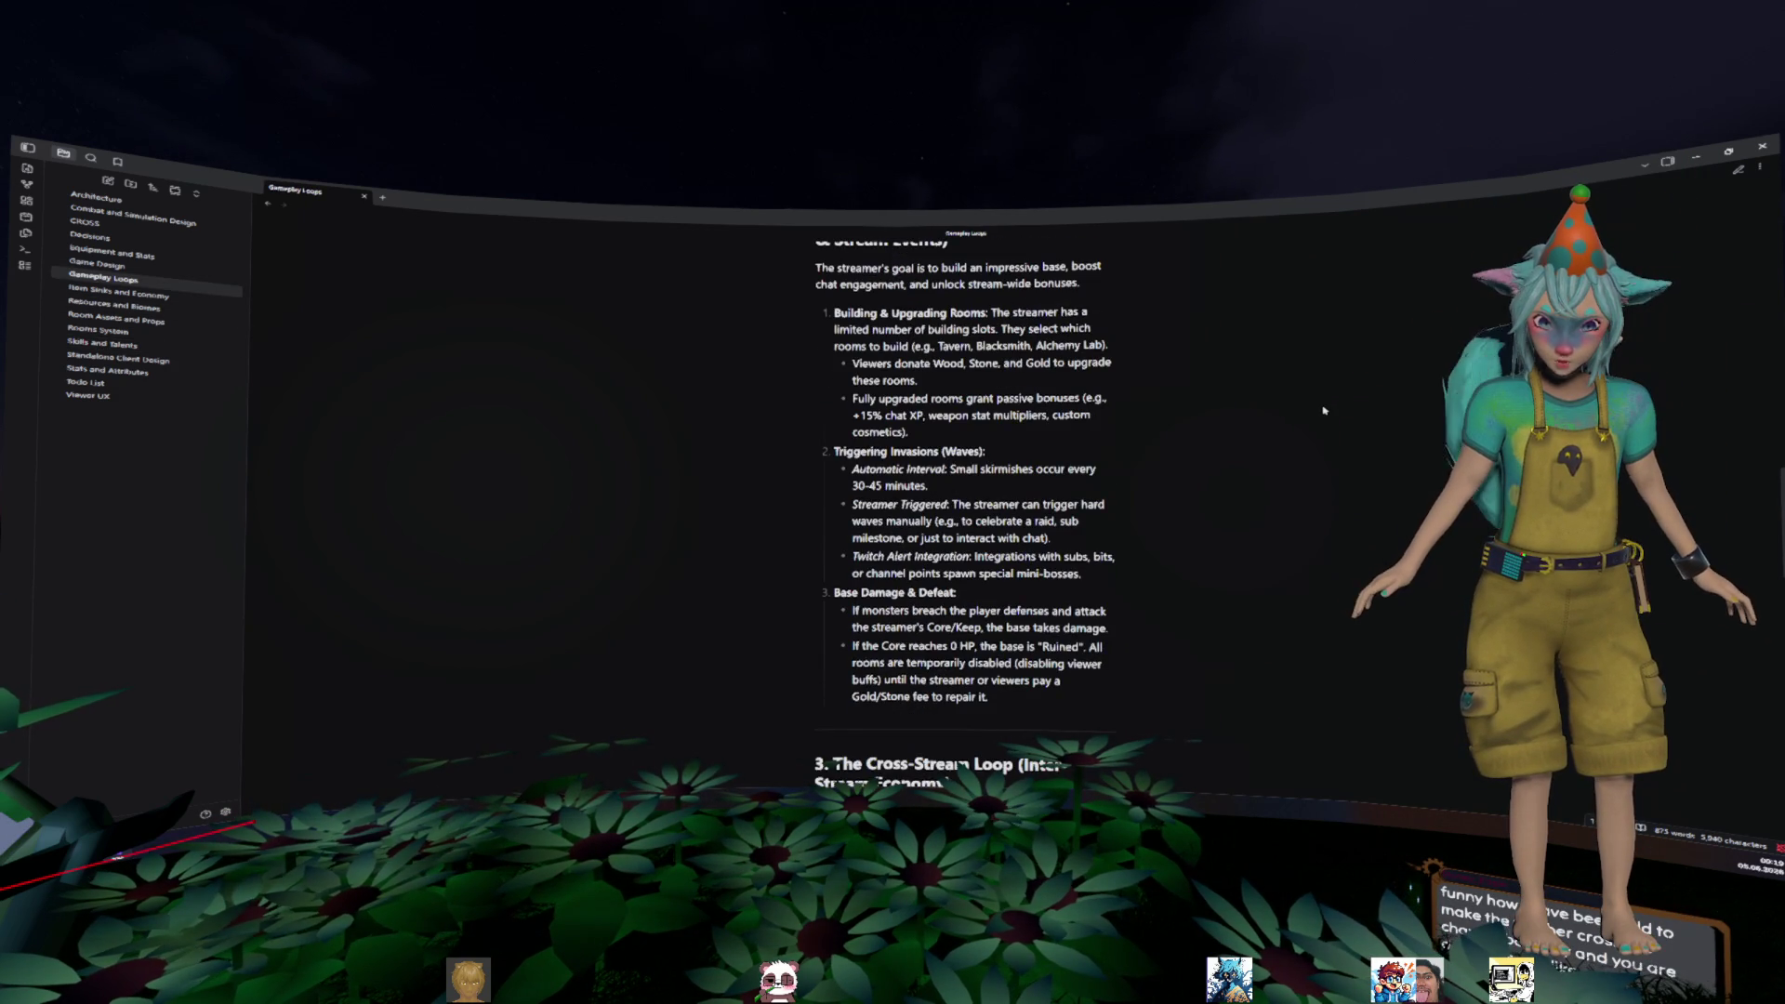
scroll(1325, 410, down, 10)
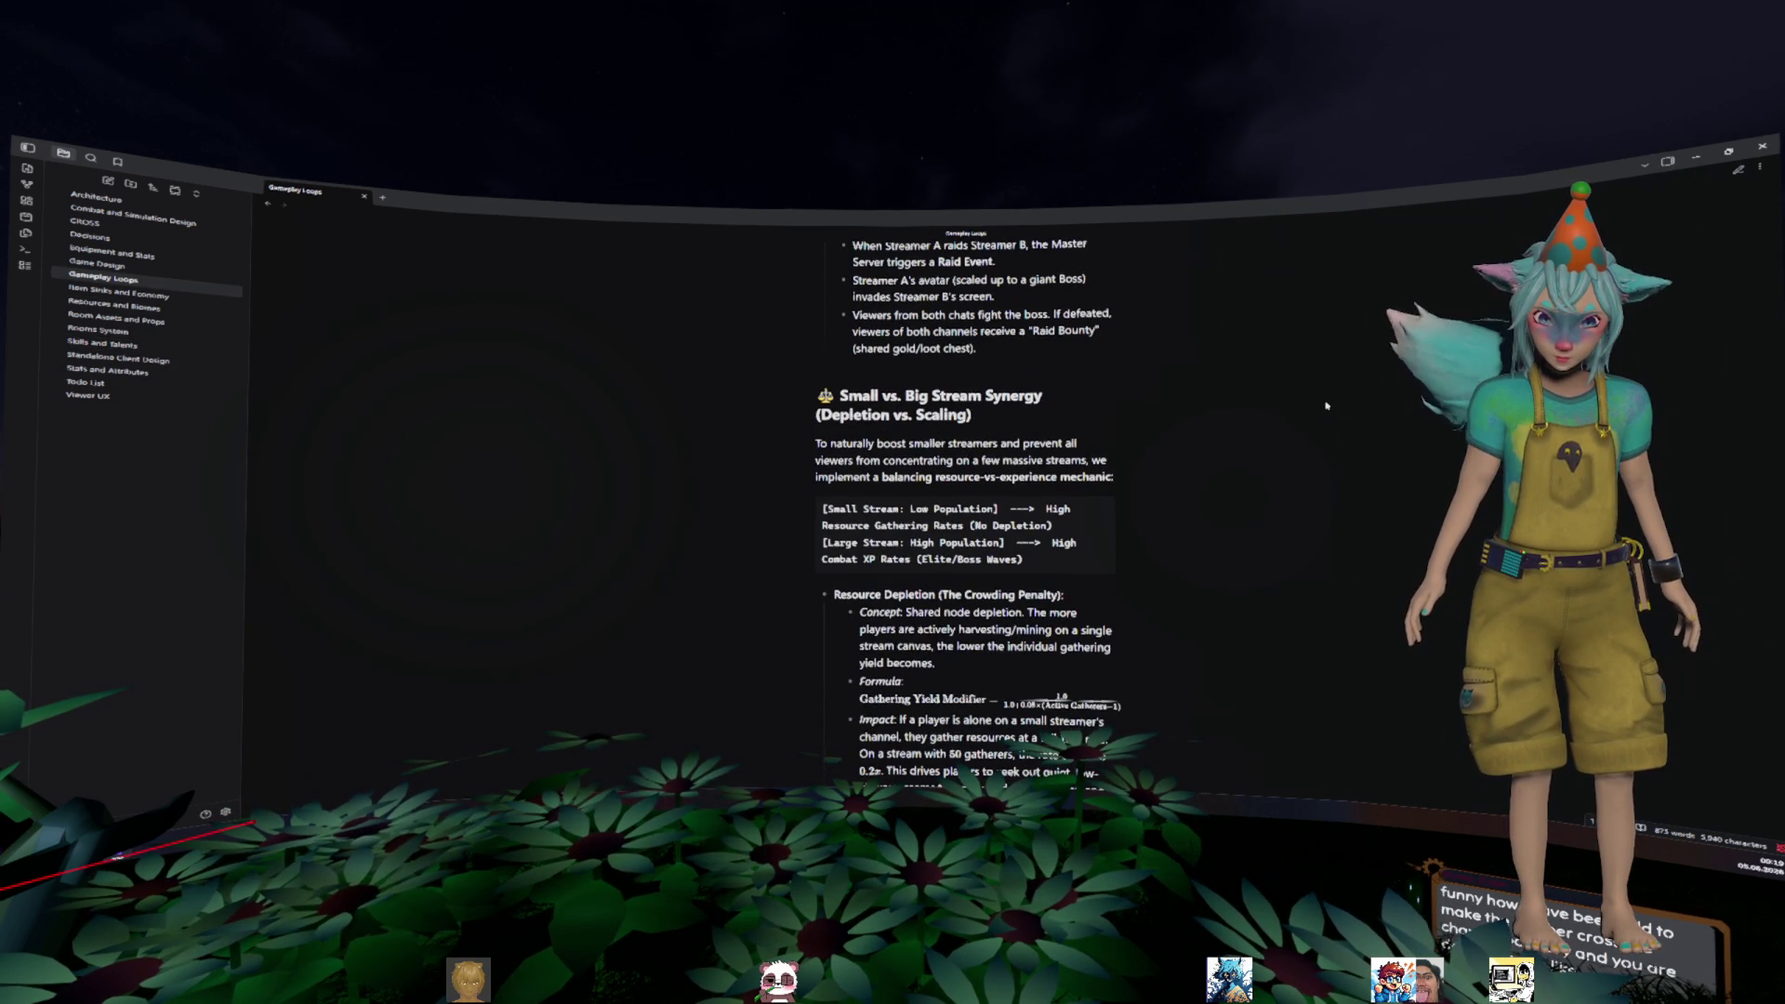
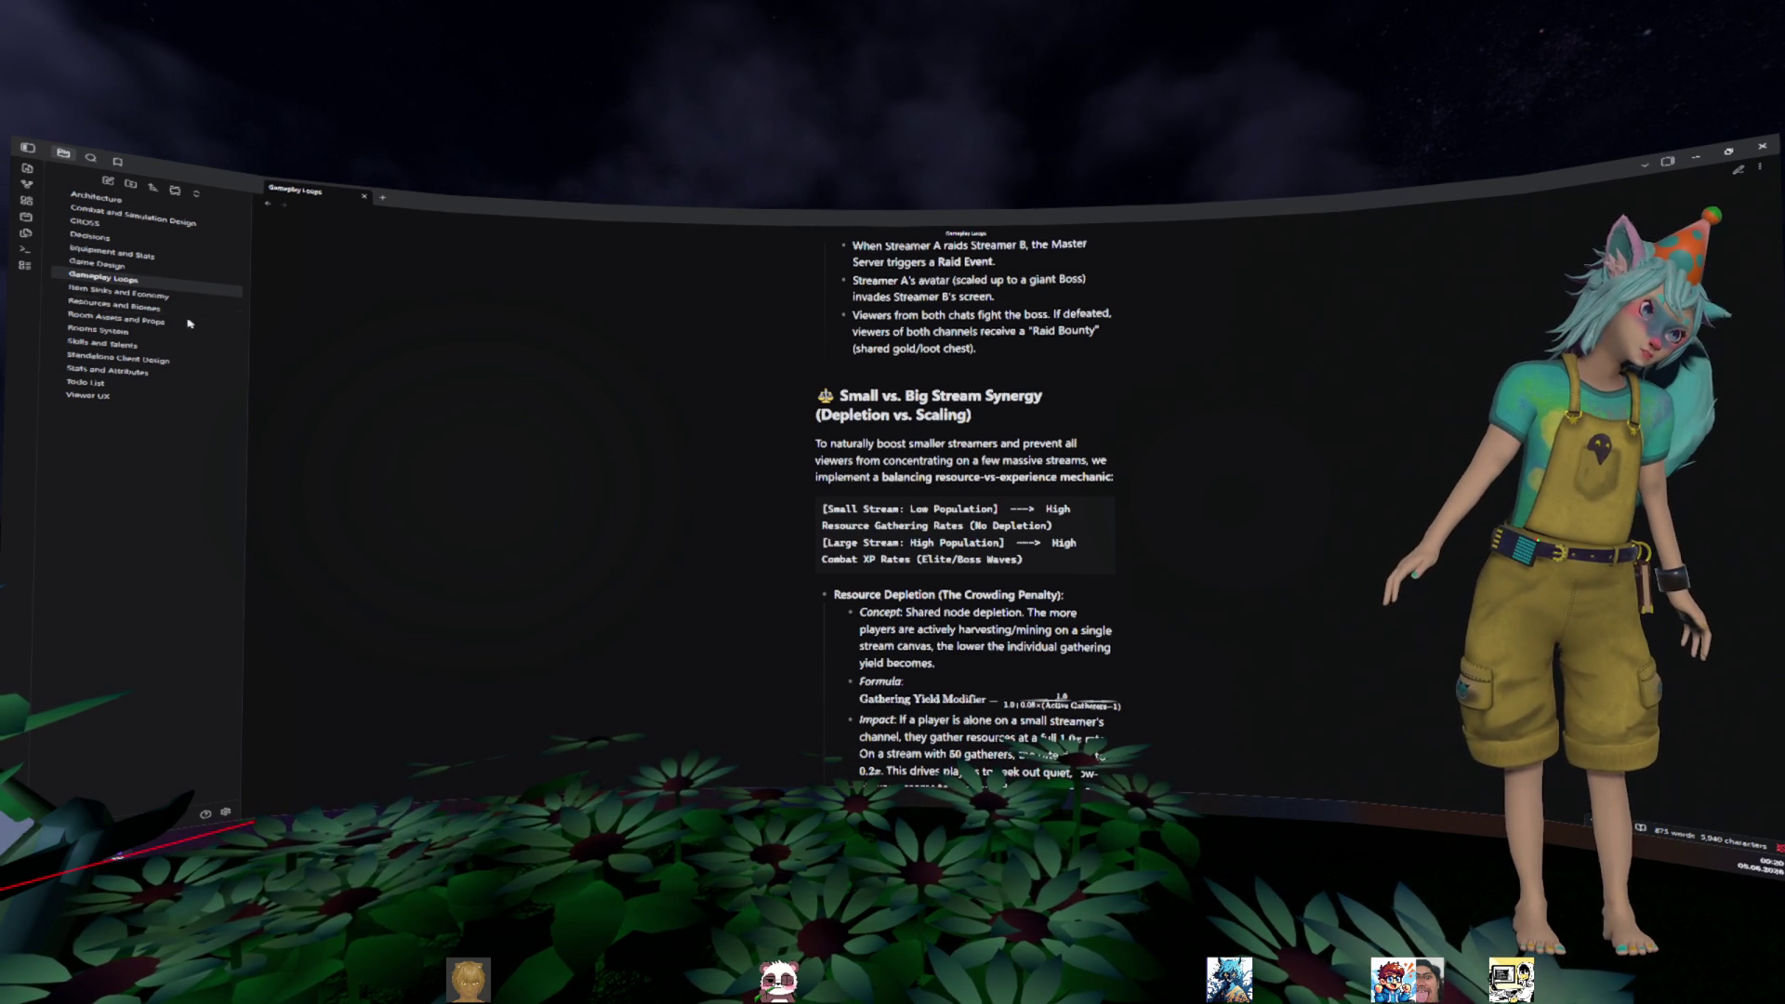
- Open Standalone Client Design, then the Decisions note, and scroll through its ADR entries
click(187, 363)
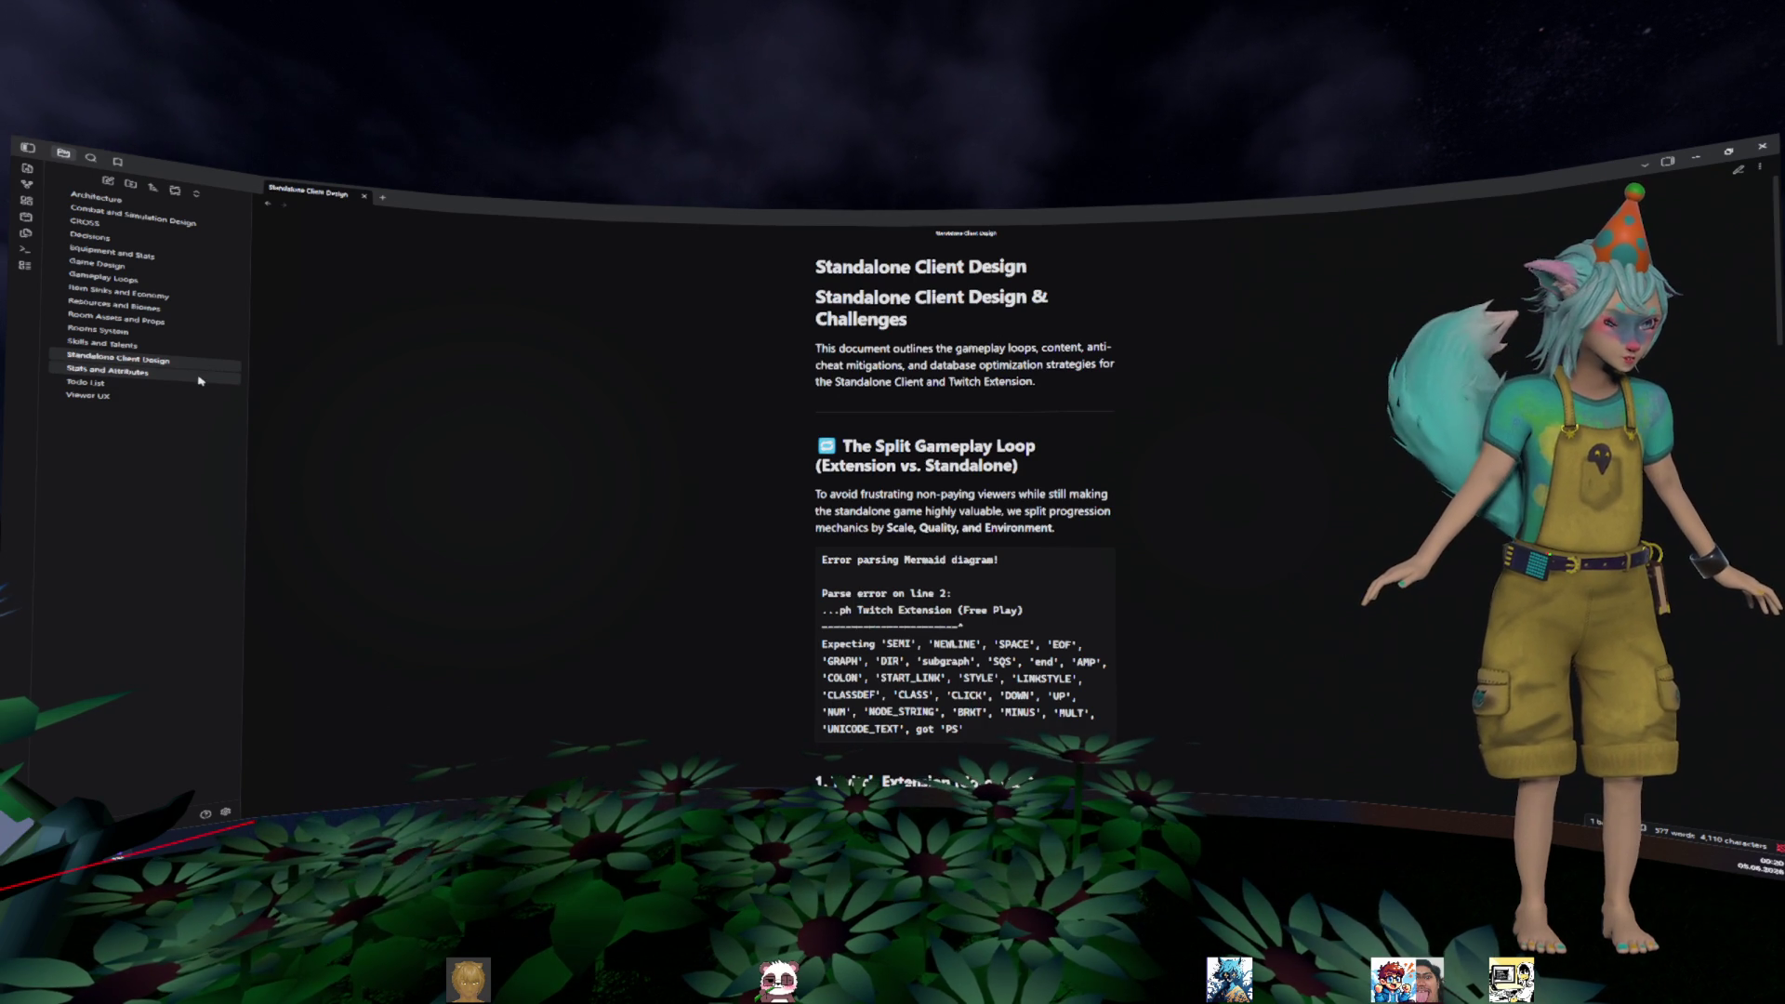
click(186, 239)
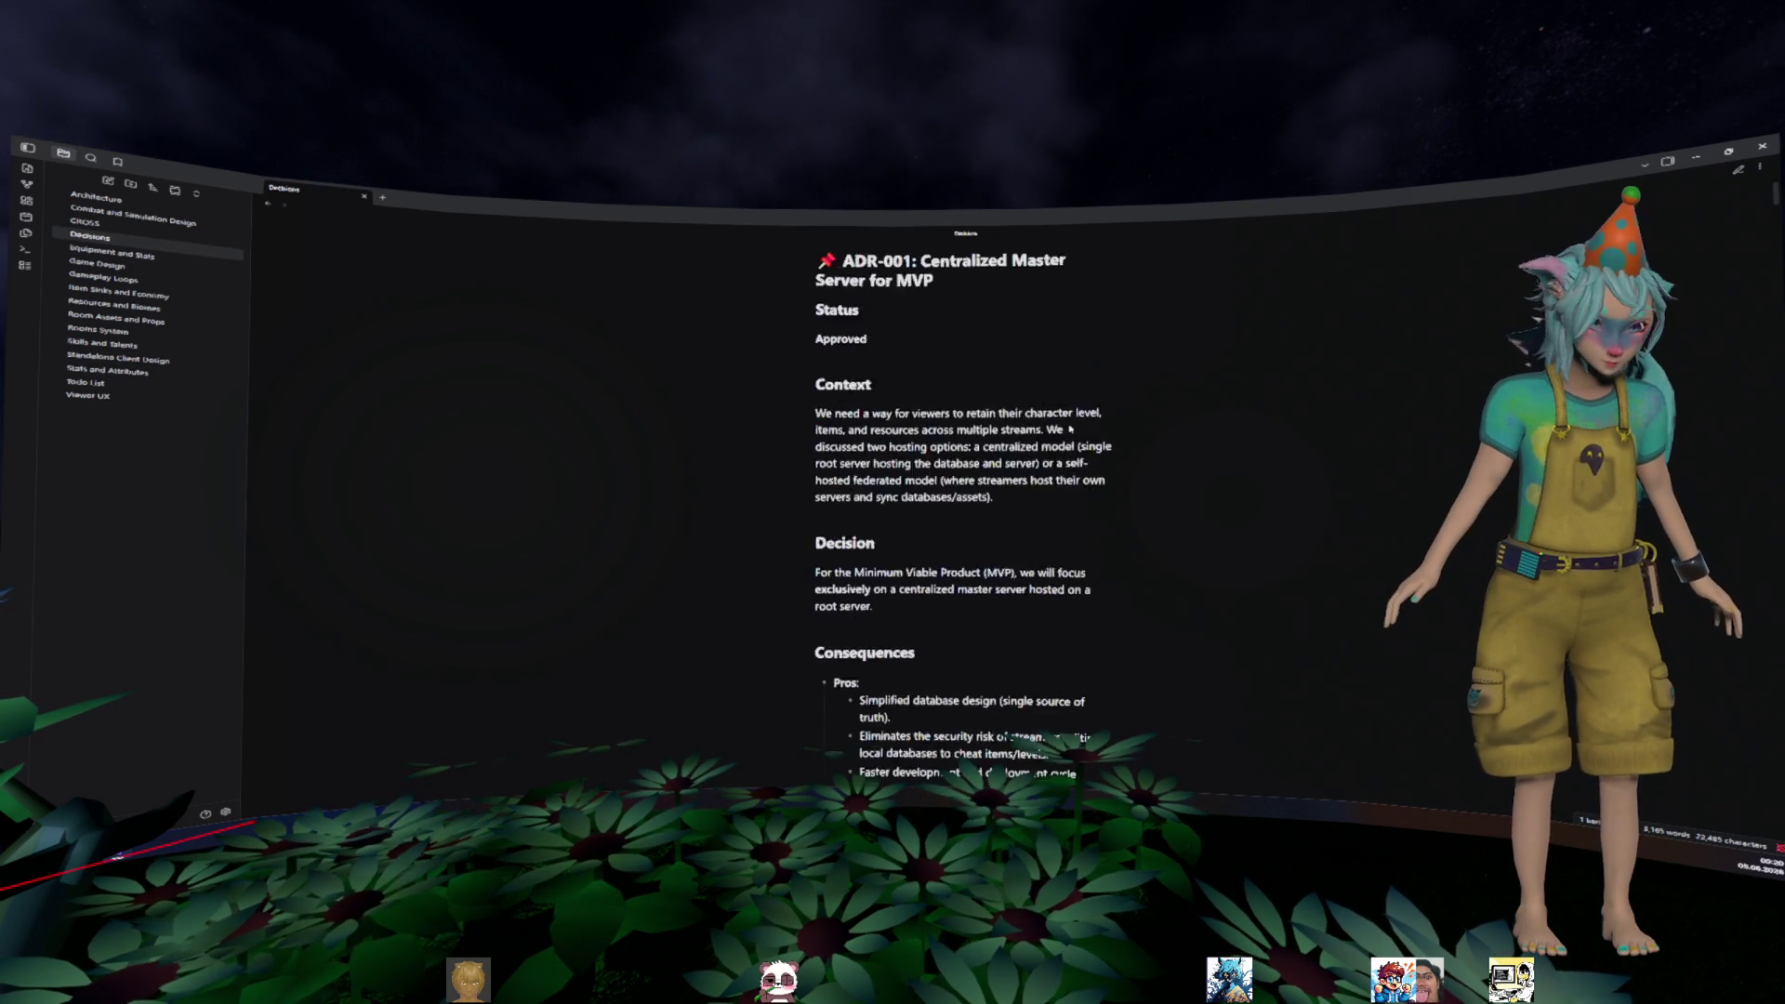
scroll(1070, 430, down, 5)
scroll(678, 425, down, 7)
scroll(848, 441, down, 6)
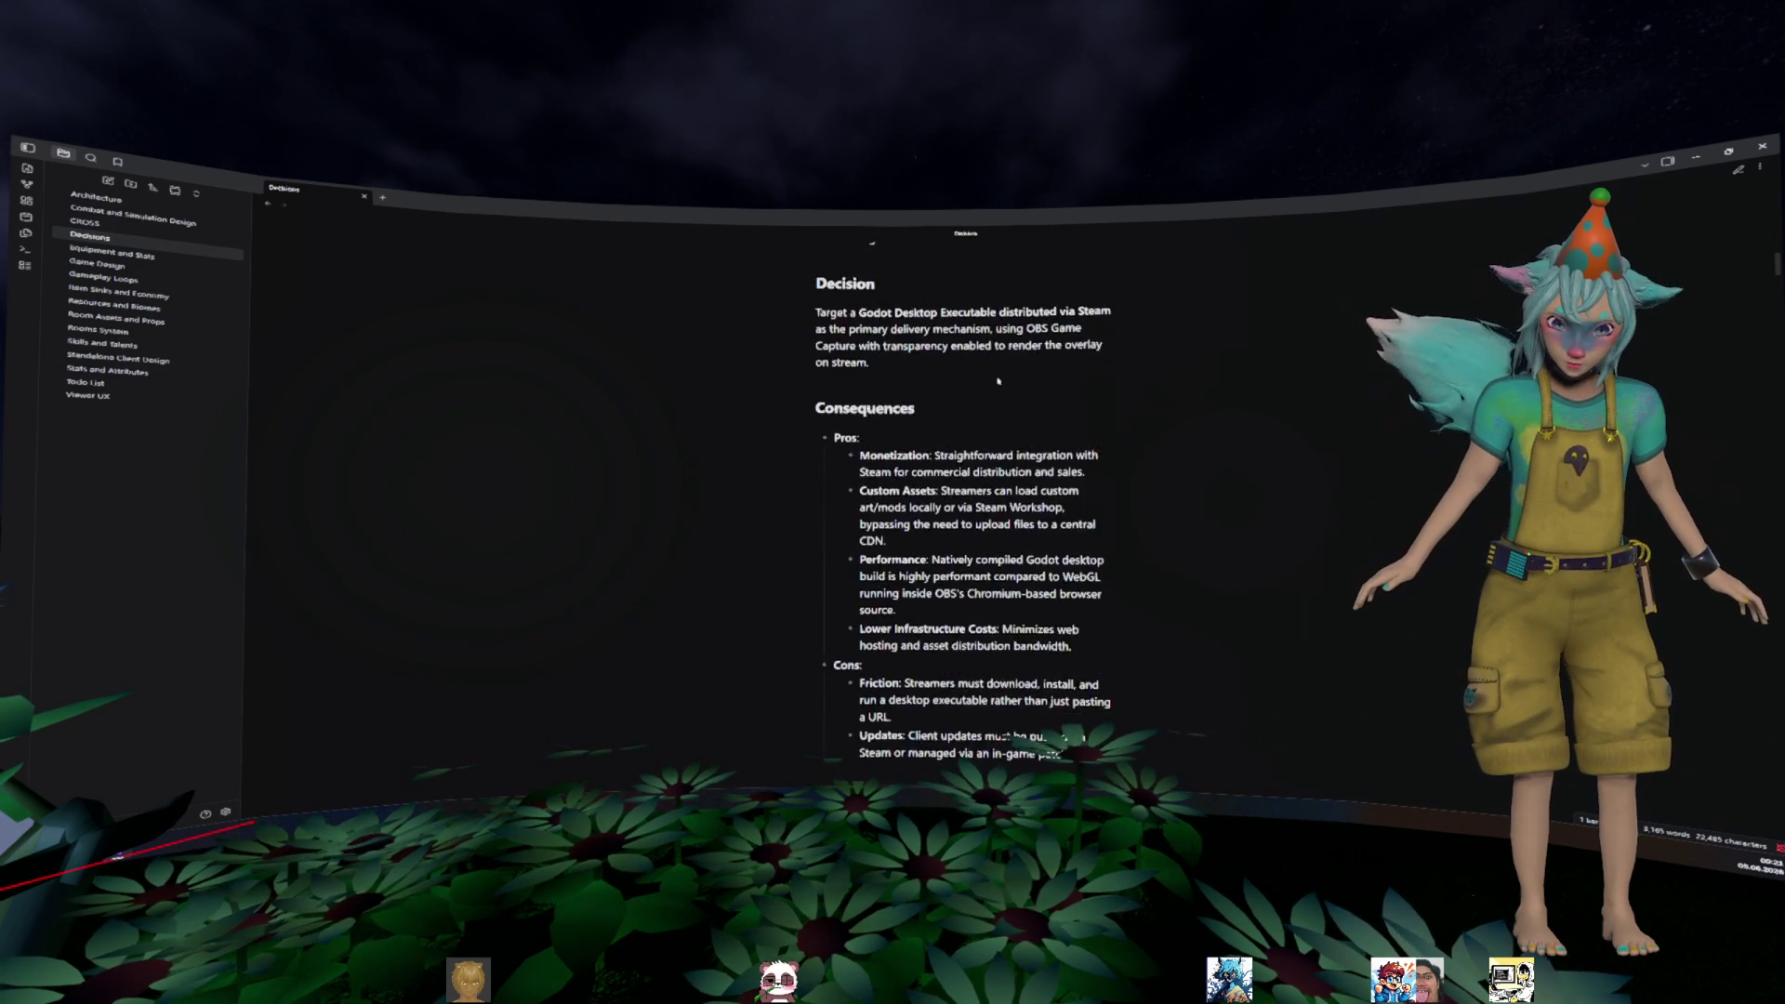
scroll(999, 381, down, 5)
scroll(958, 388, down, 5)
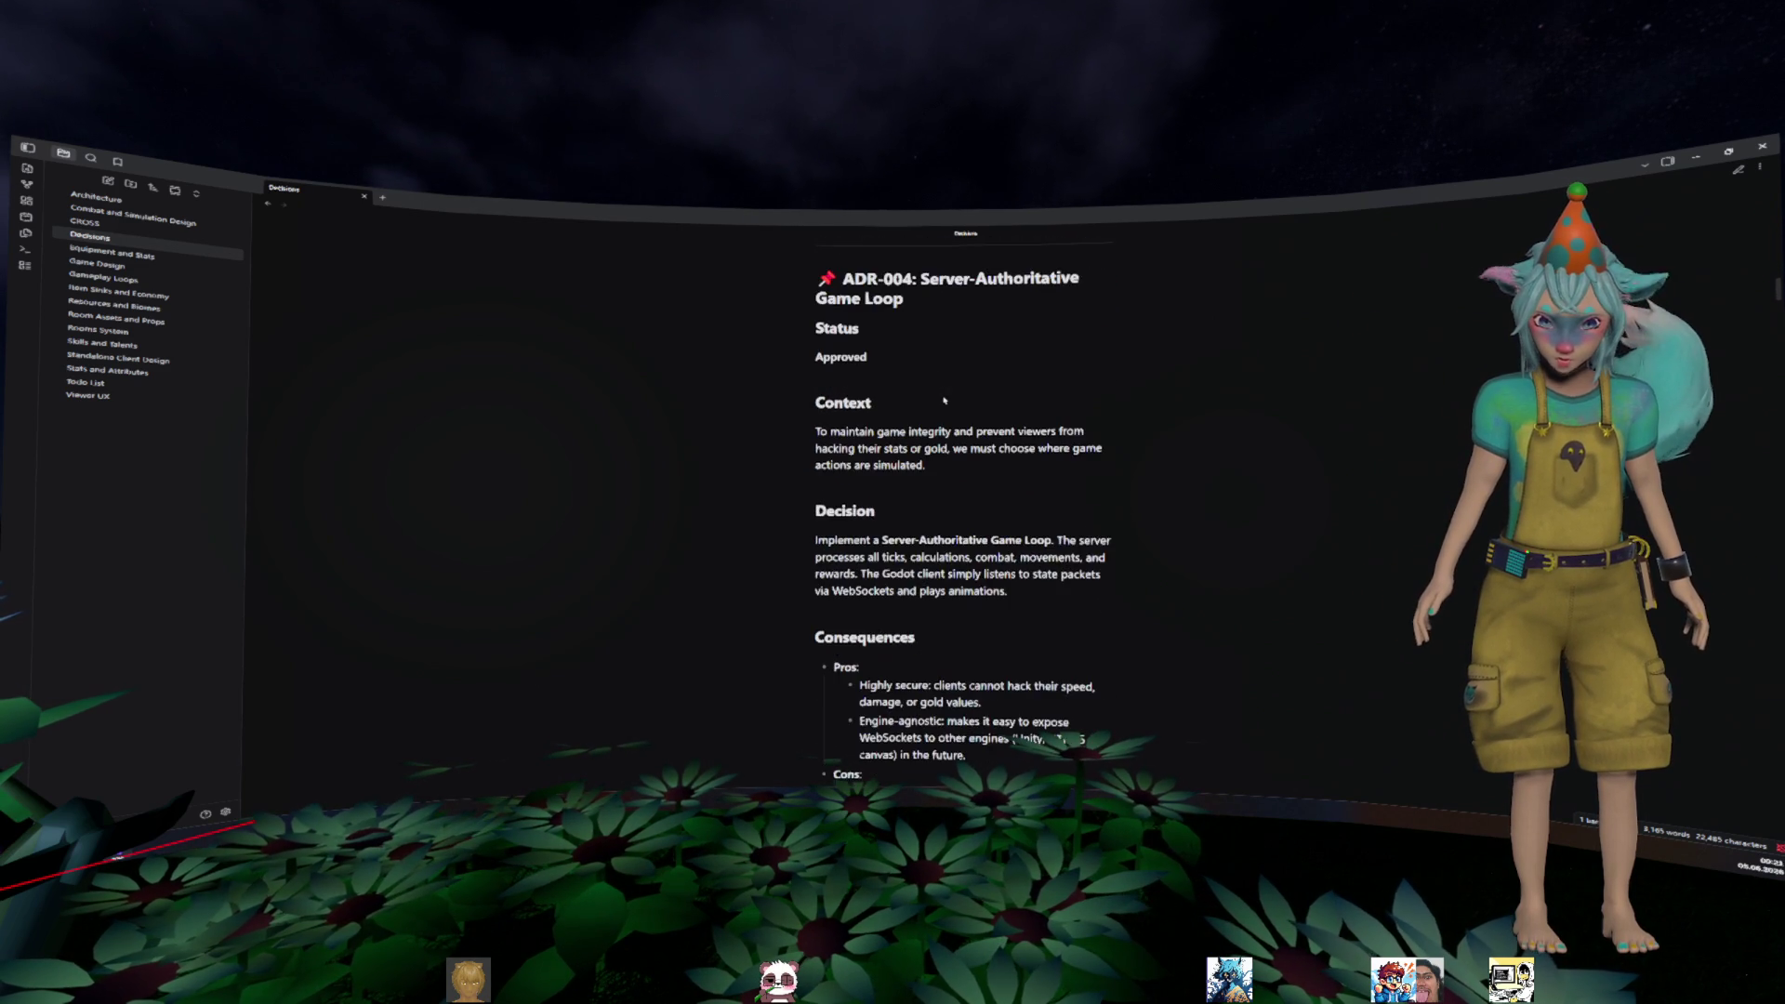
scroll(1013, 420, down, 2)
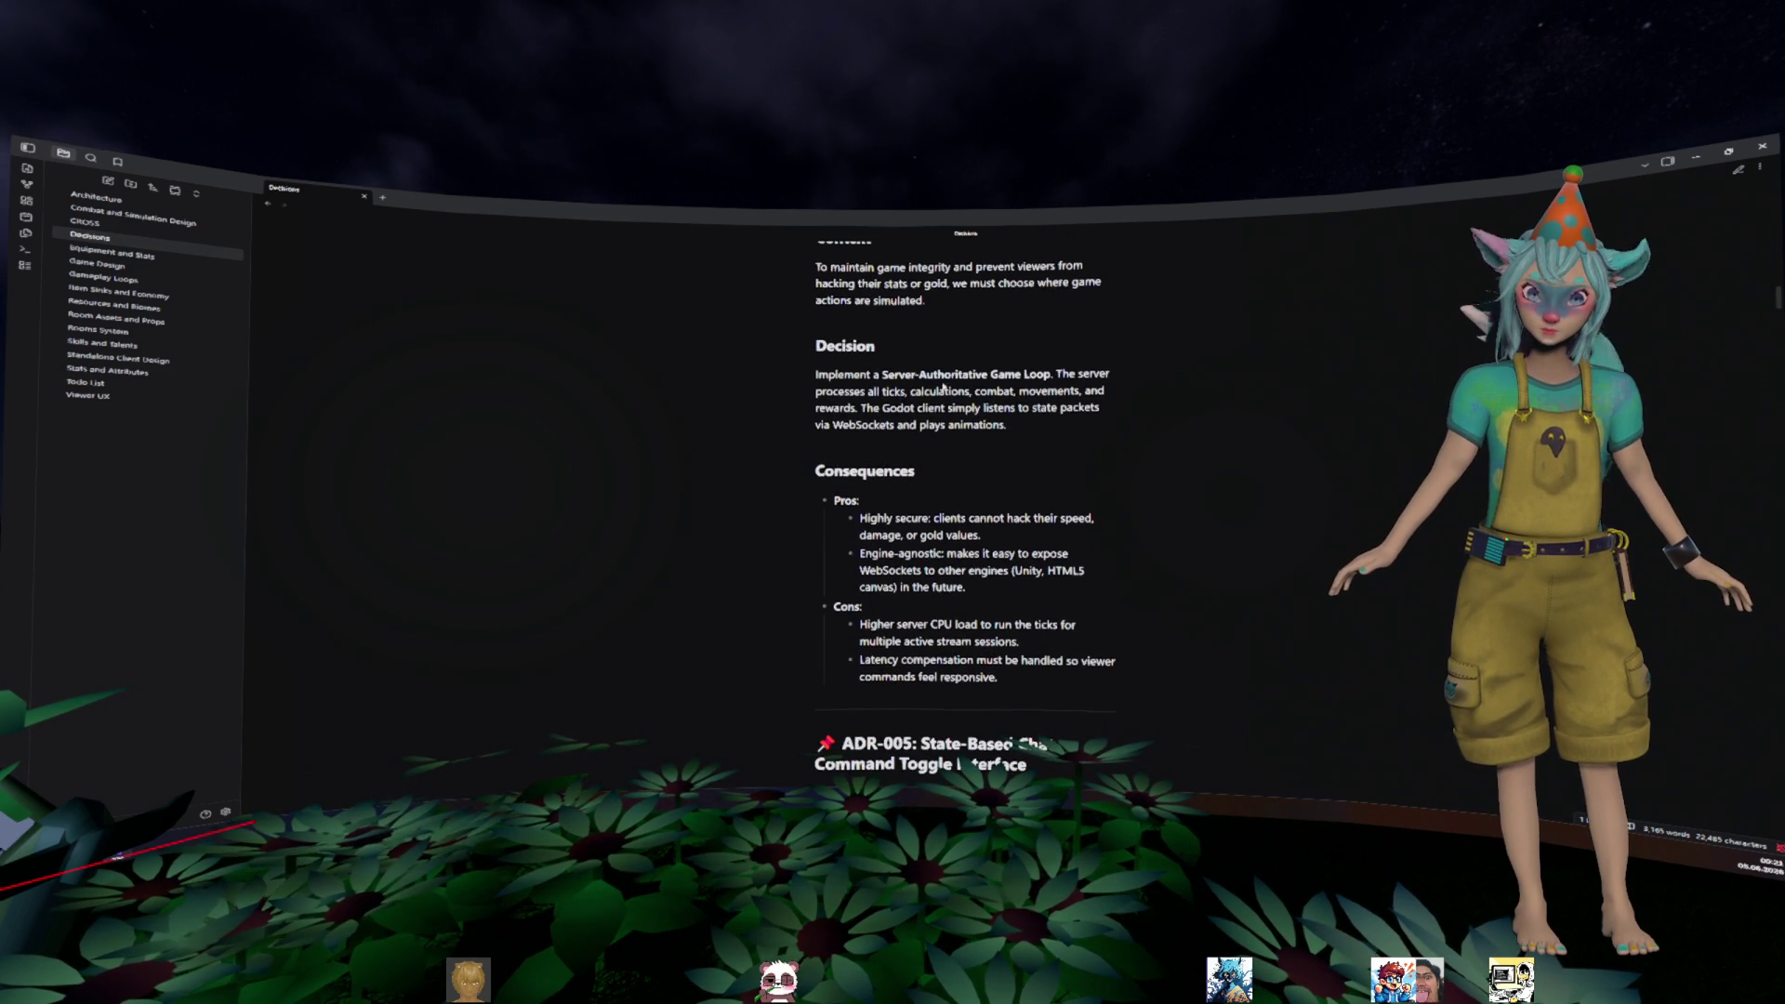
- Highlight the phrase 'all ticks, calculations, combat movements', then switch Decisions to reading view
drag(868, 391, 1079, 392)
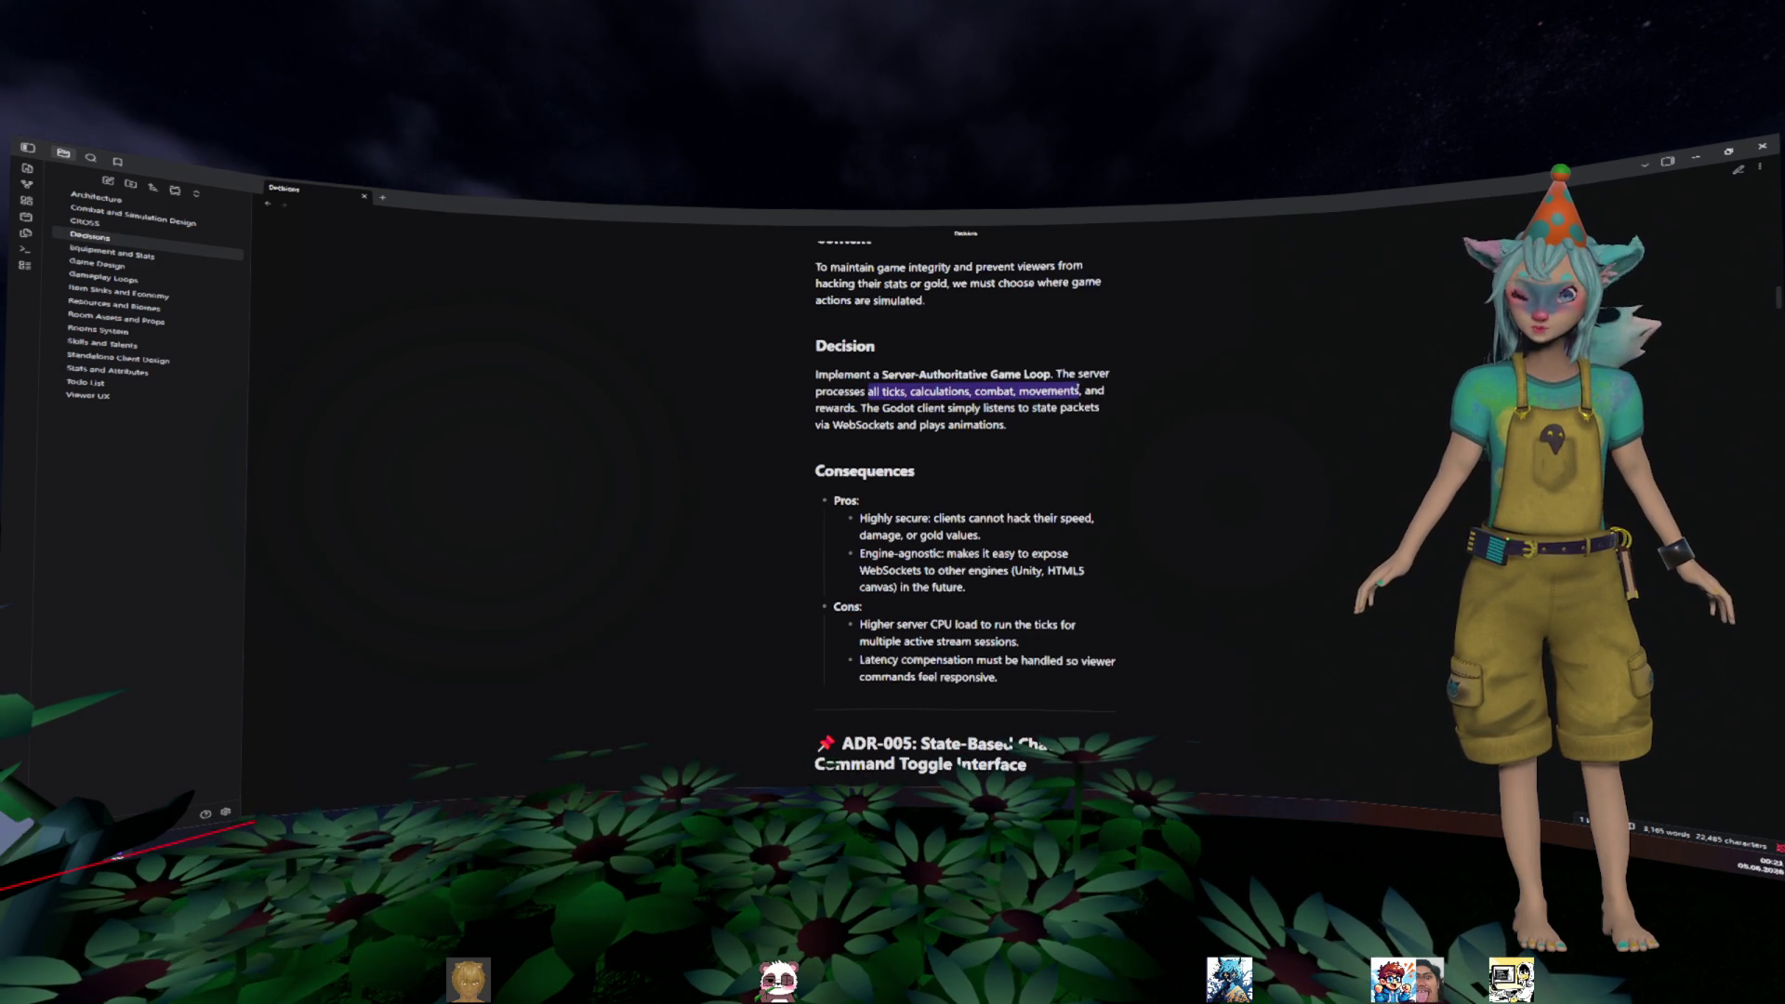
double_click(1049, 391)
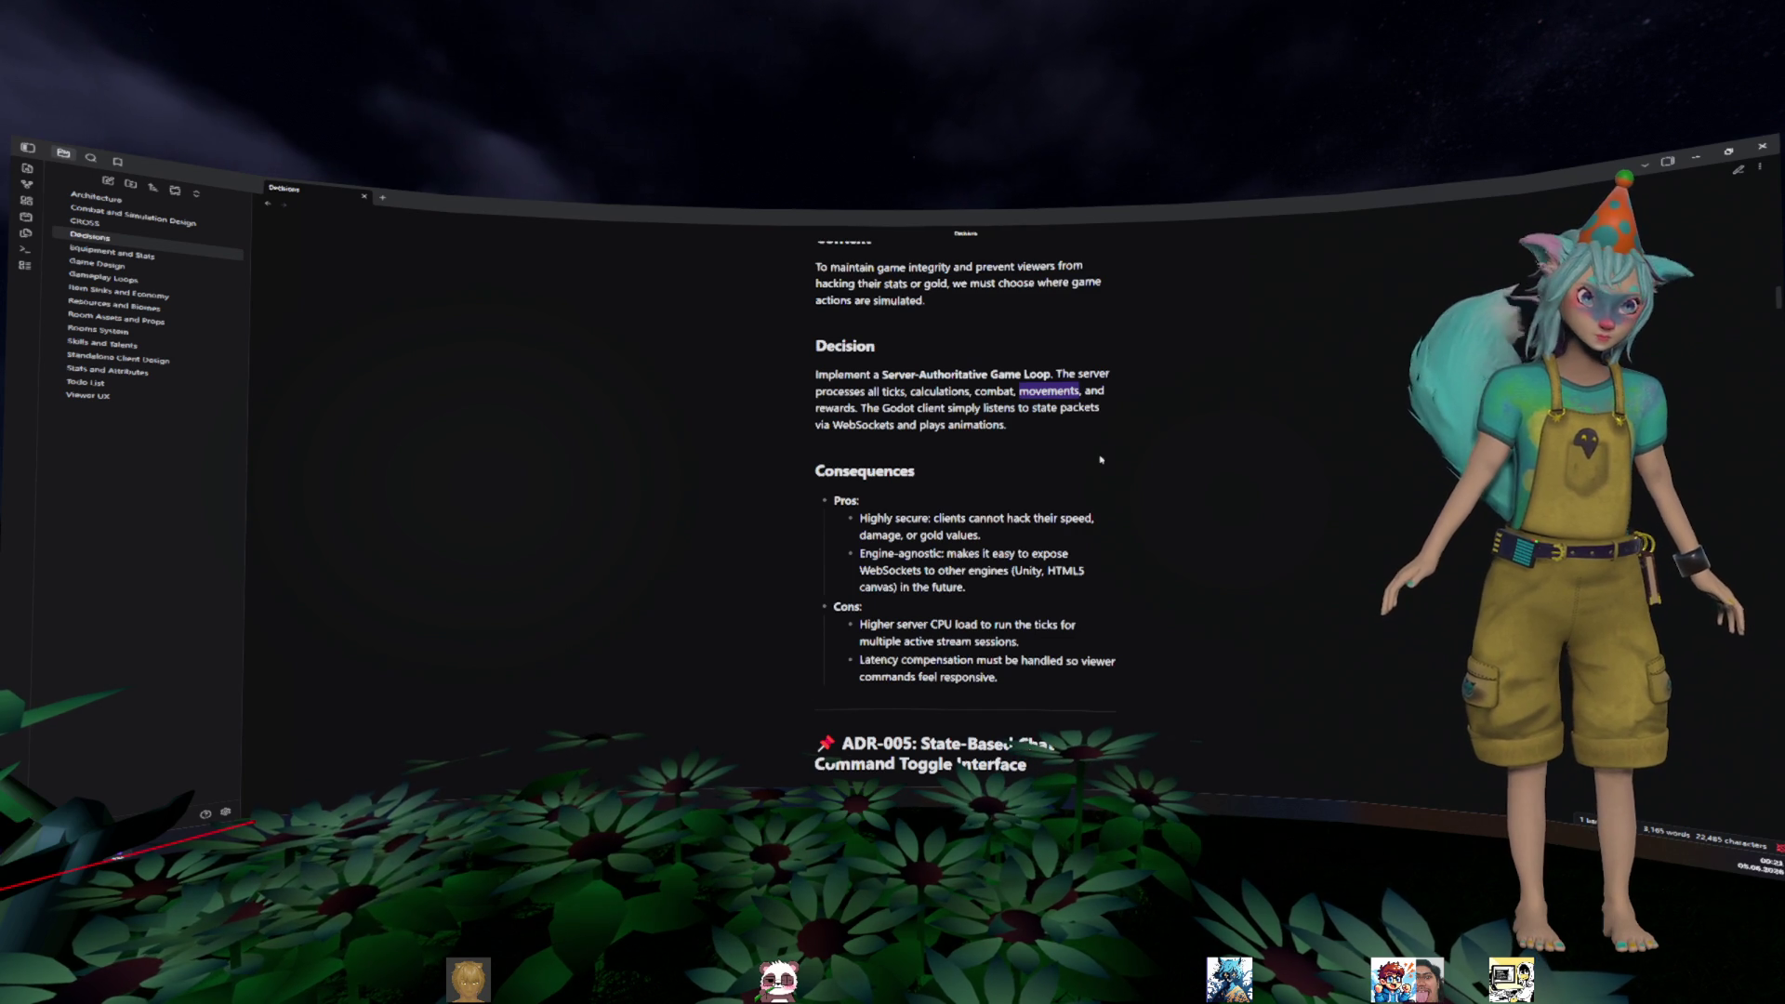
click(1308, 287)
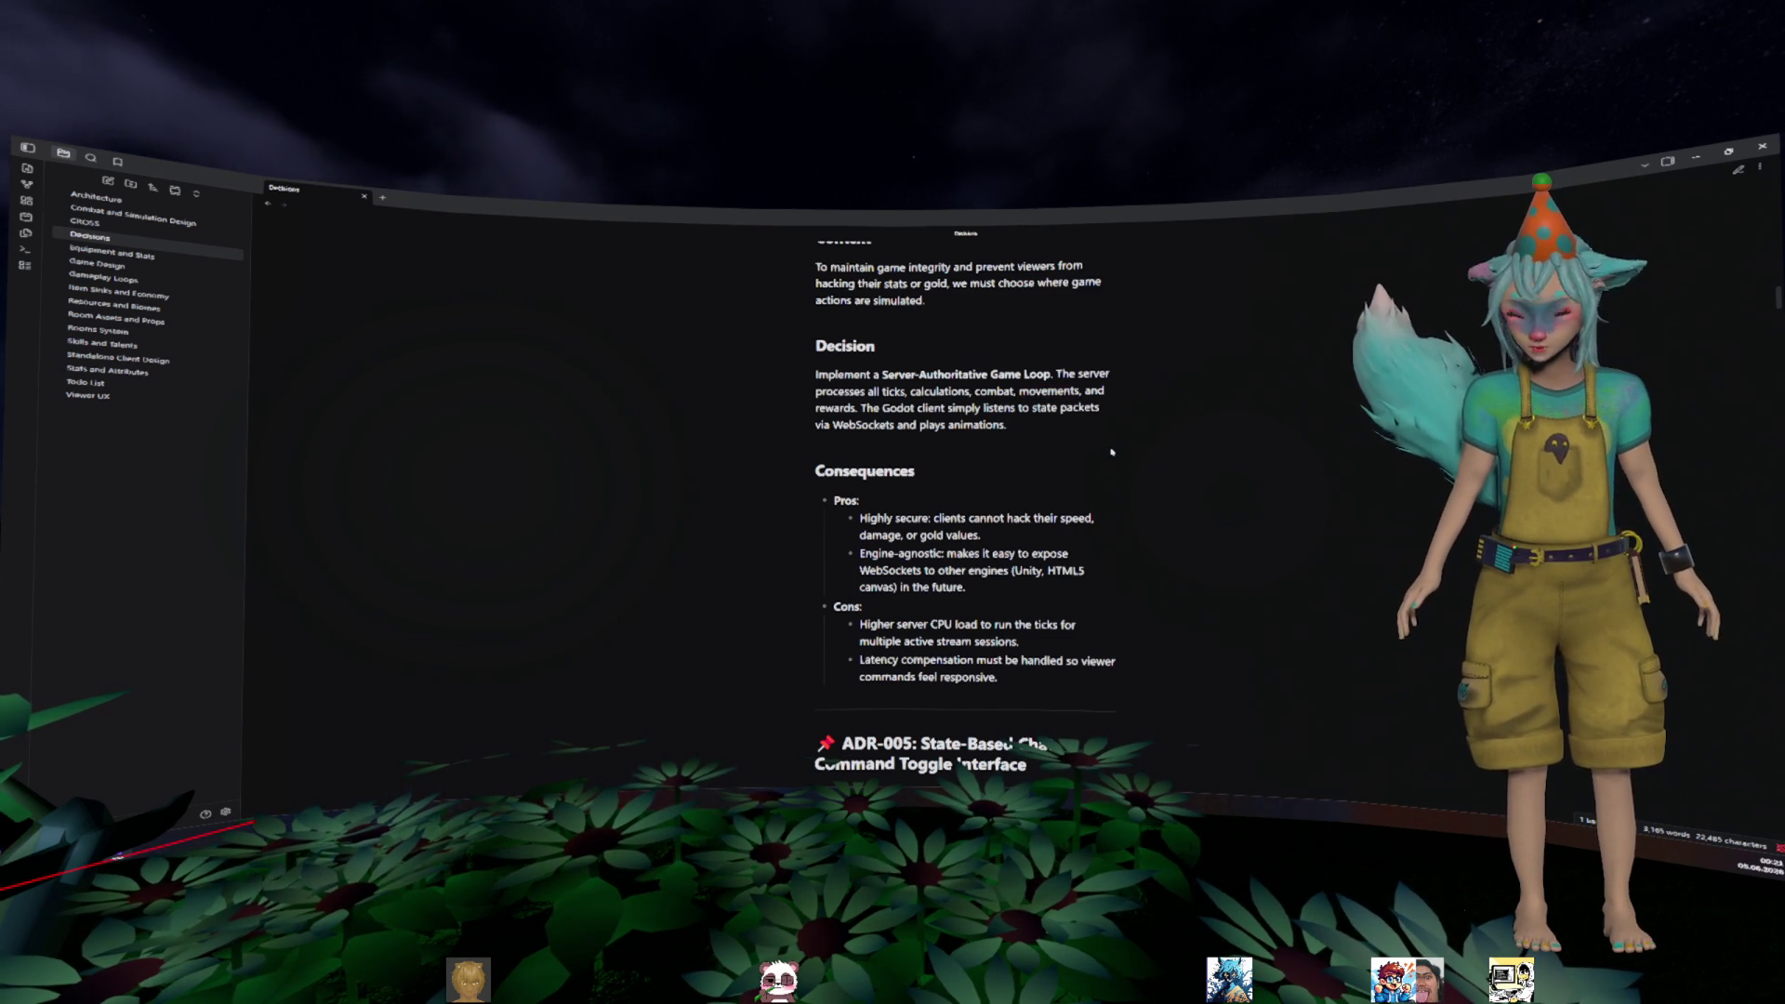
click(1738, 169)
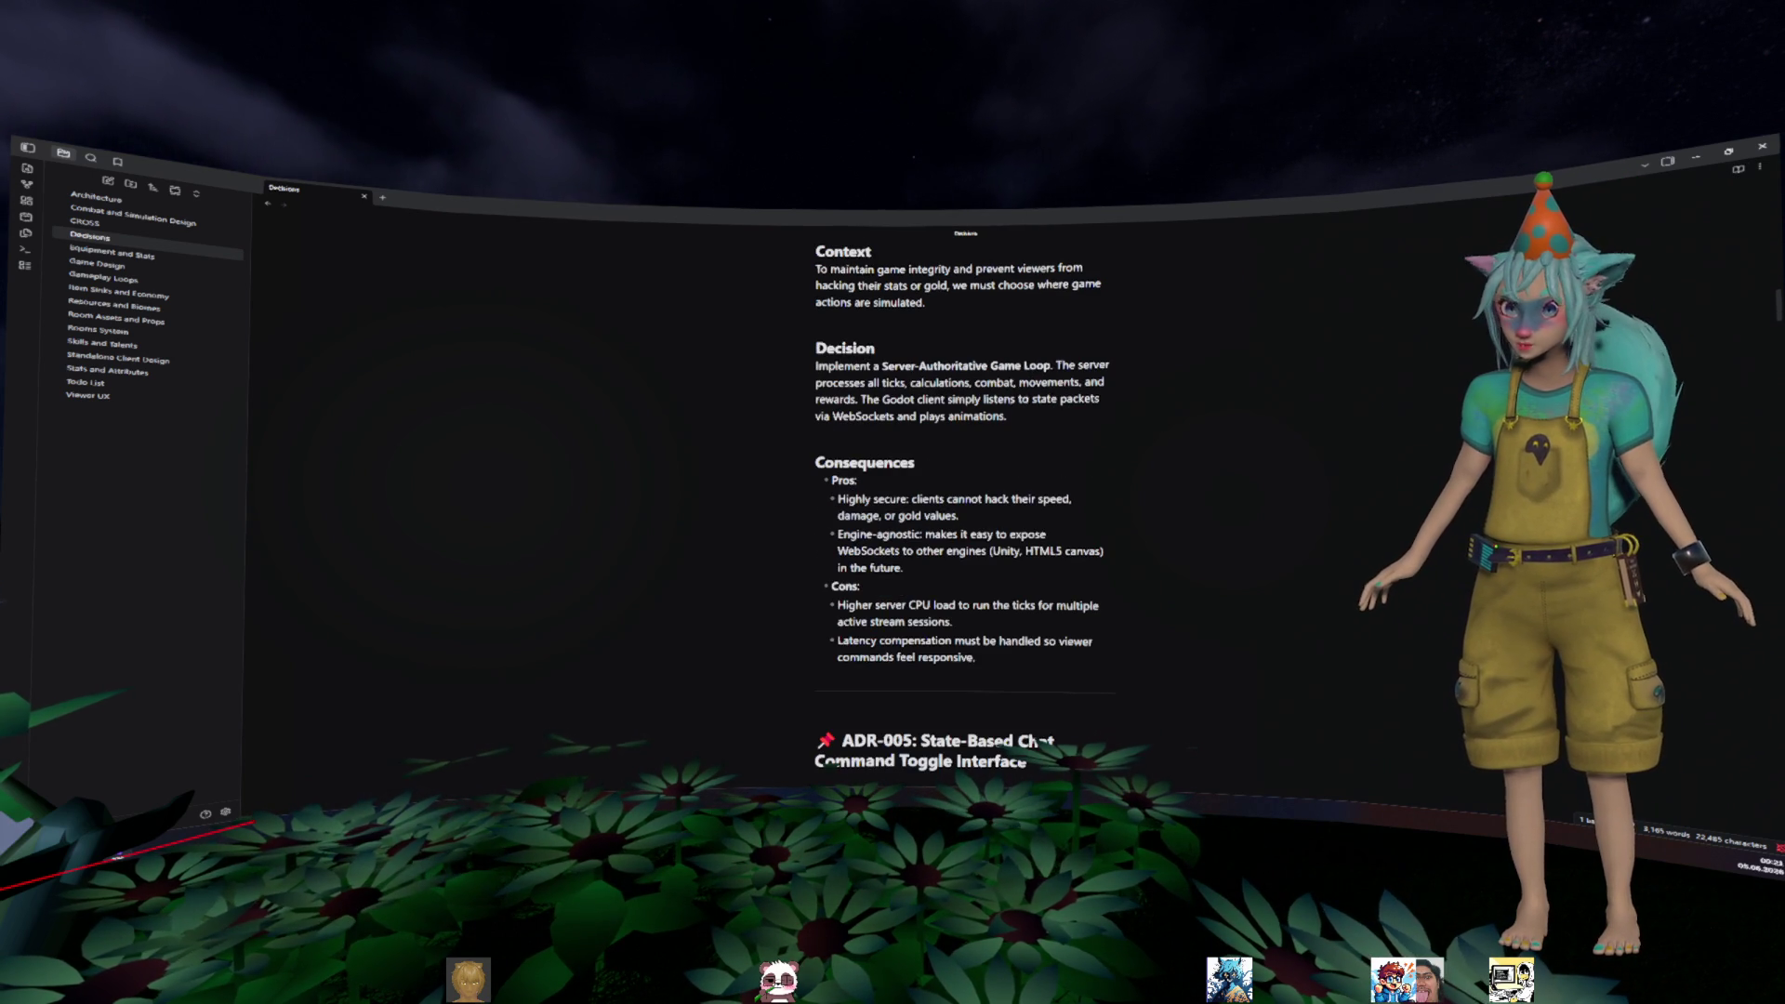
- Scroll down through the ADRs in reading view, then open the Architecture note
scroll(959, 403, down, 5)
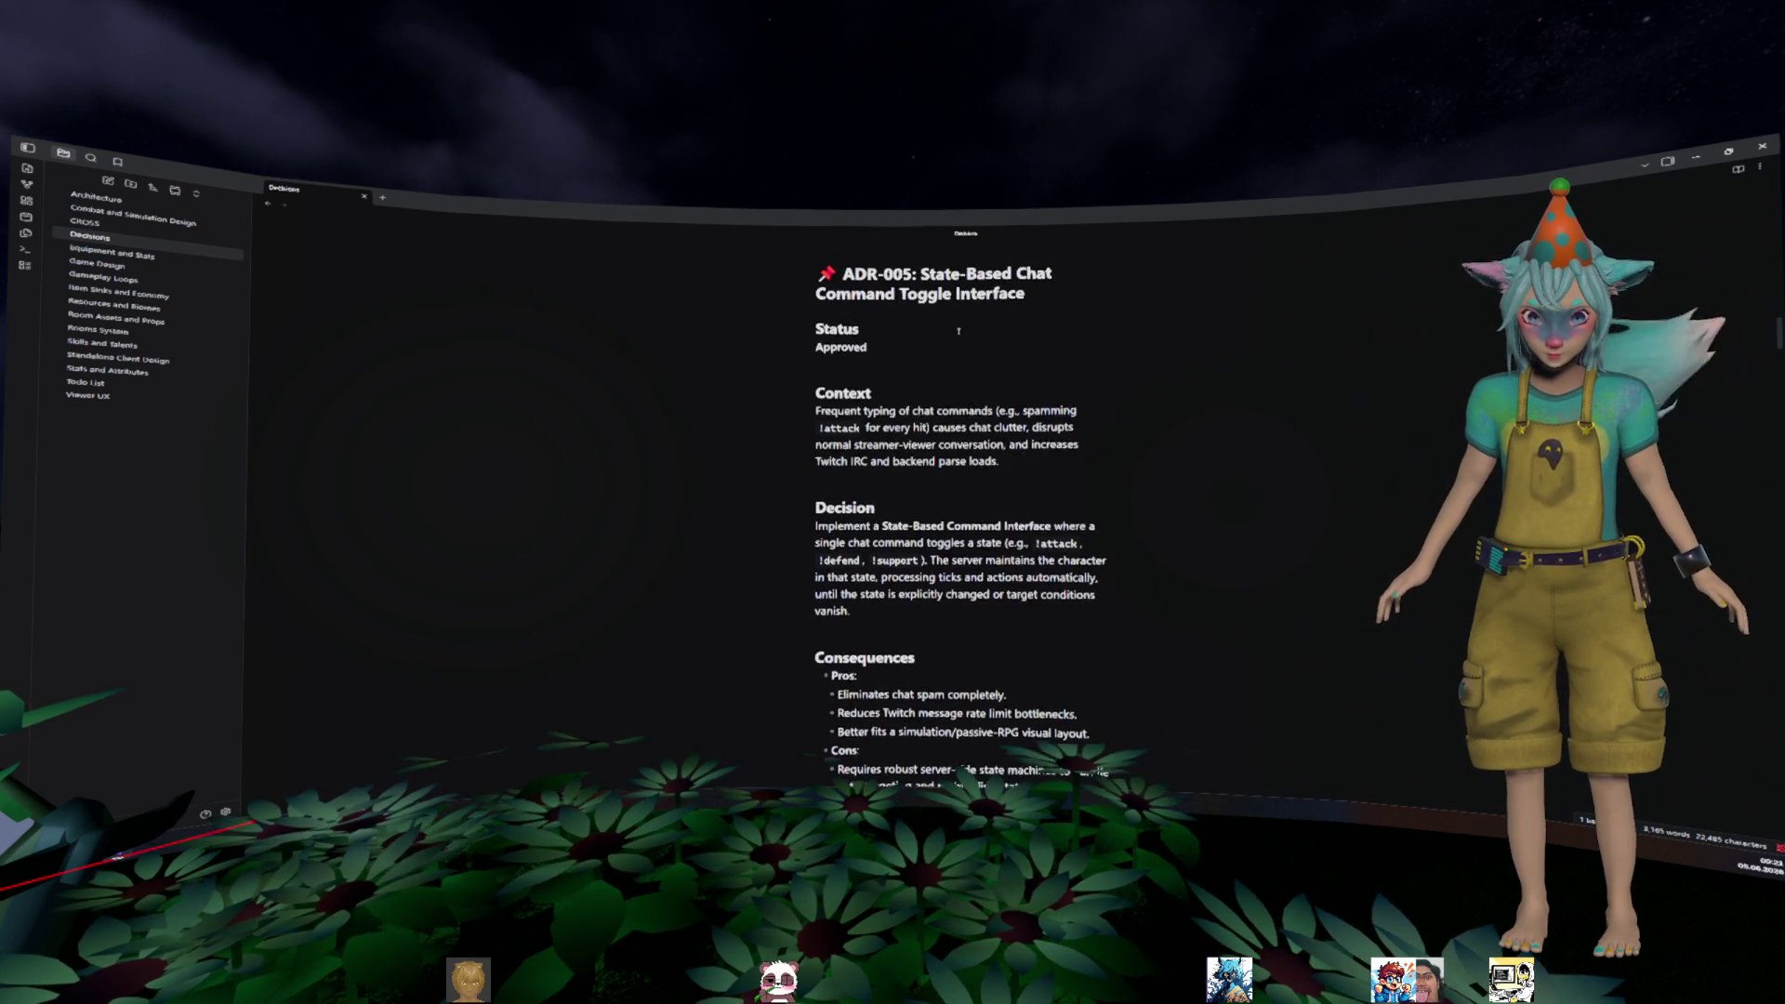
scroll(958, 404, up, 5)
scroll(978, 418, down, 5)
scroll(977, 418, down, 4)
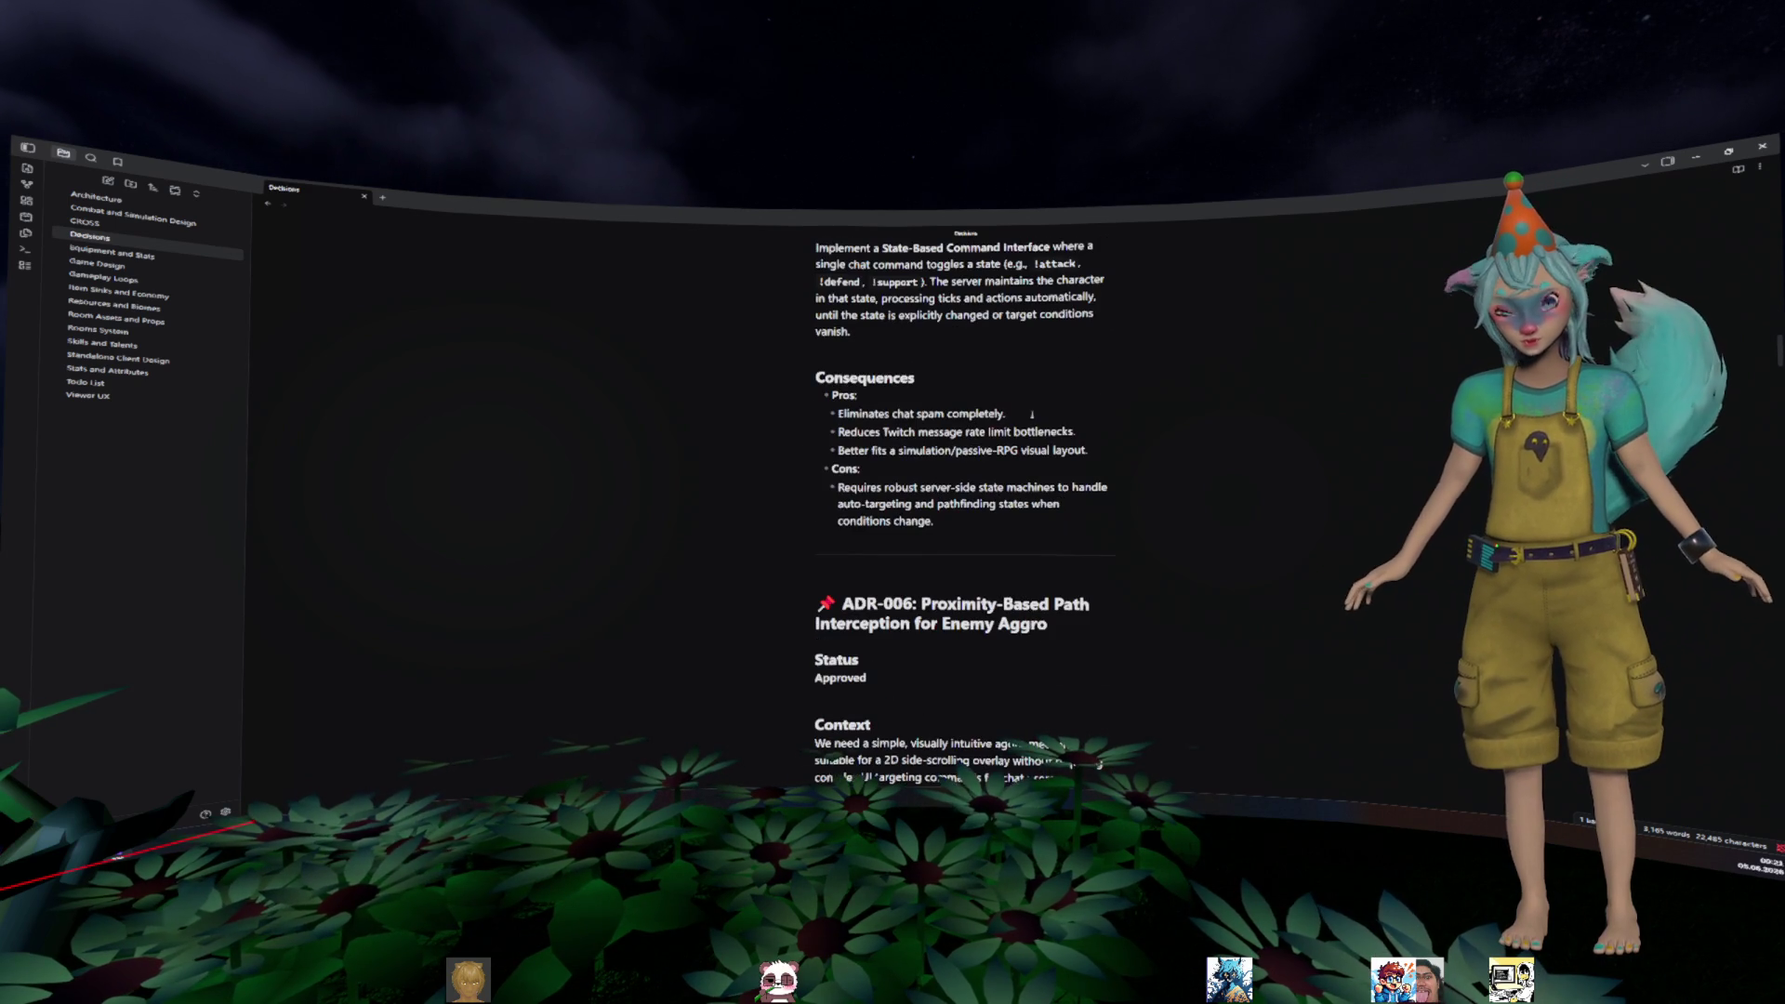
scroll(1032, 414, down, 2)
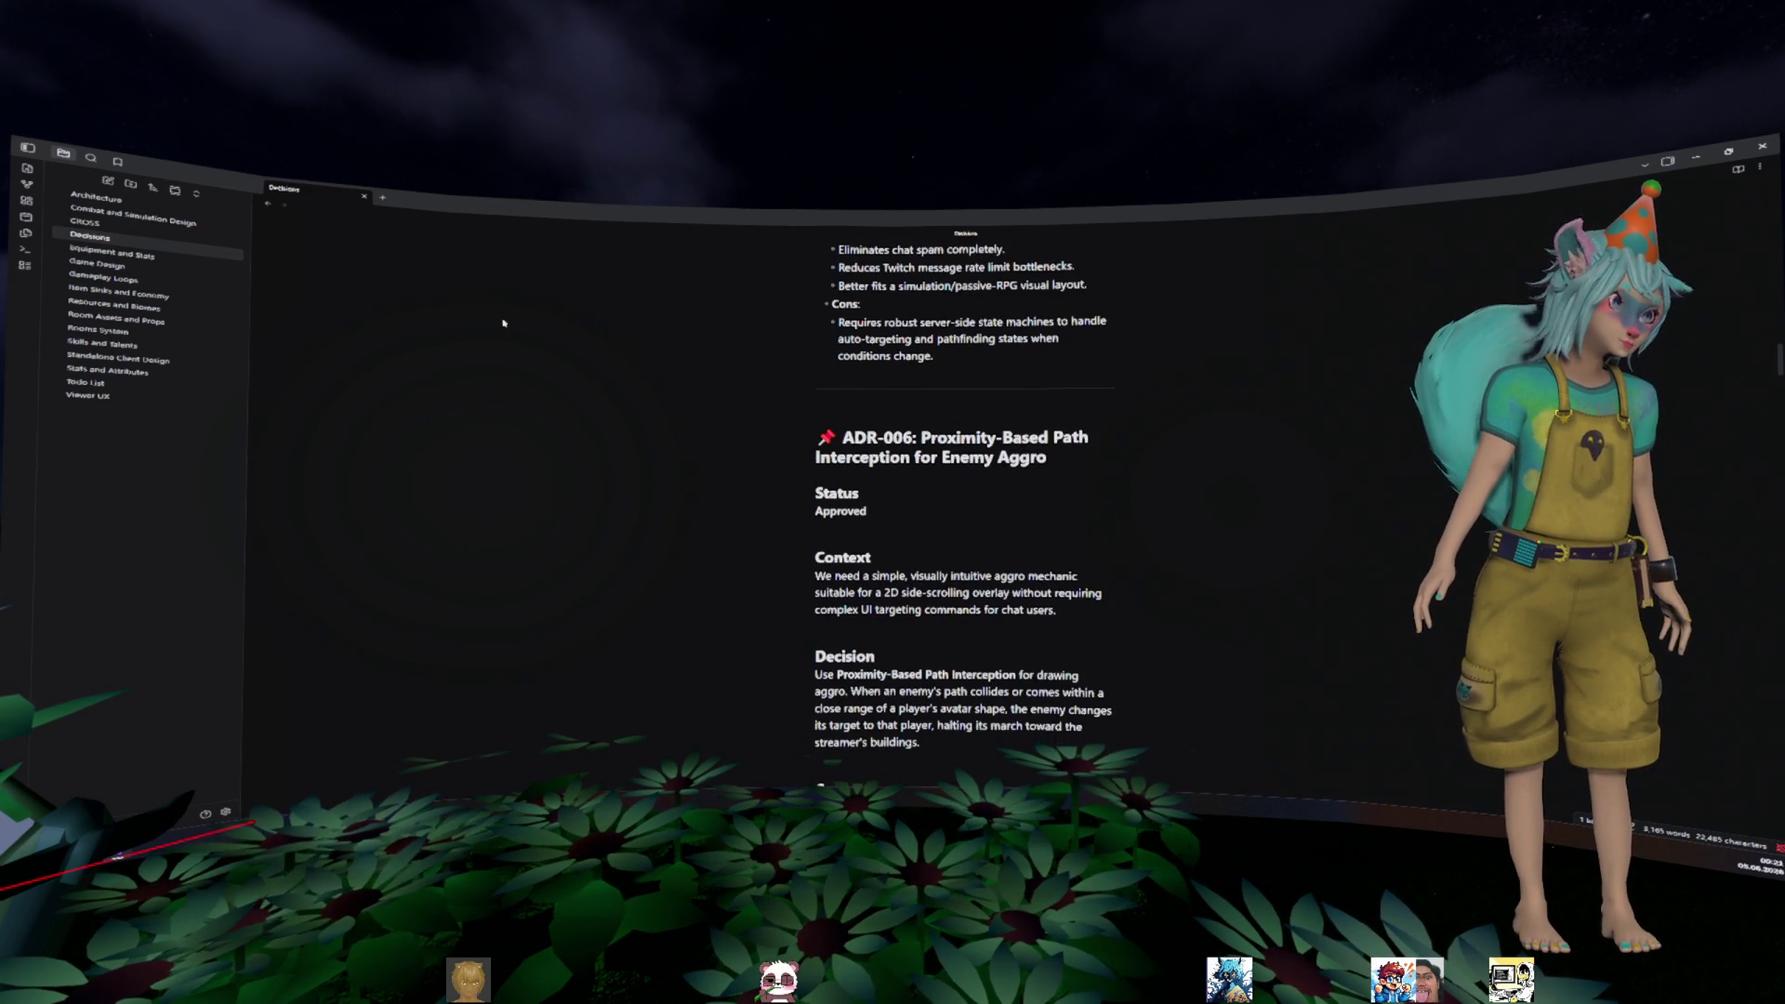
click(97, 197)
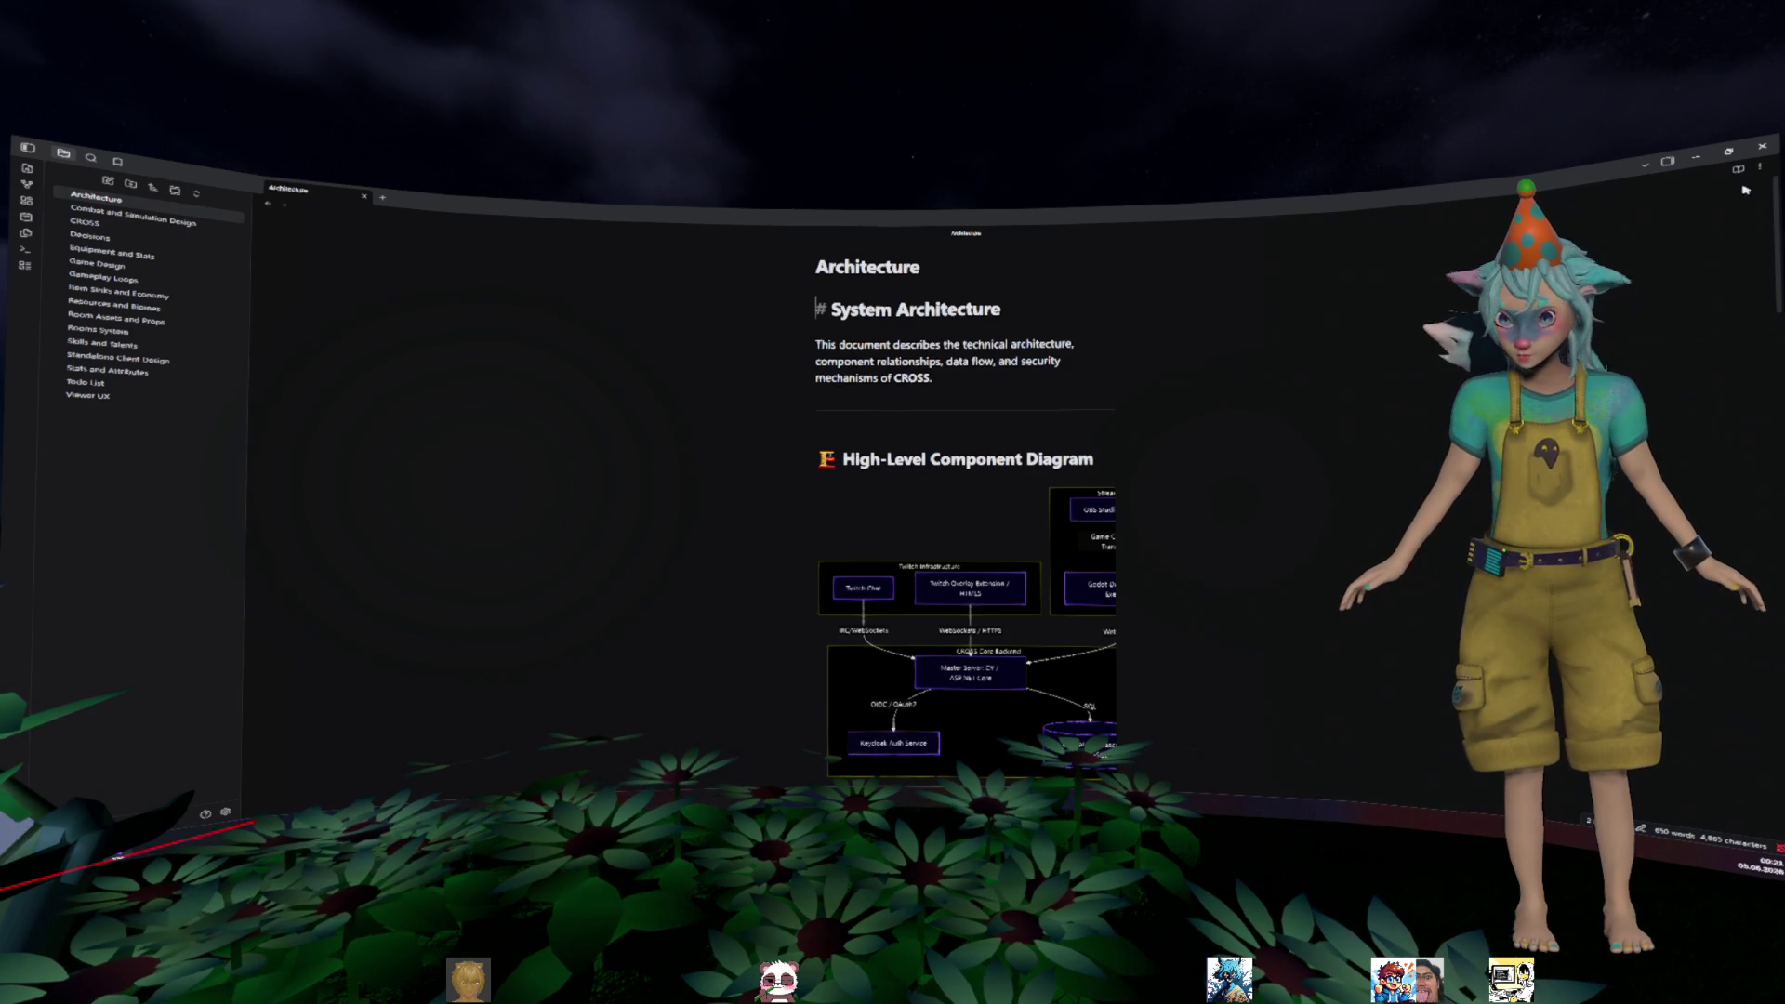
- Scroll up and down through the Architecture note to read it
scroll(1365, 501, down, 1)
scroll(1423, 320, down, 1)
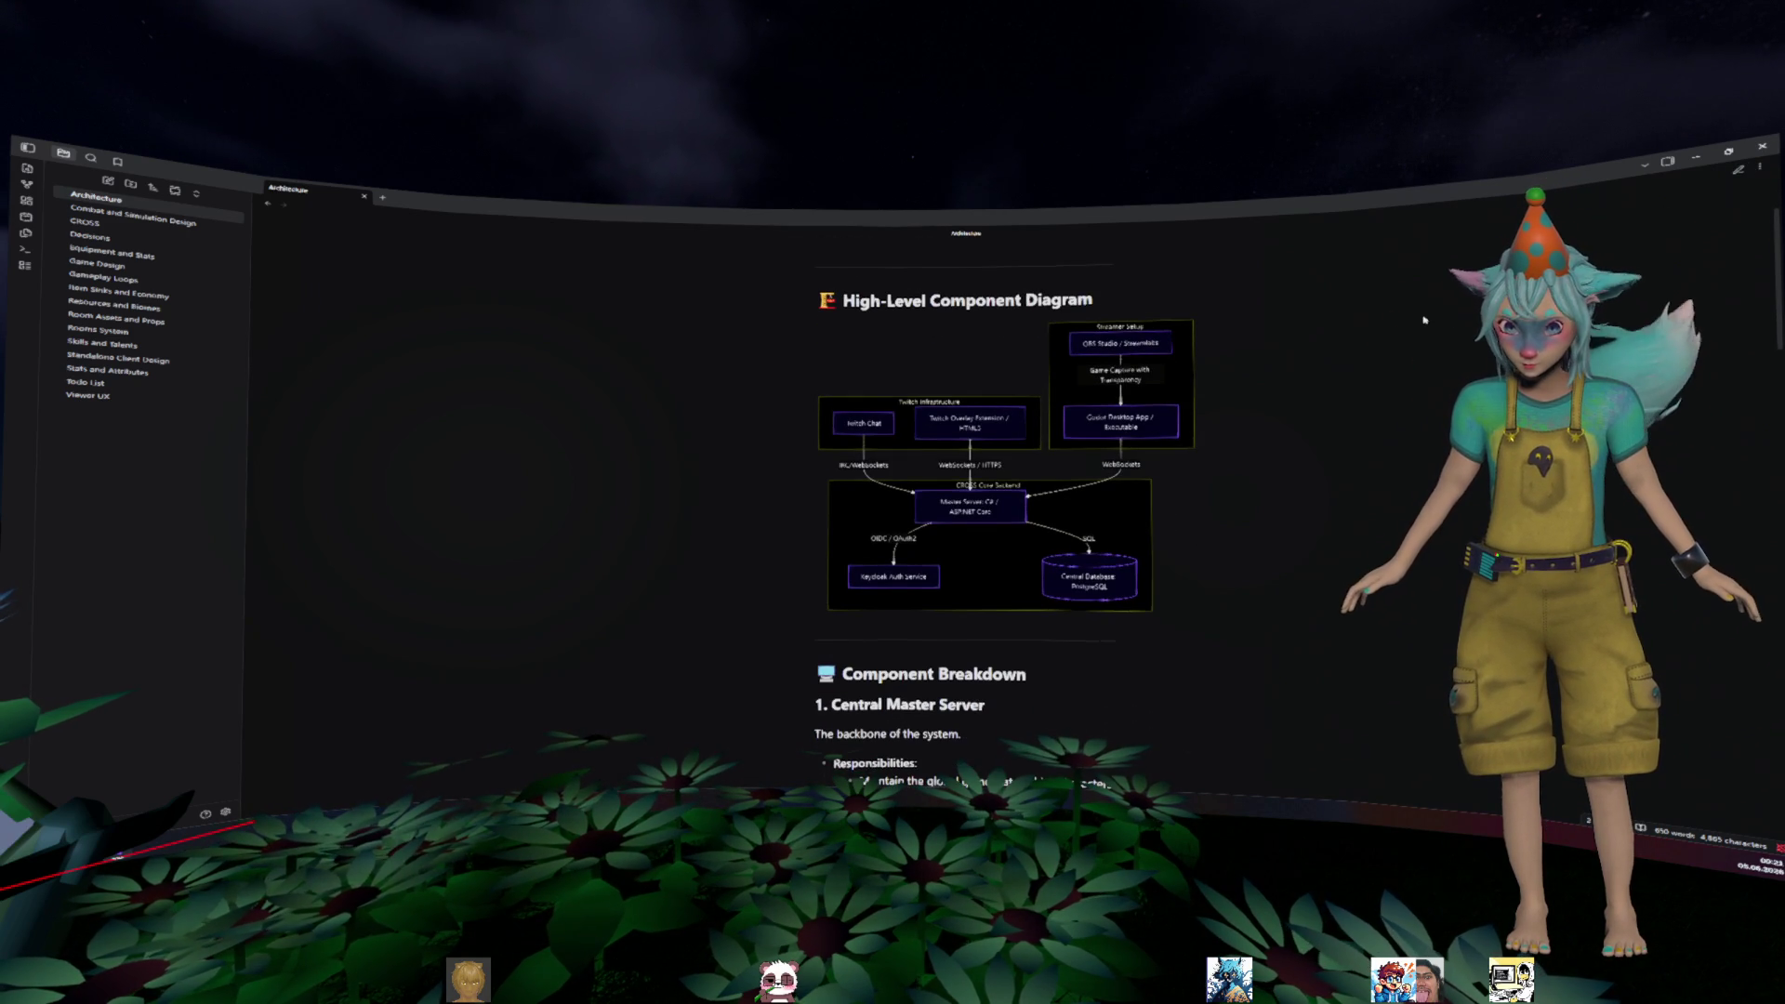
scroll(1413, 320, down, 2)
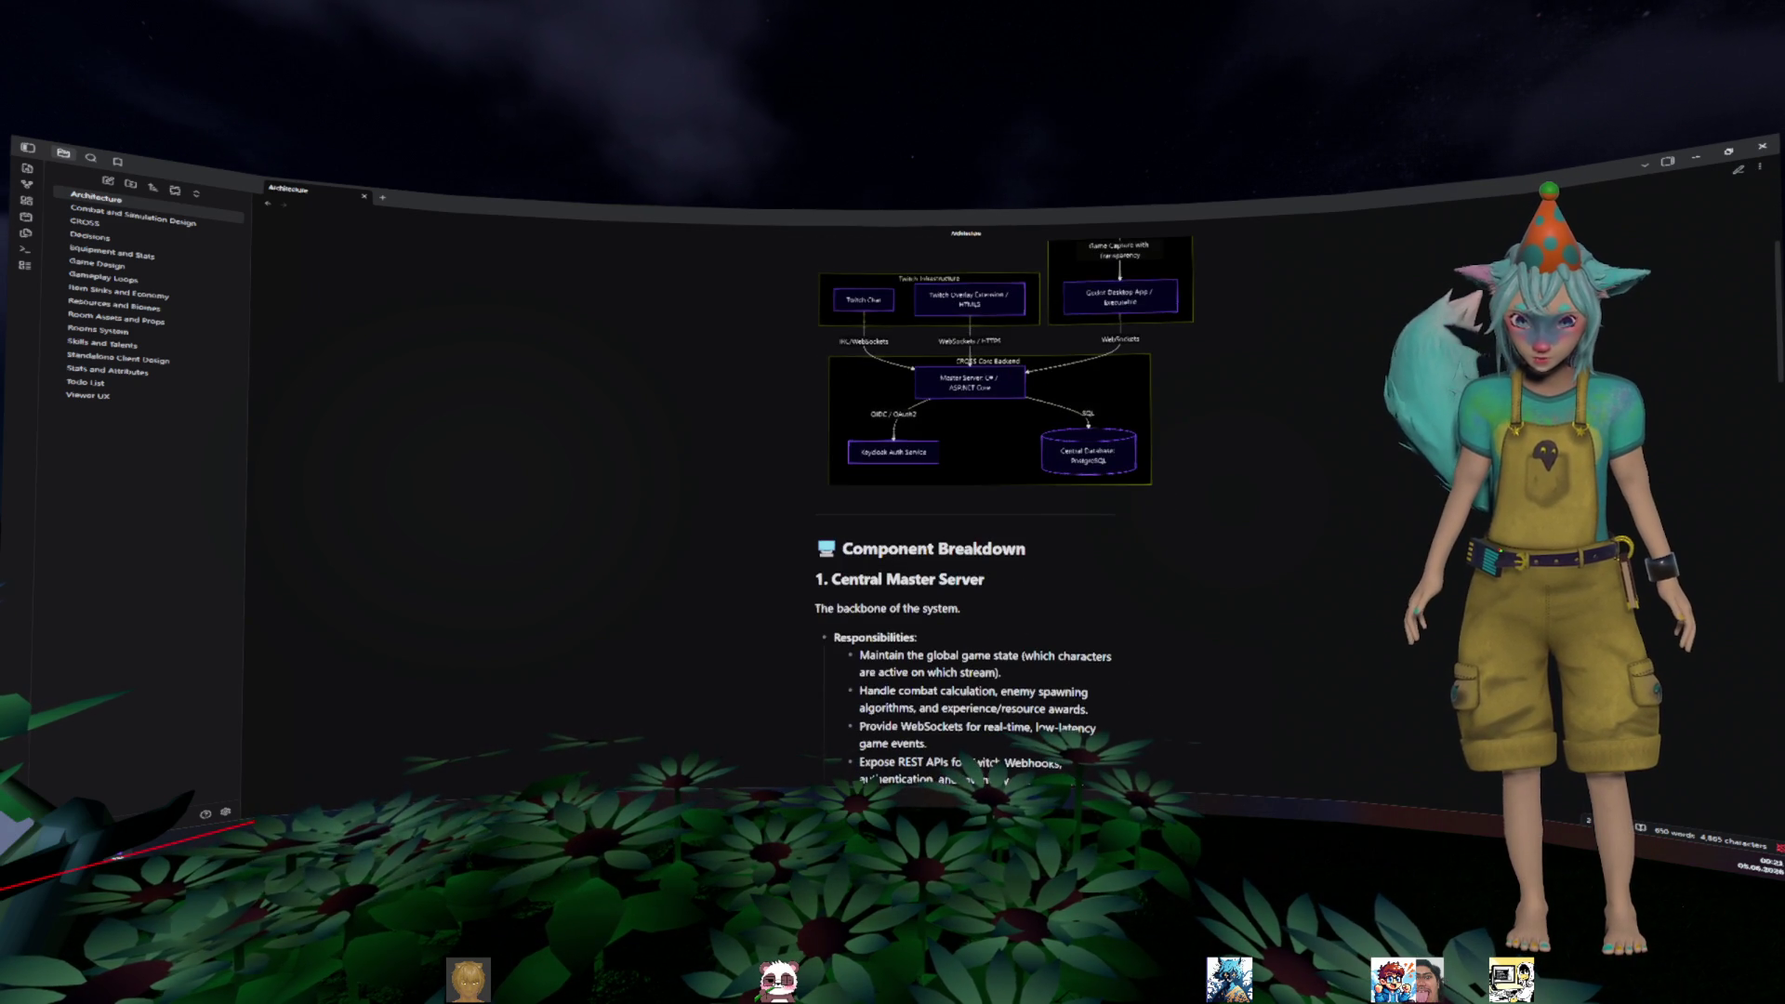
scroll(1380, 349, down, 6)
scroll(1395, 340, up, 6)
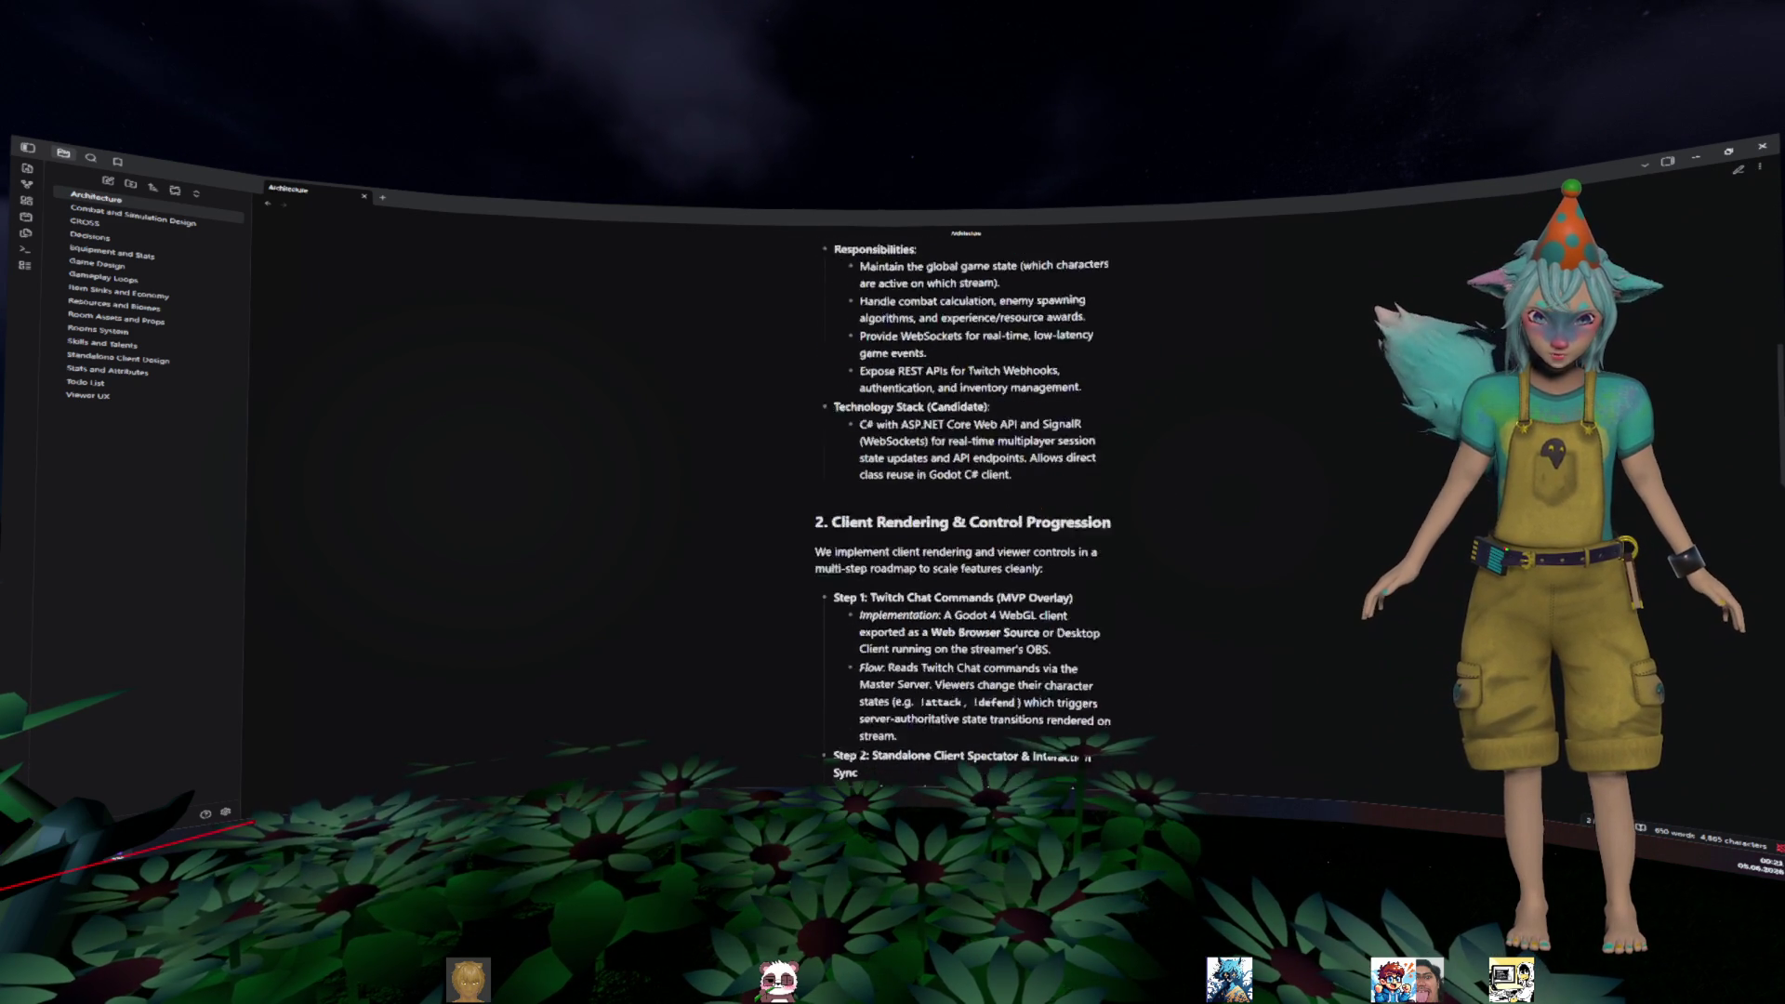
scroll(1397, 338, up, 1)
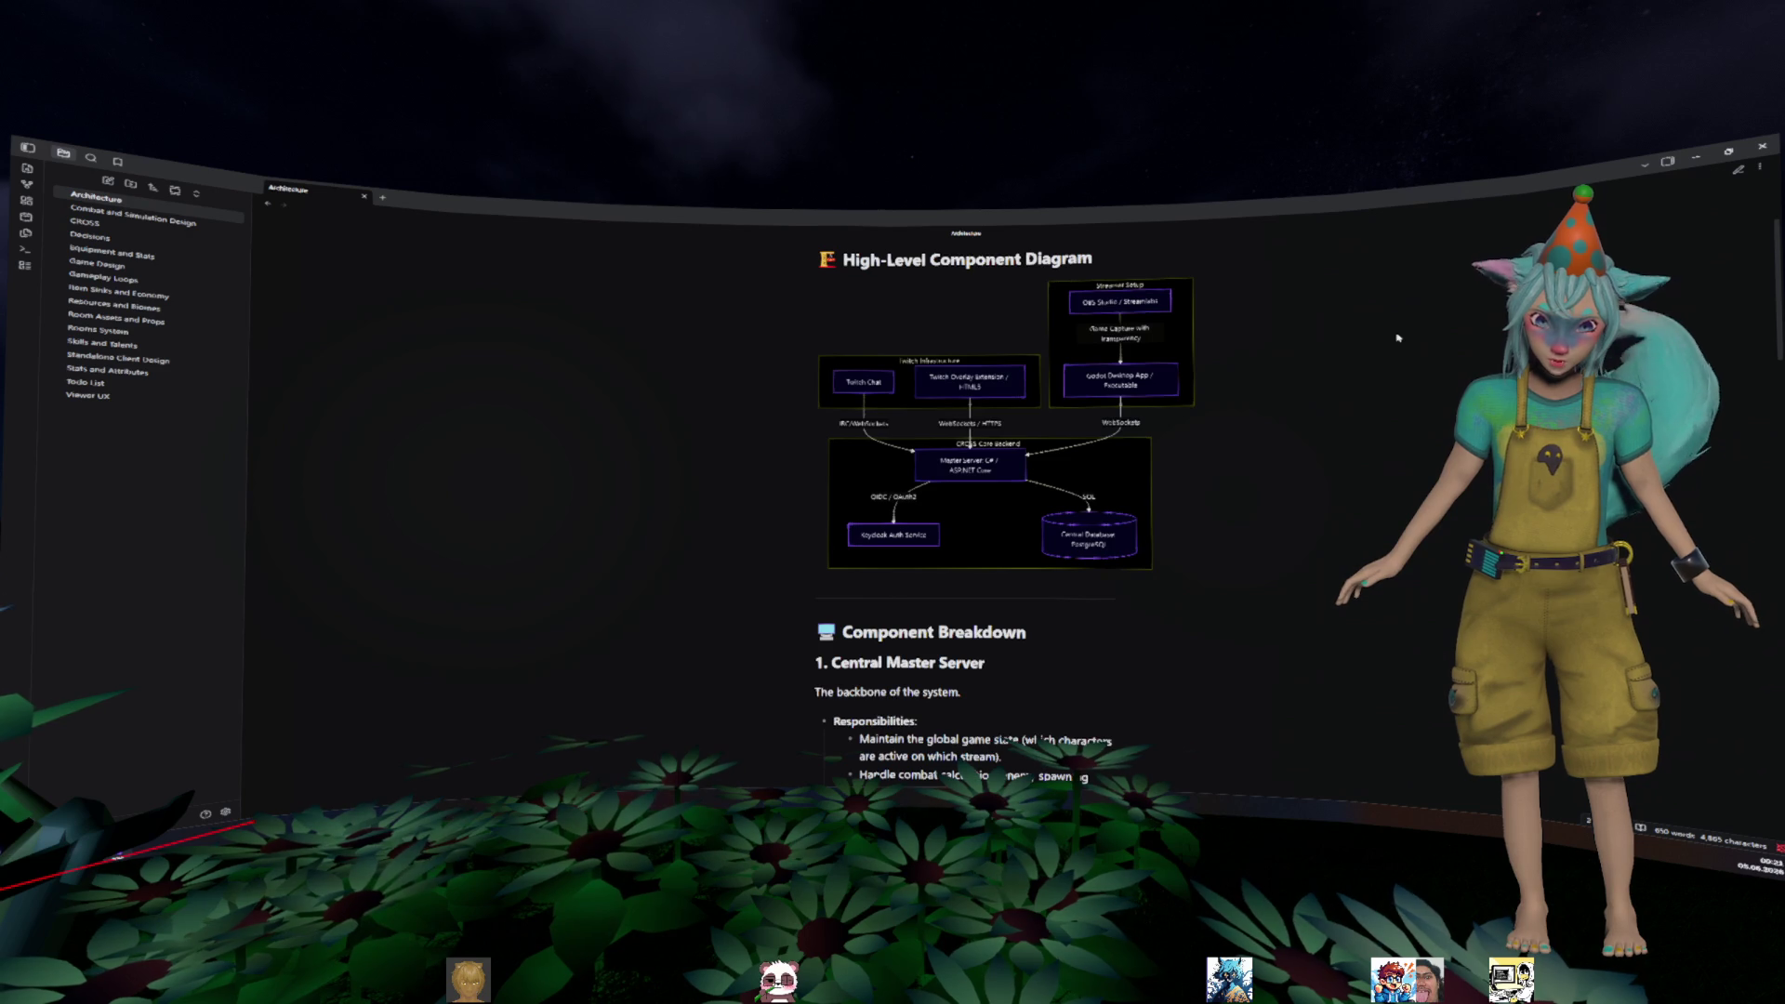
scroll(1398, 339, up, 2)
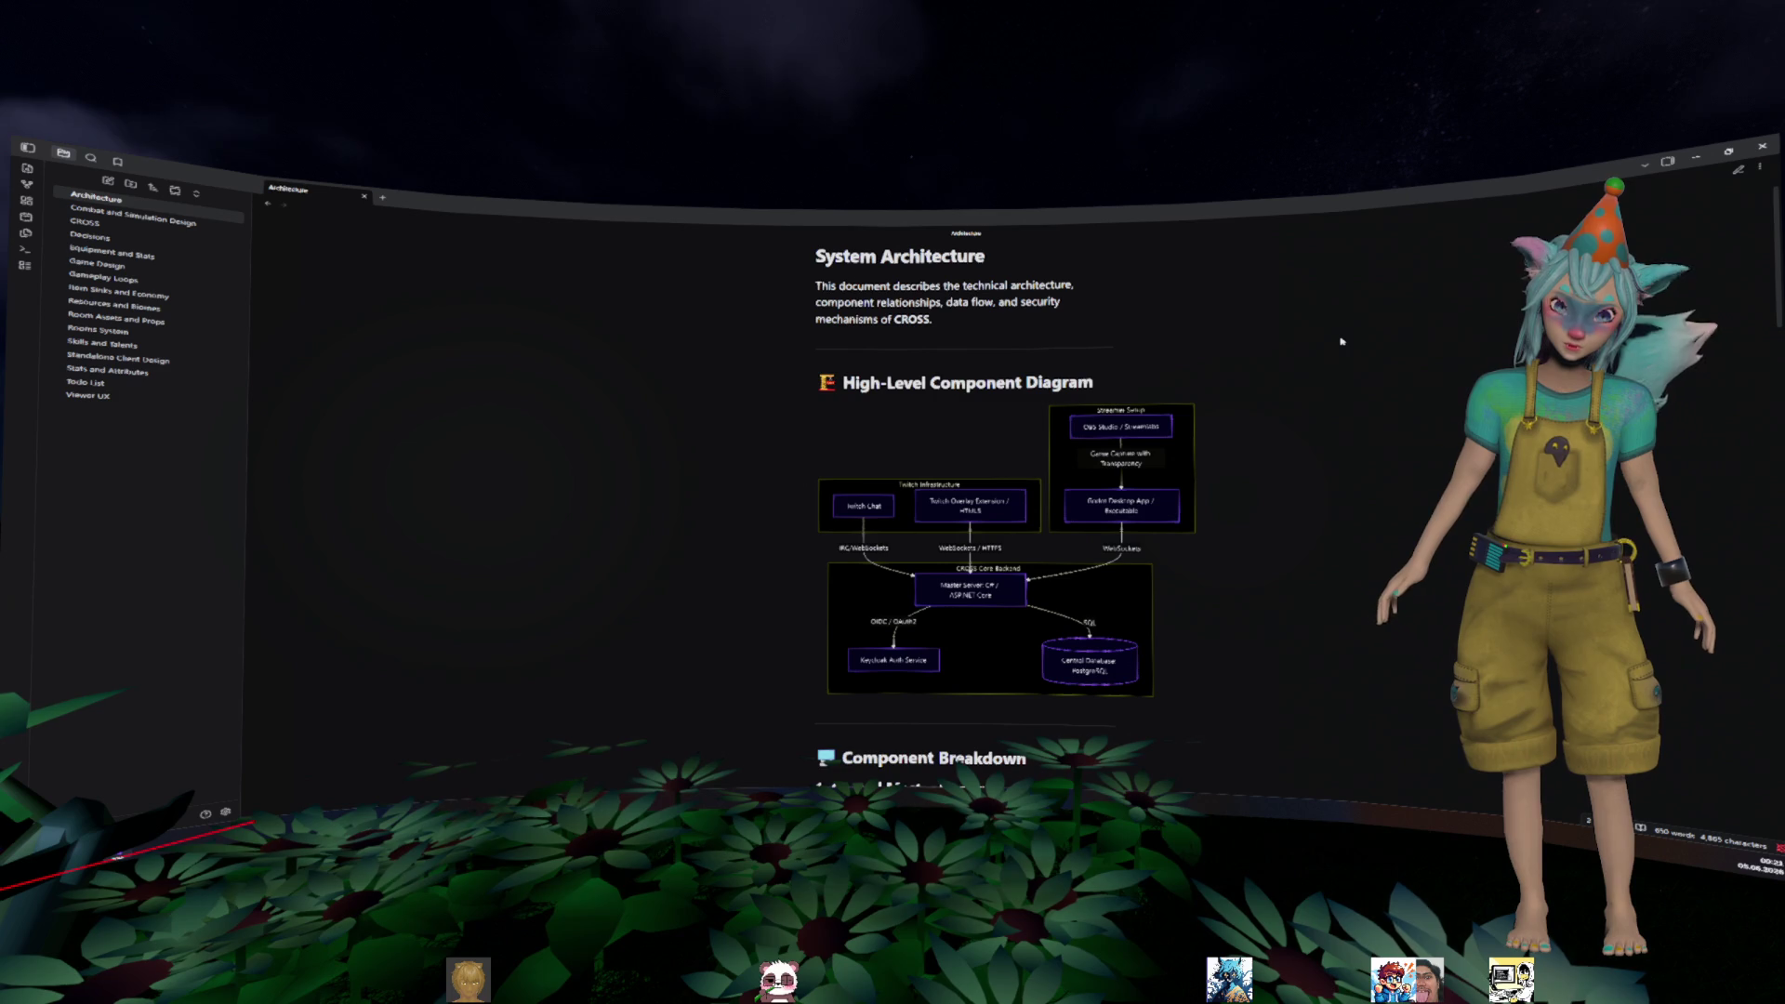
scroll(1341, 342, down, 8)
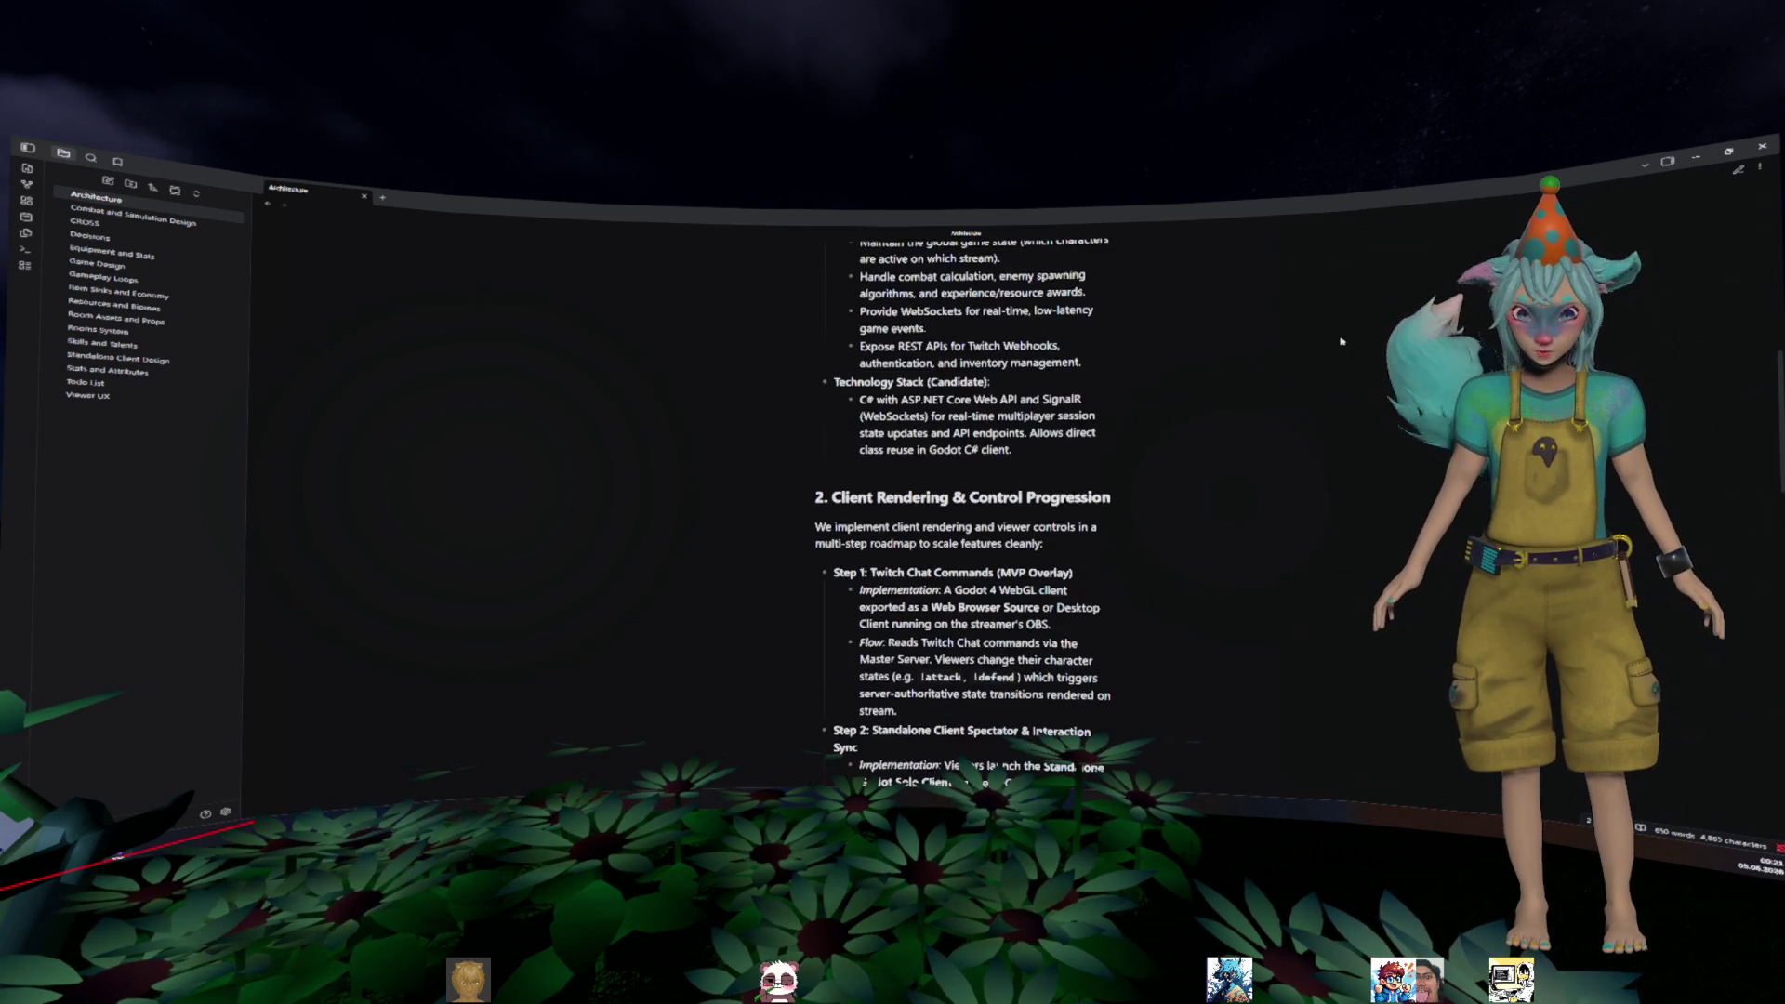
scroll(1342, 347, down, 15)
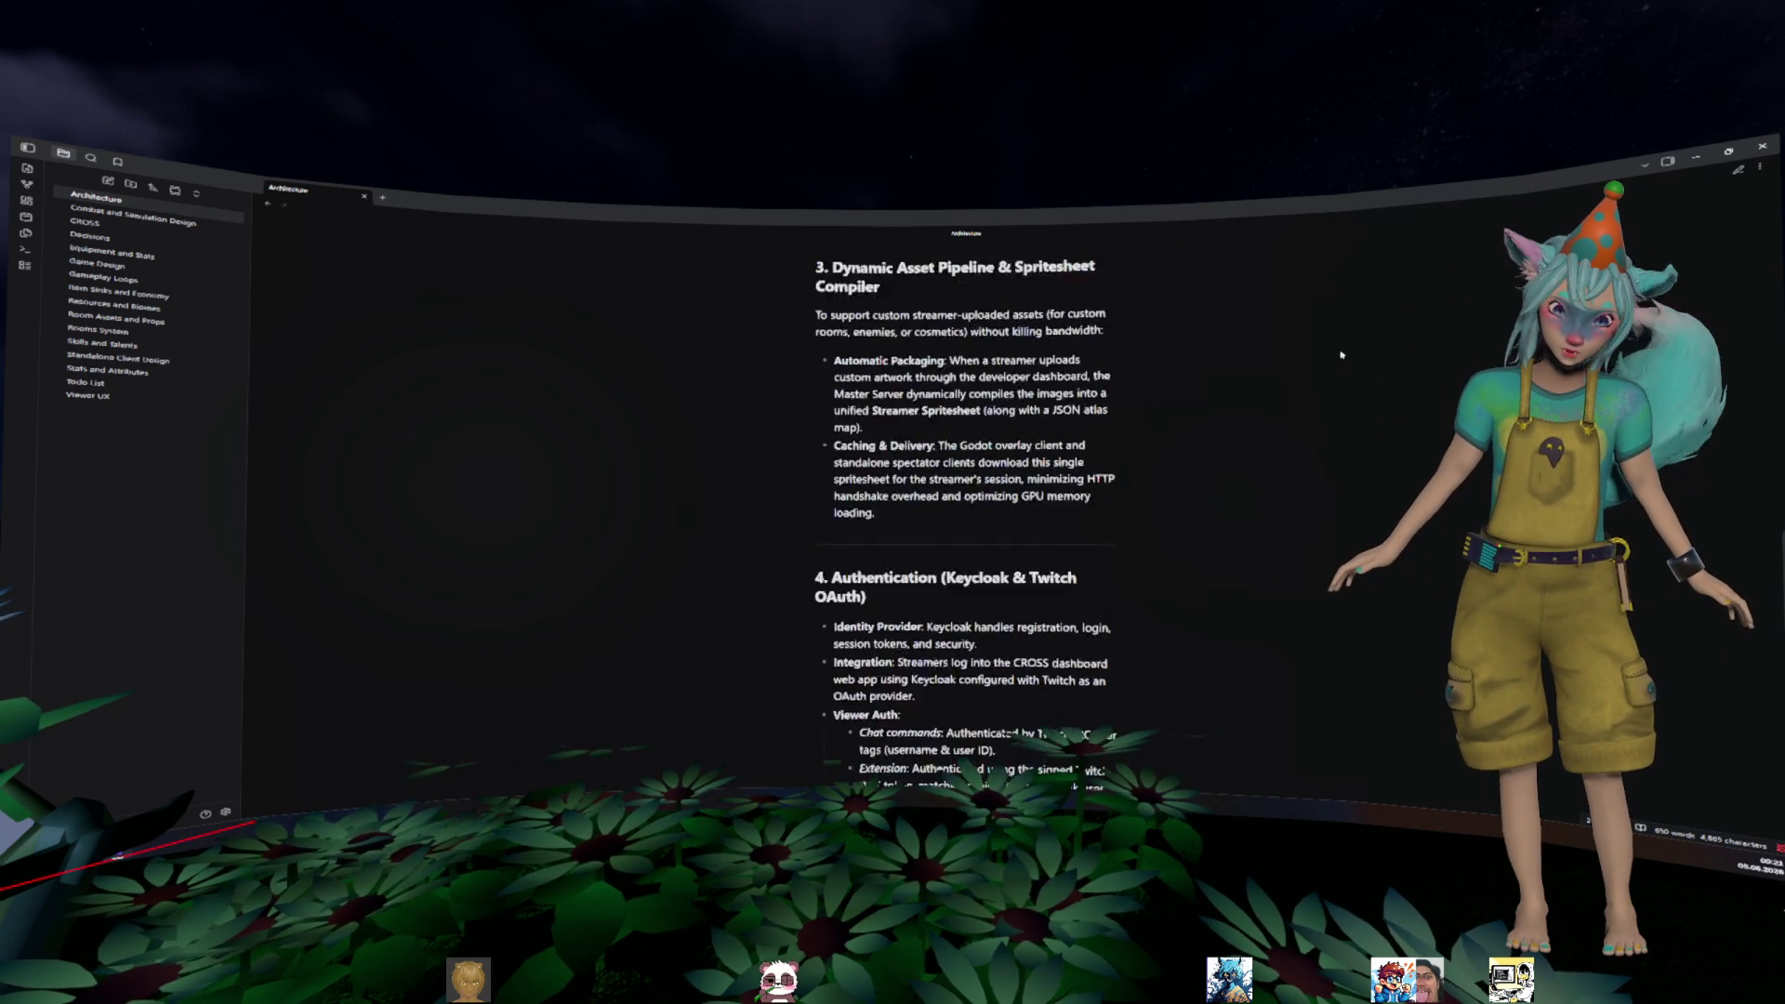
scroll(1342, 374, down, 4)
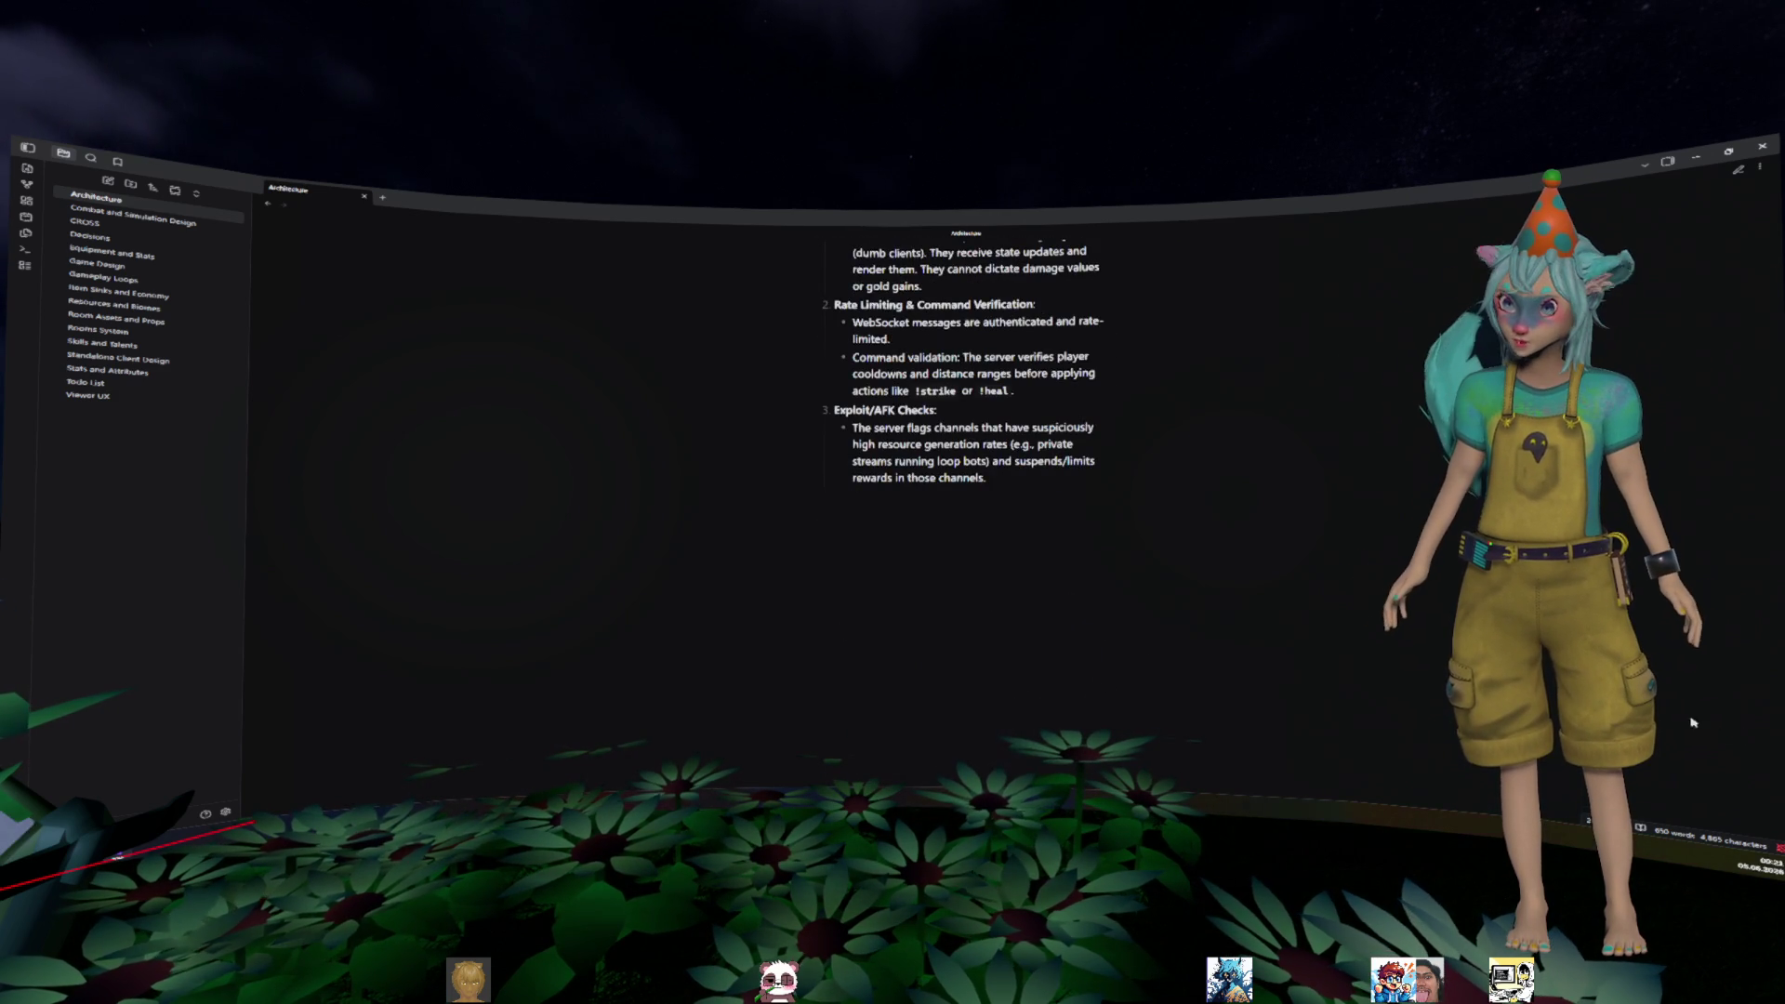
scroll(1342, 373, up, 8)
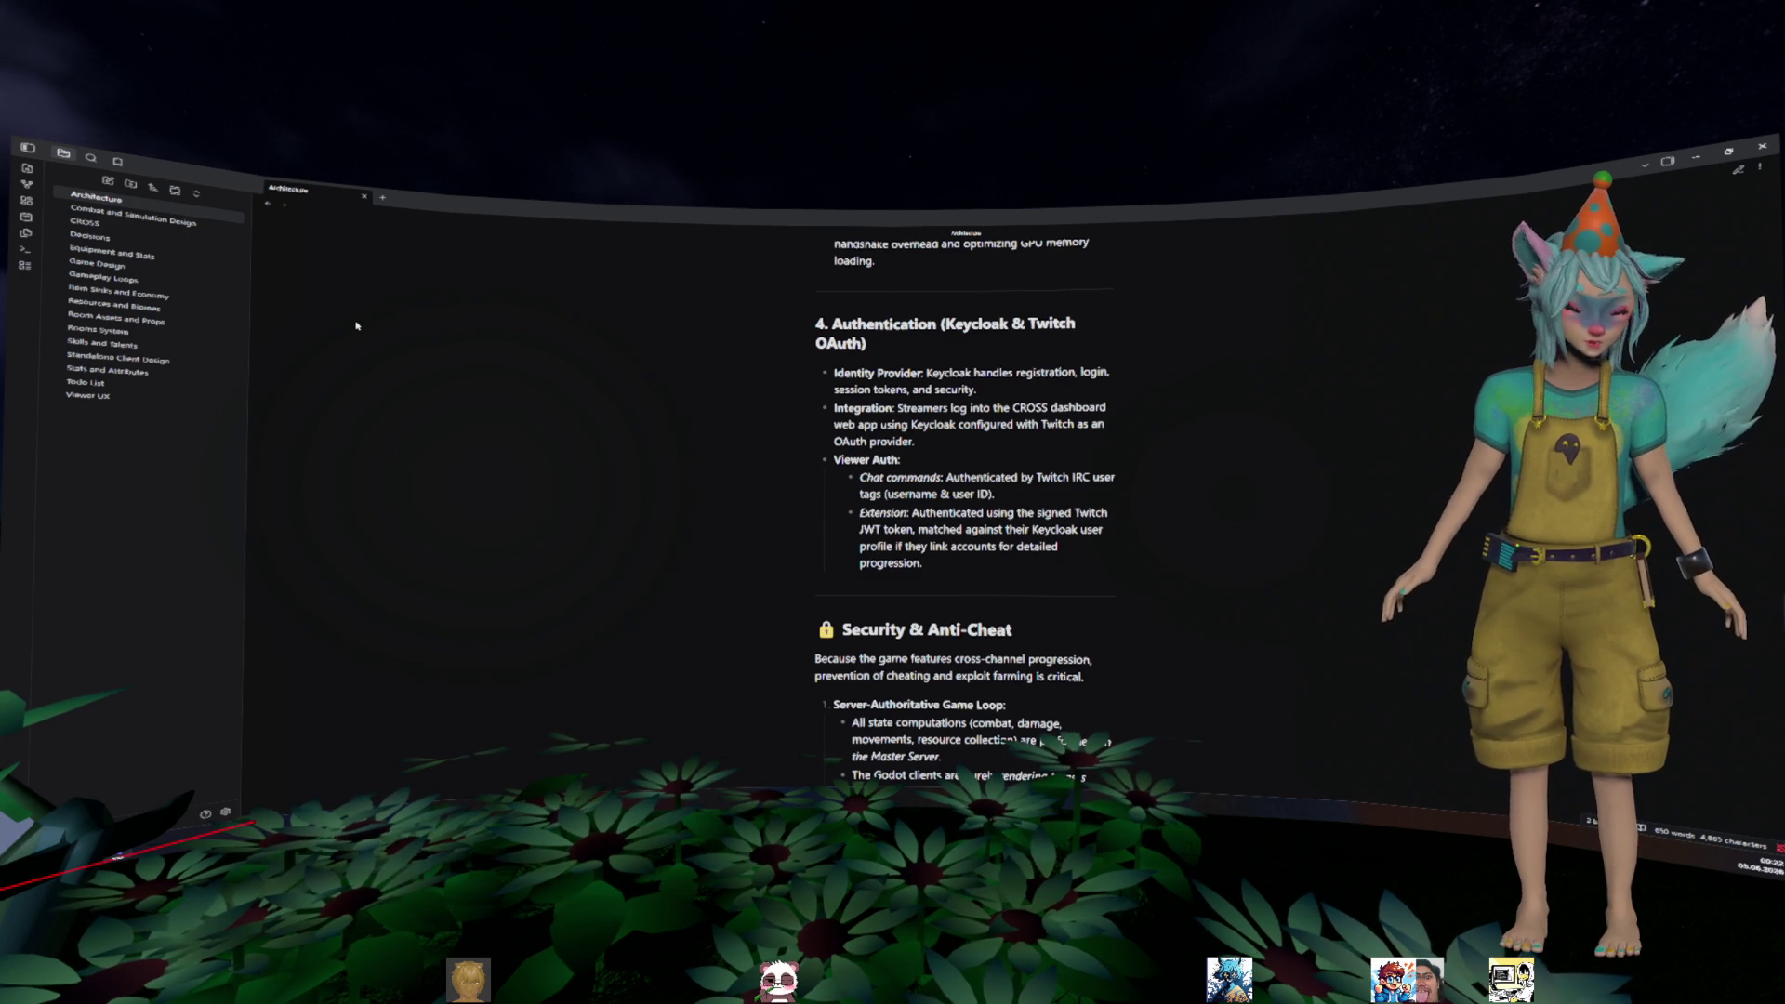
- Open the CROSS note and scroll past its Documentation Index to The Vision
click(85, 222)
scroll(597, 398, down, 5)
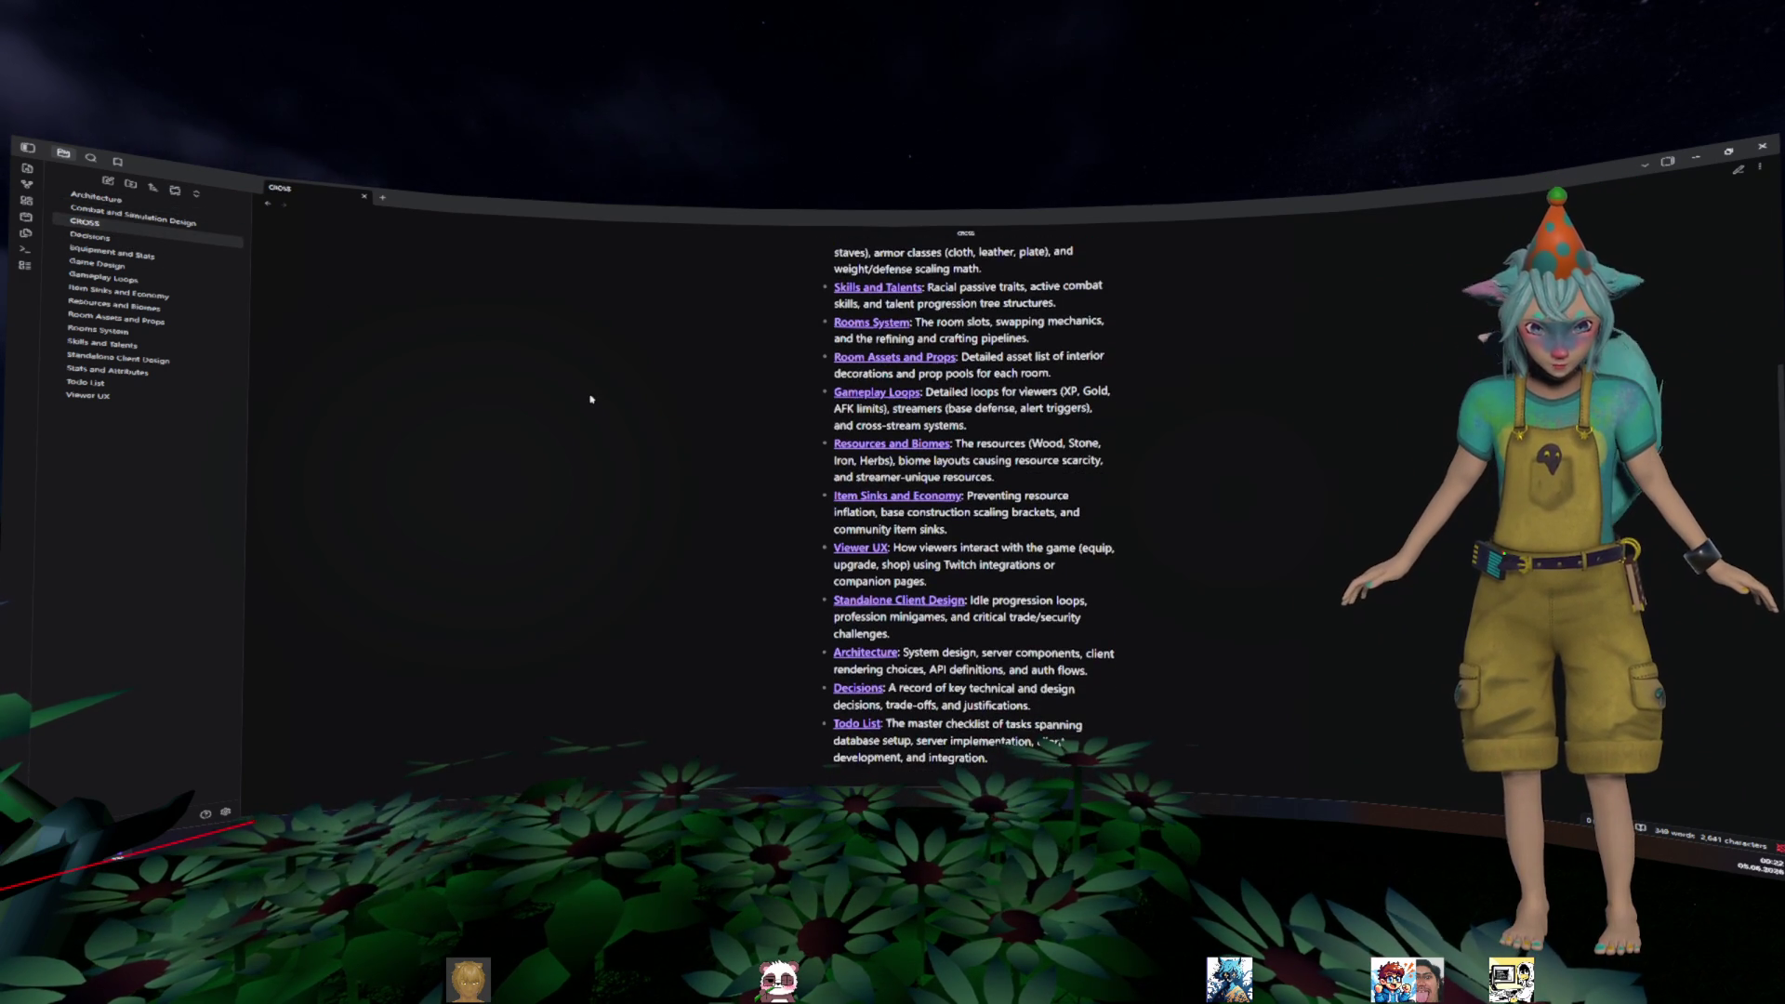
scroll(591, 398, down, 1)
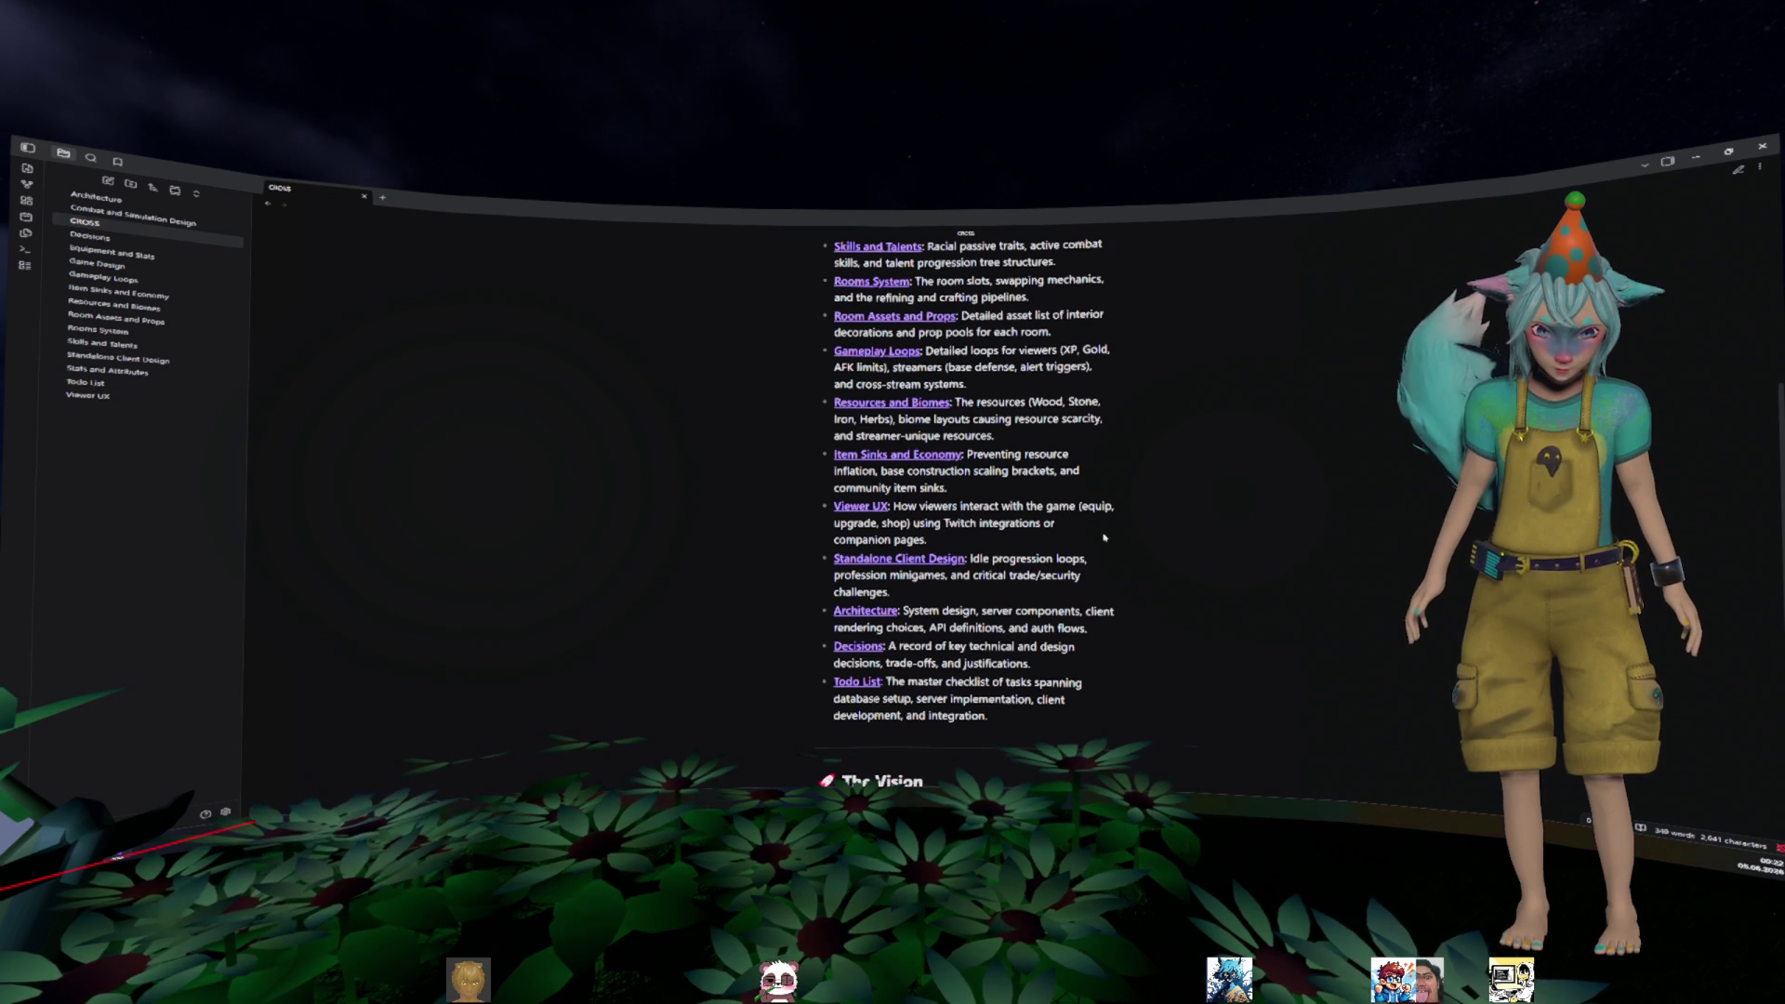
scroll(1105, 538, down, 4)
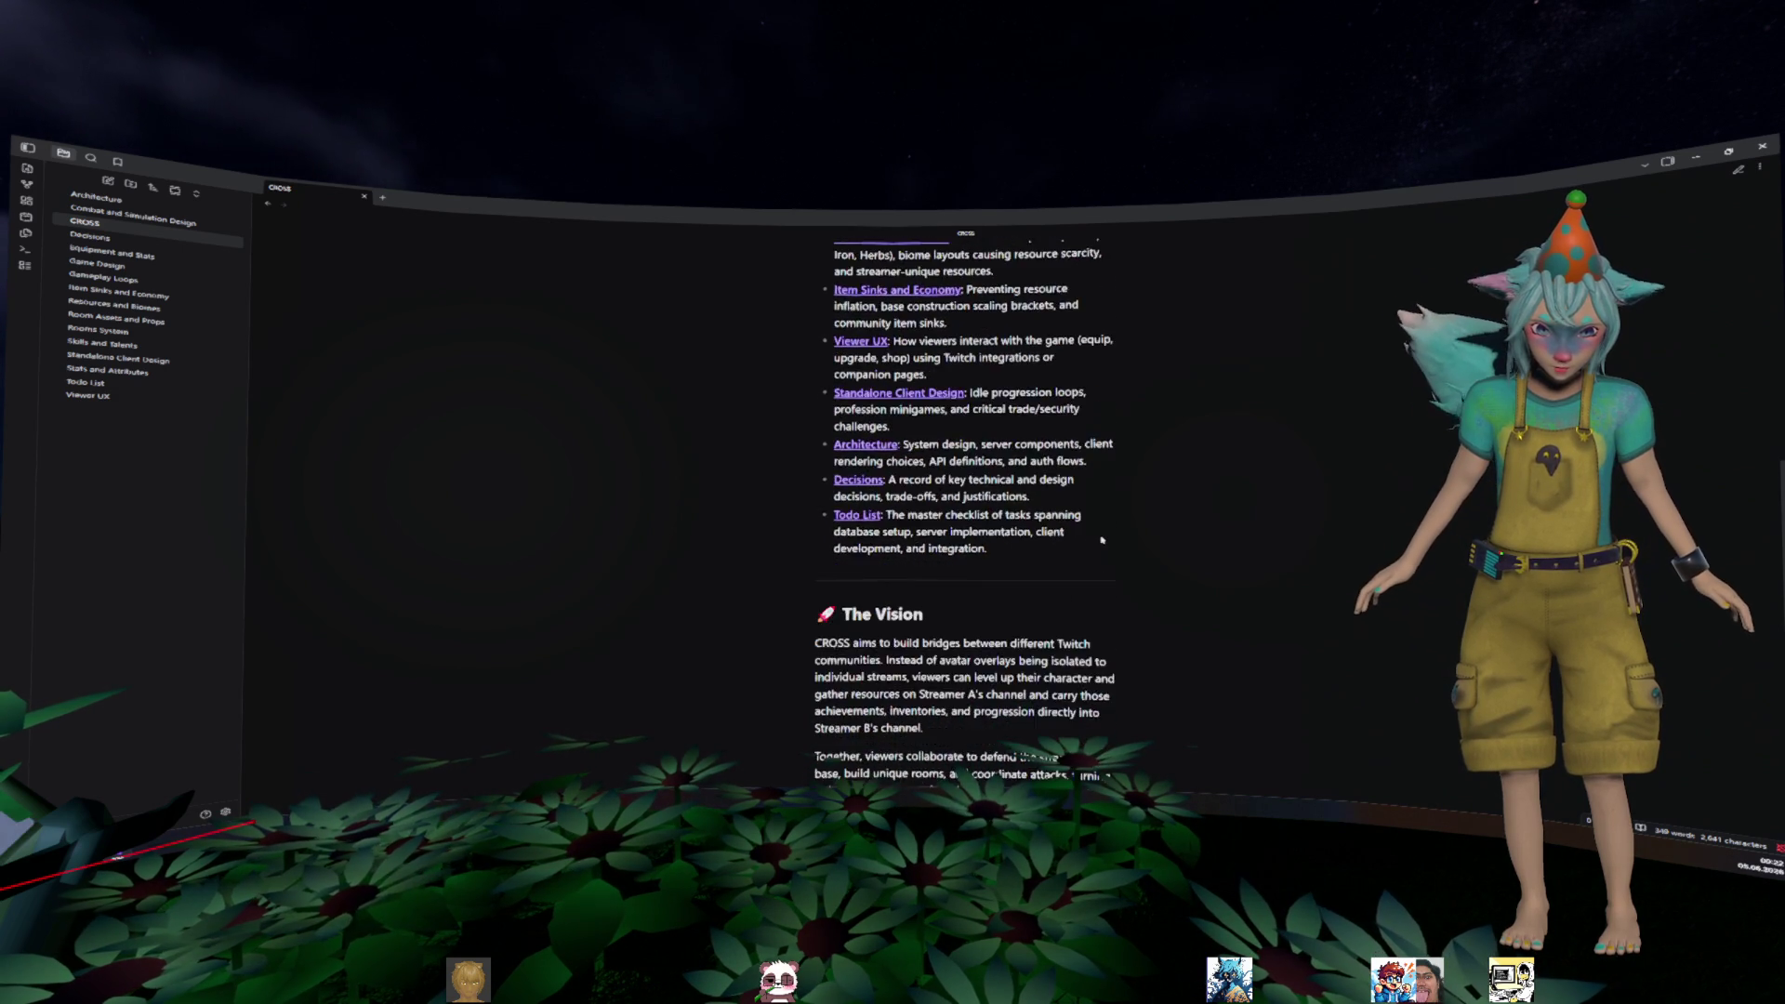
scroll(1102, 539, down, 5)
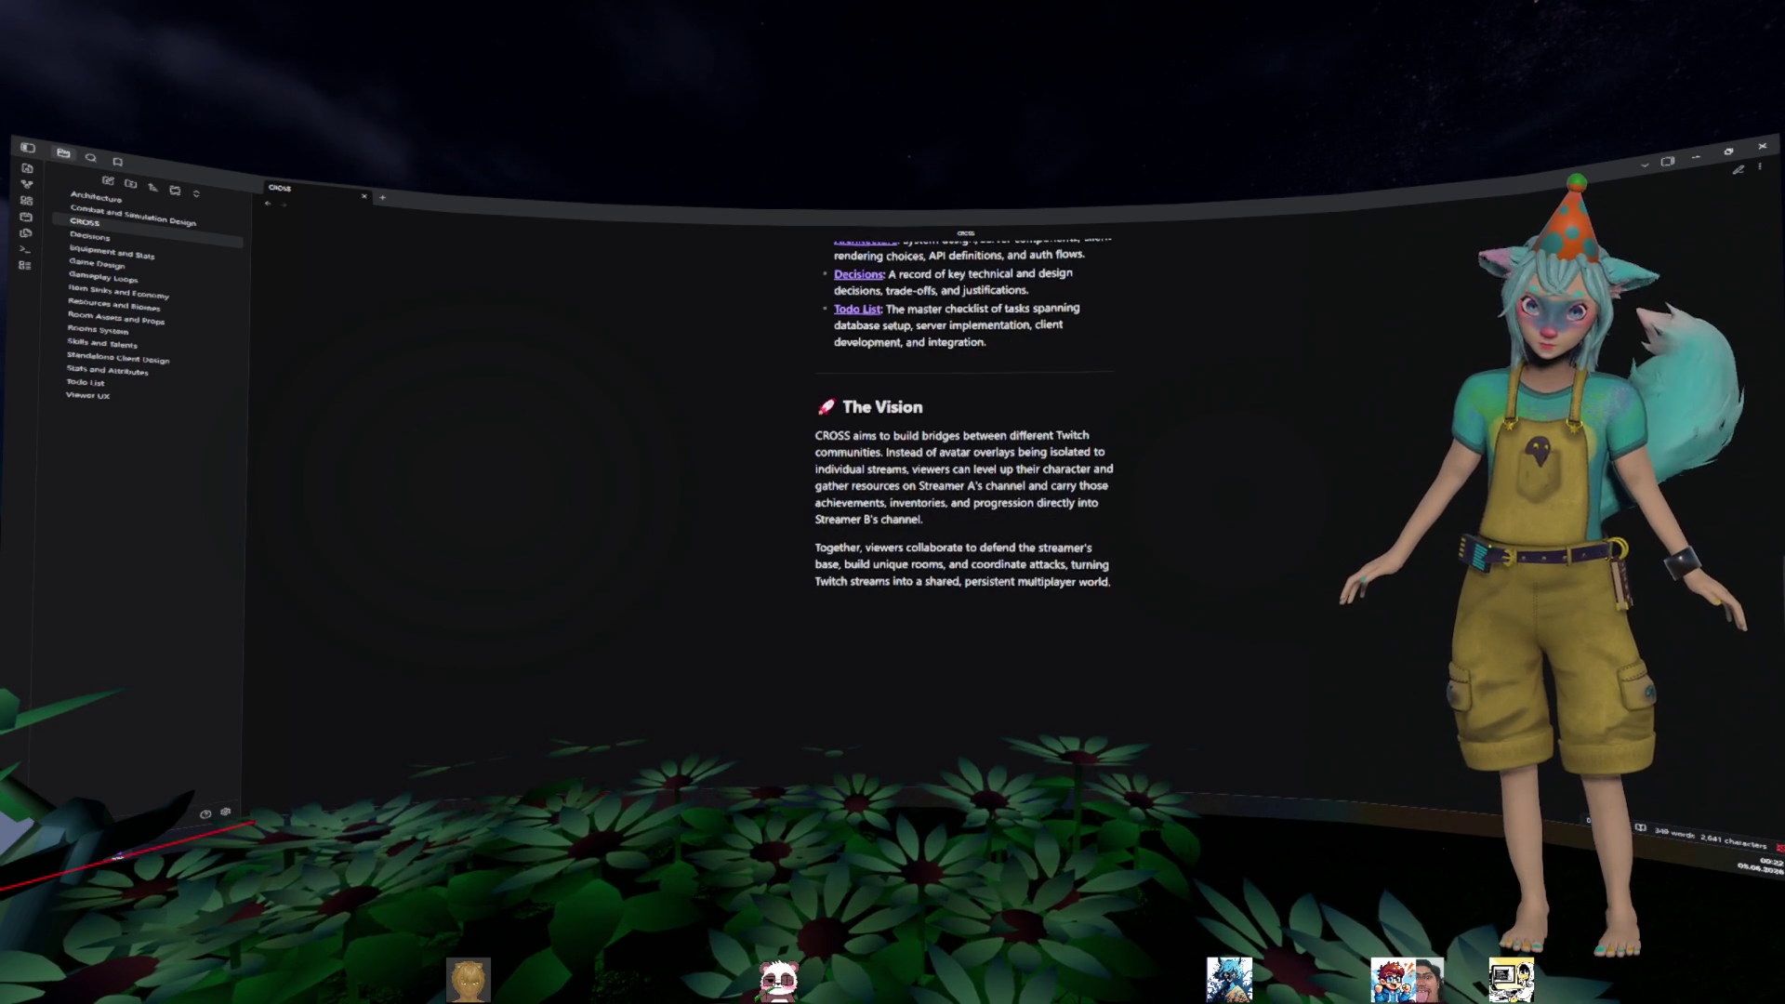
- Back in the script, indent get_conditions' body and review _get_property_list's existing conditions loop
click(1696, 157)
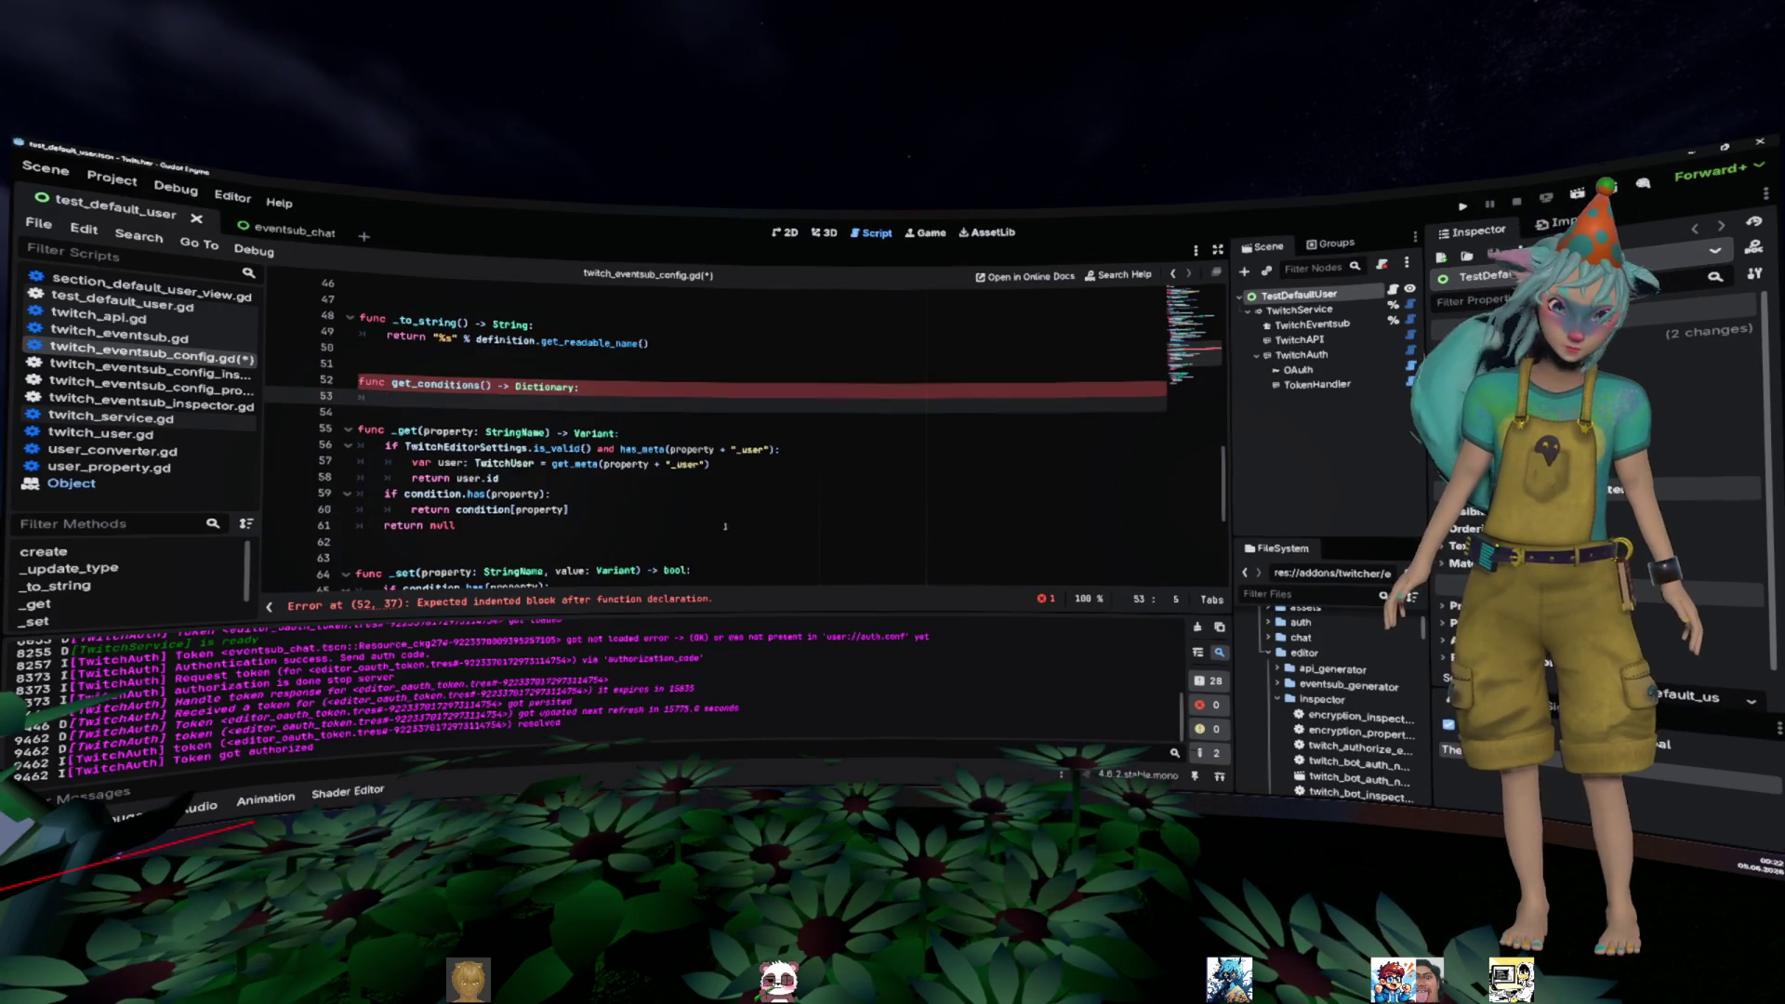
click(623, 400)
key(Tab)
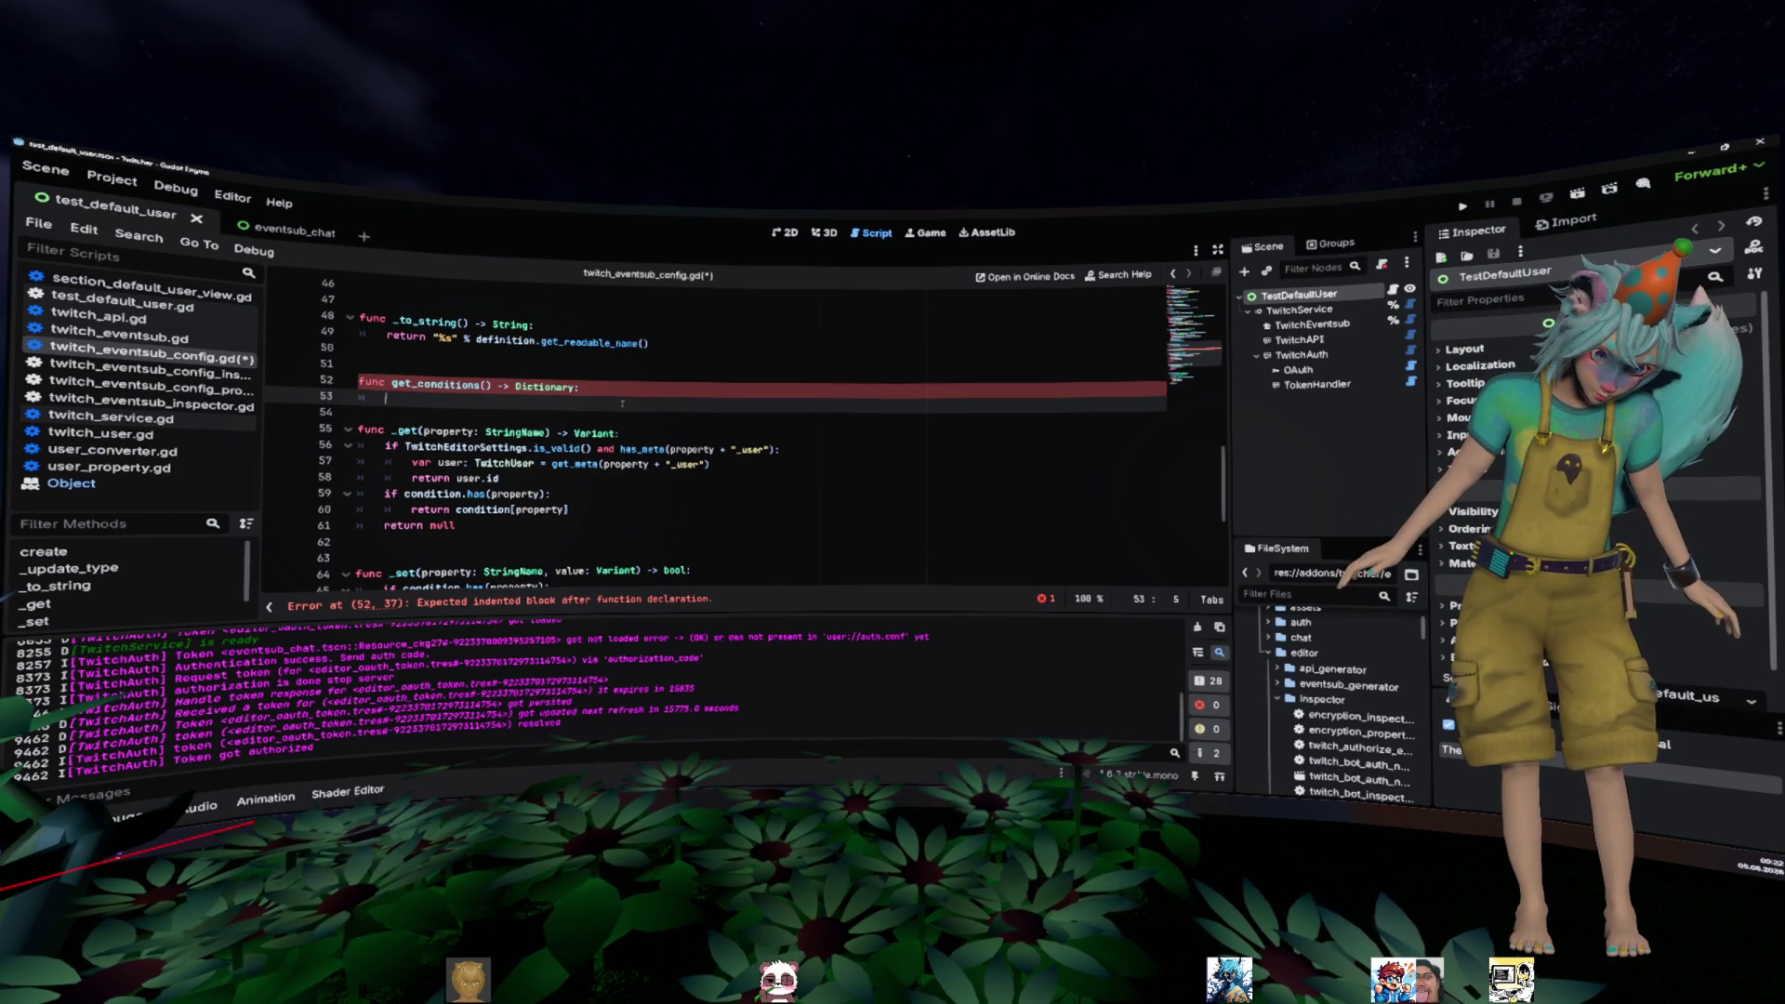
key(Down)
key(Down)
key(Down)
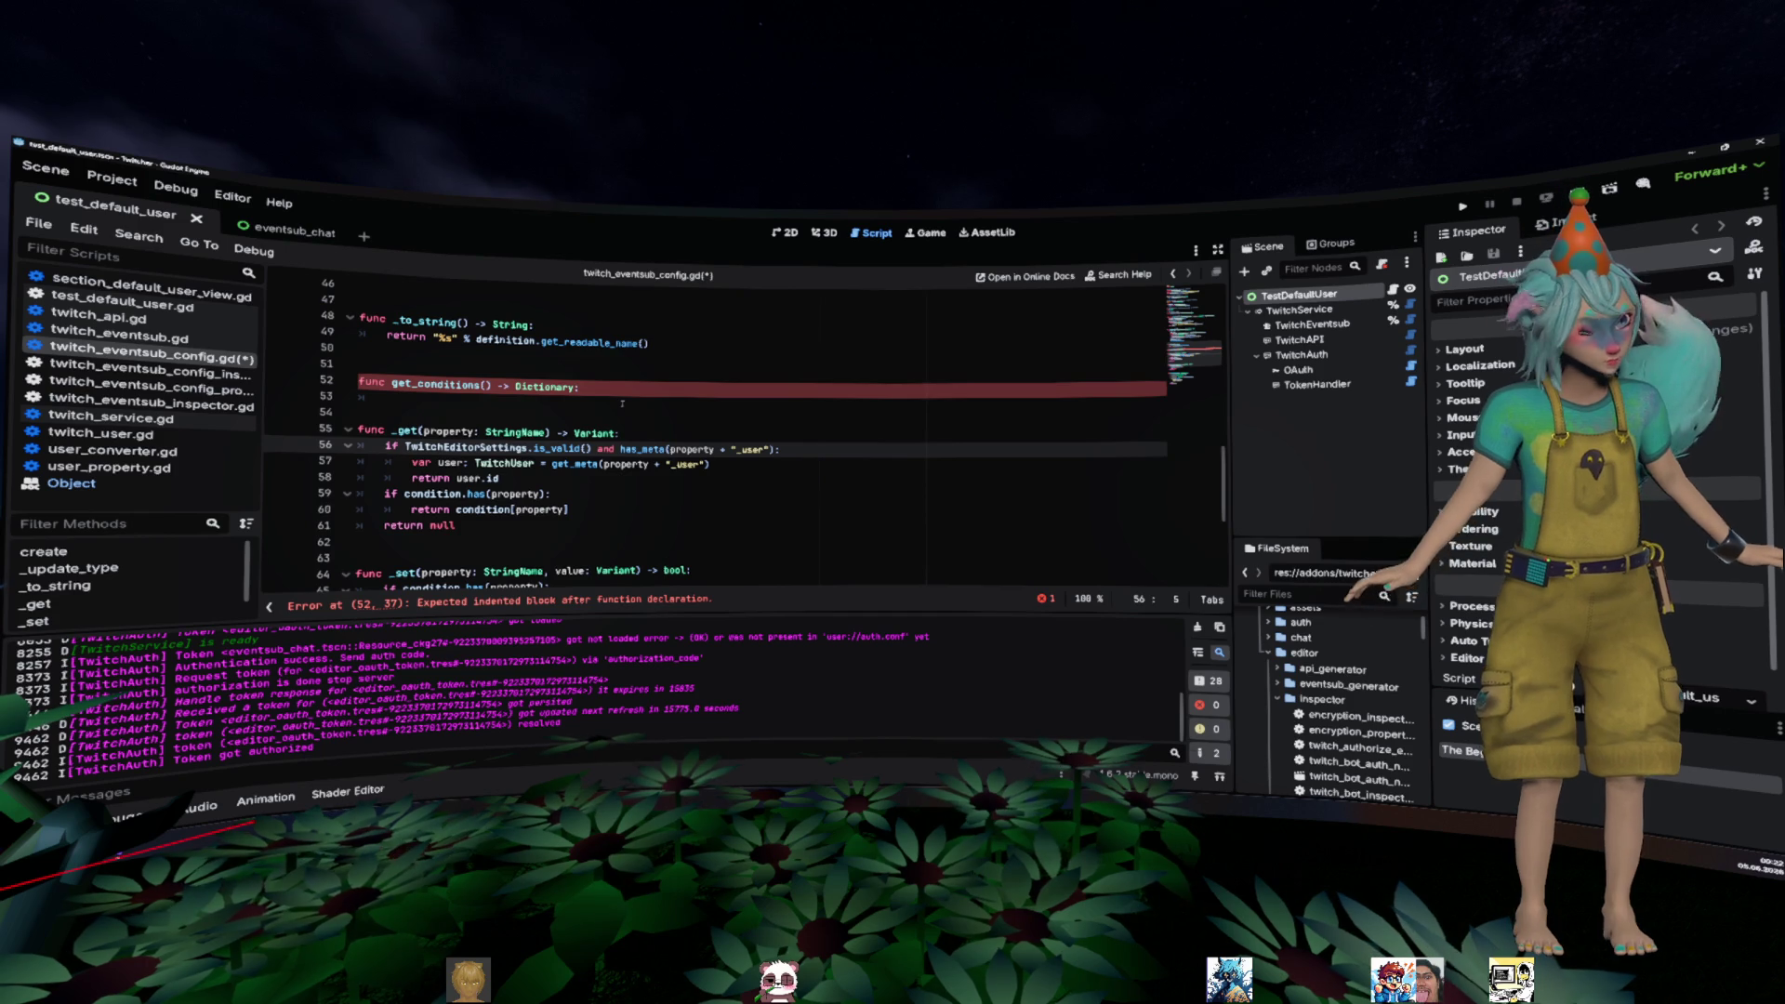
scroll(622, 403, down, 4)
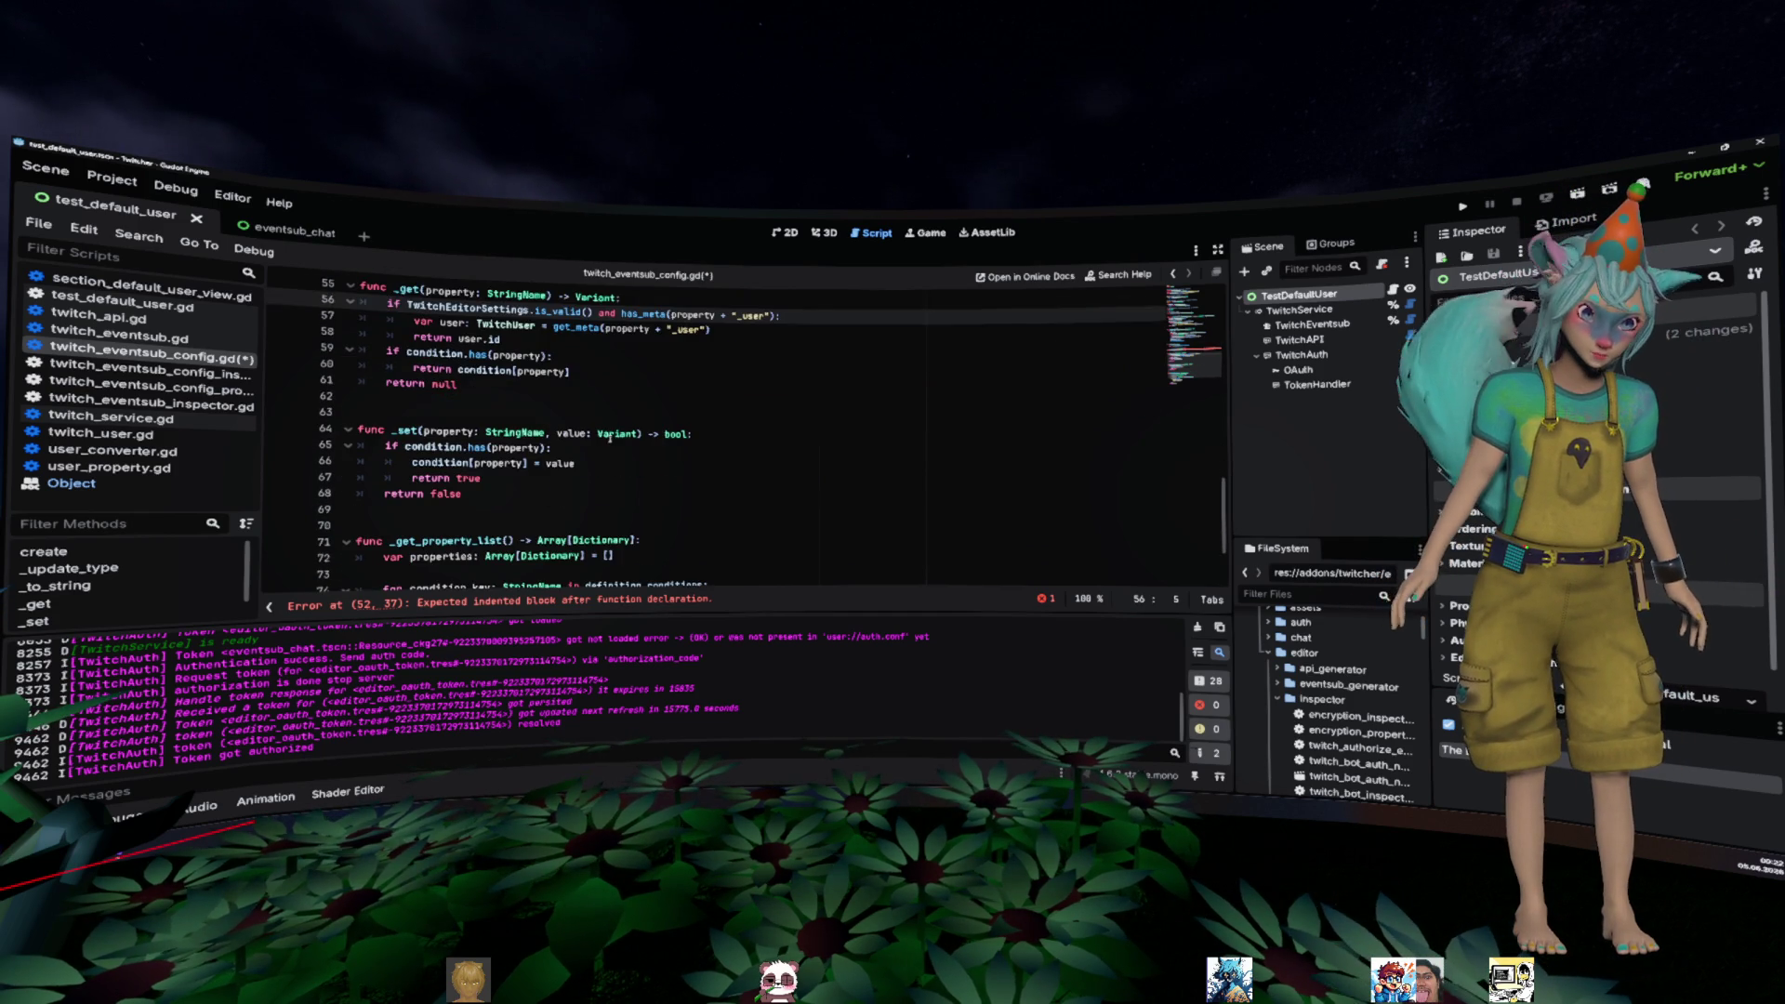
scroll(549, 460, up, 8)
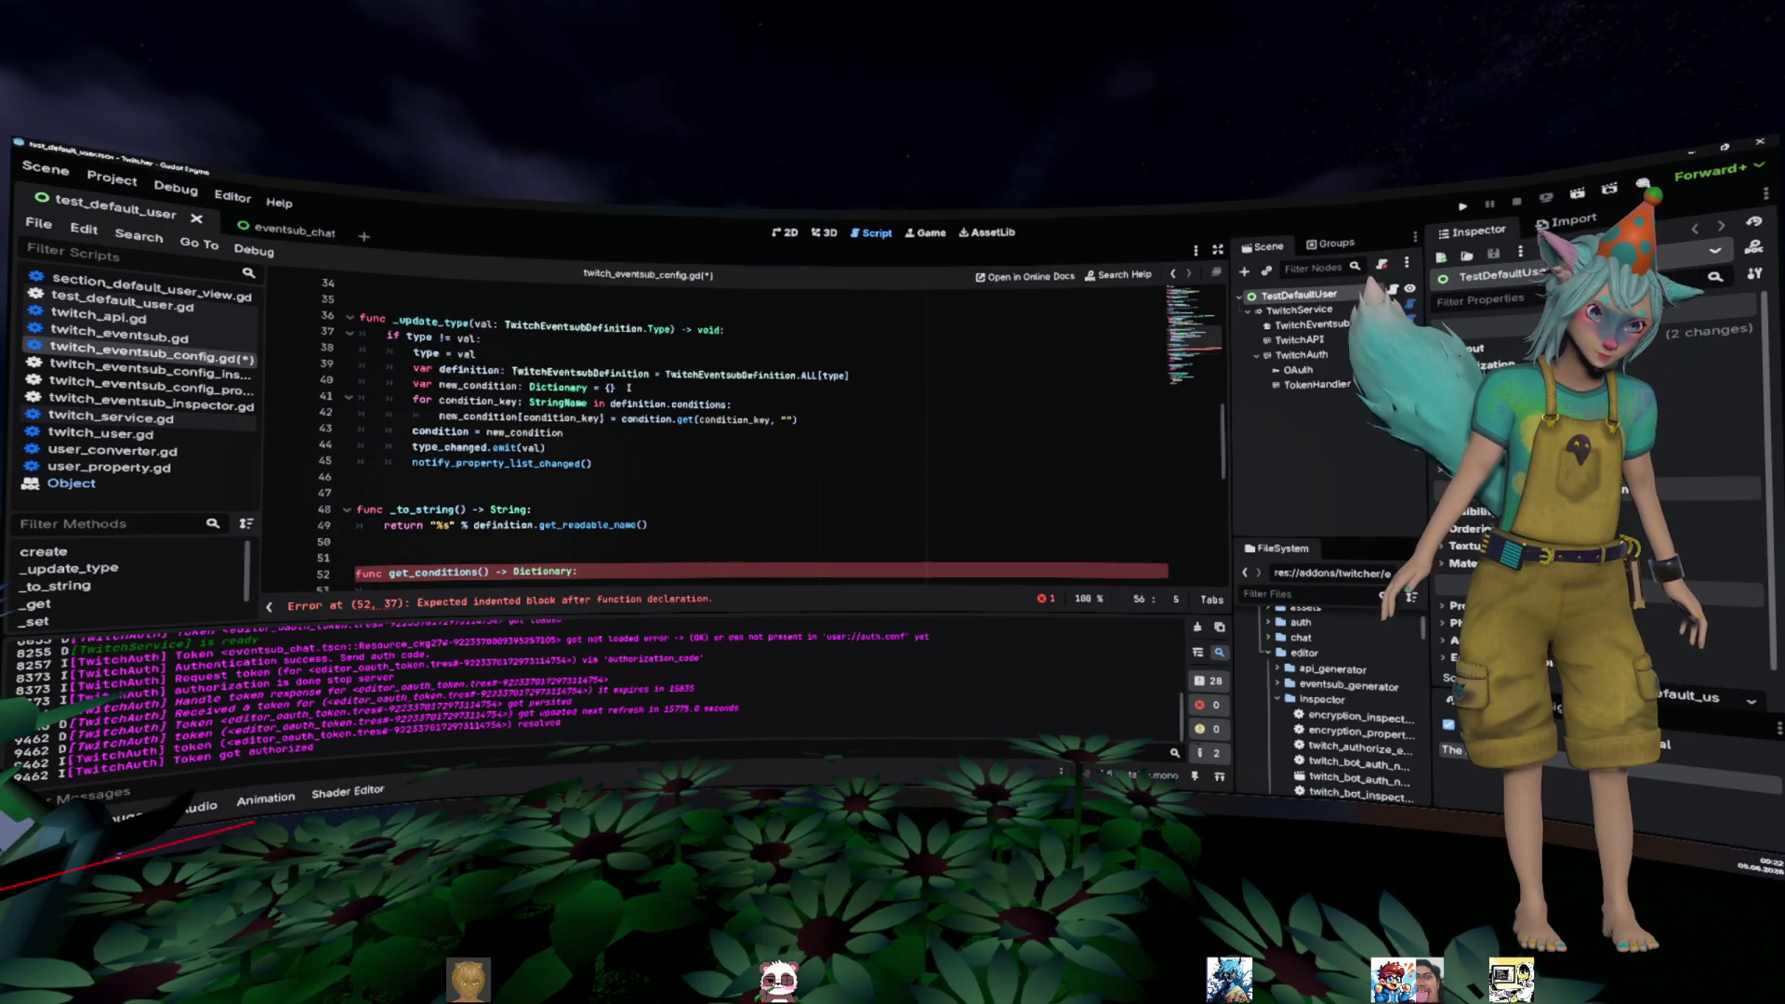
scroll(631, 406, down, 9)
click(681, 481)
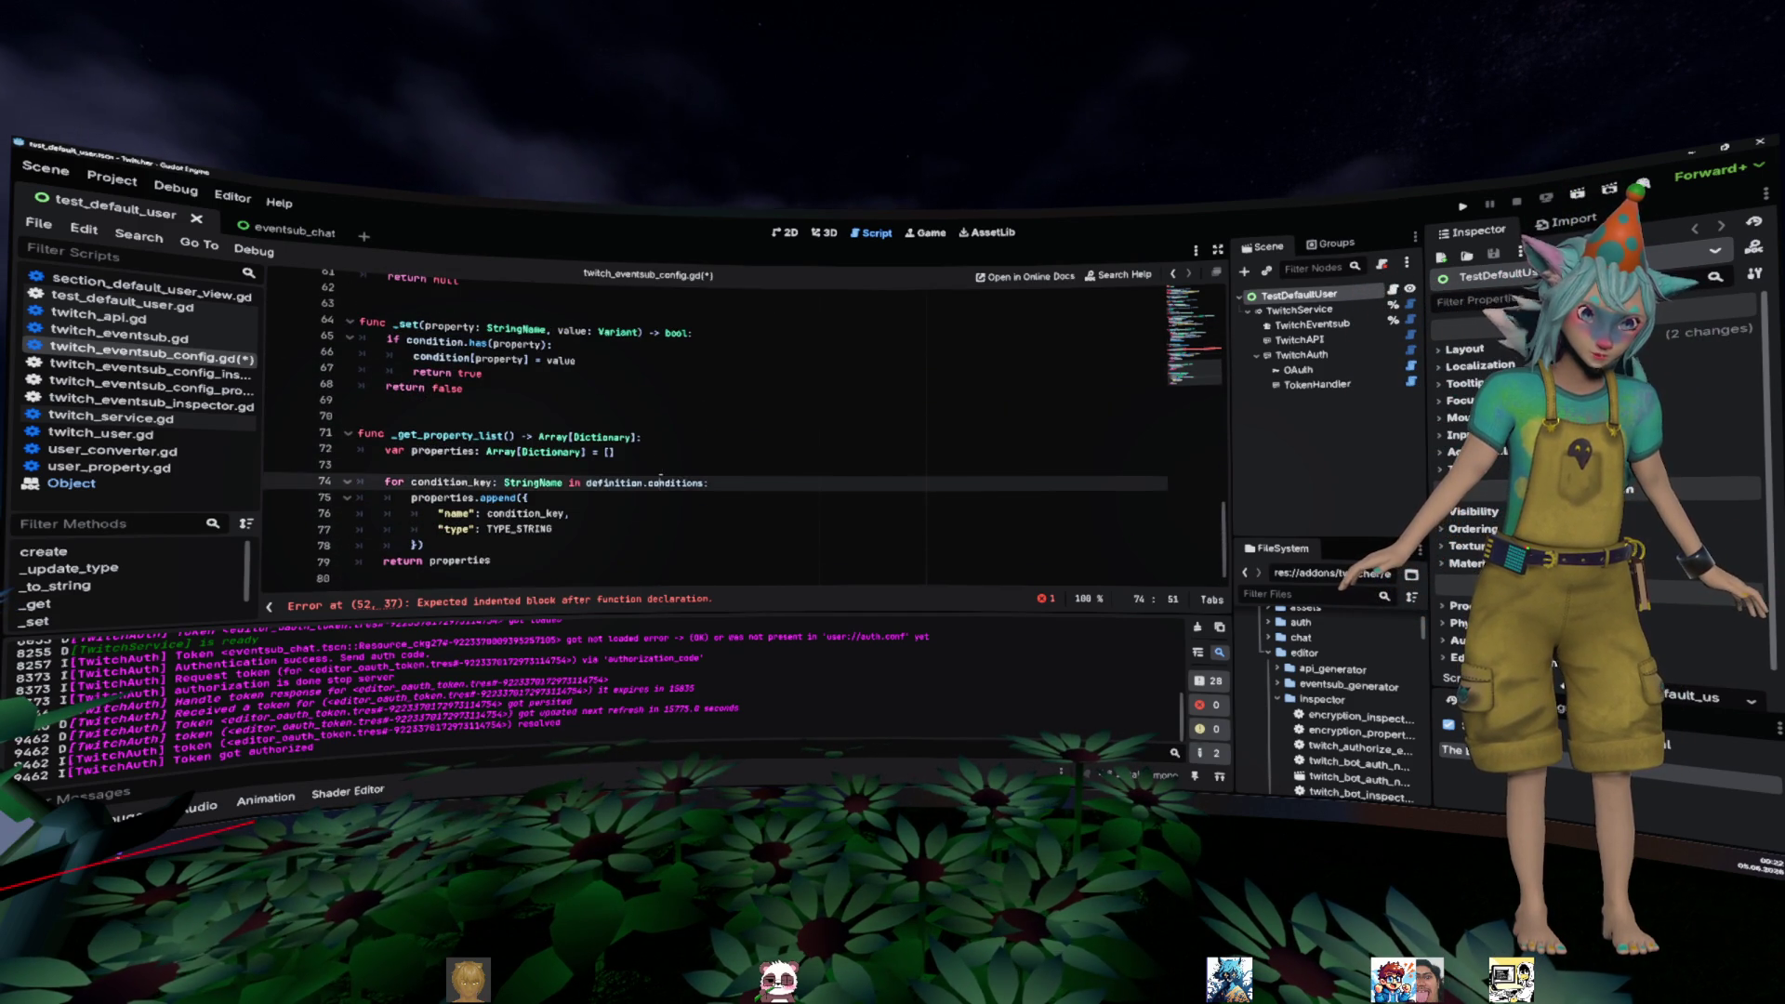
scroll(682, 476, up, 3)
scroll(681, 476, down, 3)
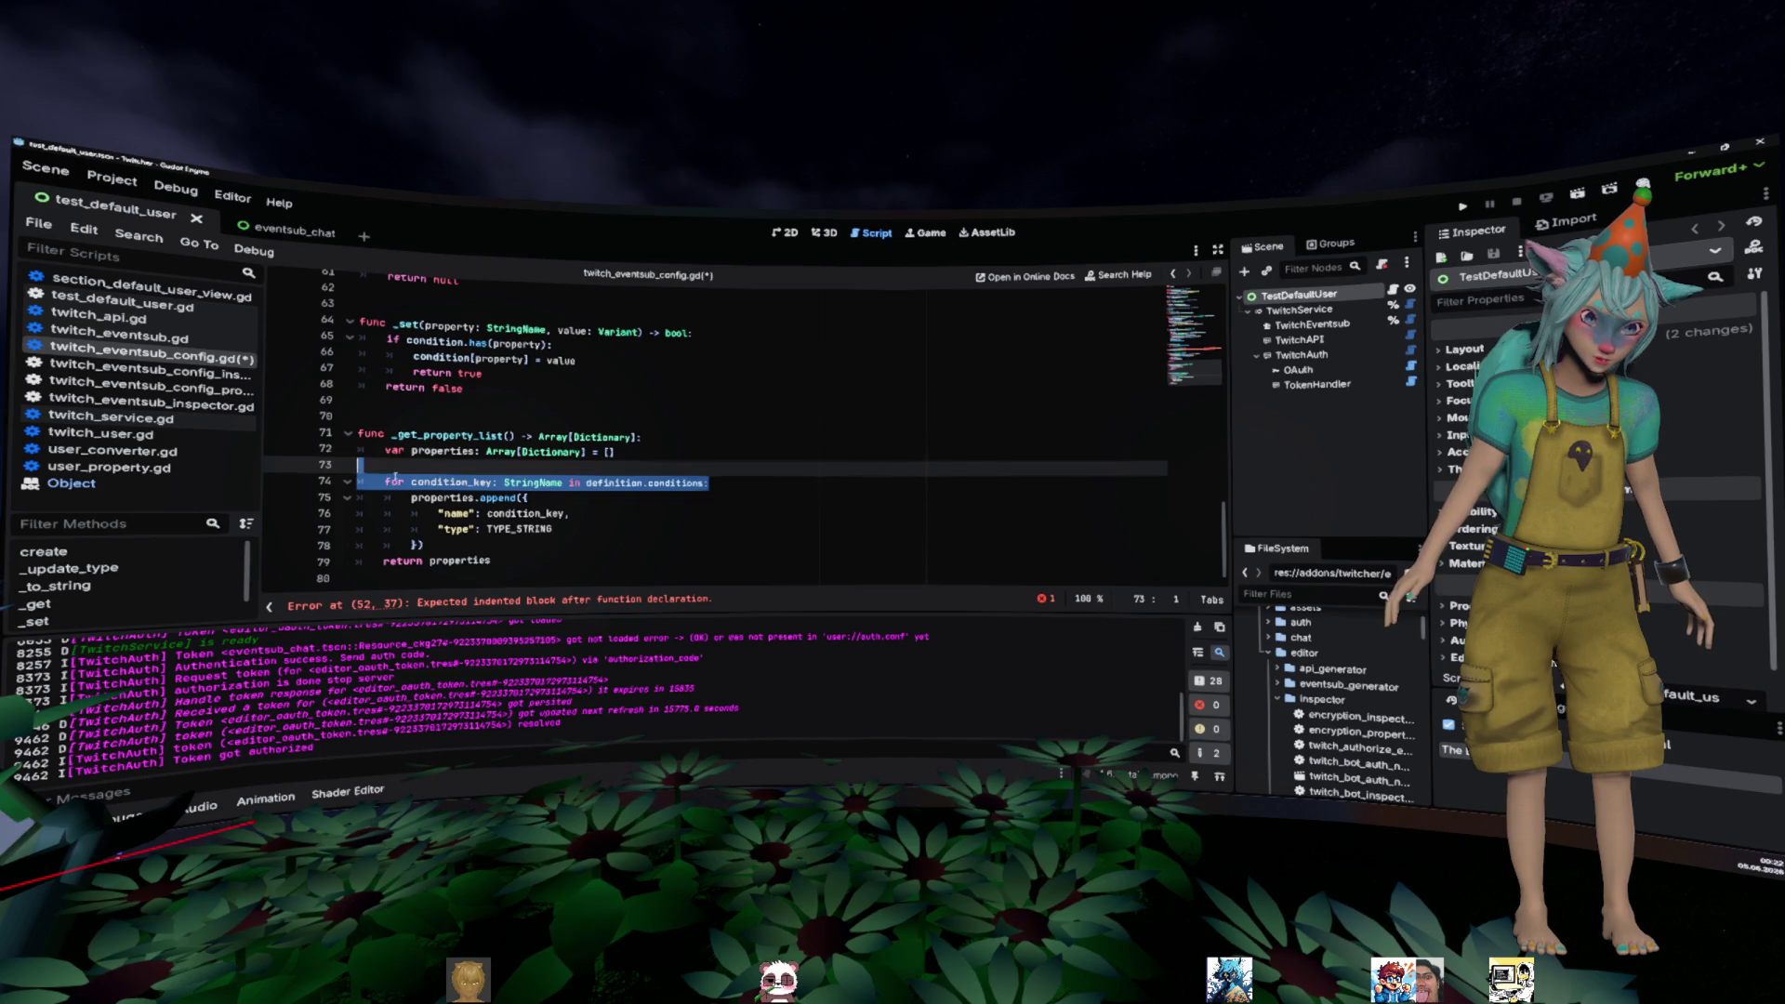
drag(708, 482, 384, 481)
scroll(383, 481, up, 6)
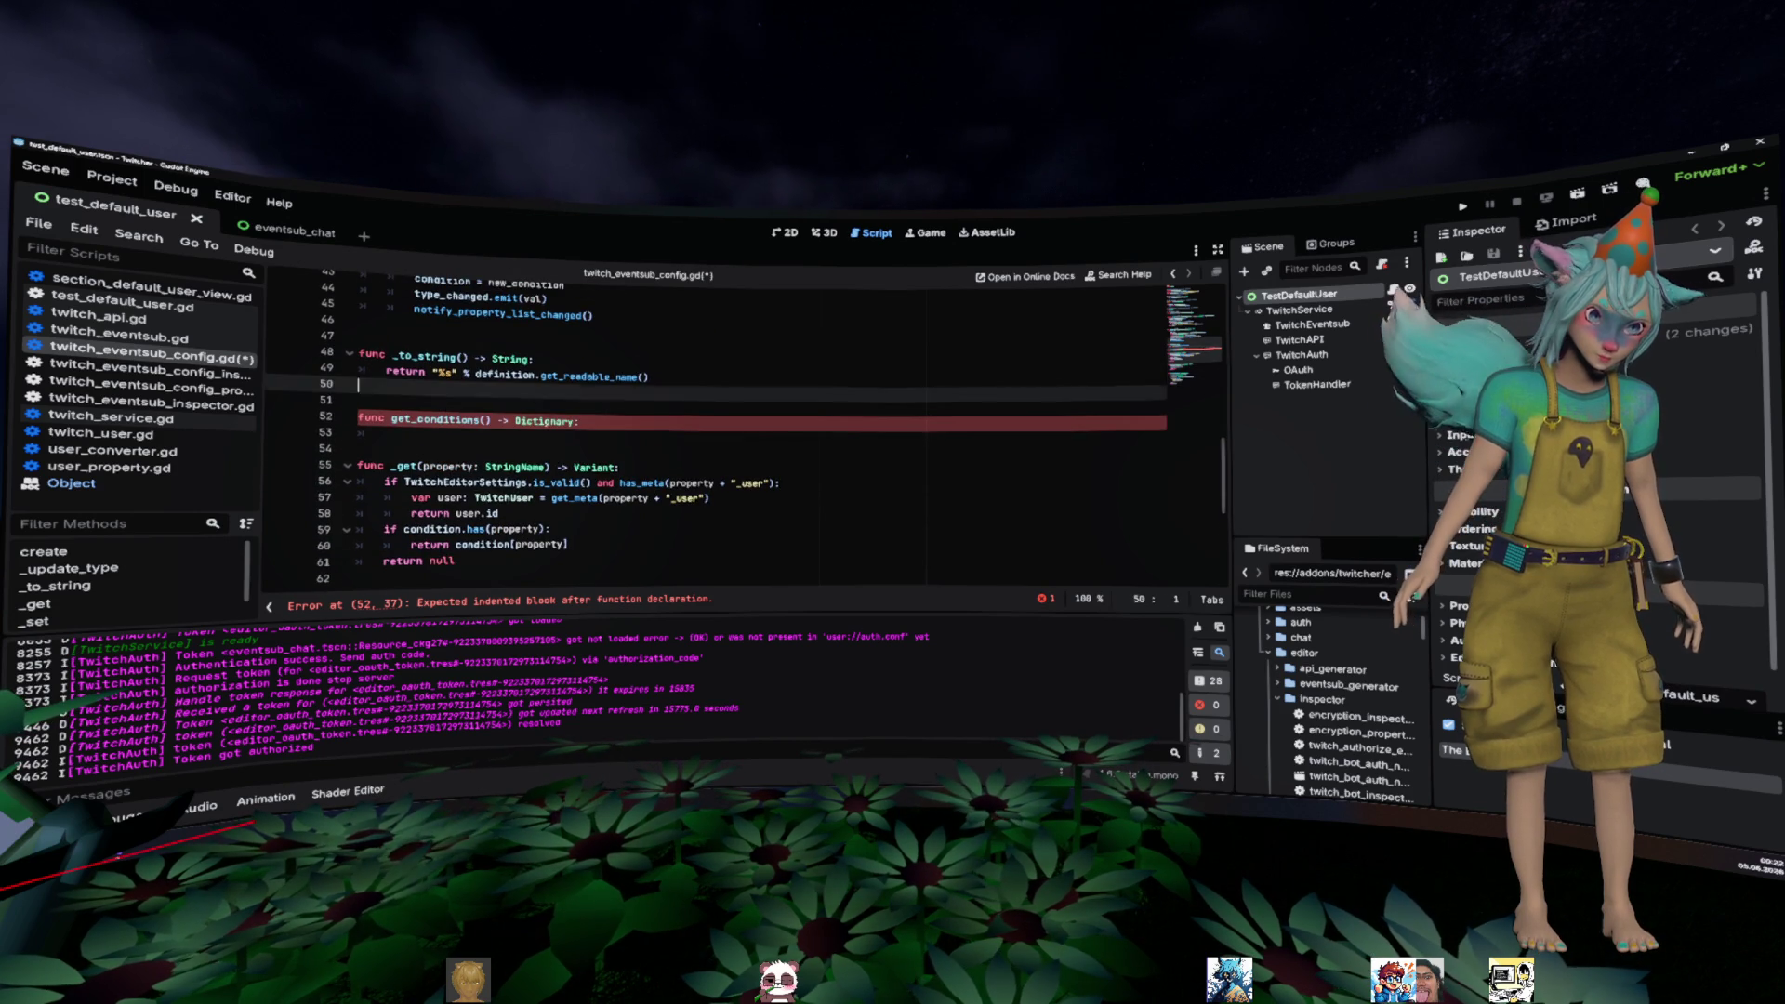
- Declare 'var result: Dictionary = {}' as the first line of get_conditions()
click(561, 439)
text(result)
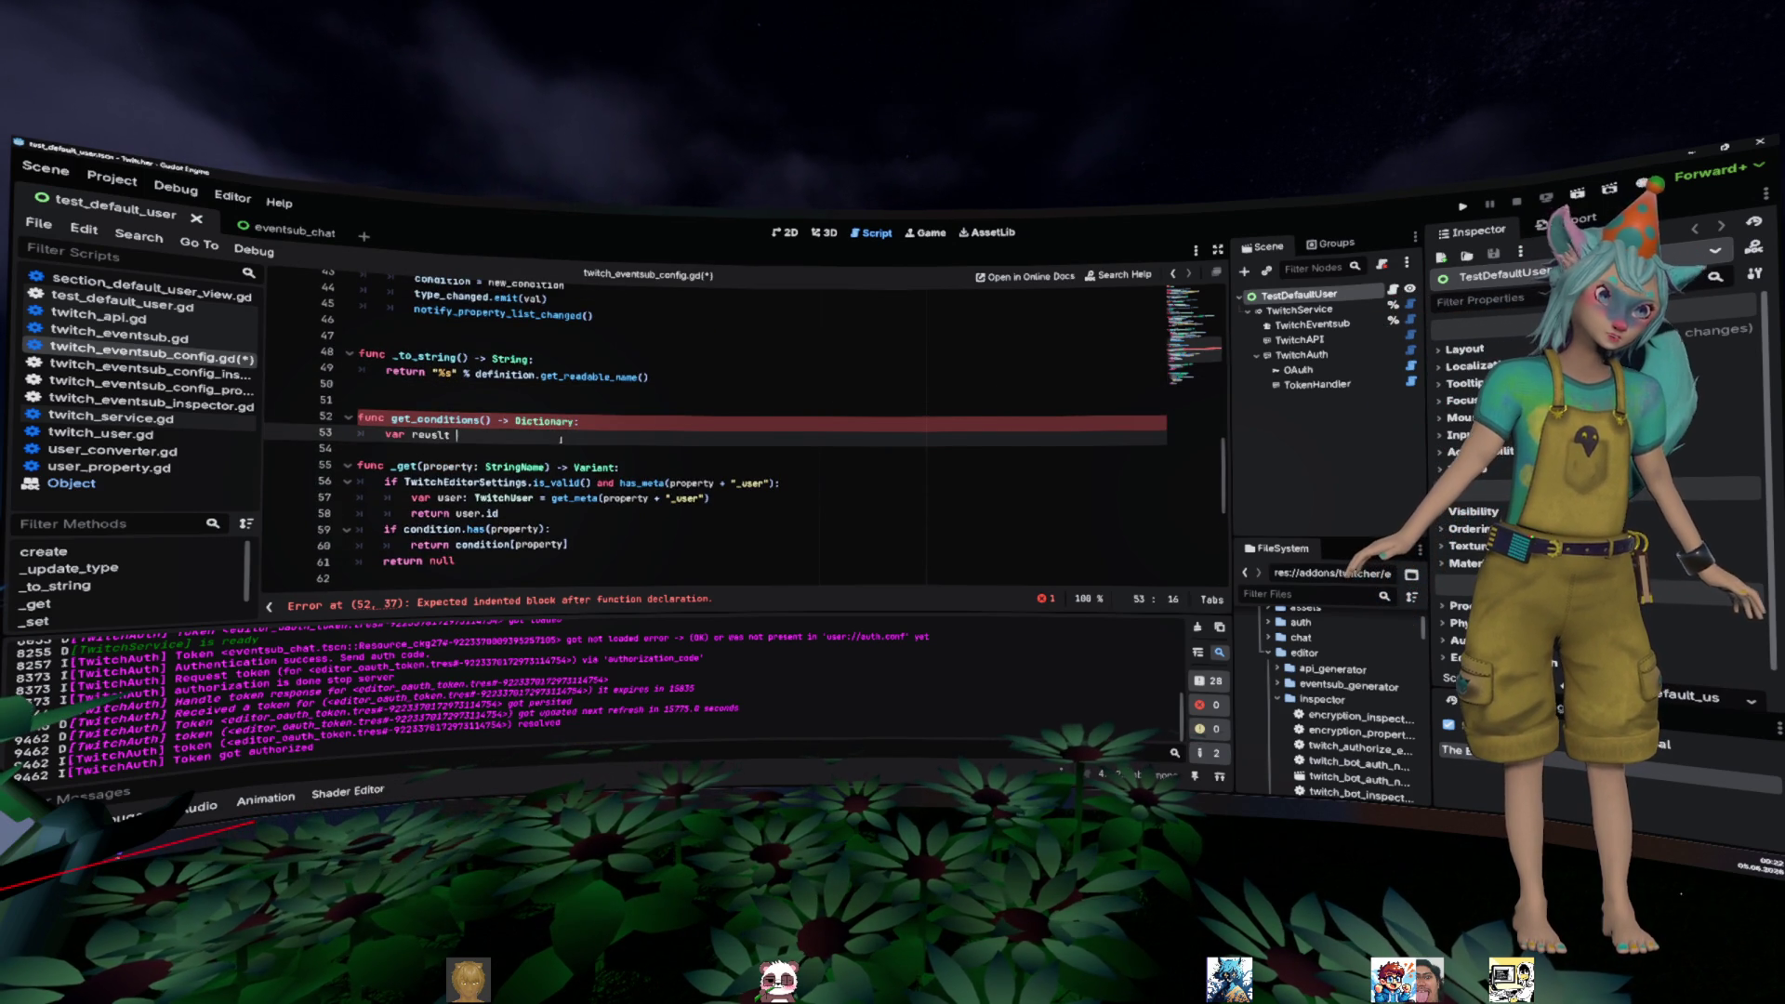
text(:= D)
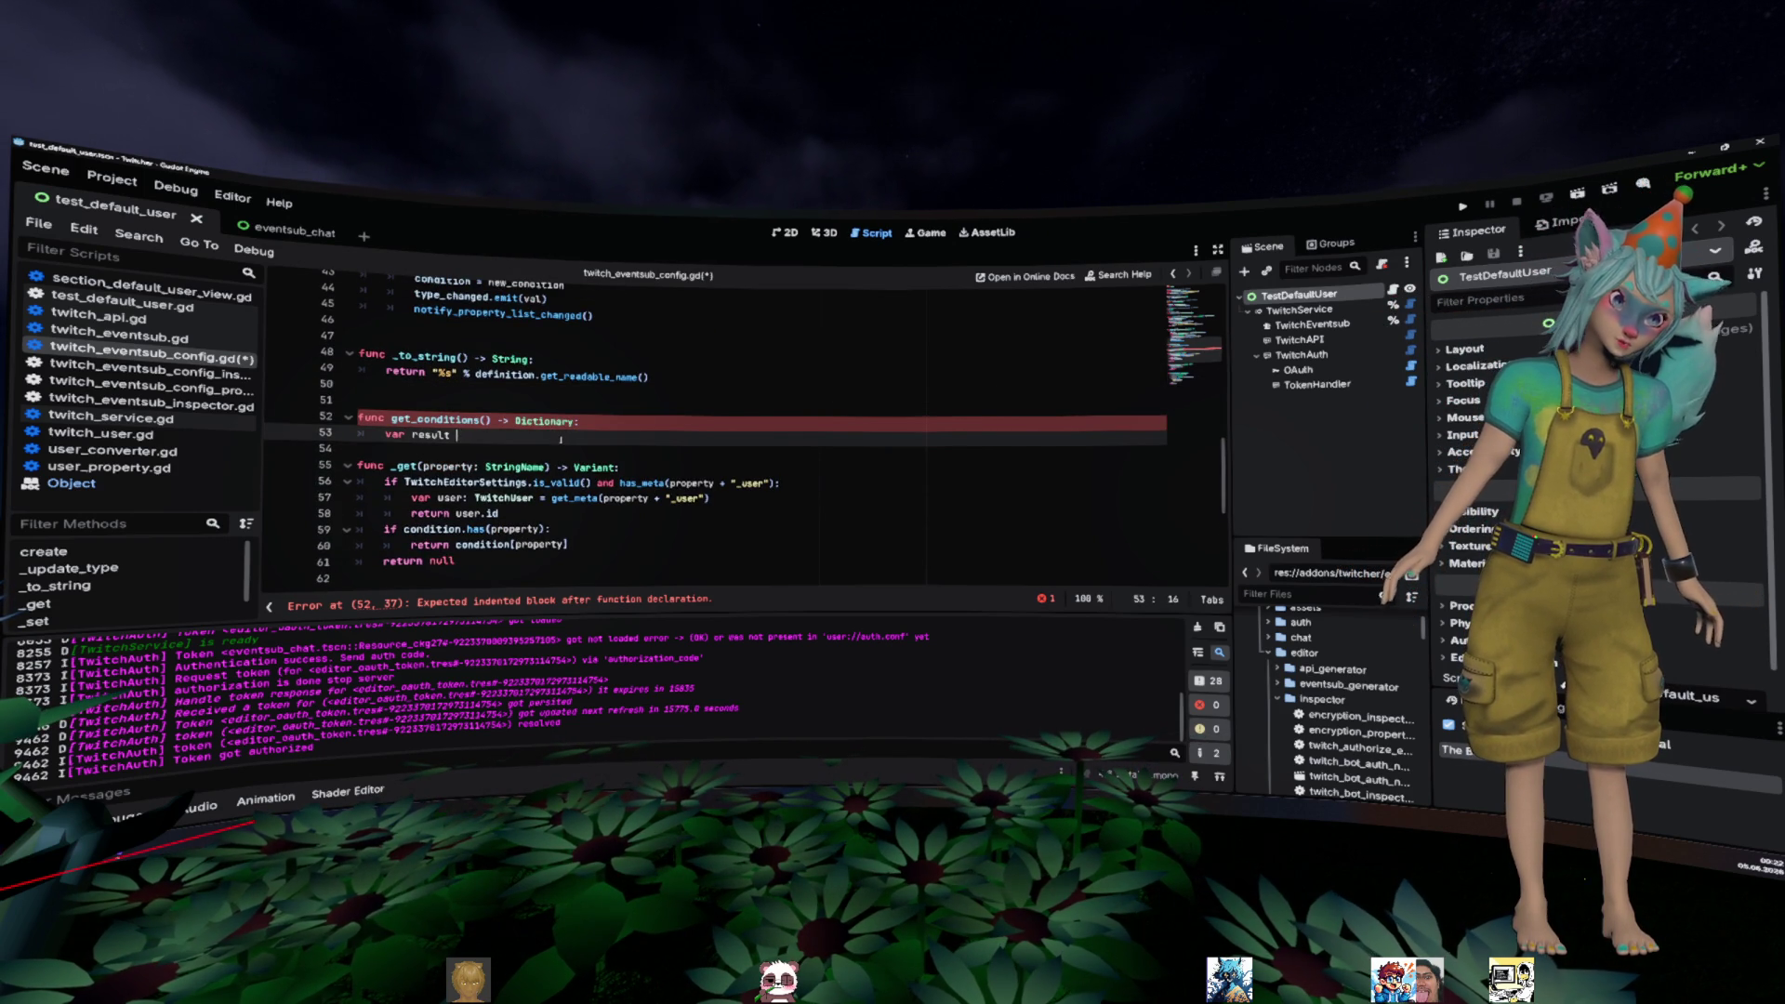
text(cition)
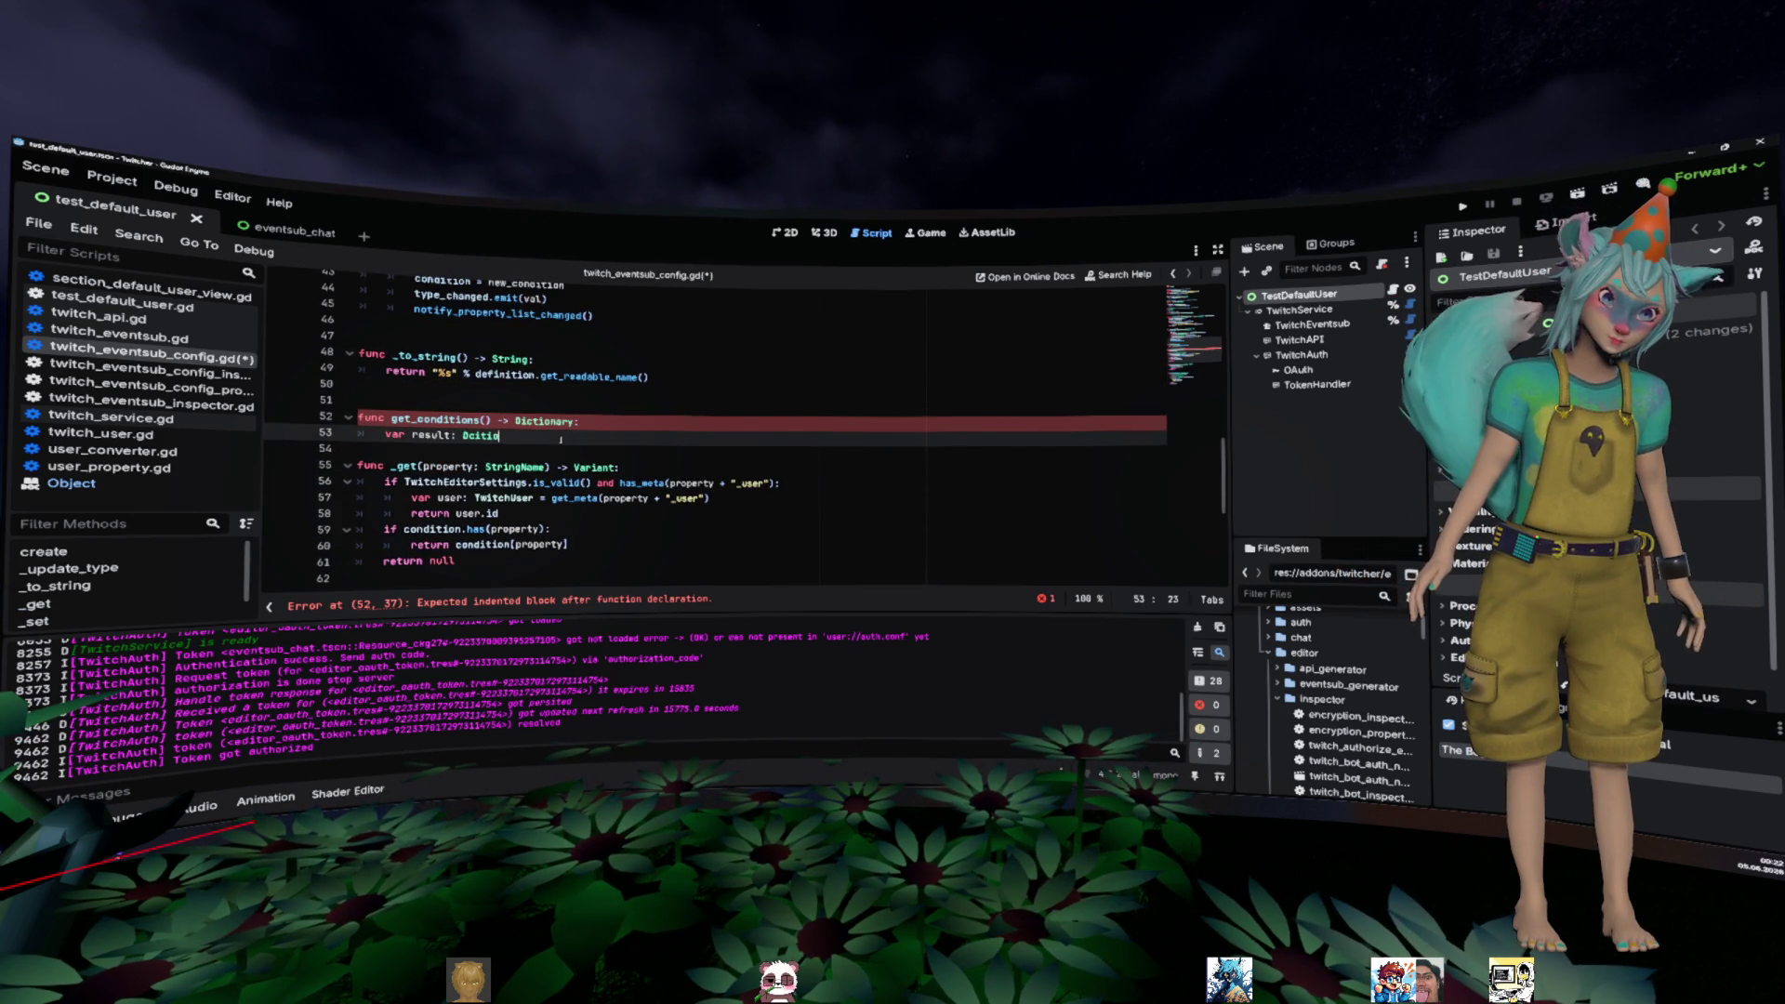
key(BackSpace)
key(BackSpace)
key(BackSpace)
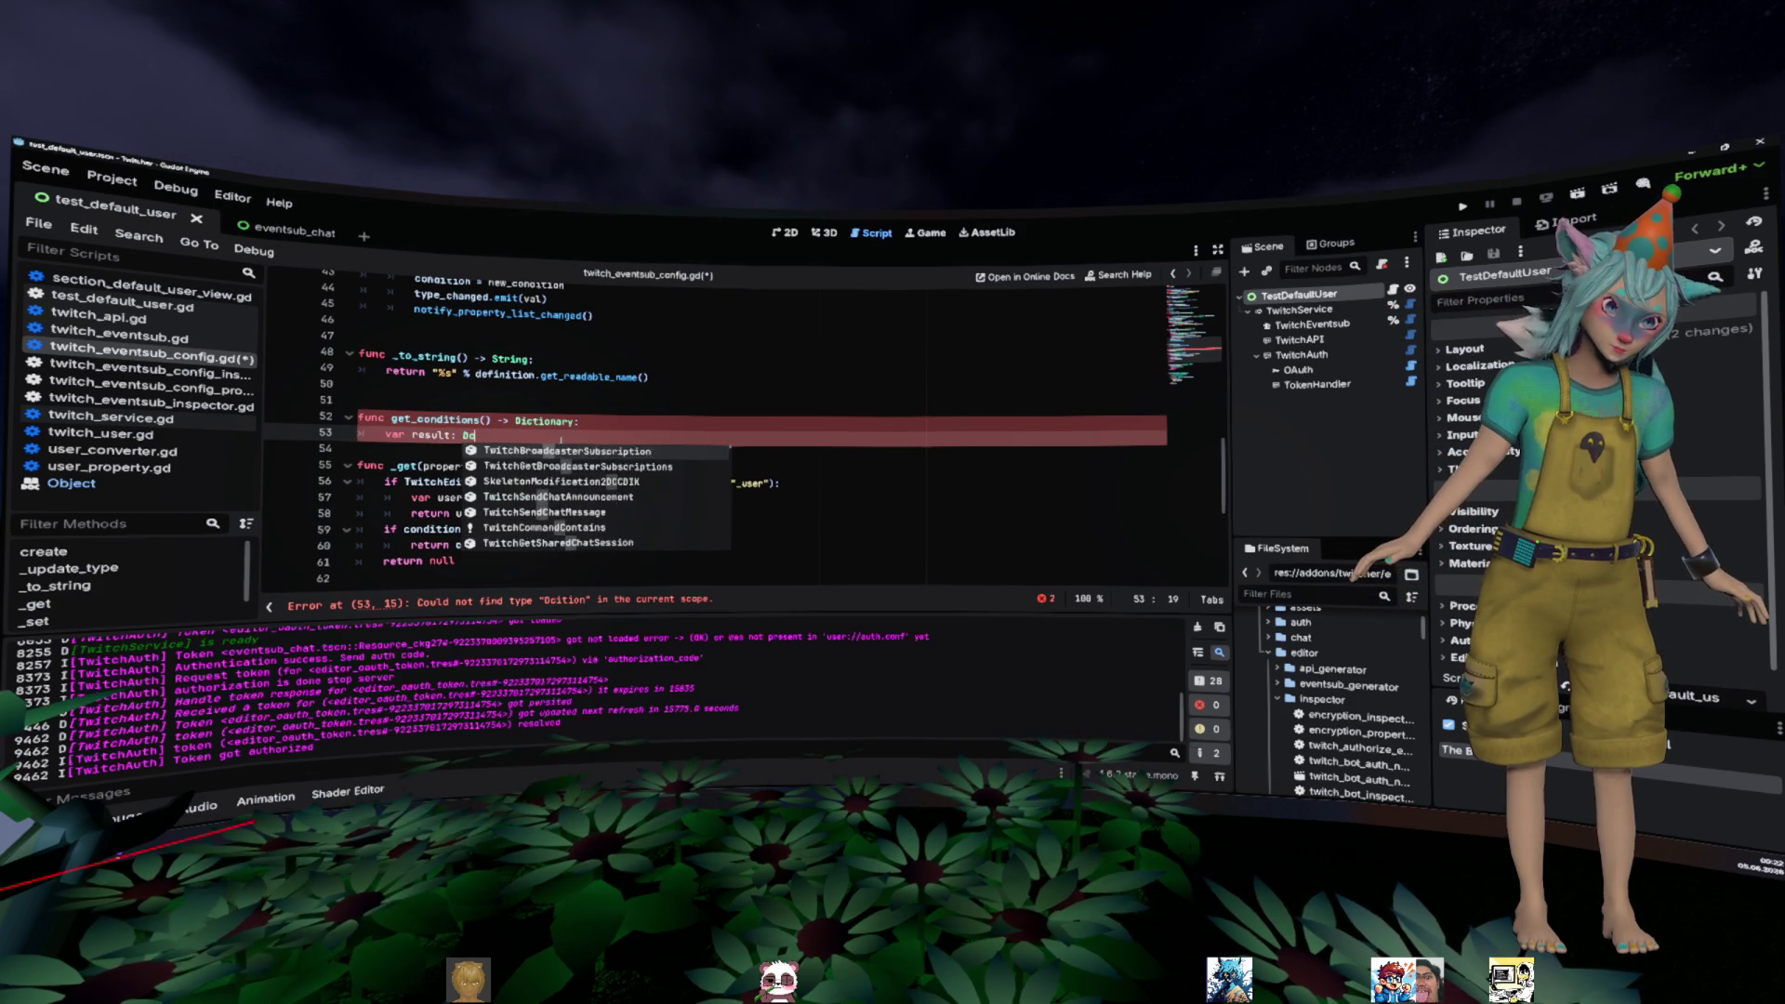
text(ic)
key(Return)
text(= {})
- Add 'for condition_key: StringName in definition.conditions:' and begin 'result[condition_key] =' inside it
key(Return)
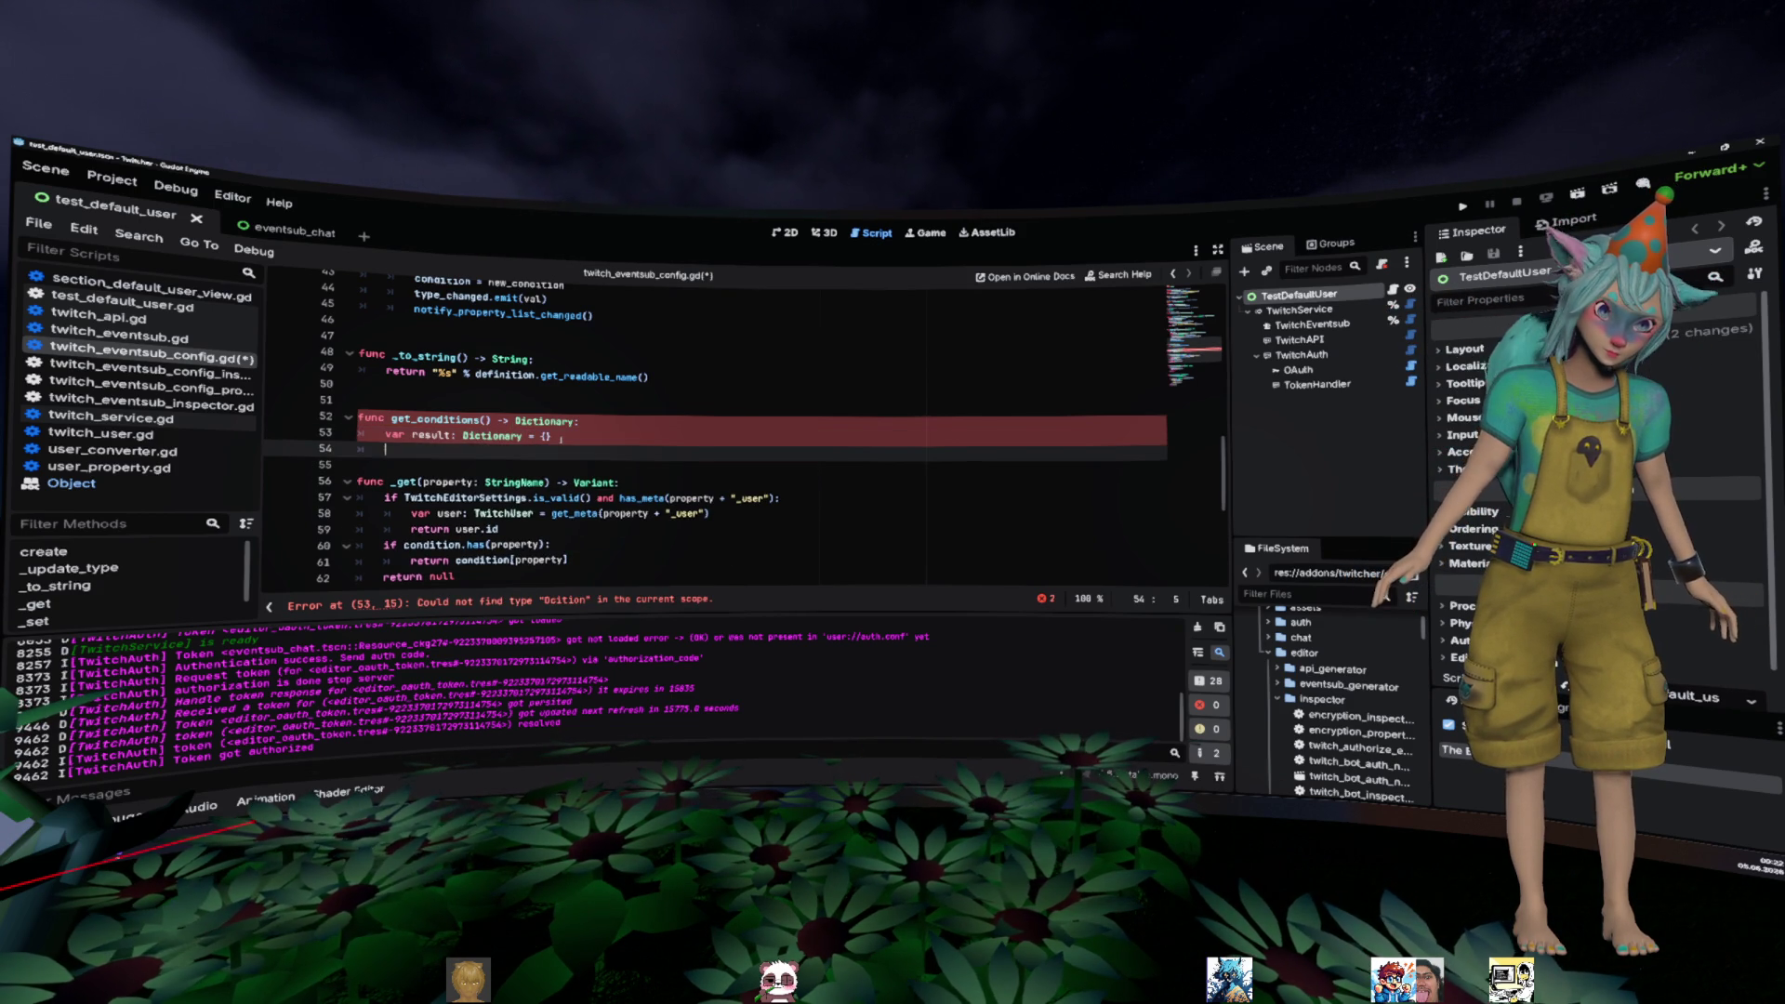
text(for condition_key: StringName in definition.conditions:)
key(Return)
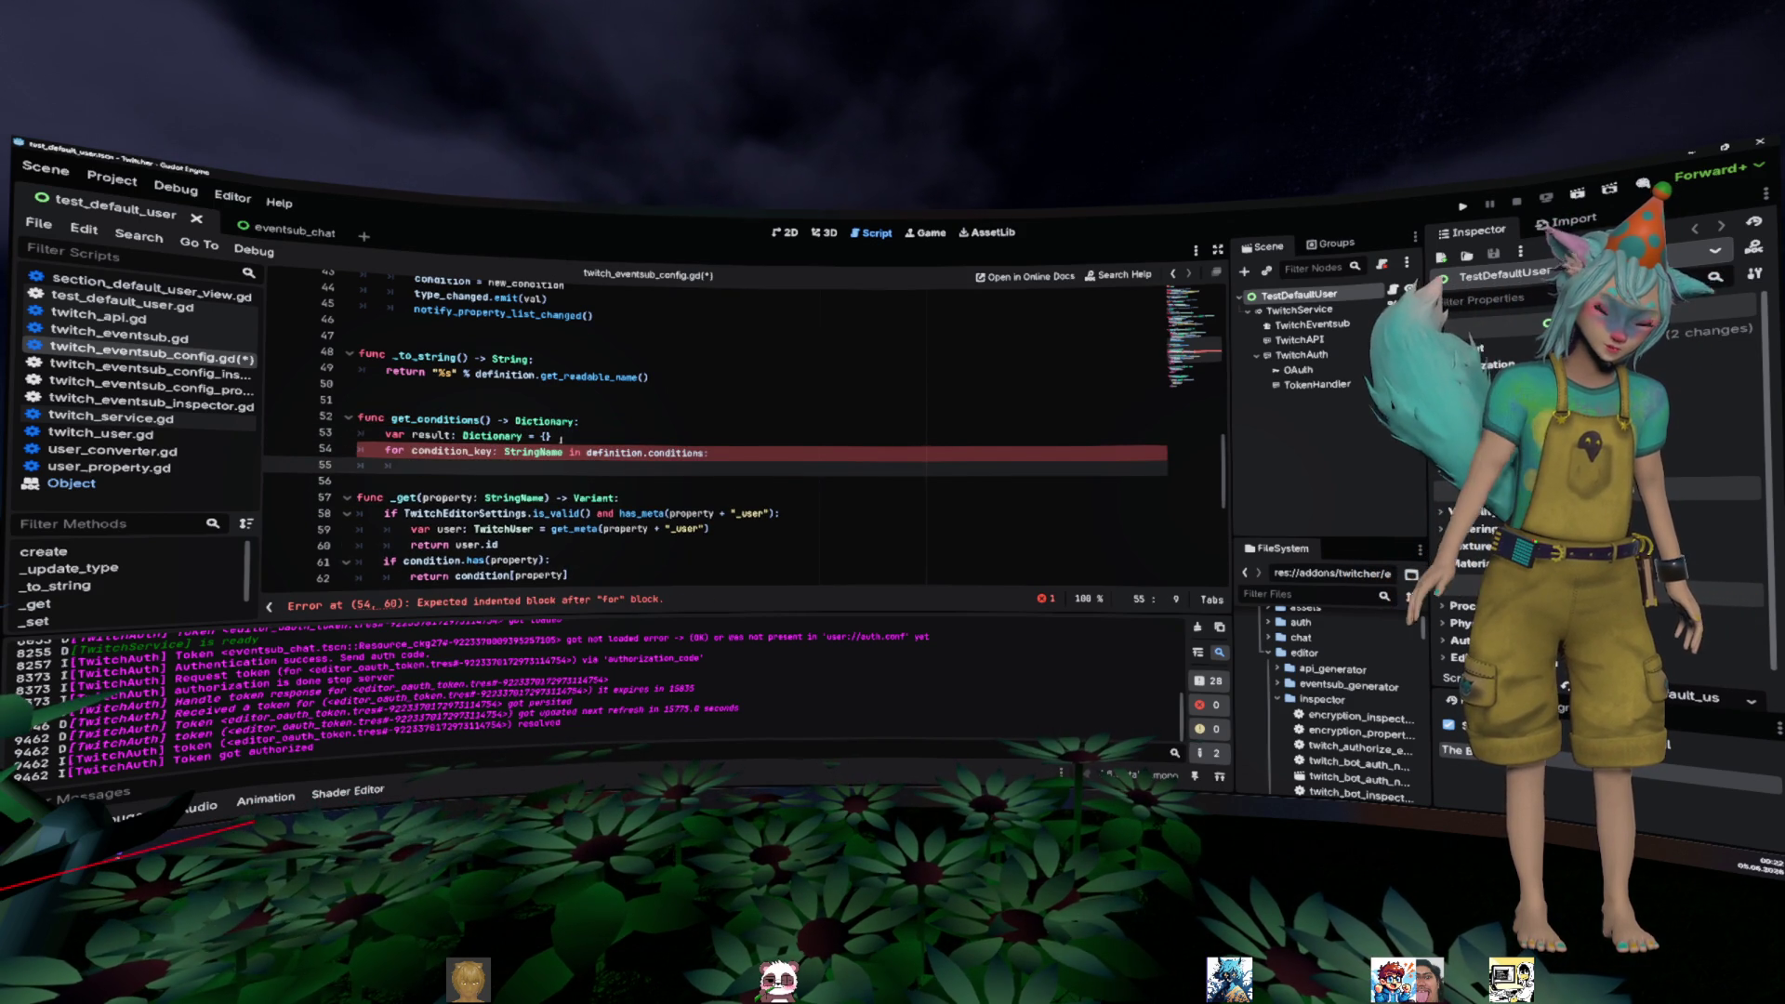
text(res)
key(Escape)
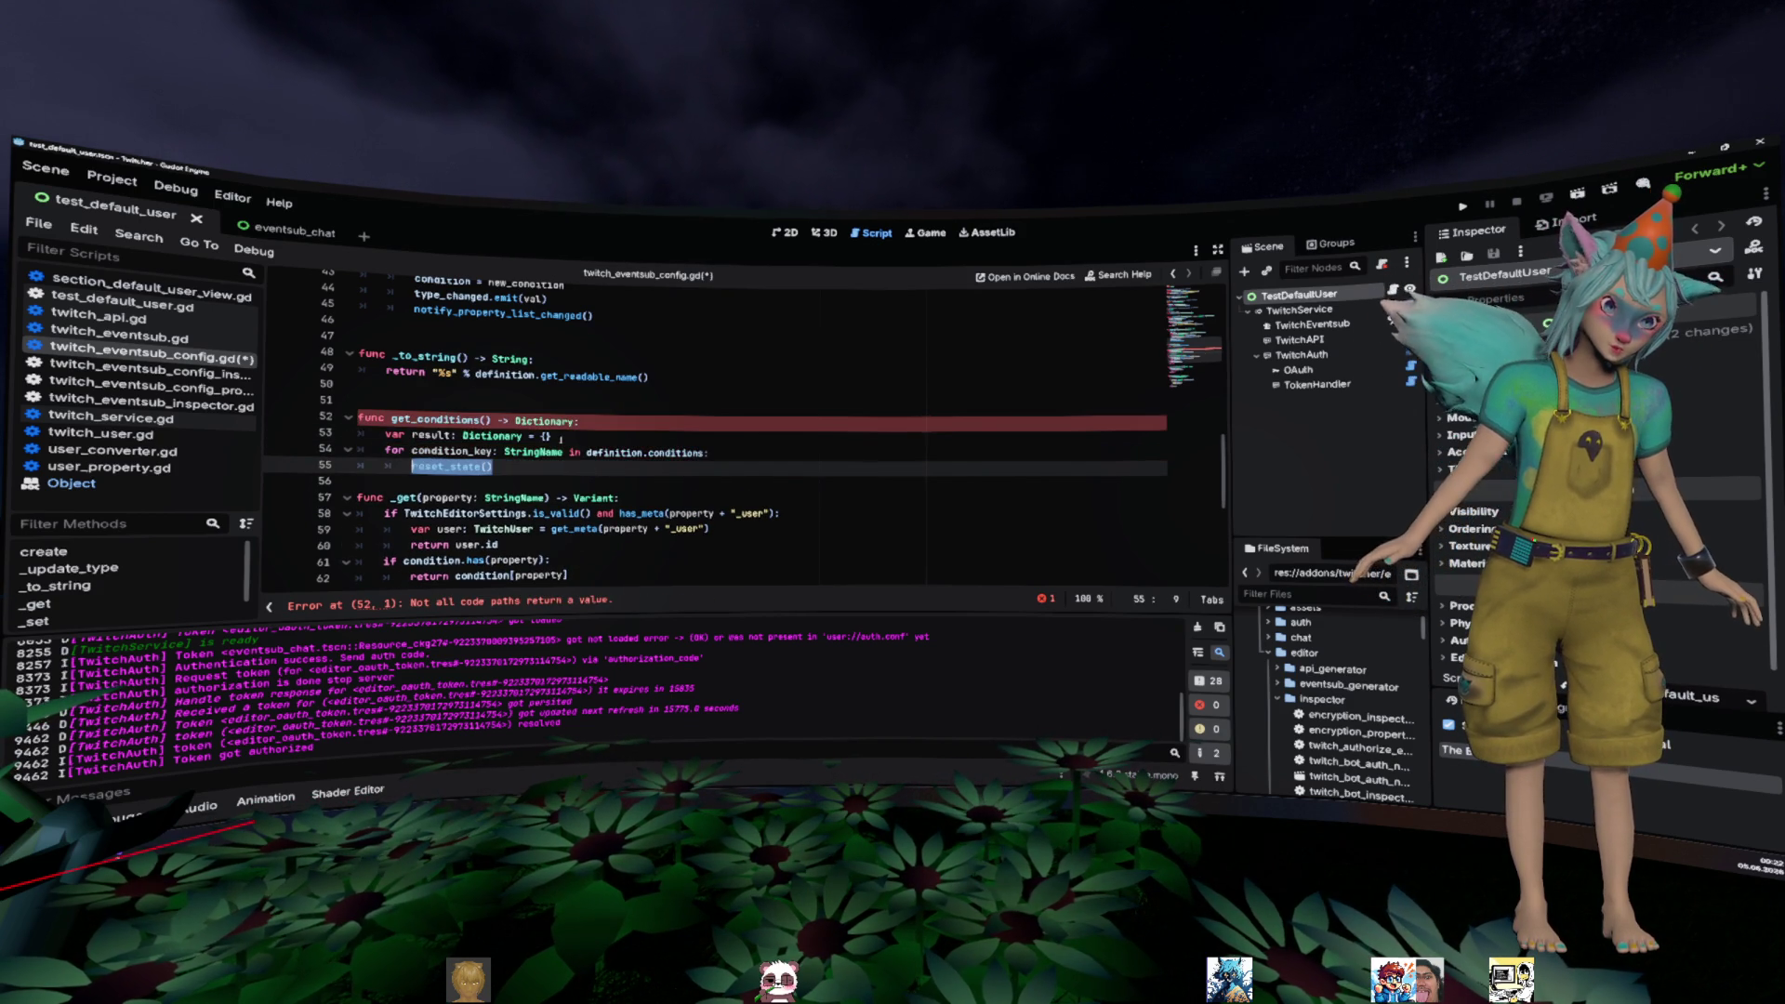
key(BackSpace)
text(sult )
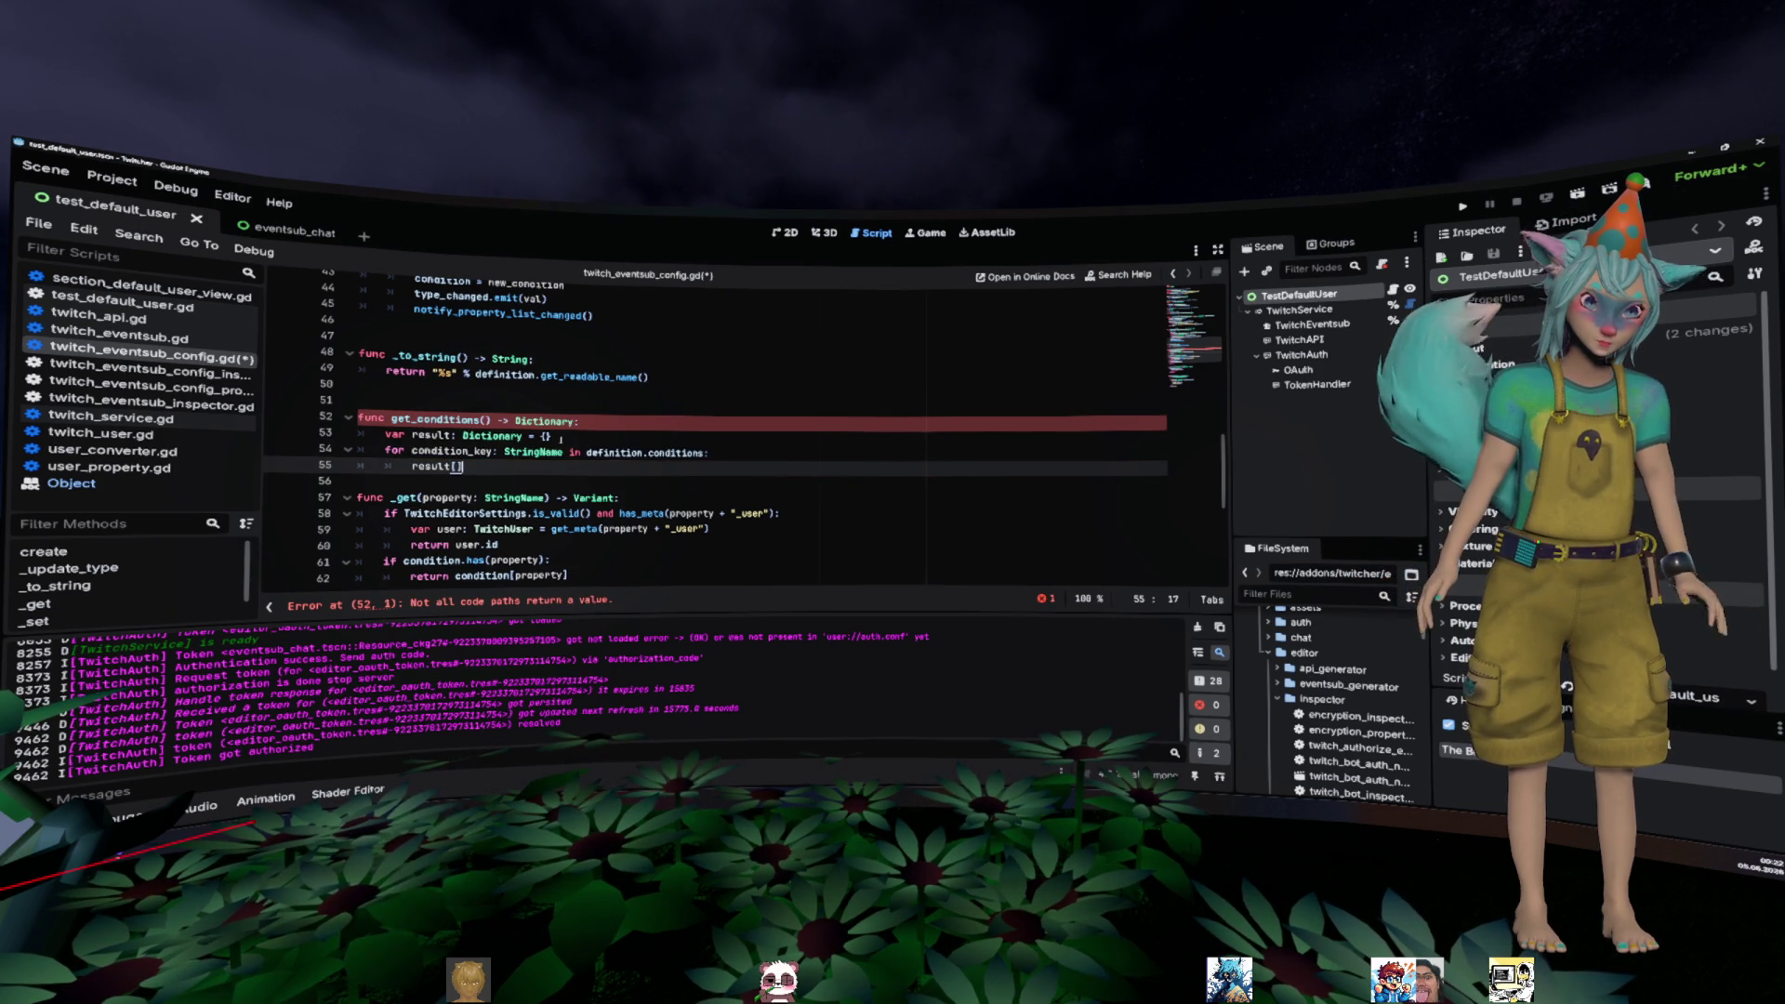
text(condition_key)
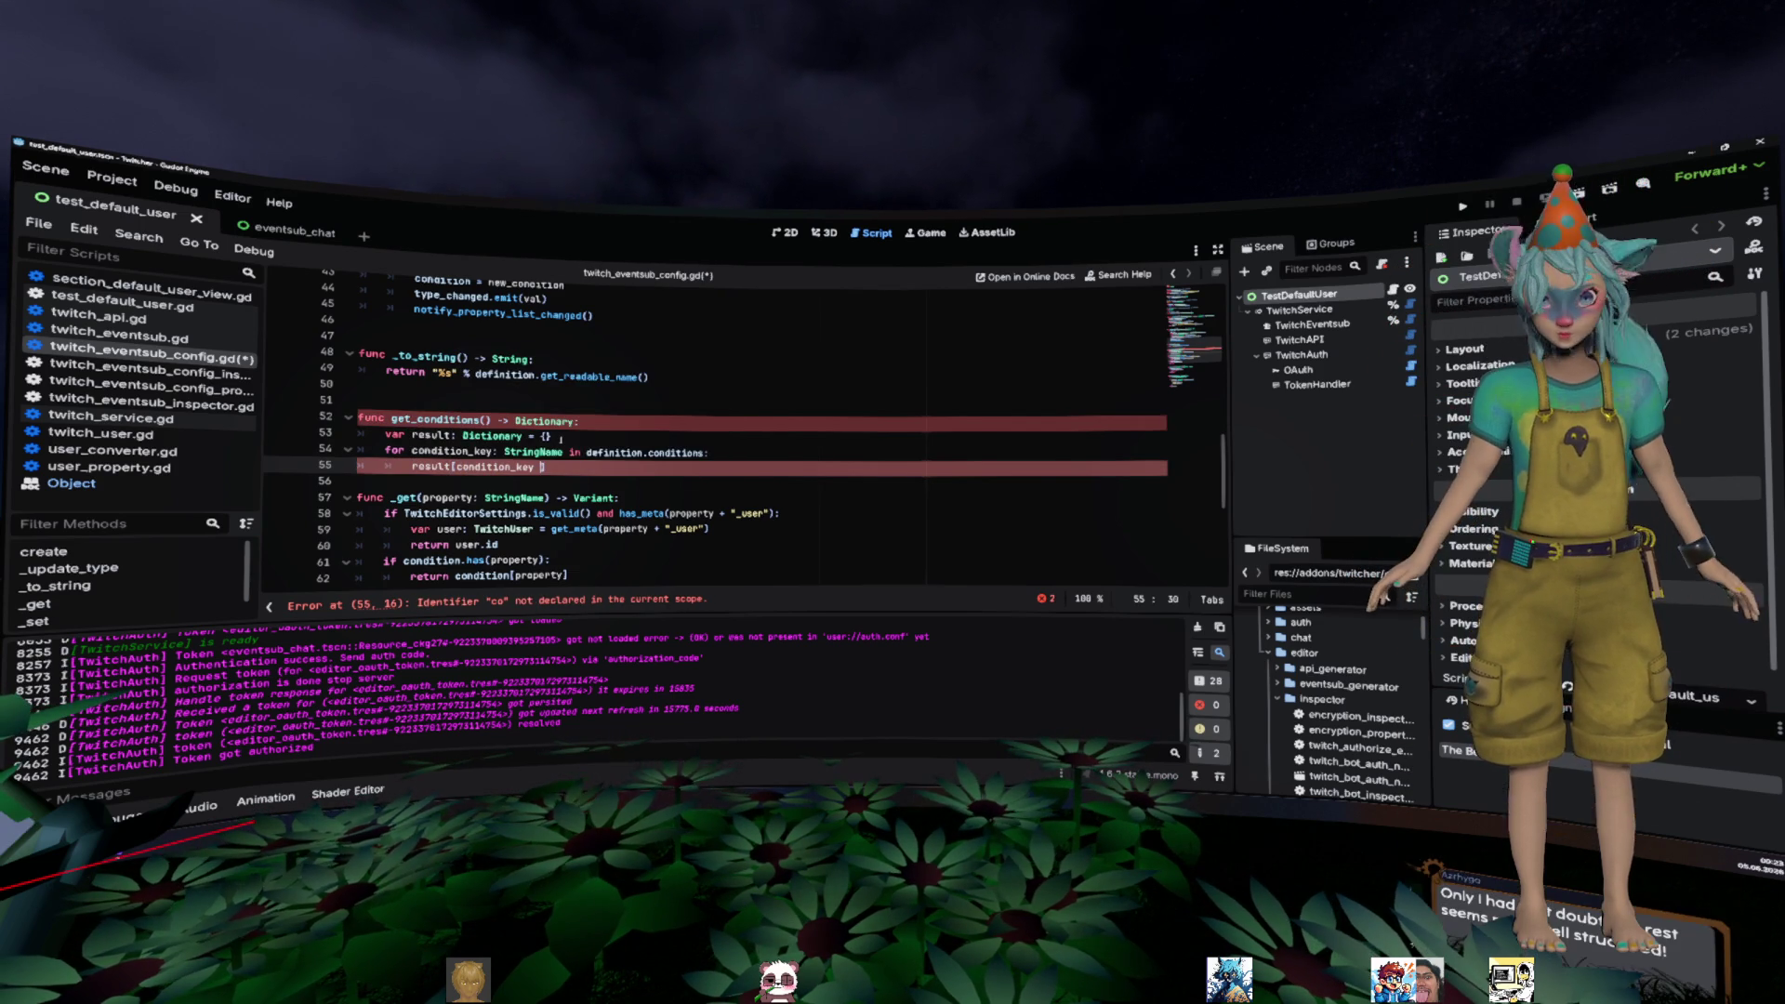
key(BackSpace)
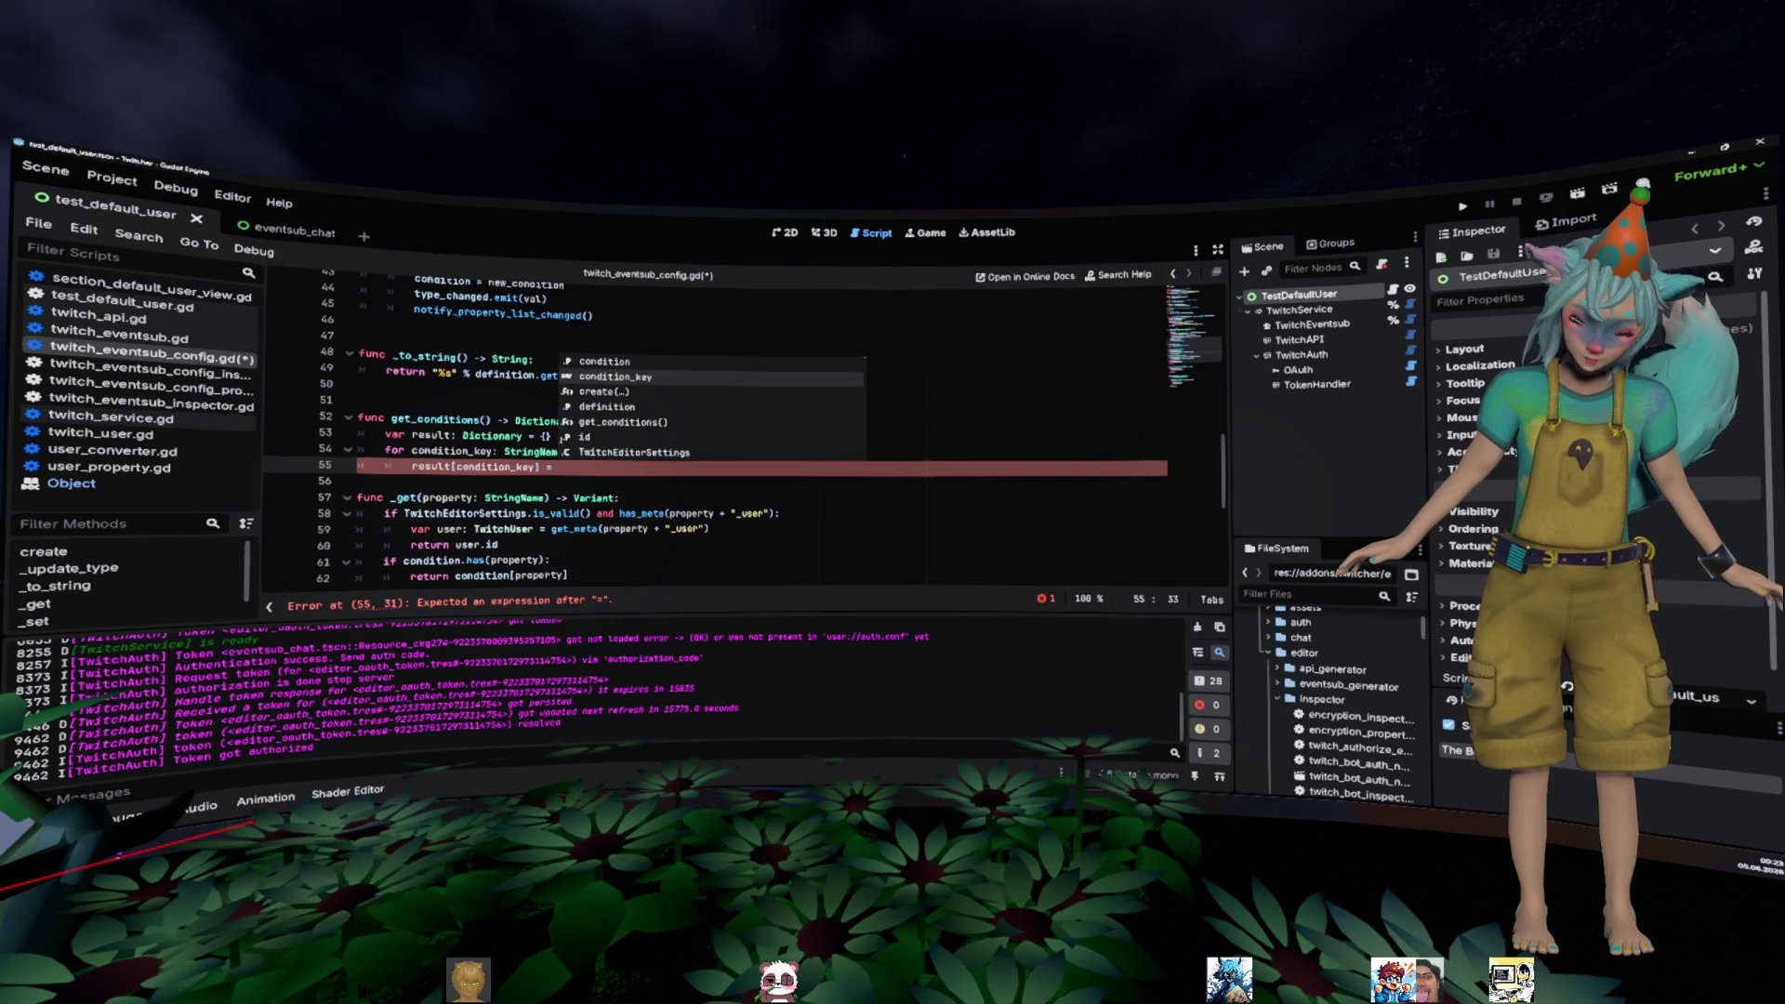
click(562, 483)
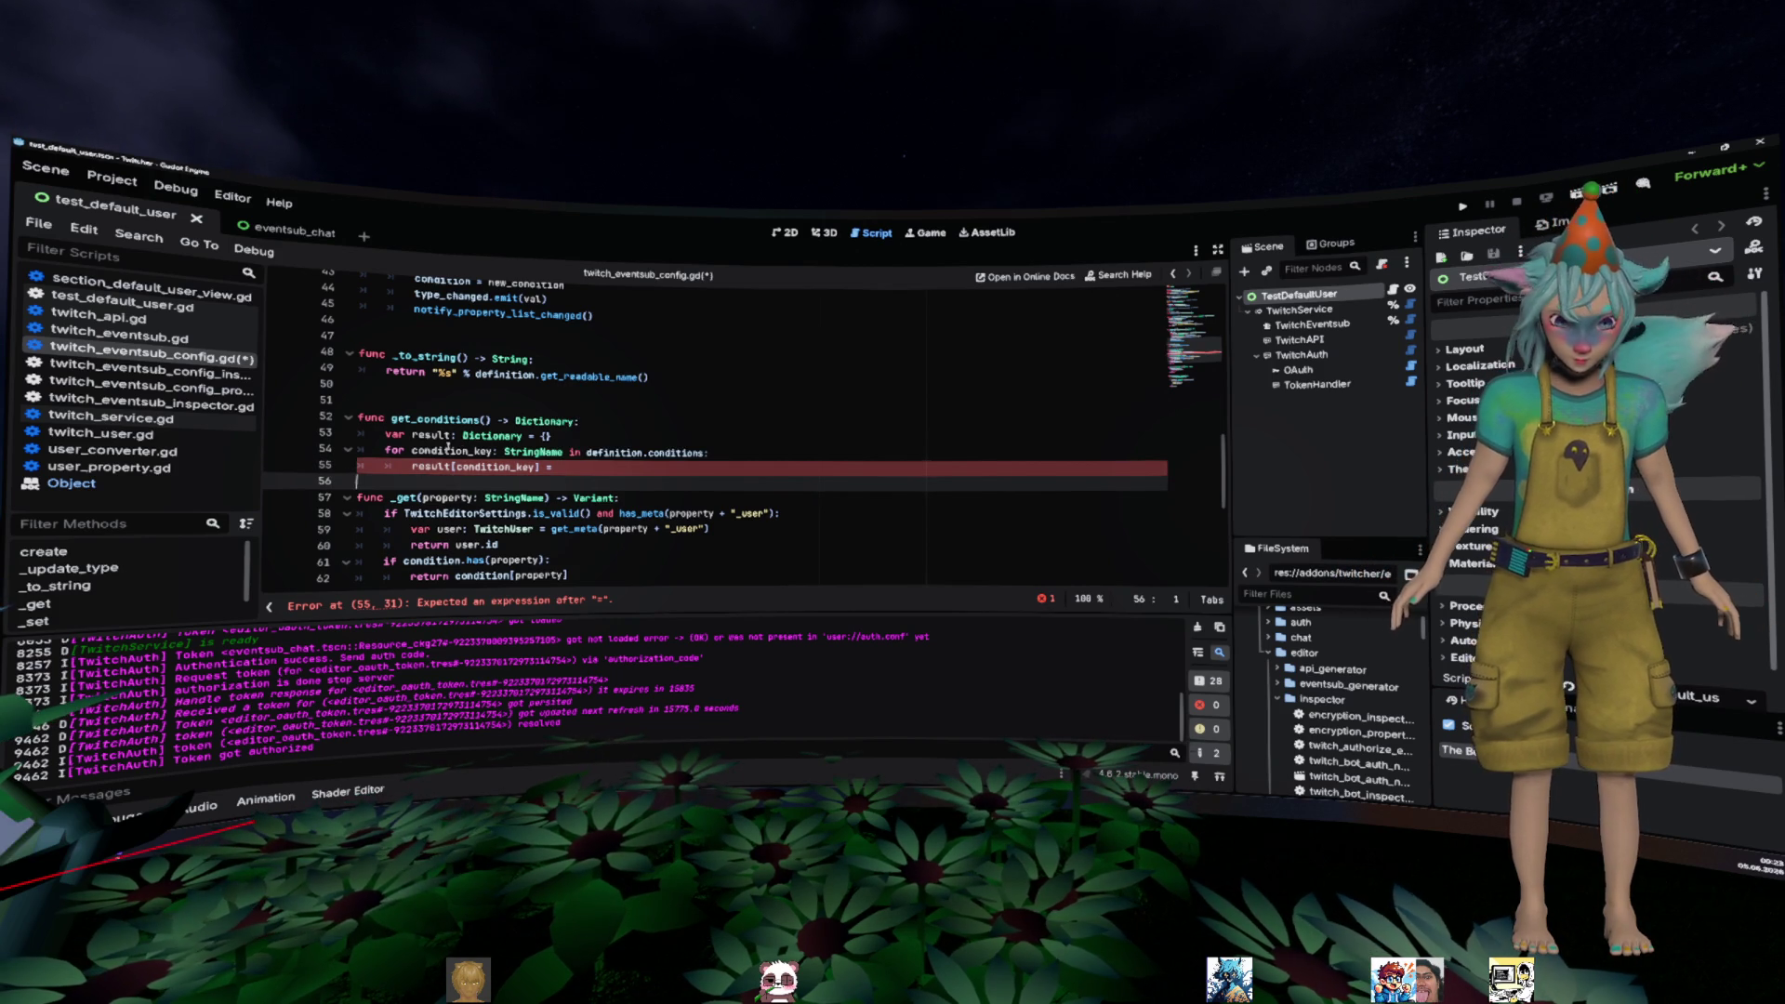
- Inspect the has_meta check in _get and what definition refers to
click(576, 472)
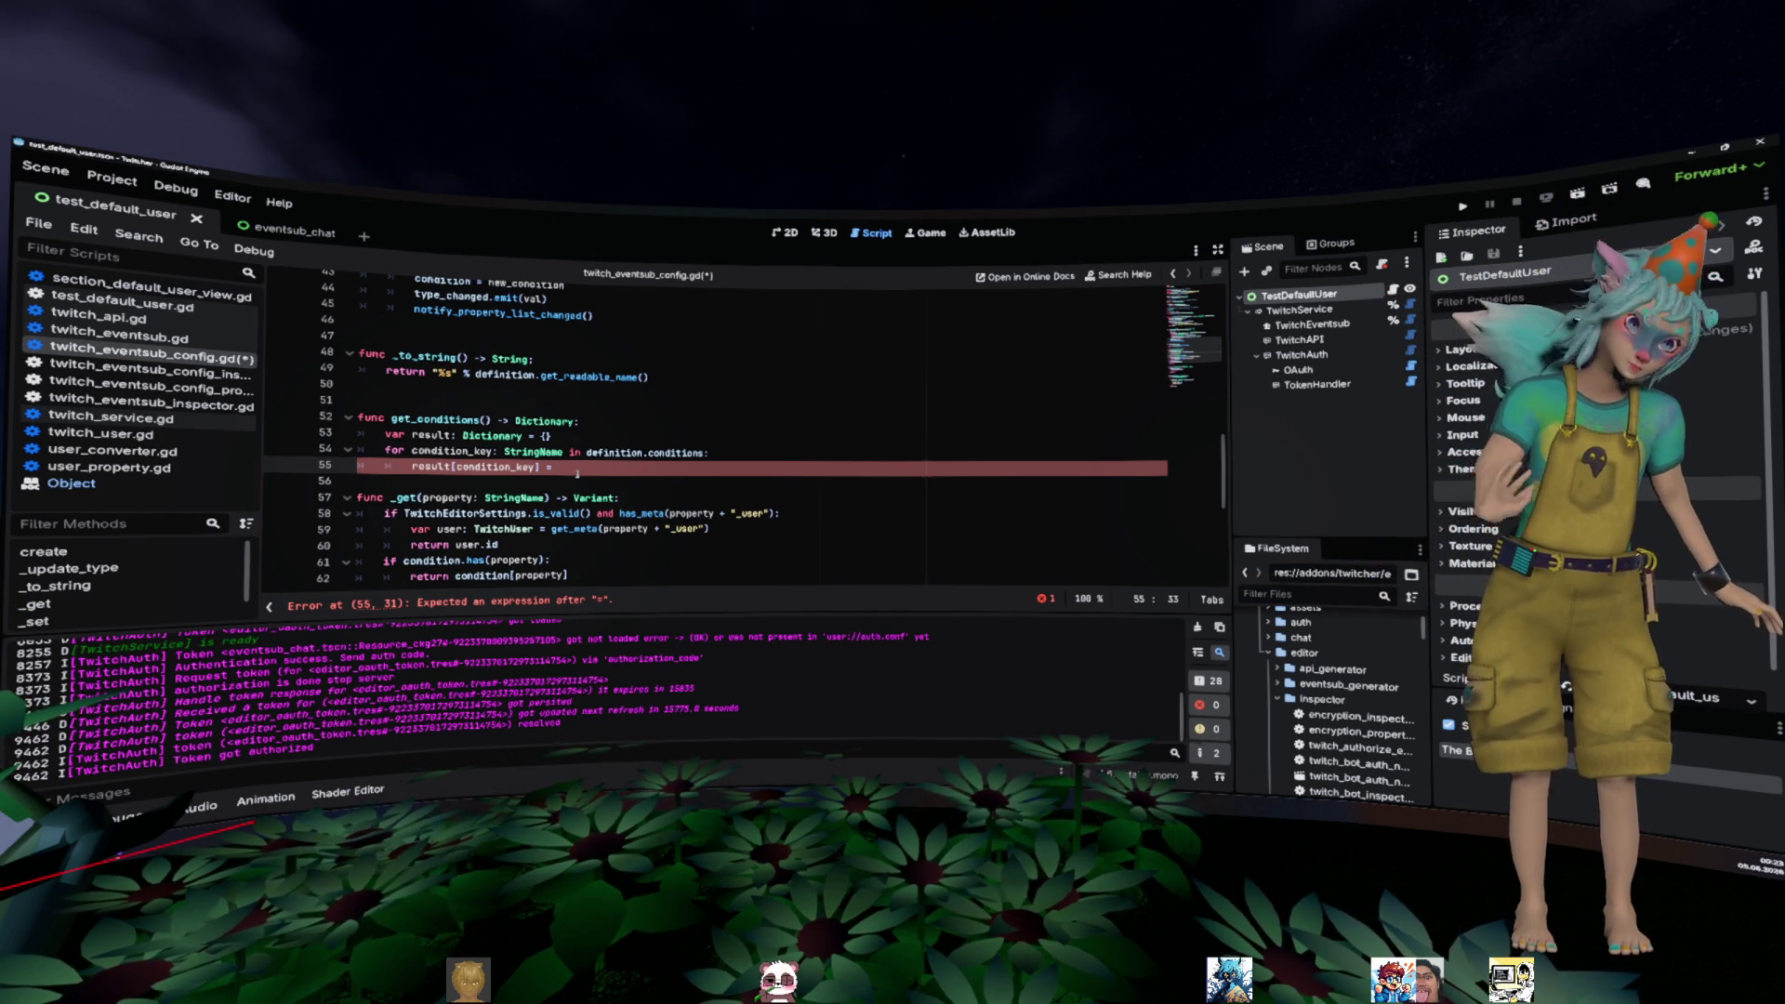
click(623, 513)
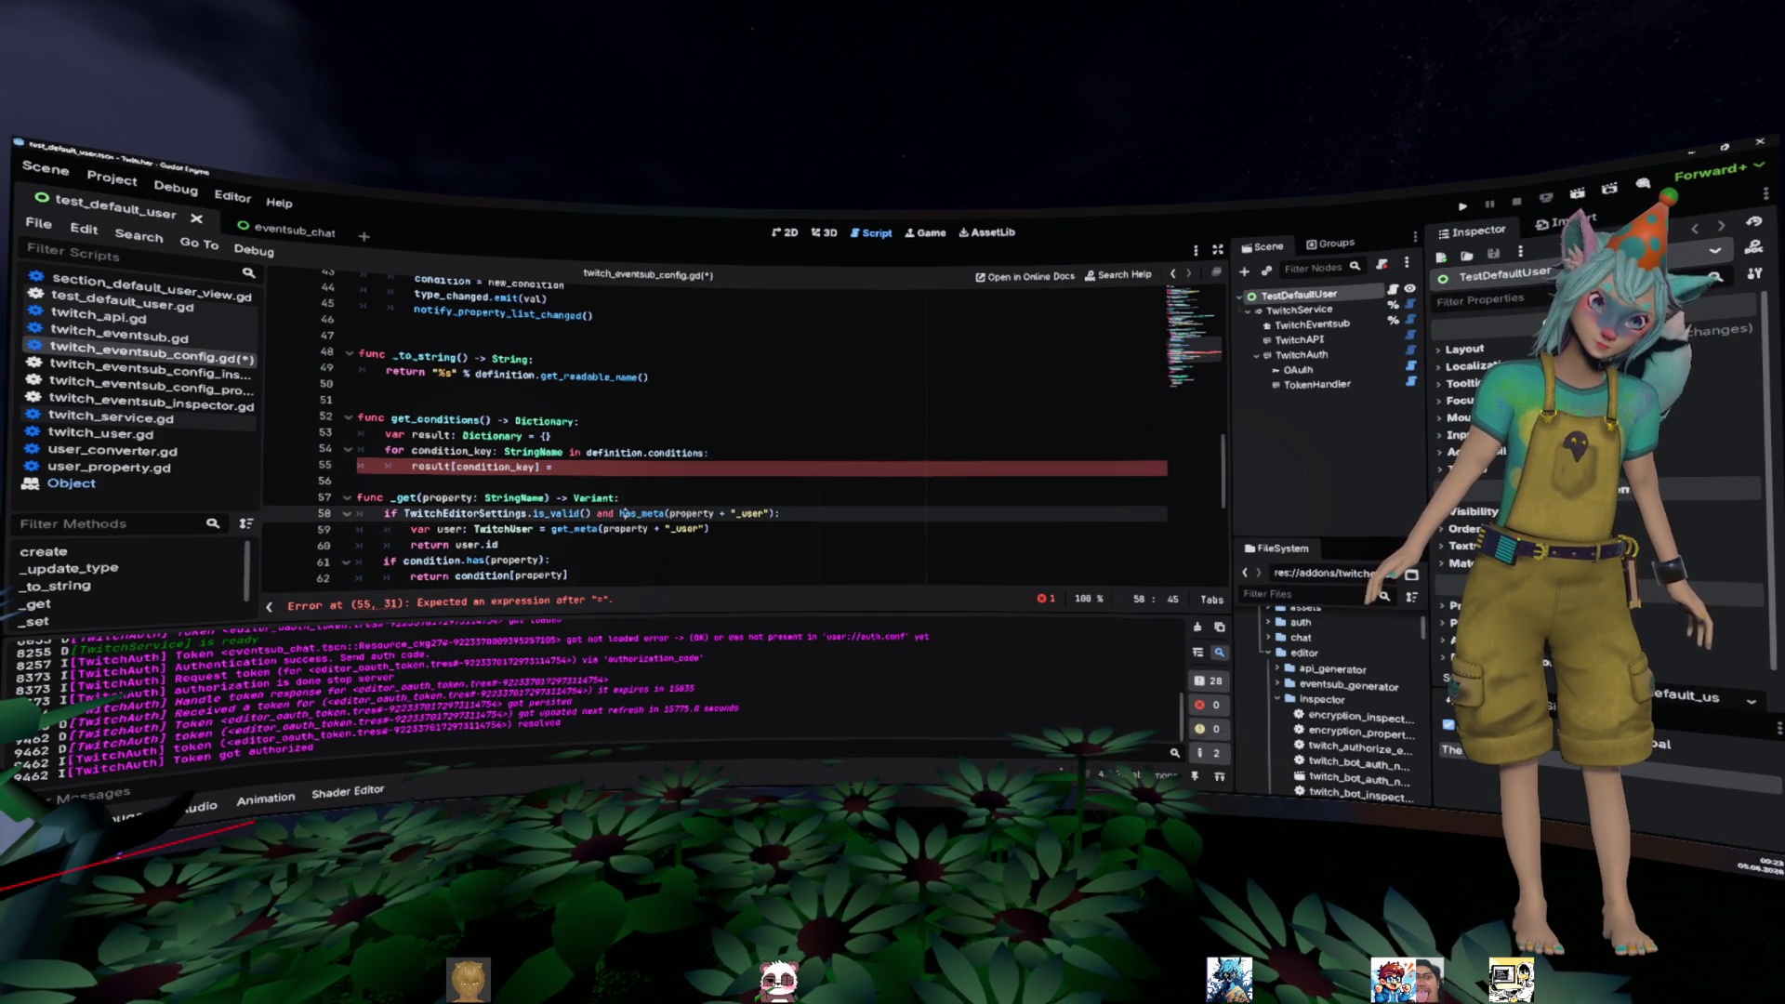
click(684, 471)
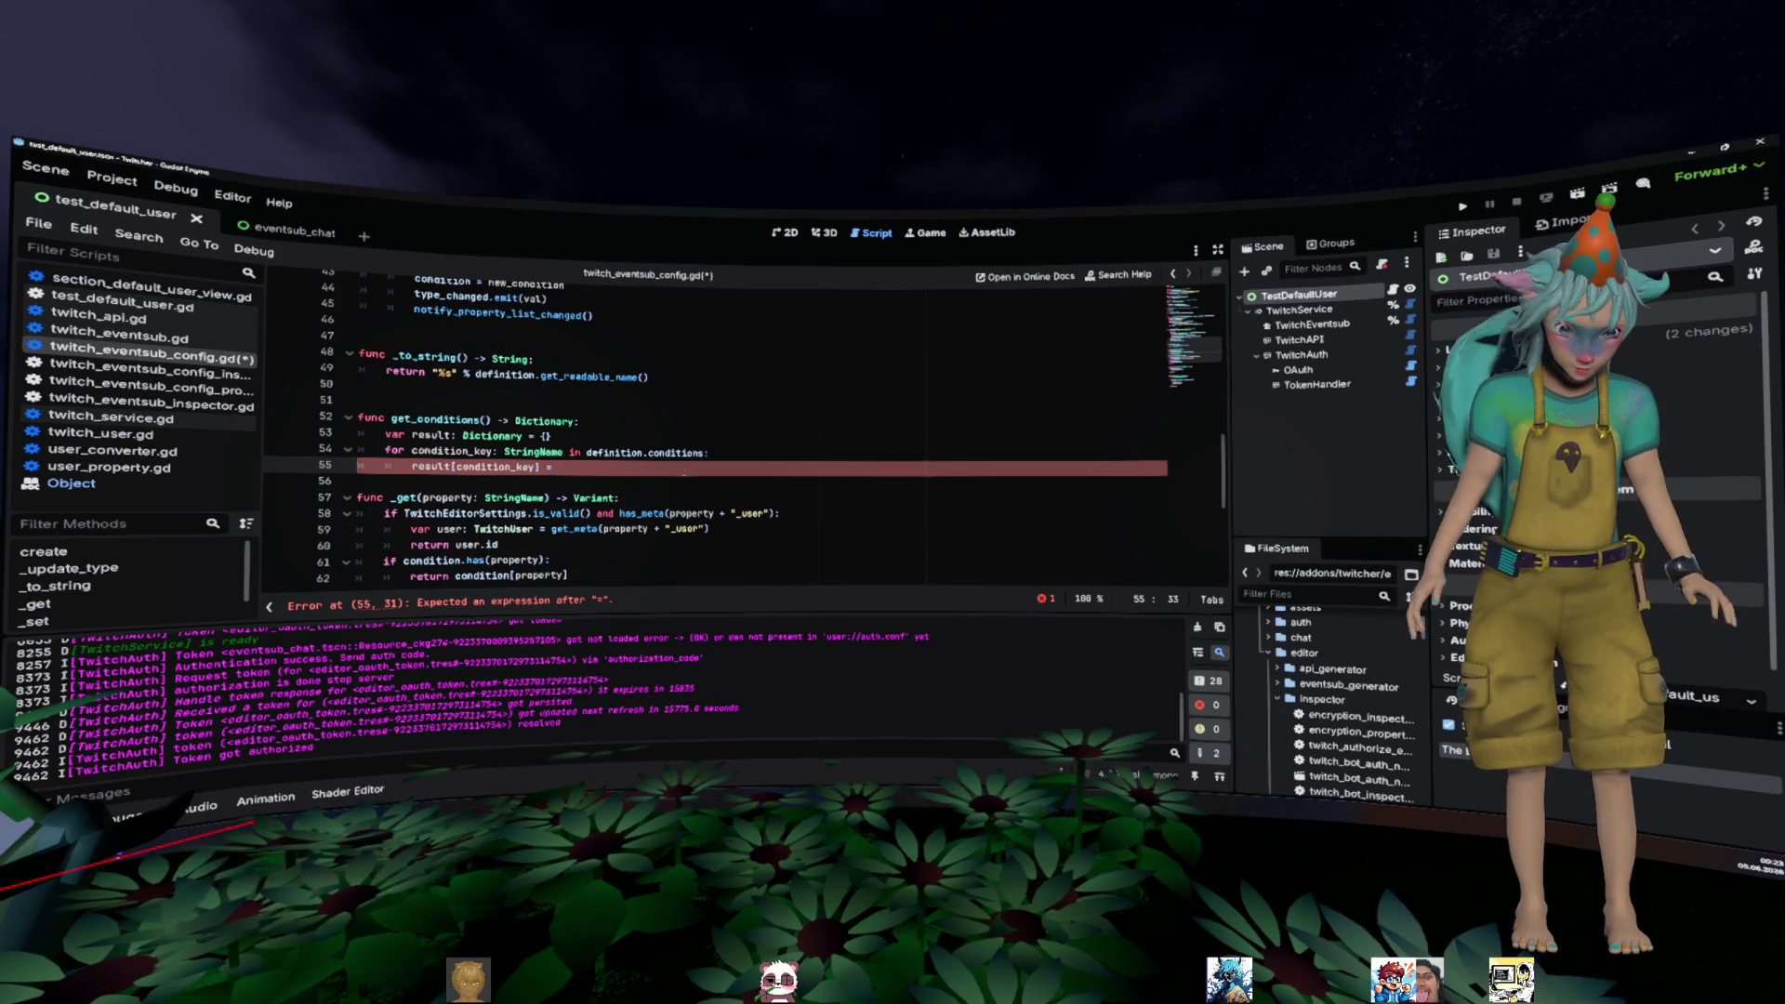
click(642, 450)
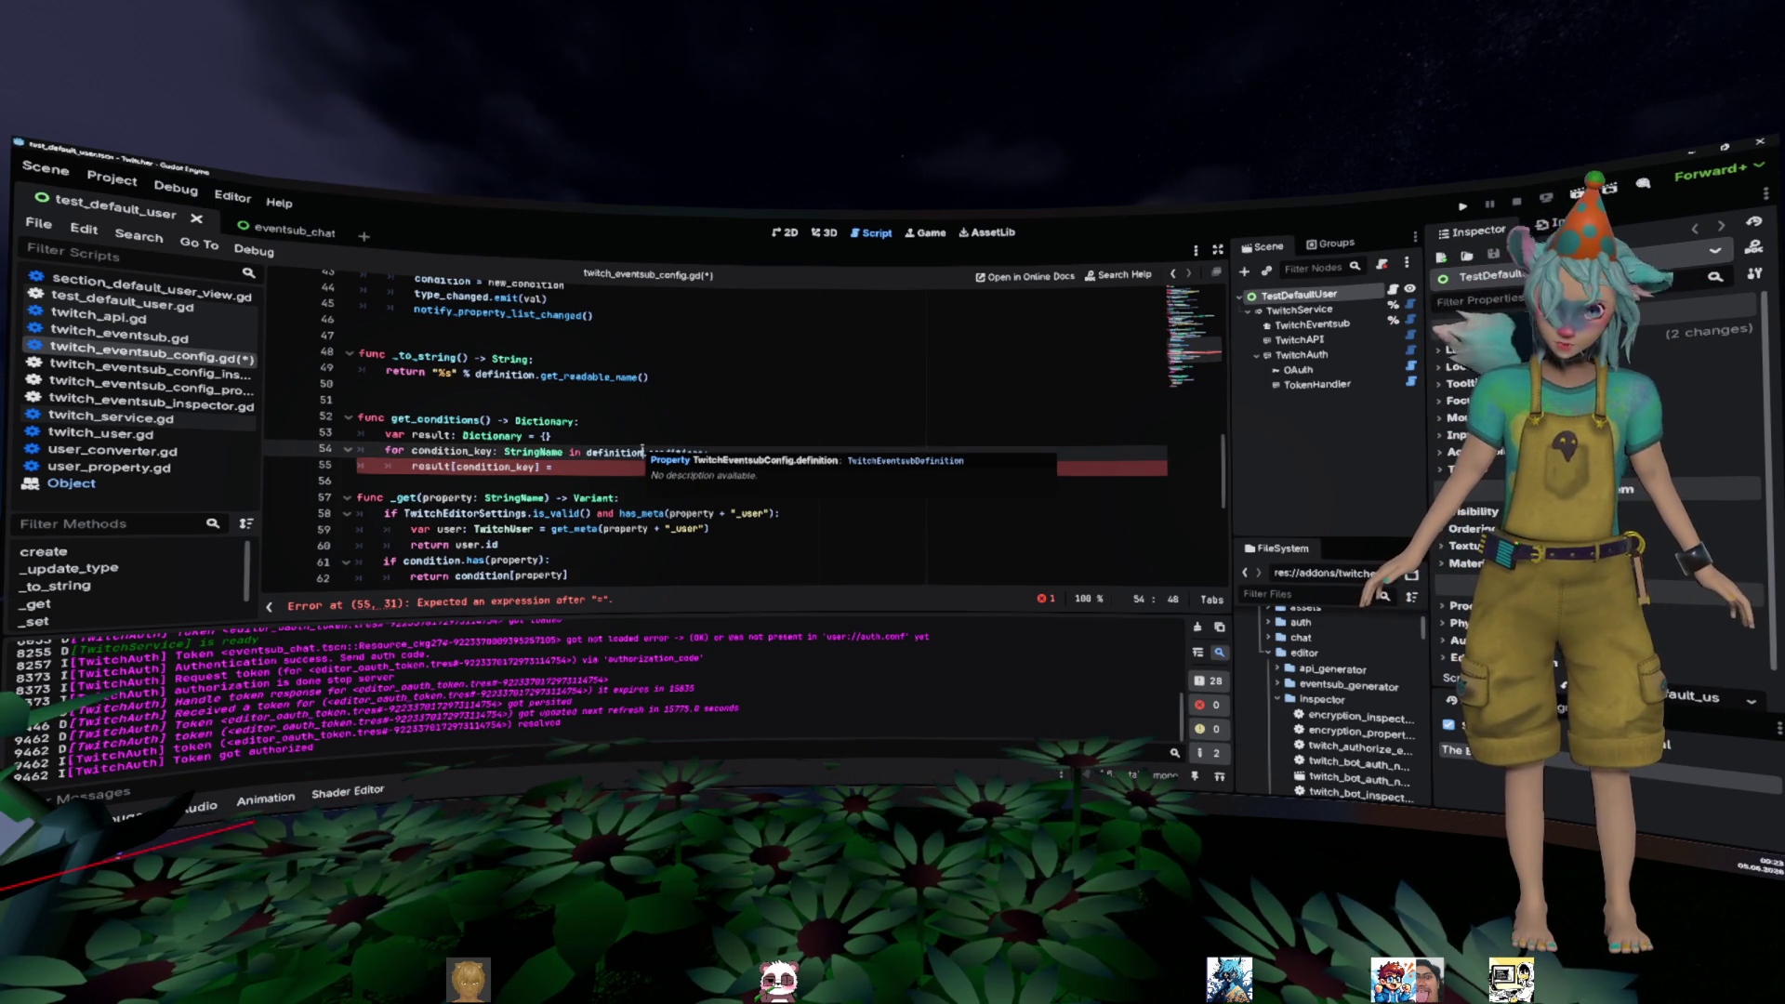
- Copy get_meta(property + "_user") from _get and paste it after 'result[condition_key] ='
drag(552, 529, 753, 530)
key(ctrl+c)
click(744, 467)
key(ctrl+v)
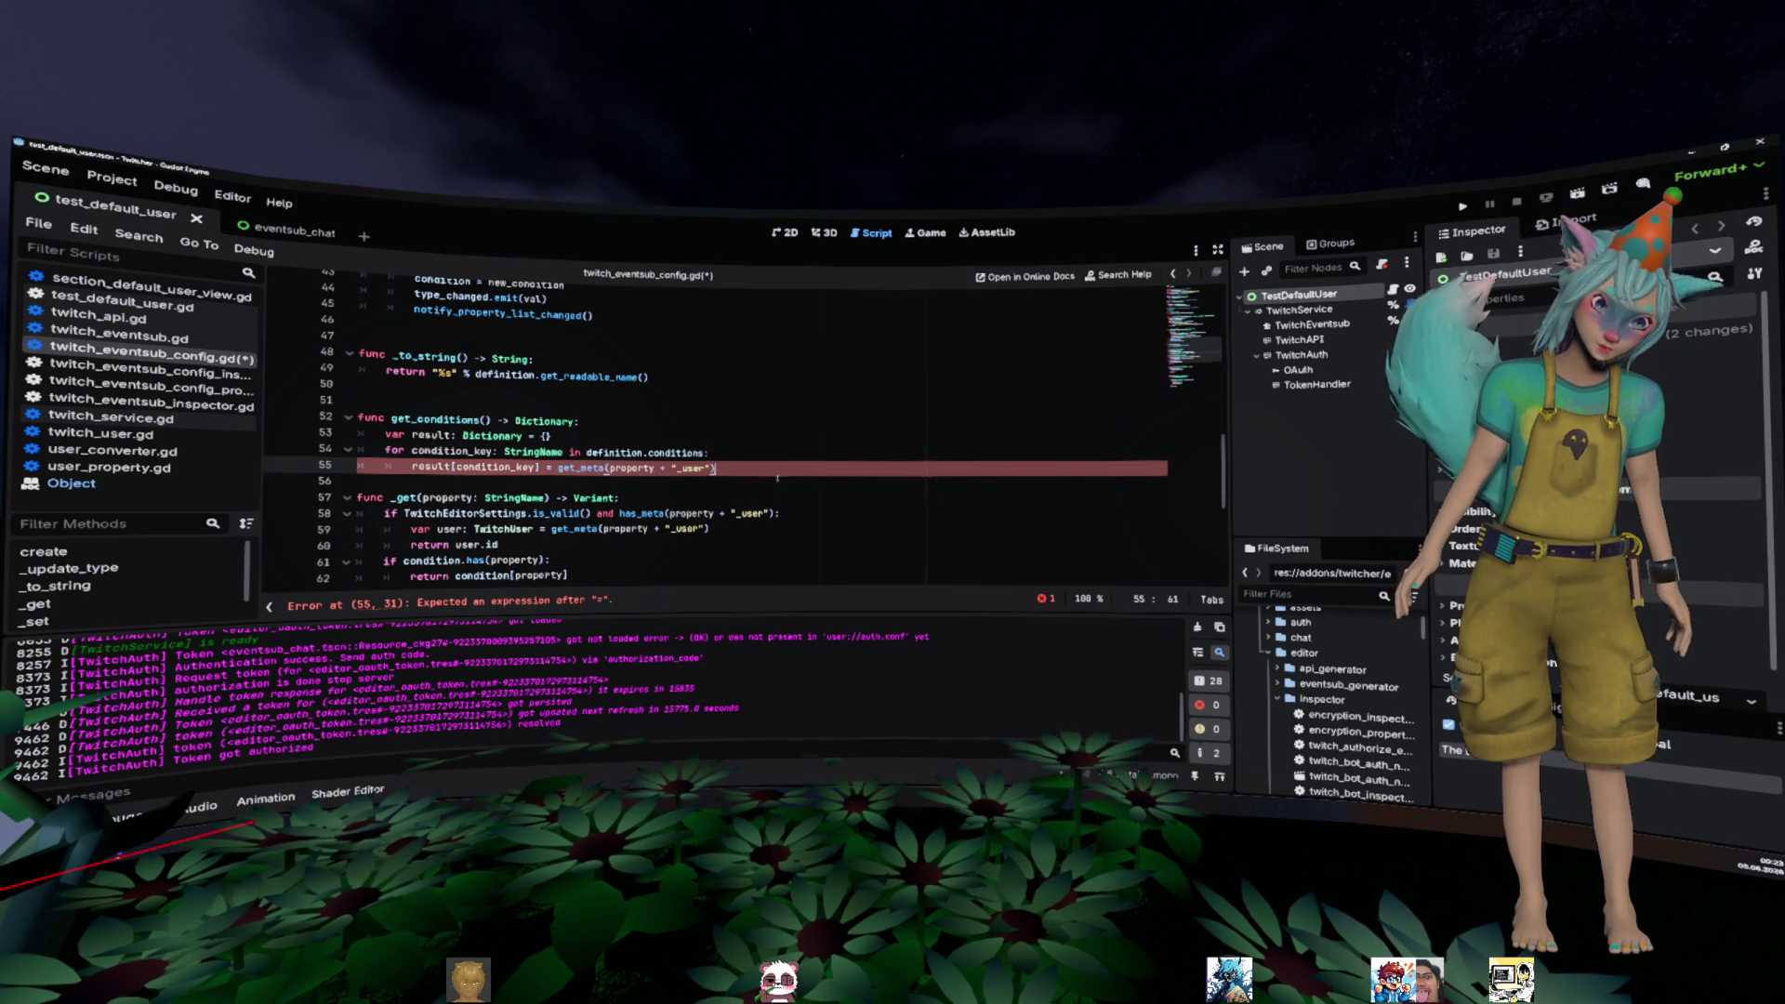
click(790, 456)
click(796, 465)
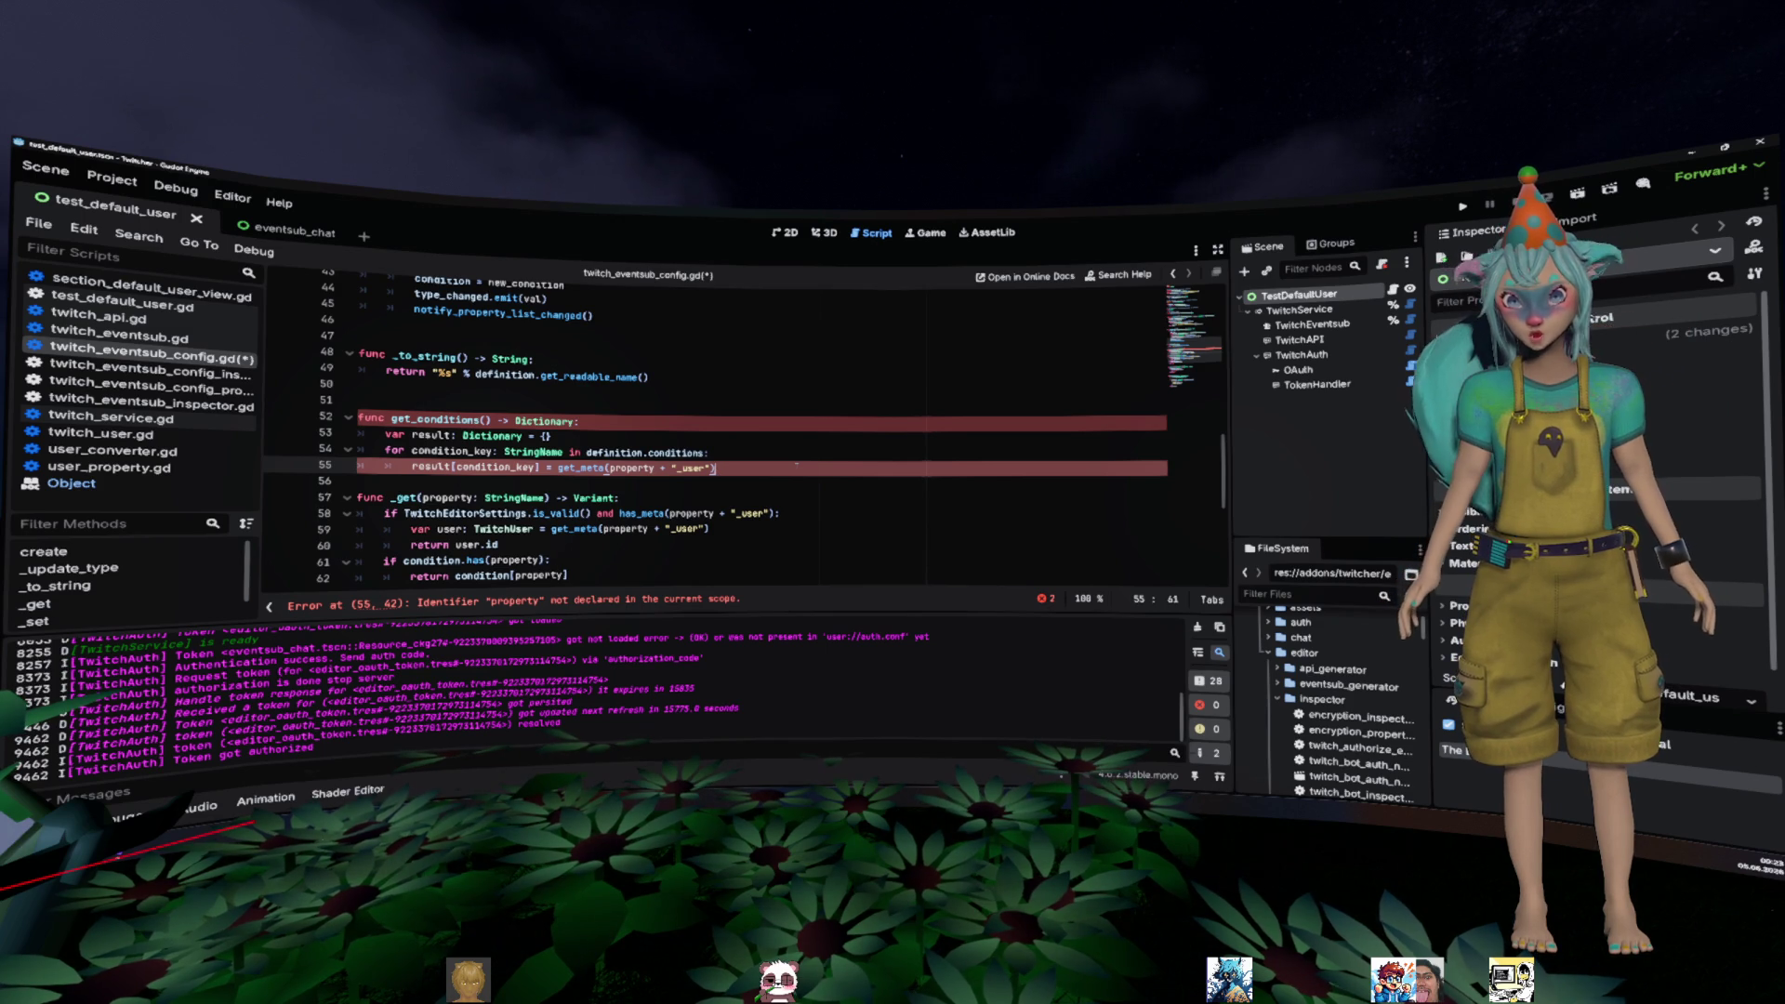
key(Return)
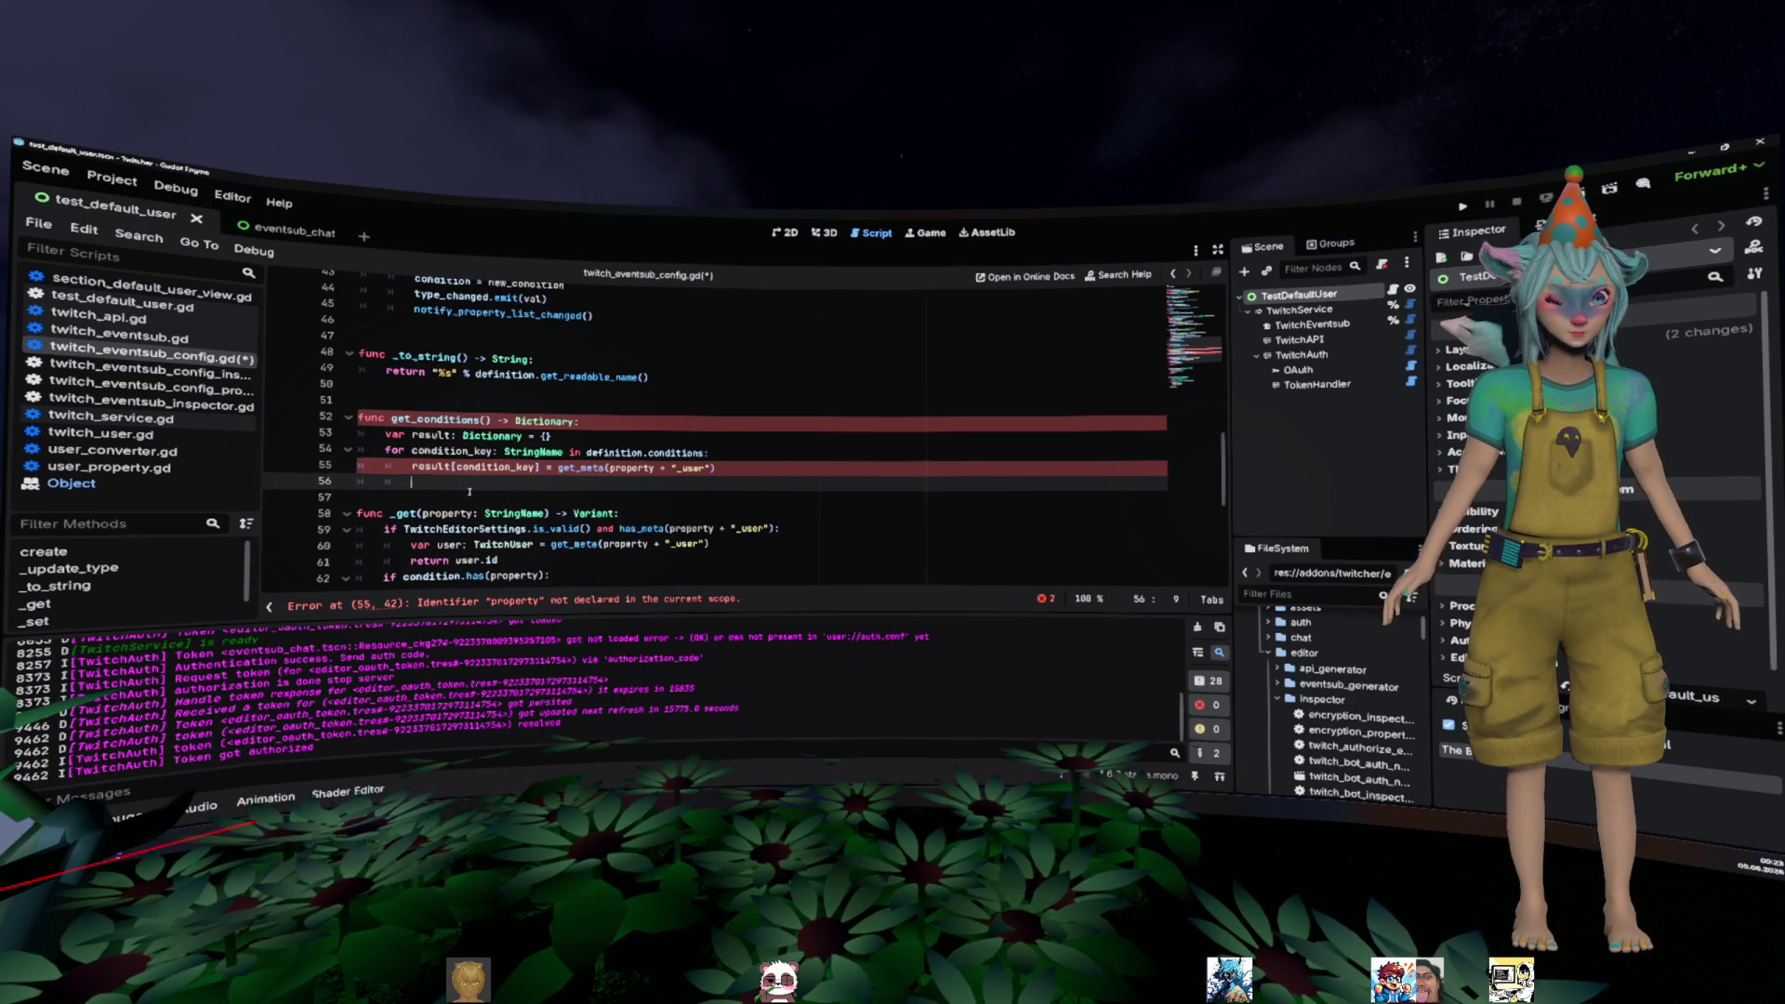
- Change the pasted argument from property to condition_key, then select _get's has_meta check
double_click(560, 468)
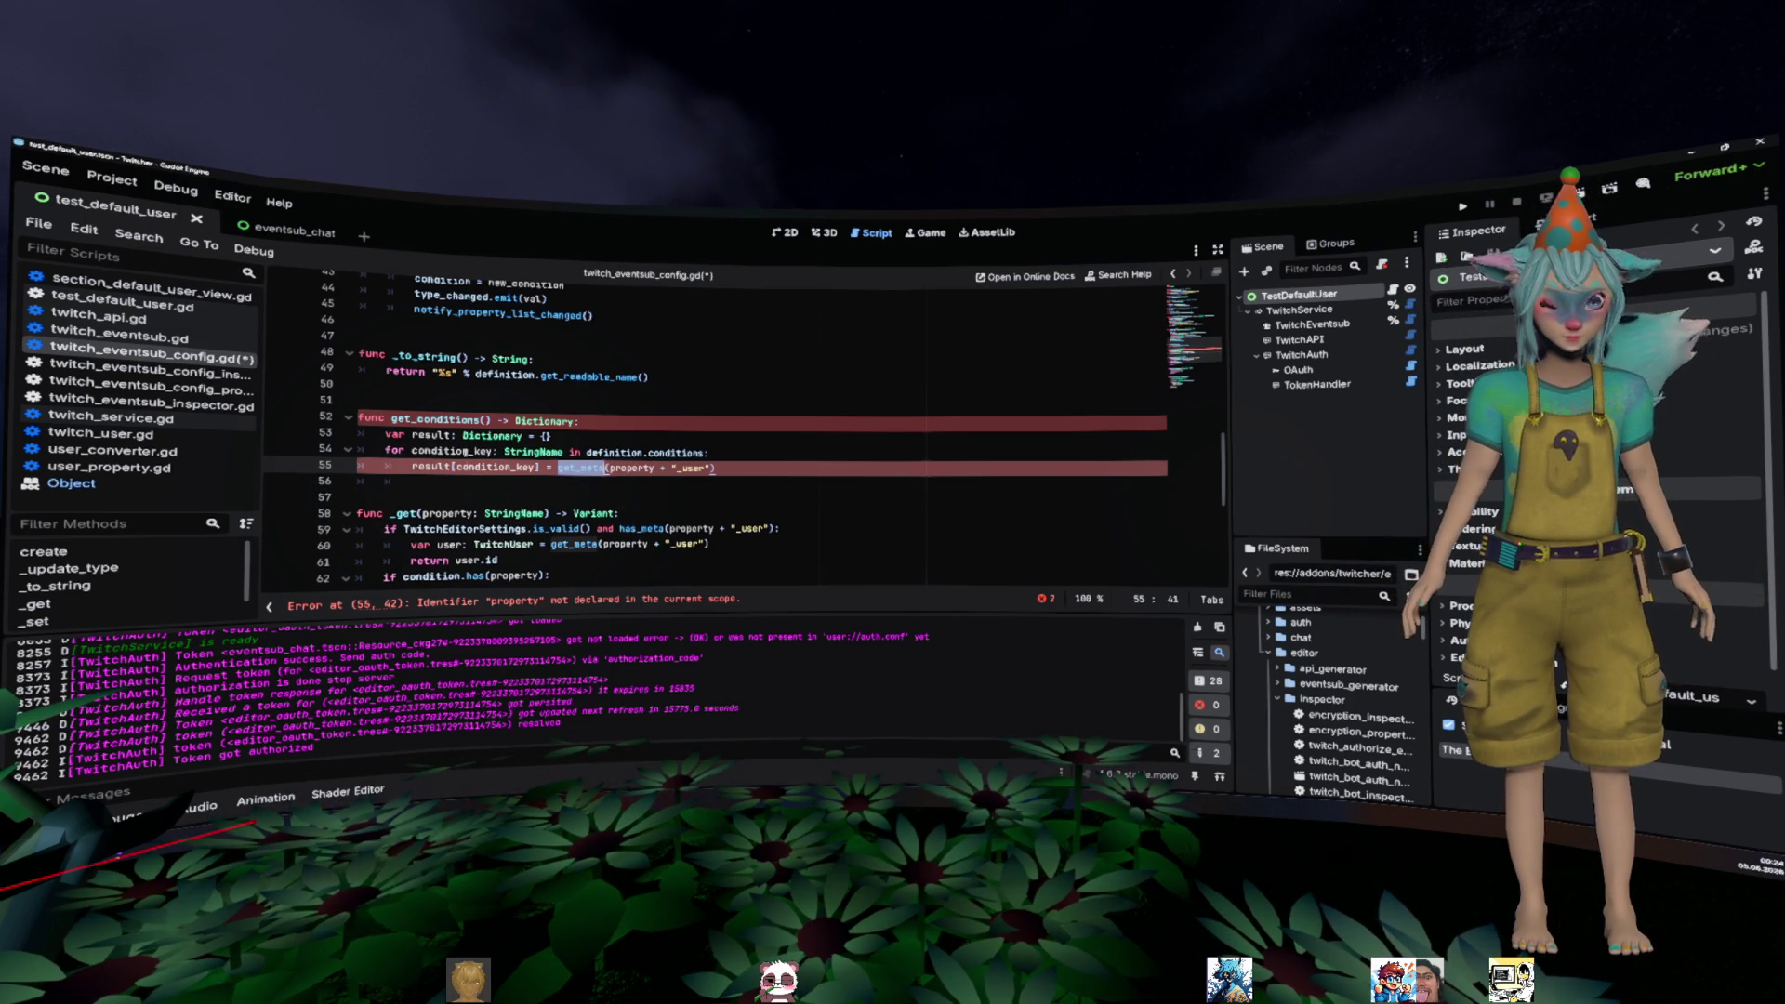
double_click(633, 467)
text(condition_key)
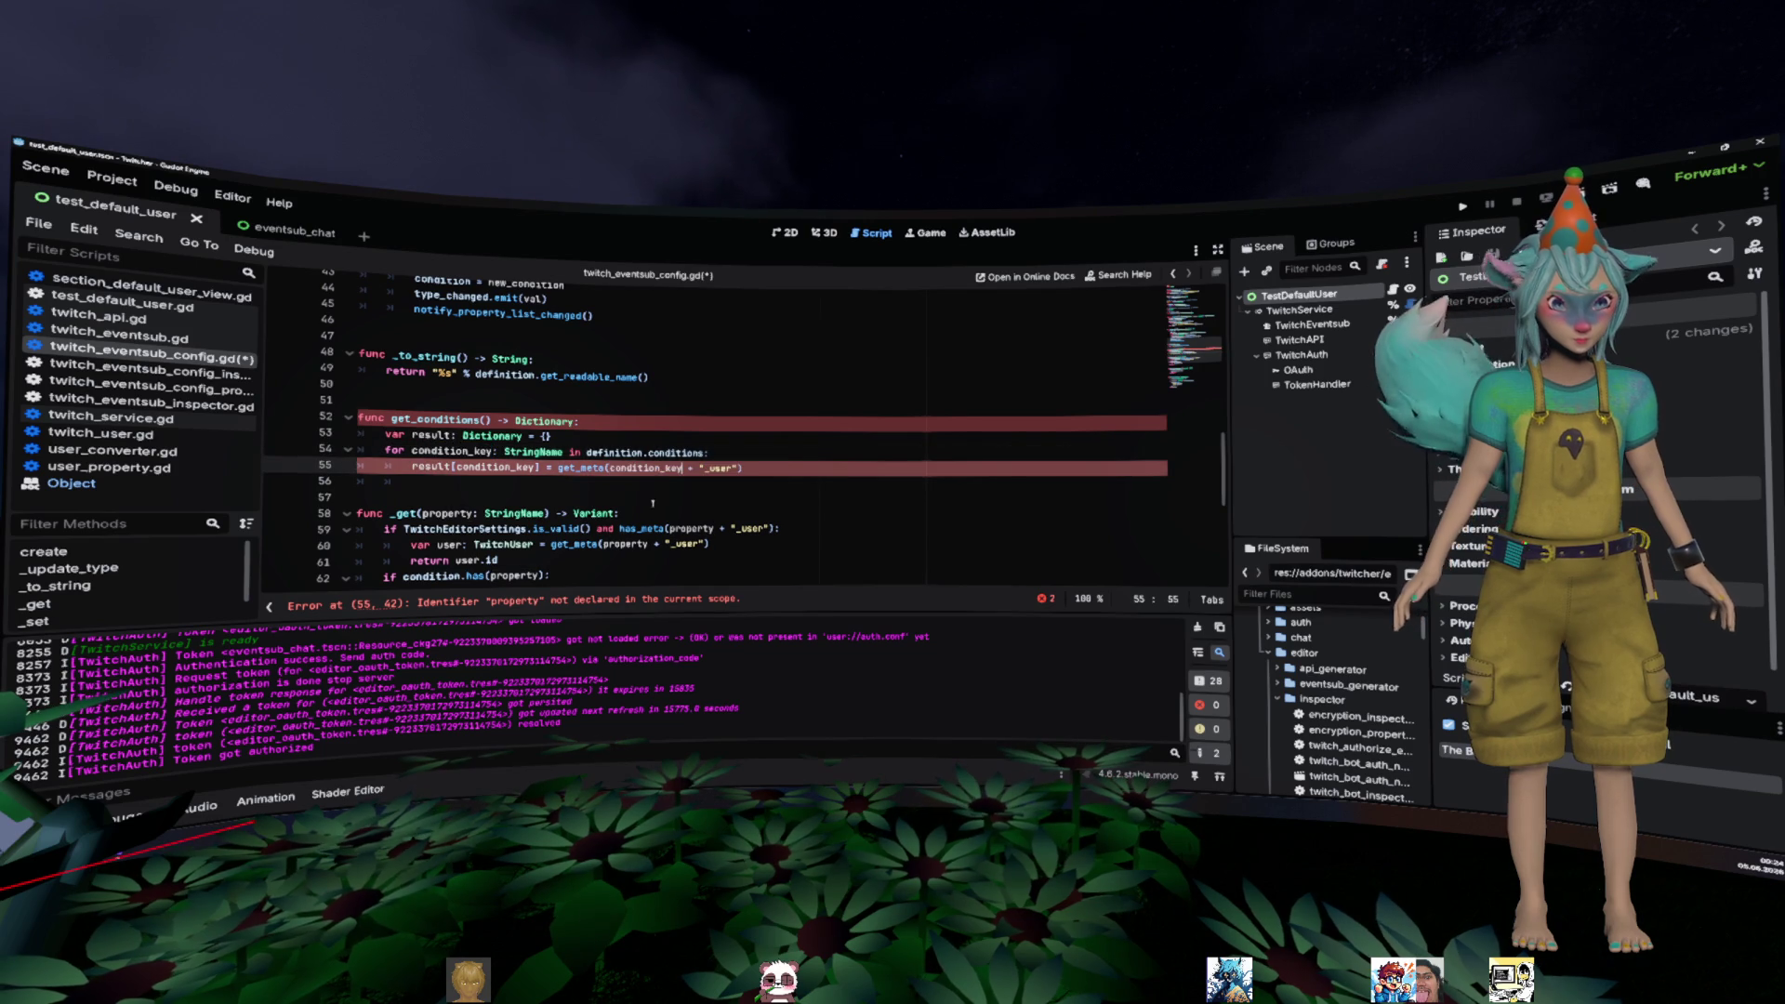
drag(620, 528, 774, 528)
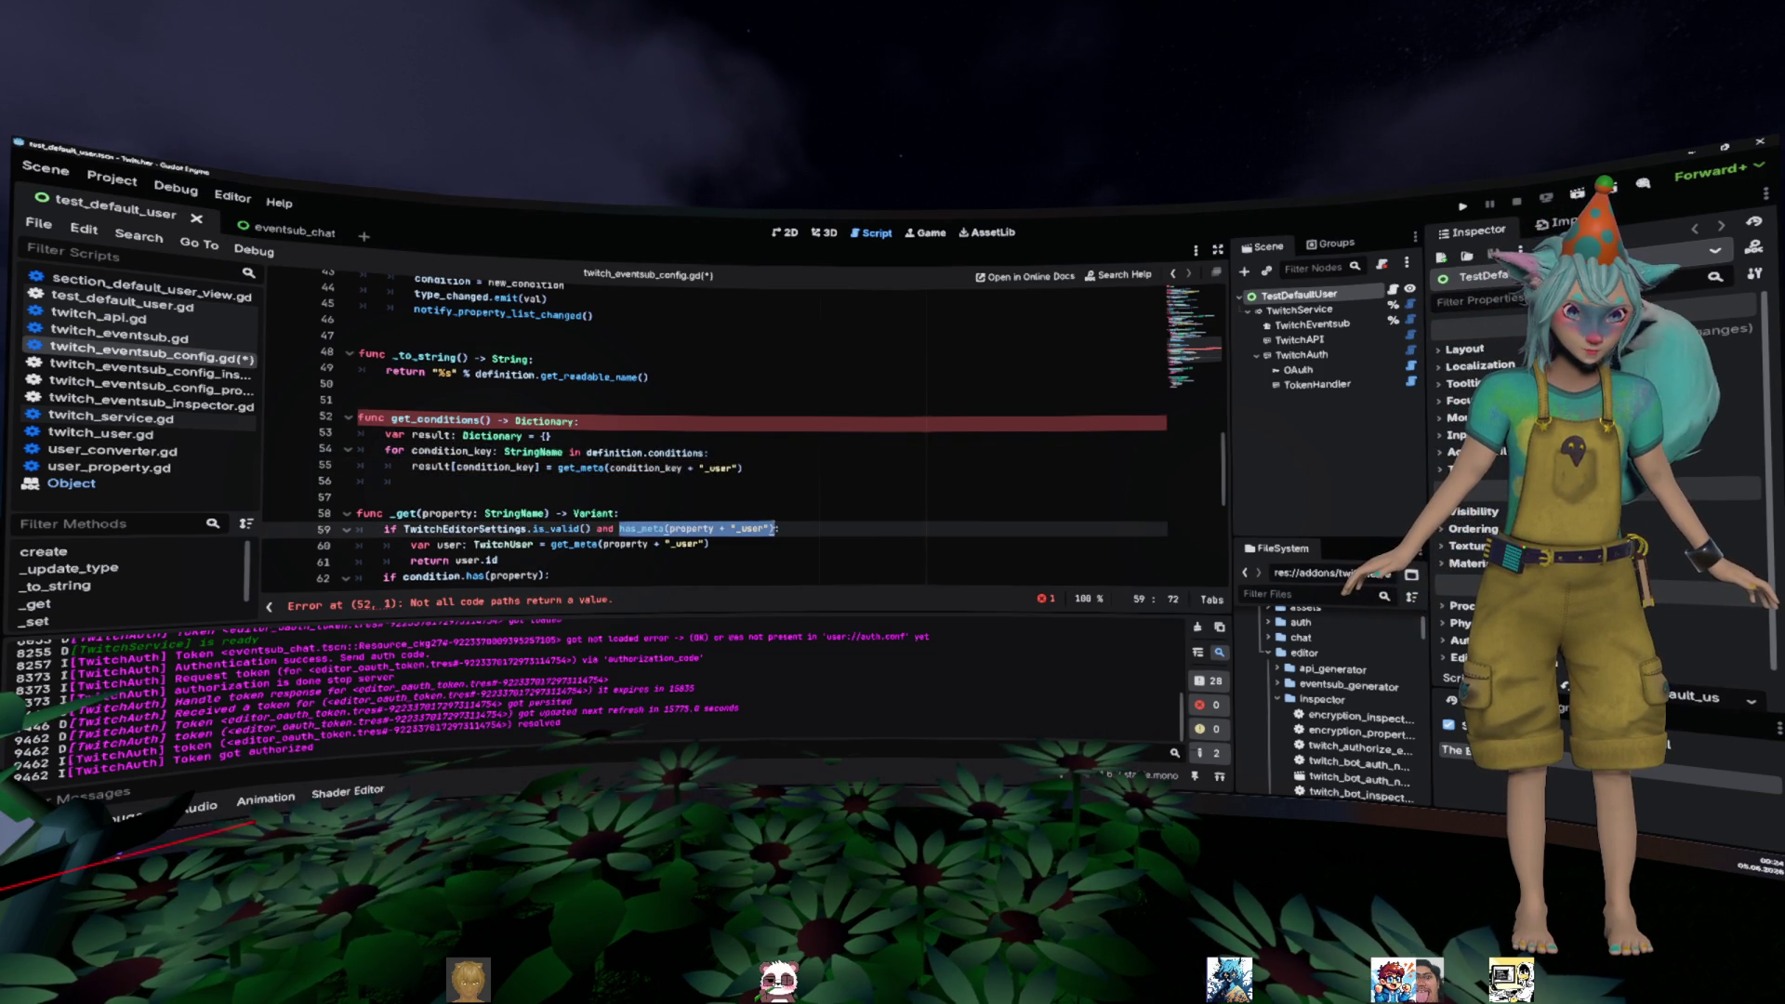
- Wrap the get_meta assignment in an 'if has_meta(condition_key + "_user"):' guard
click(784, 456)
key(Return)
text(if has_meta(property + "_user)
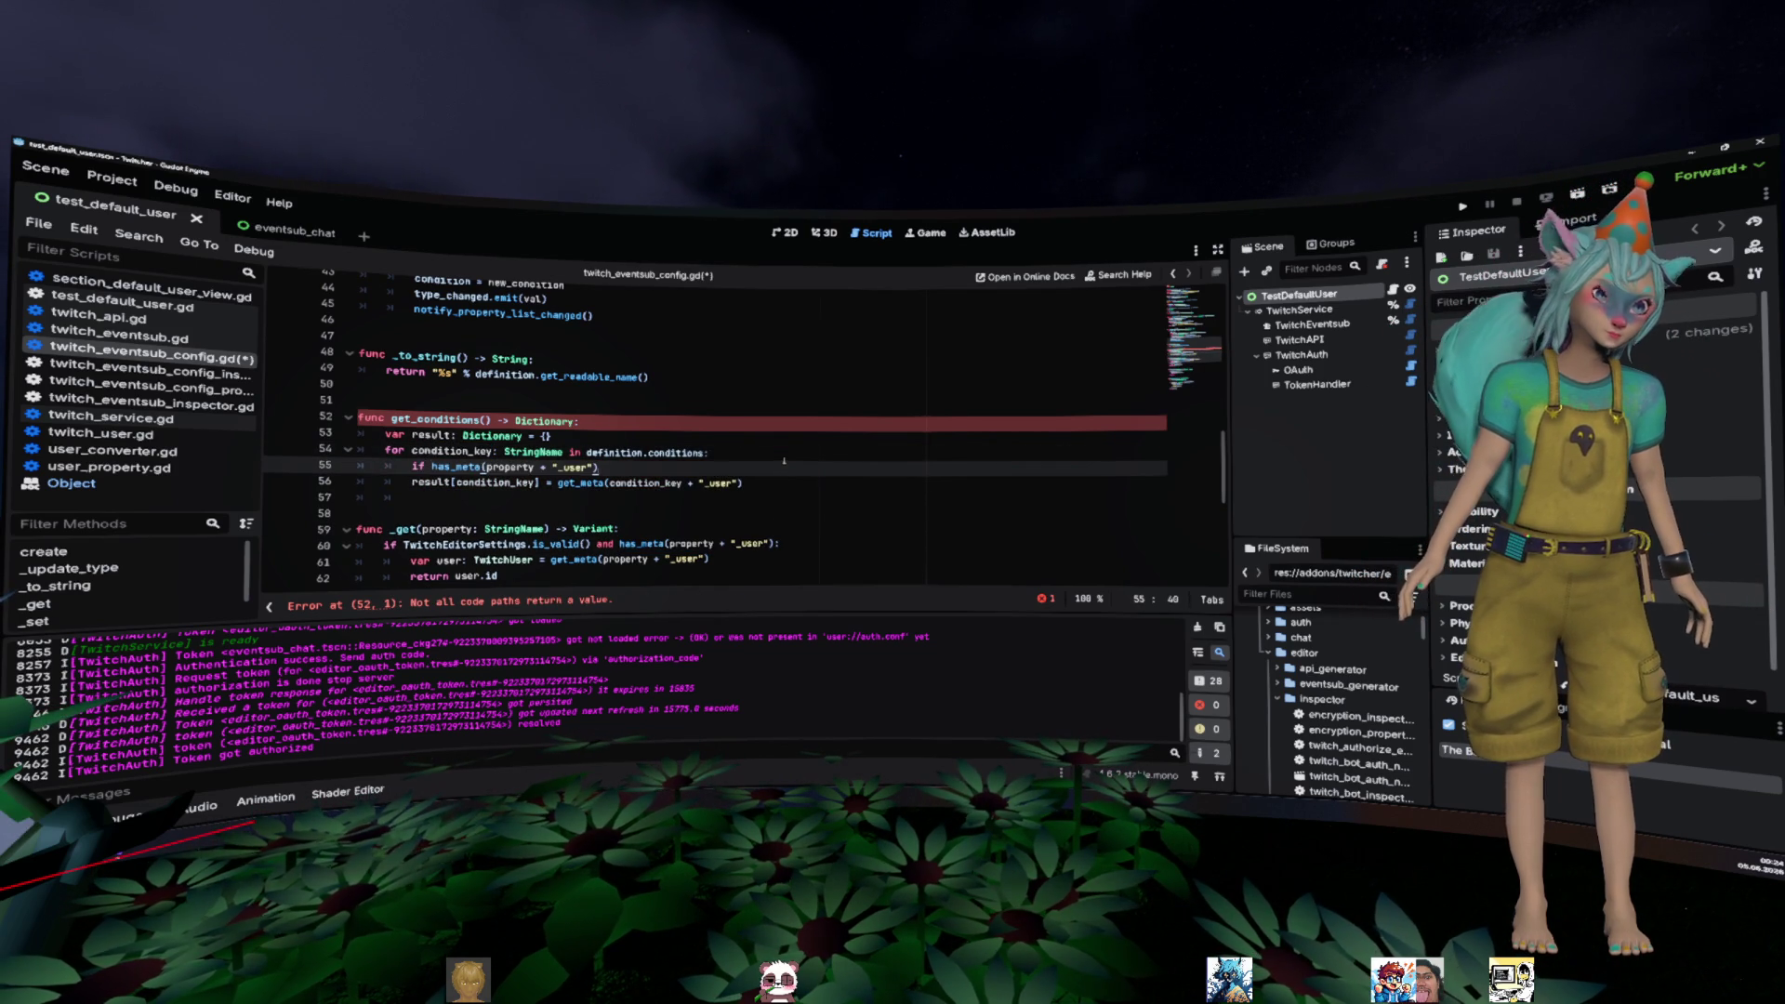
key(ctrl+v)
key(Up)
key(ctrl+Left)
key(ctrl+Left)
key(ctrl+Left)
key(ctrl+shift+Right)
text(condition_key)
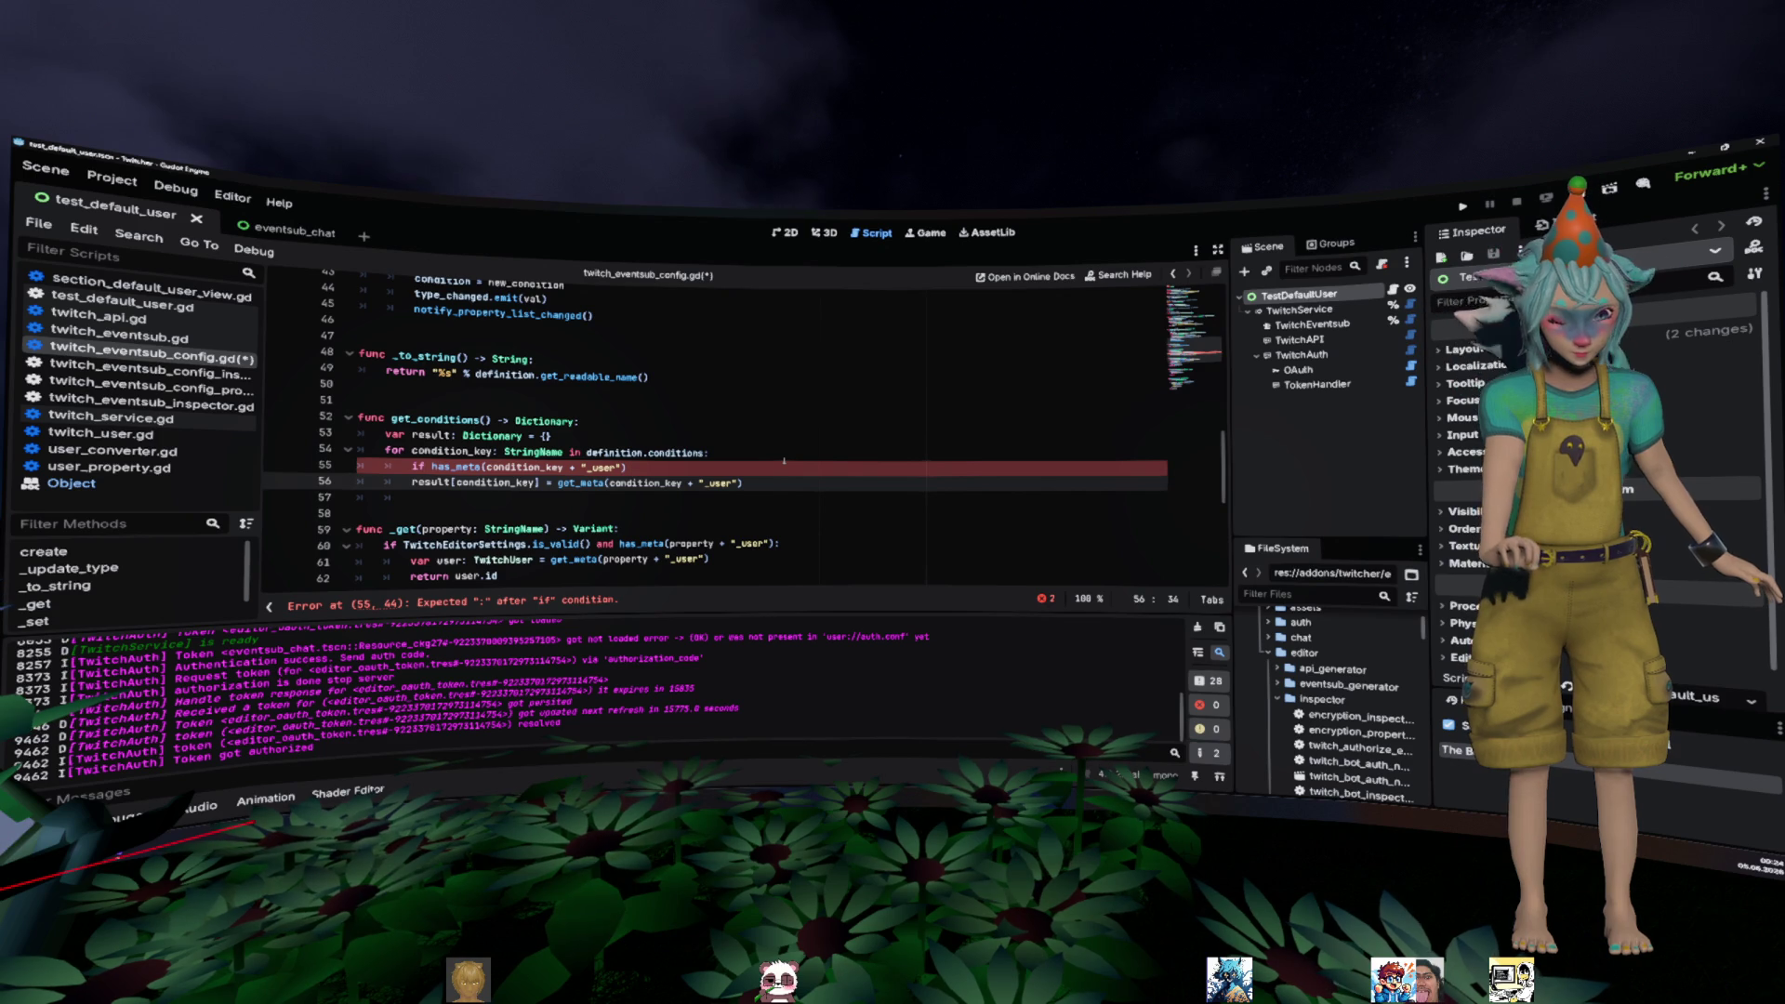
key(End)
text(:)
key(Down)
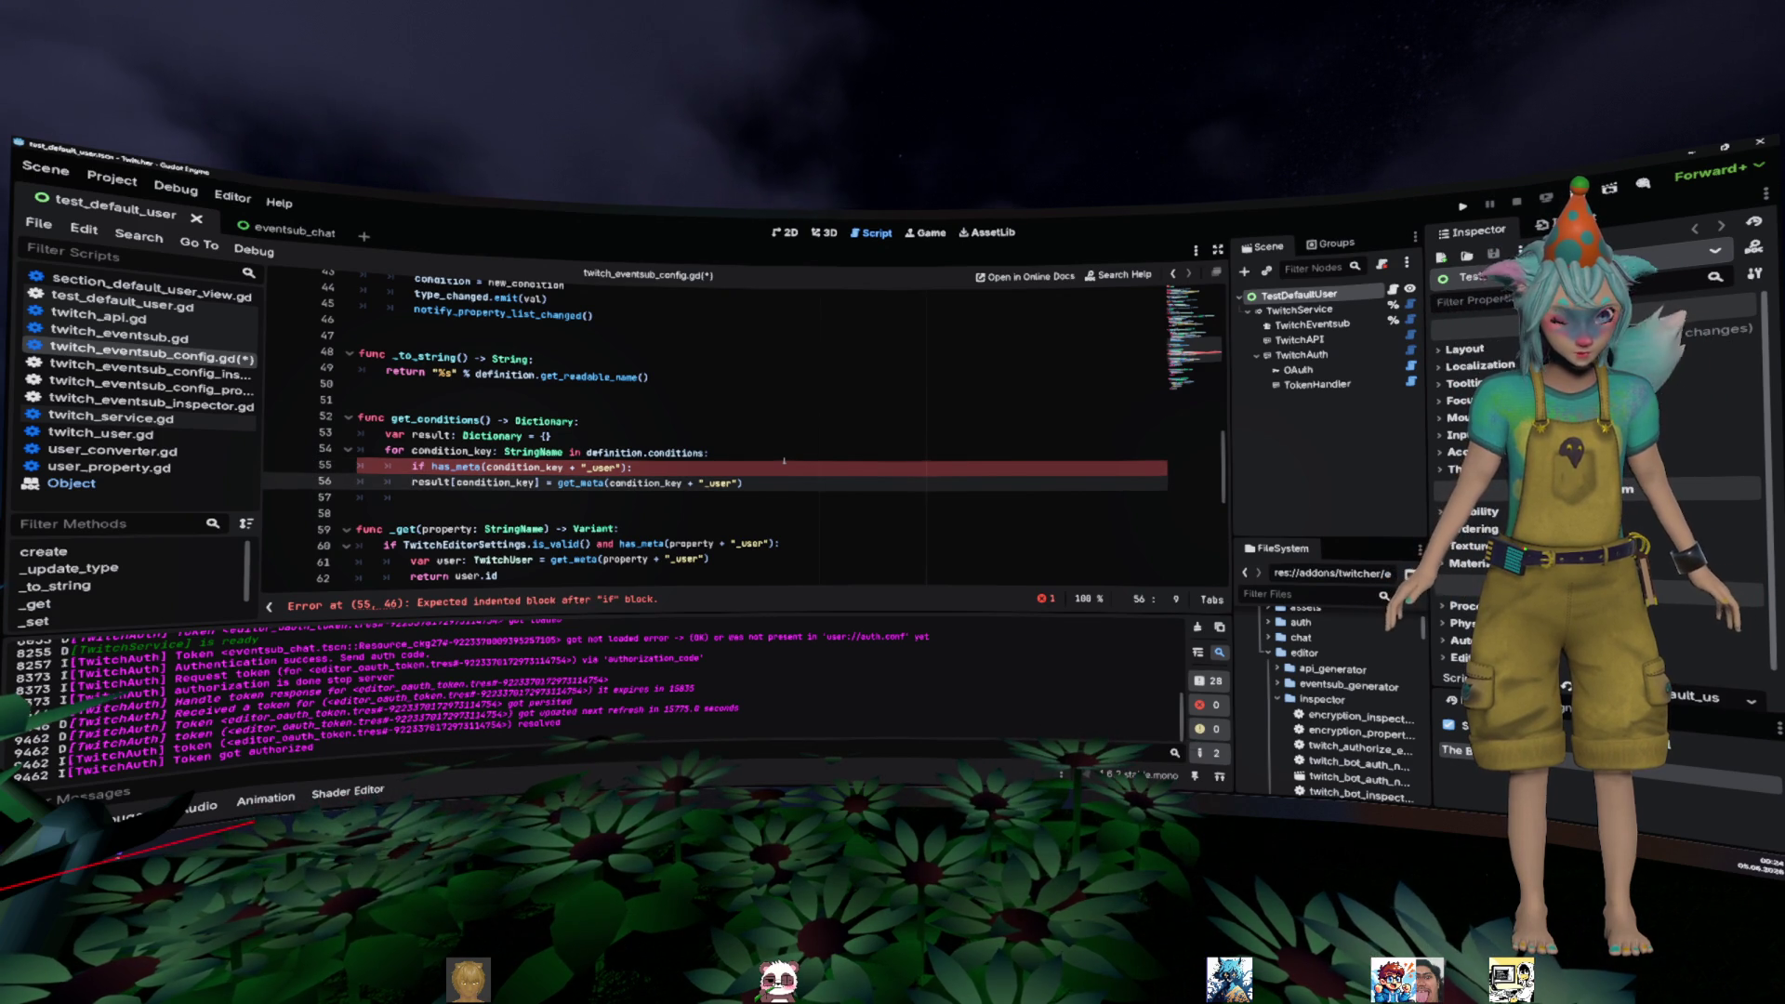
key(Home)
key(Tab)
key(End)
- Add an else branch that begins 'result[condition_key] ='
key(Return)
key(BackSpace)
text(else)
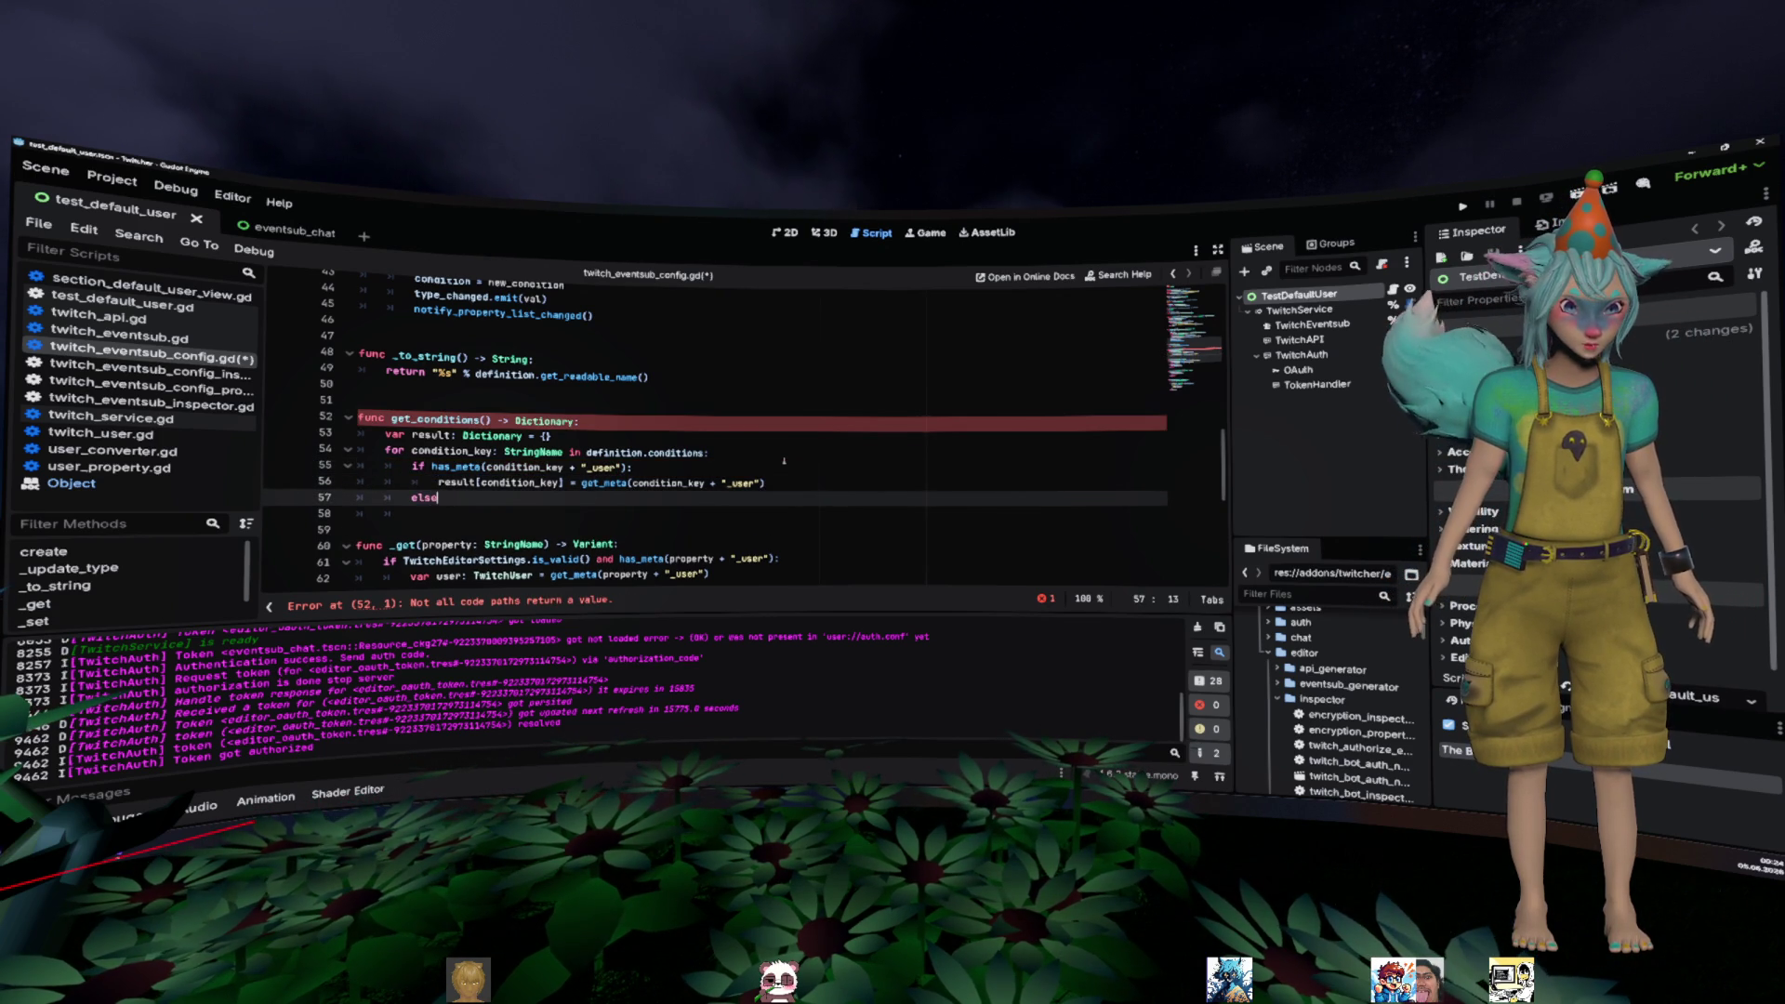
key(Return)
text(resu)
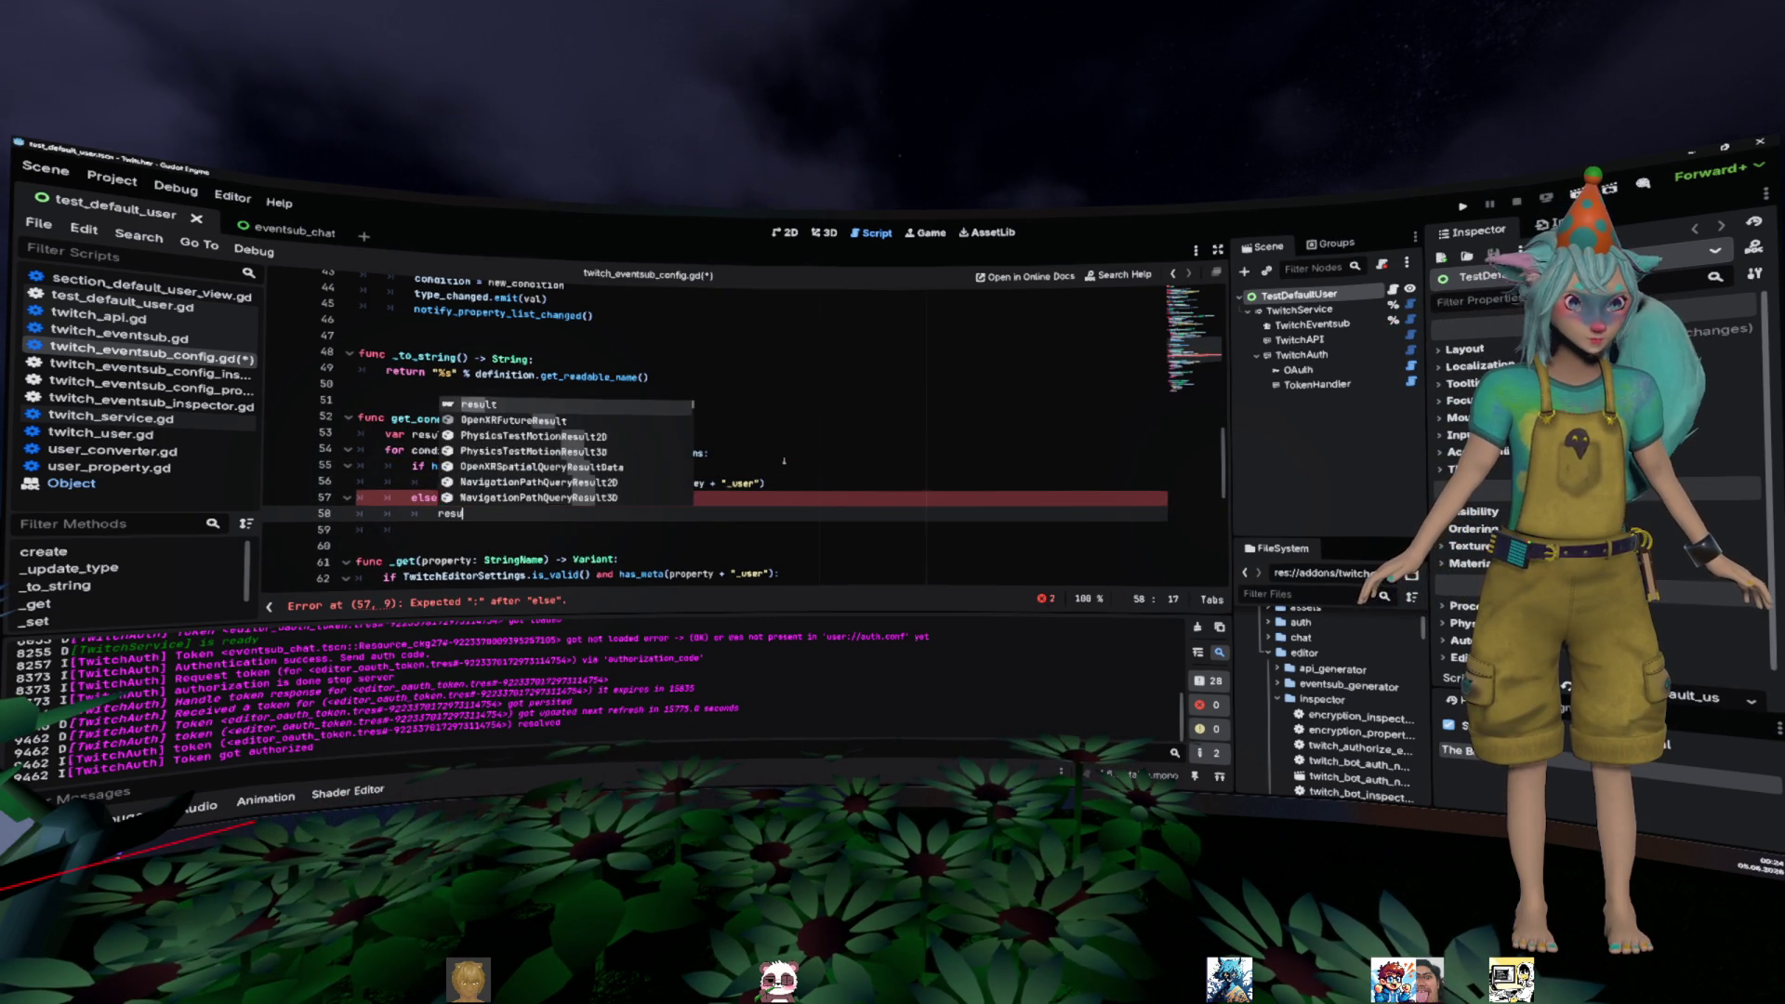
key(Escape)
key(Up)
key(Up)
key(ctrl+Left)
key(ctrl+shift+Right)
key(ctrl+shift+Right)
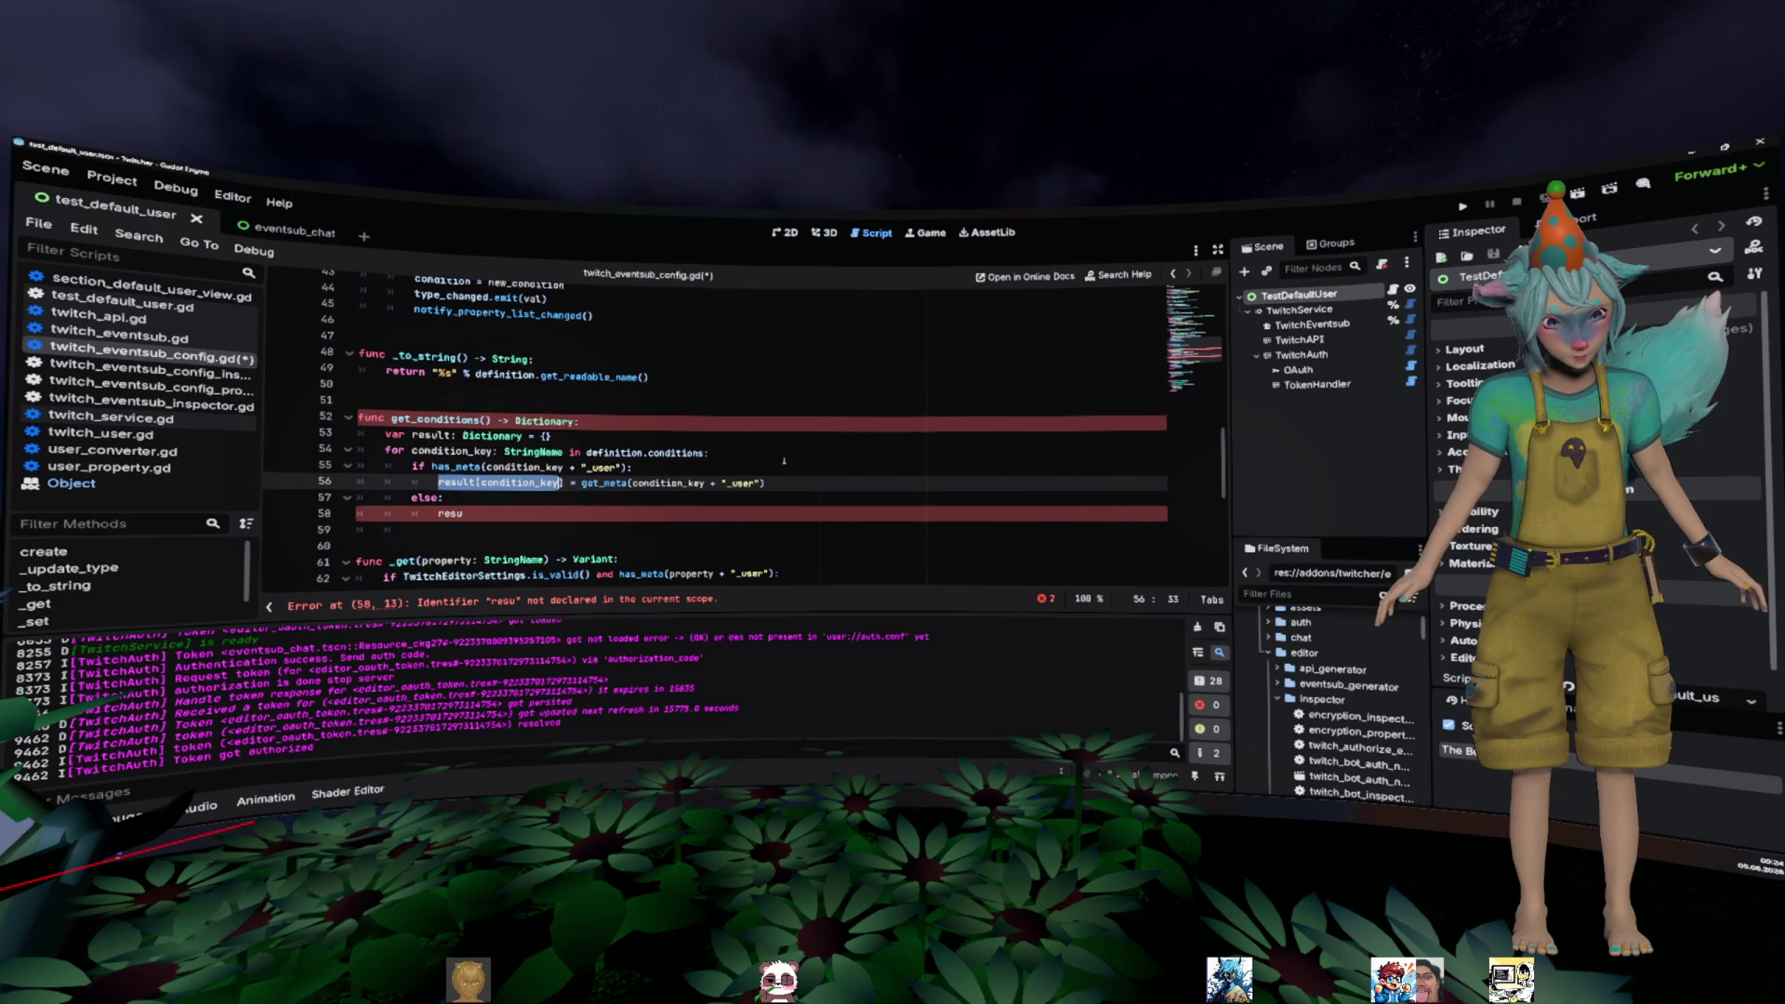
key(ctrl+c)
key(Down)
key(Down)
key(ctrl+shift+Left)
key(ctrl+v)
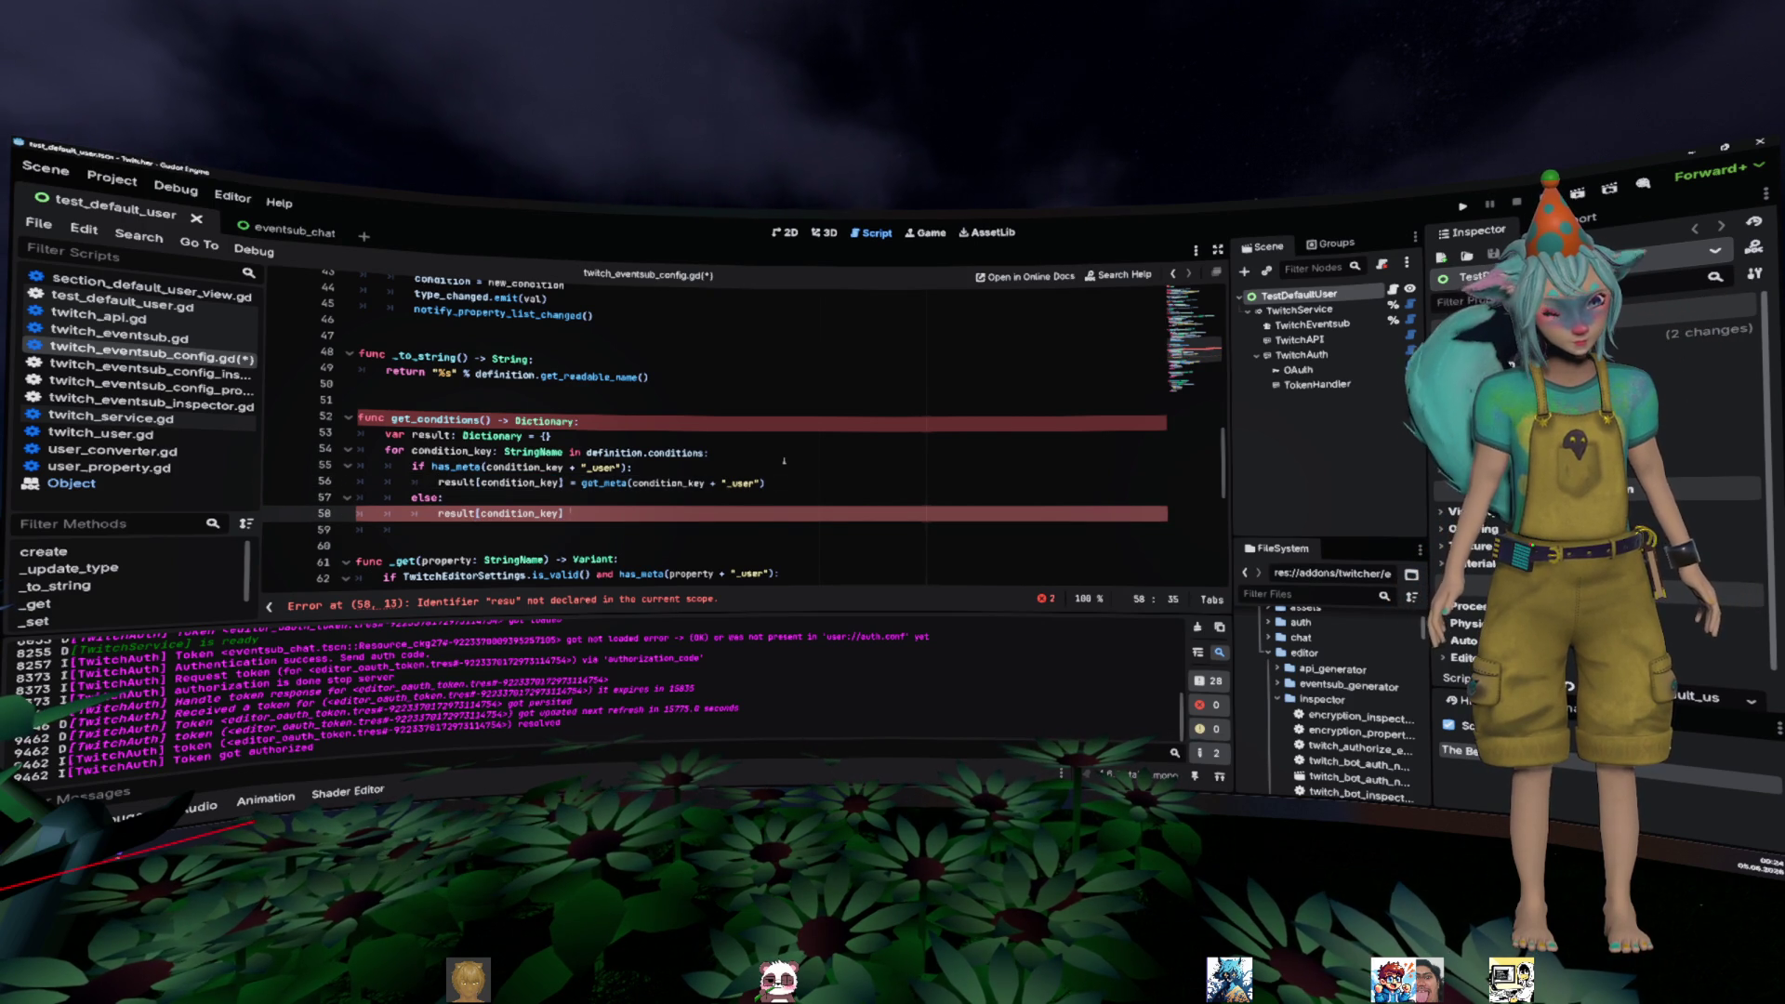
text(=)
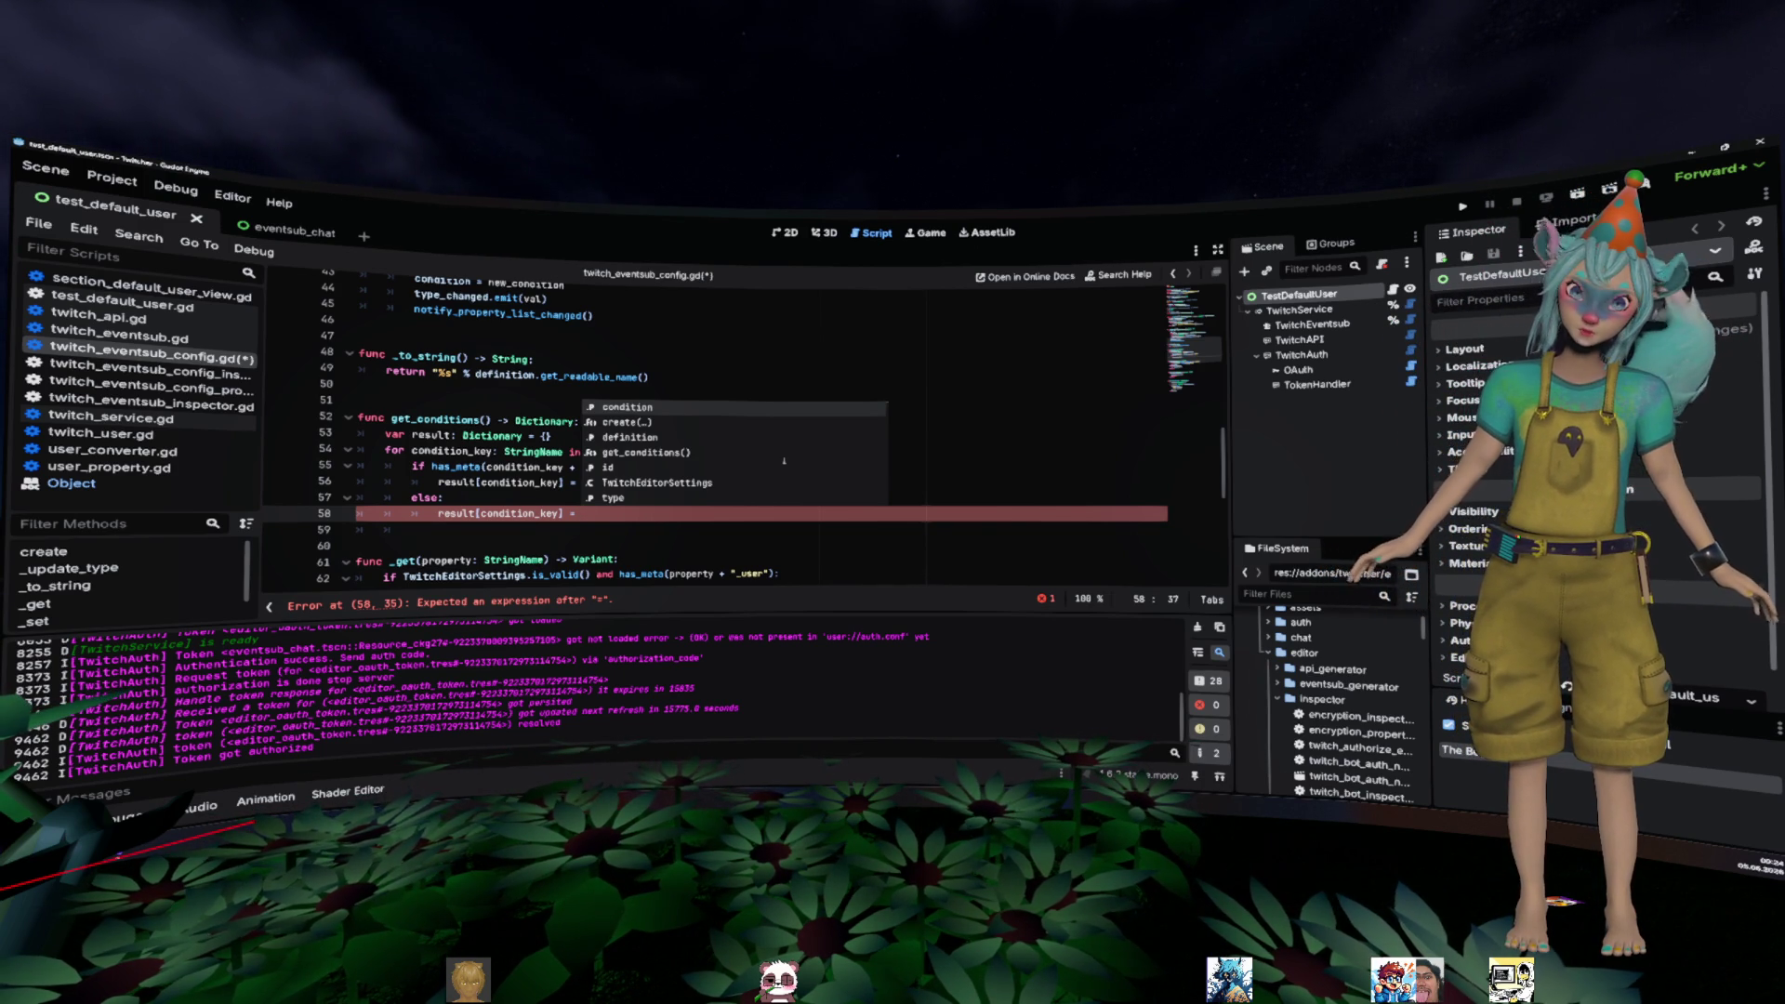
key(Escape)
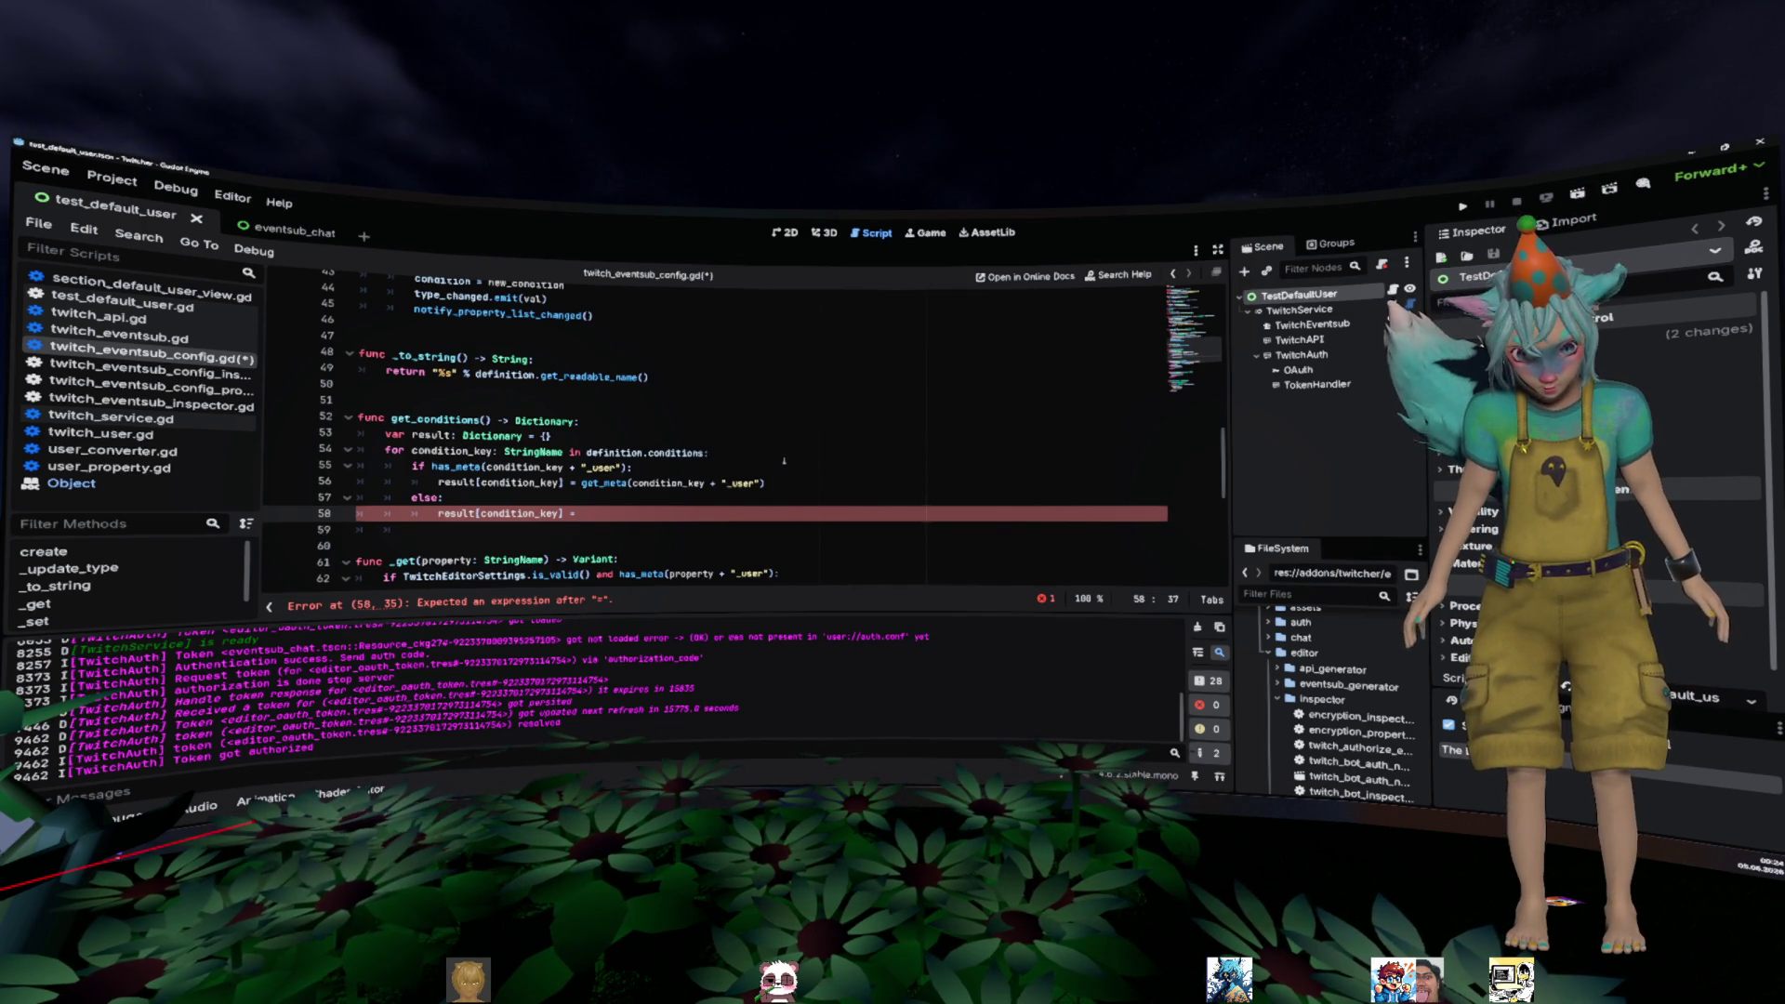
- Complete the else assignment with condition[condition_key] and start 'return result' on the next line
text(ndition[)
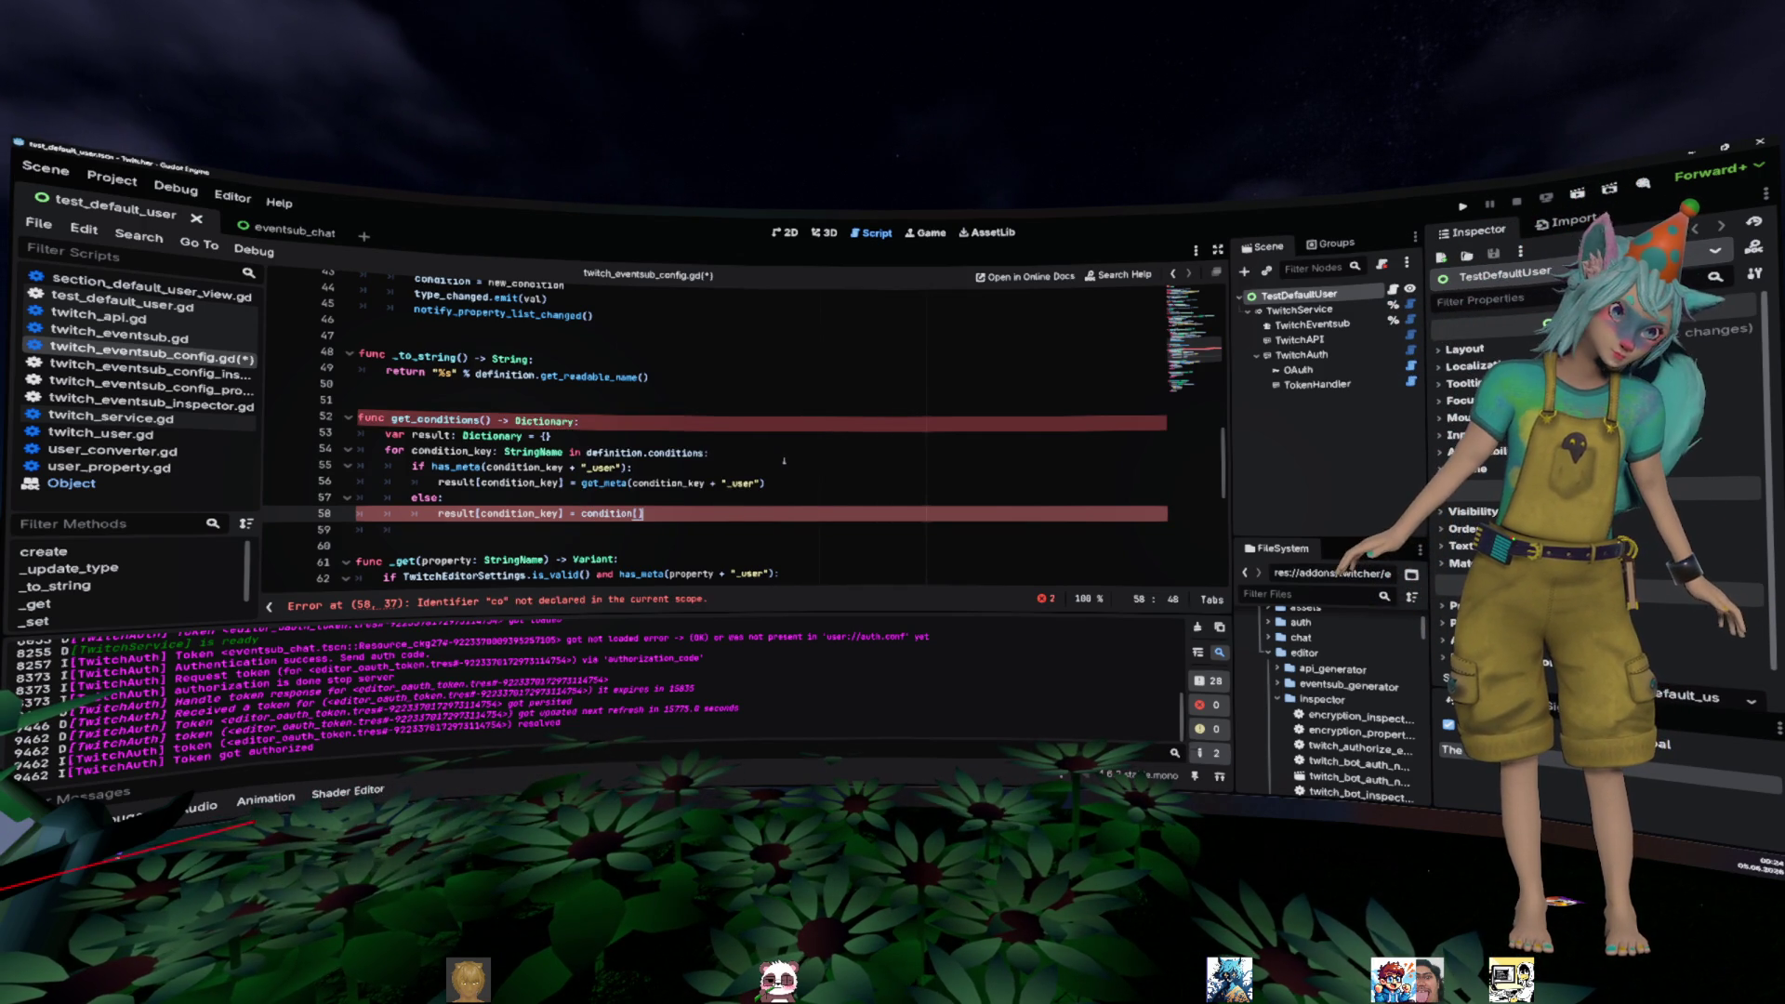
text(condition_key)
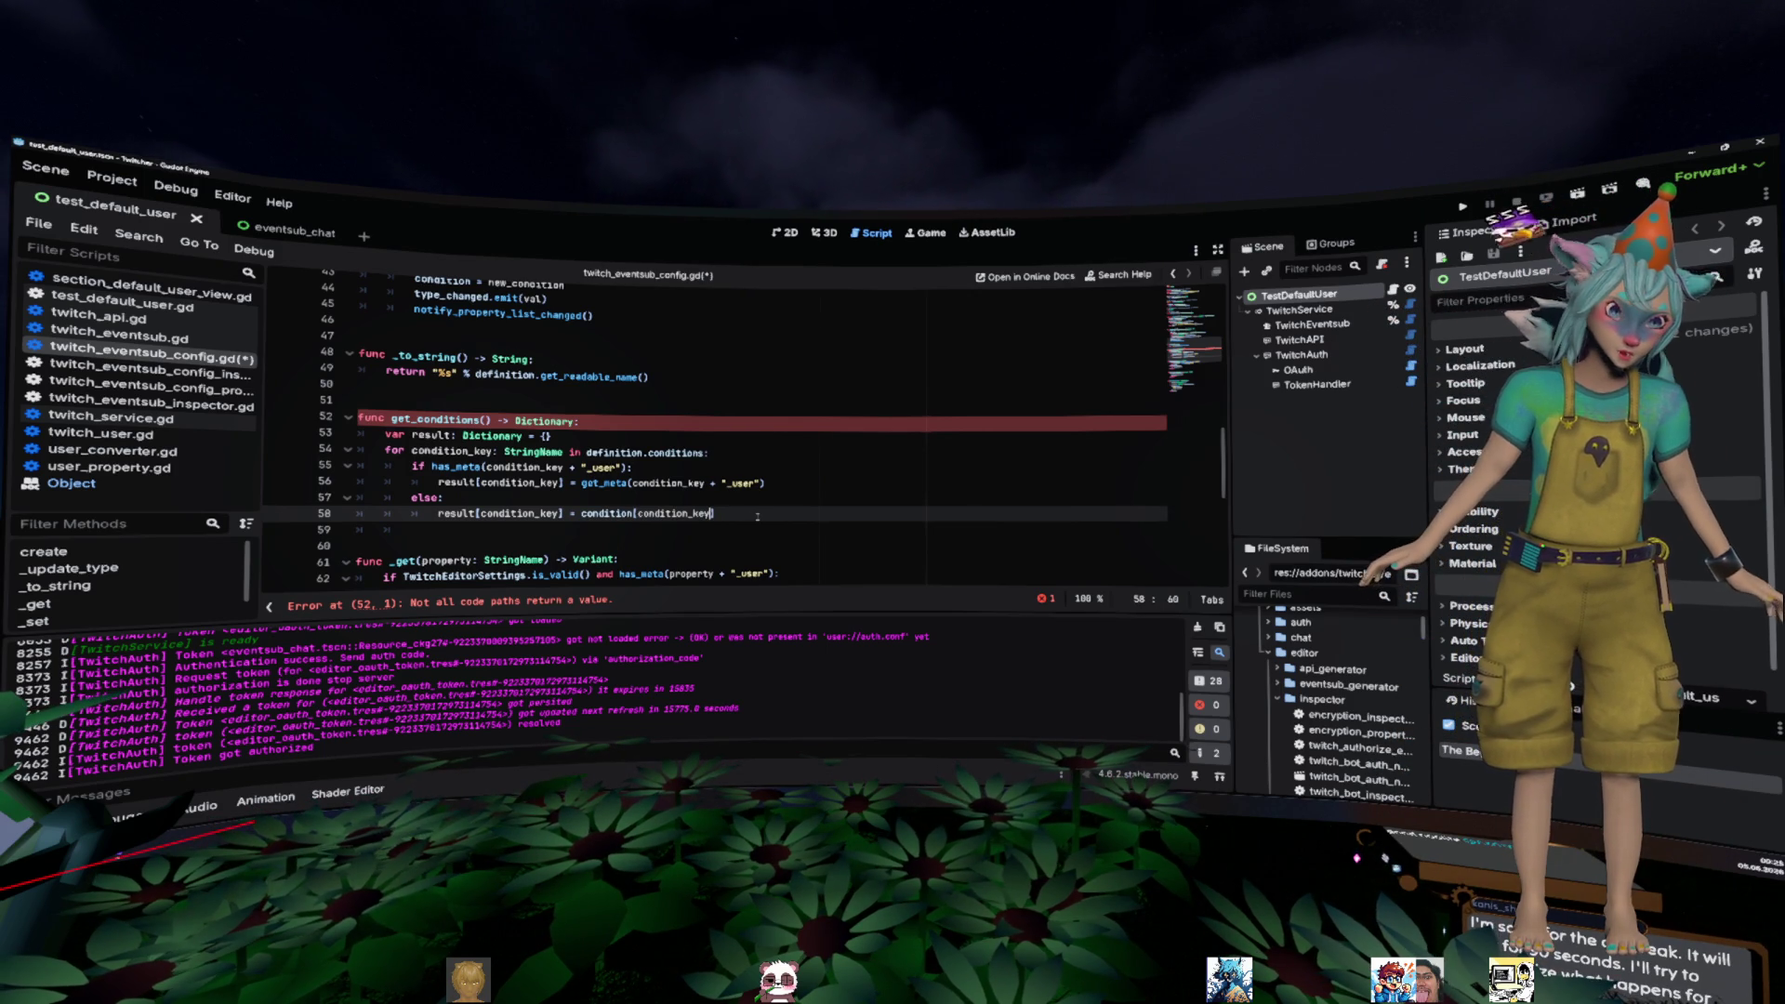
key(Return)
text(retur)
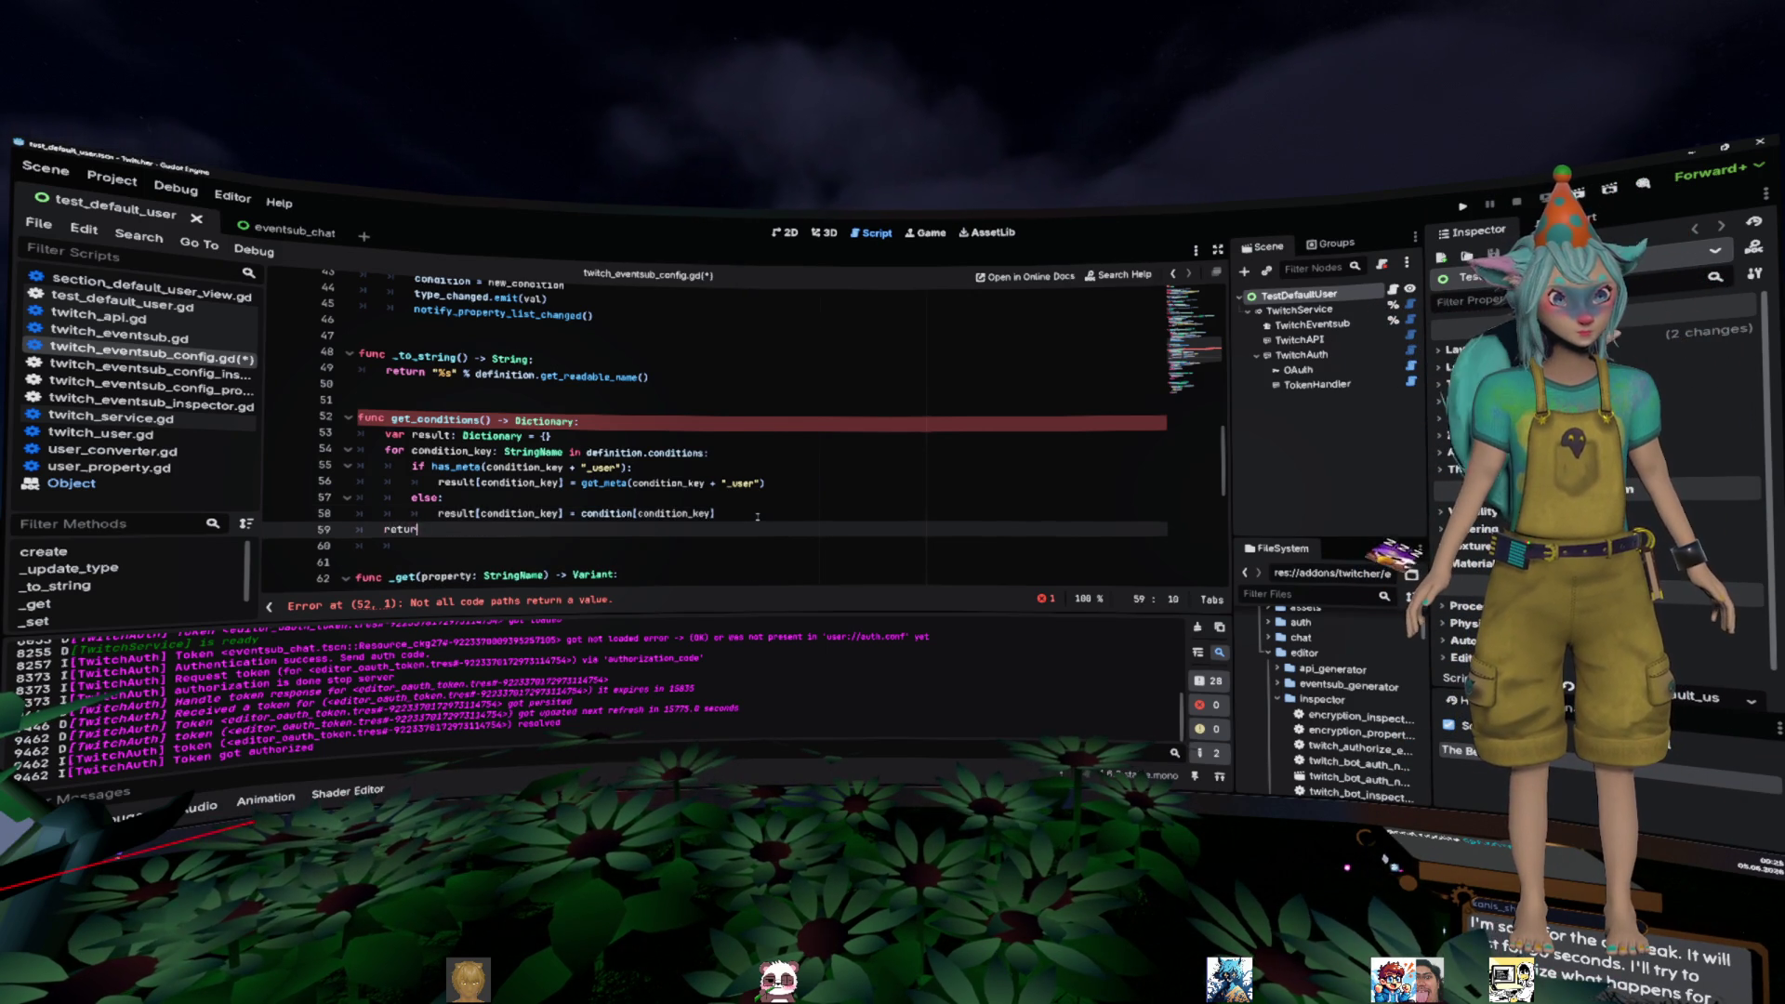
text(n result)
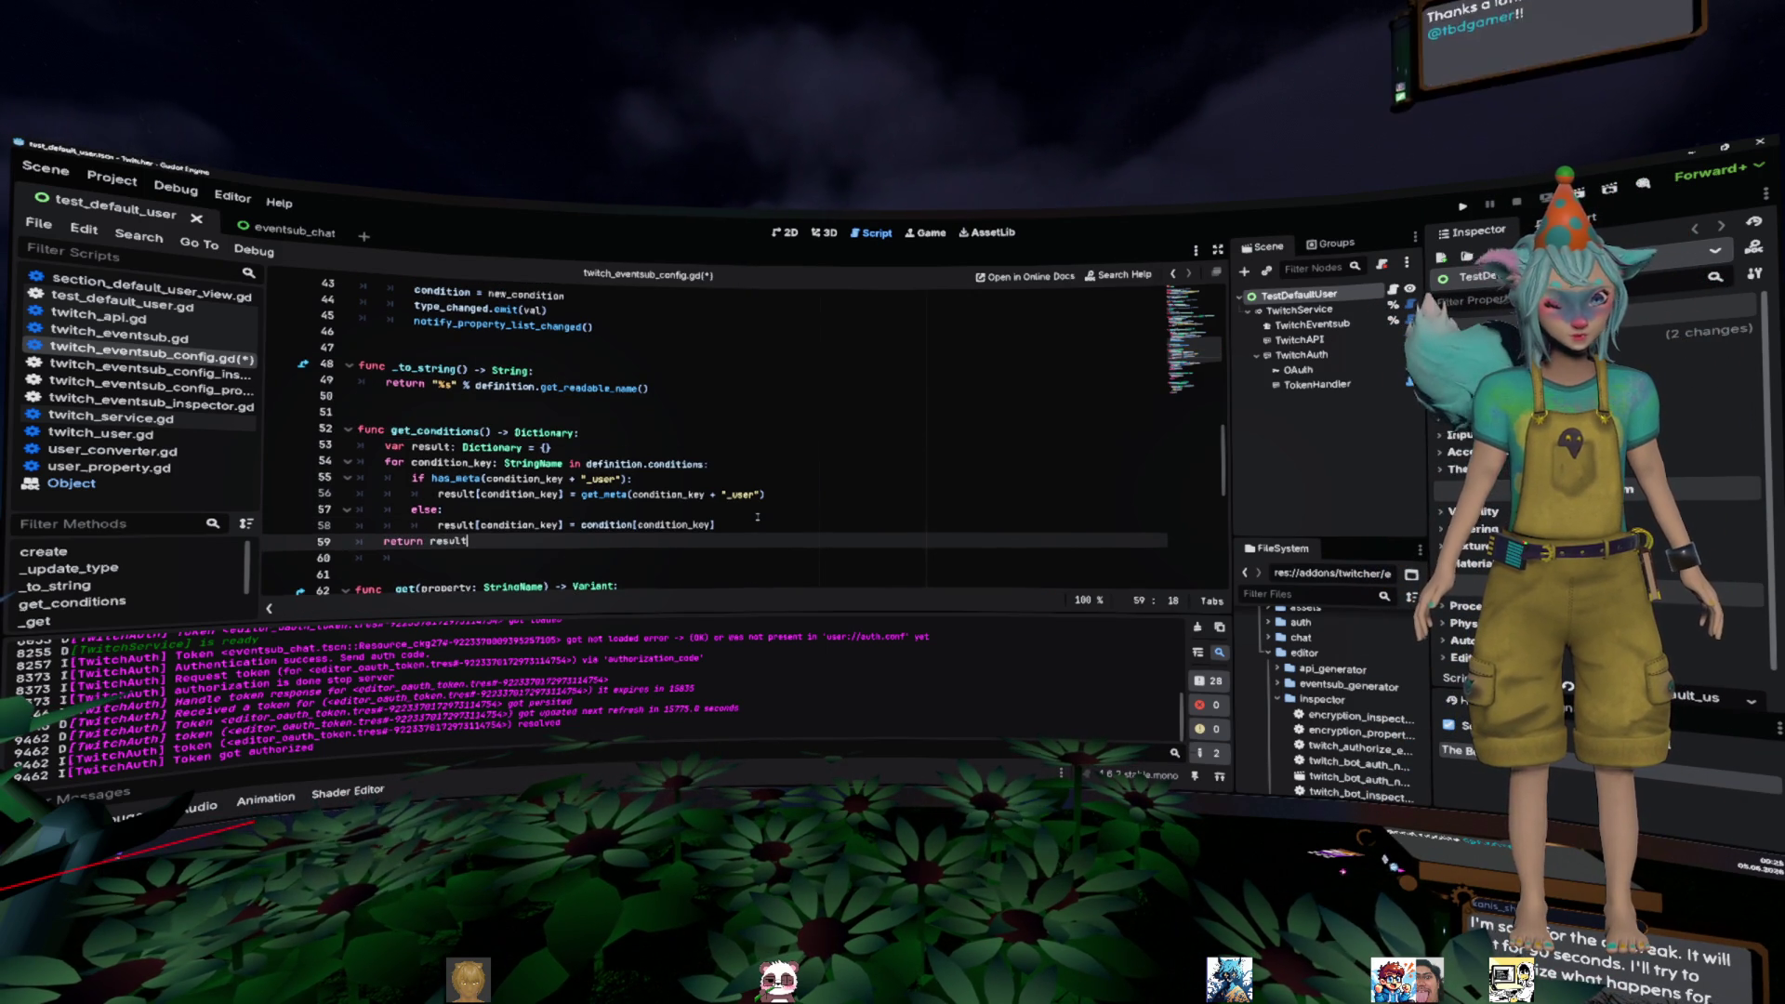
- Delete the _get and _set overrides below get_conditions(), including the leftover blank line
scroll(758, 517, down, 3)
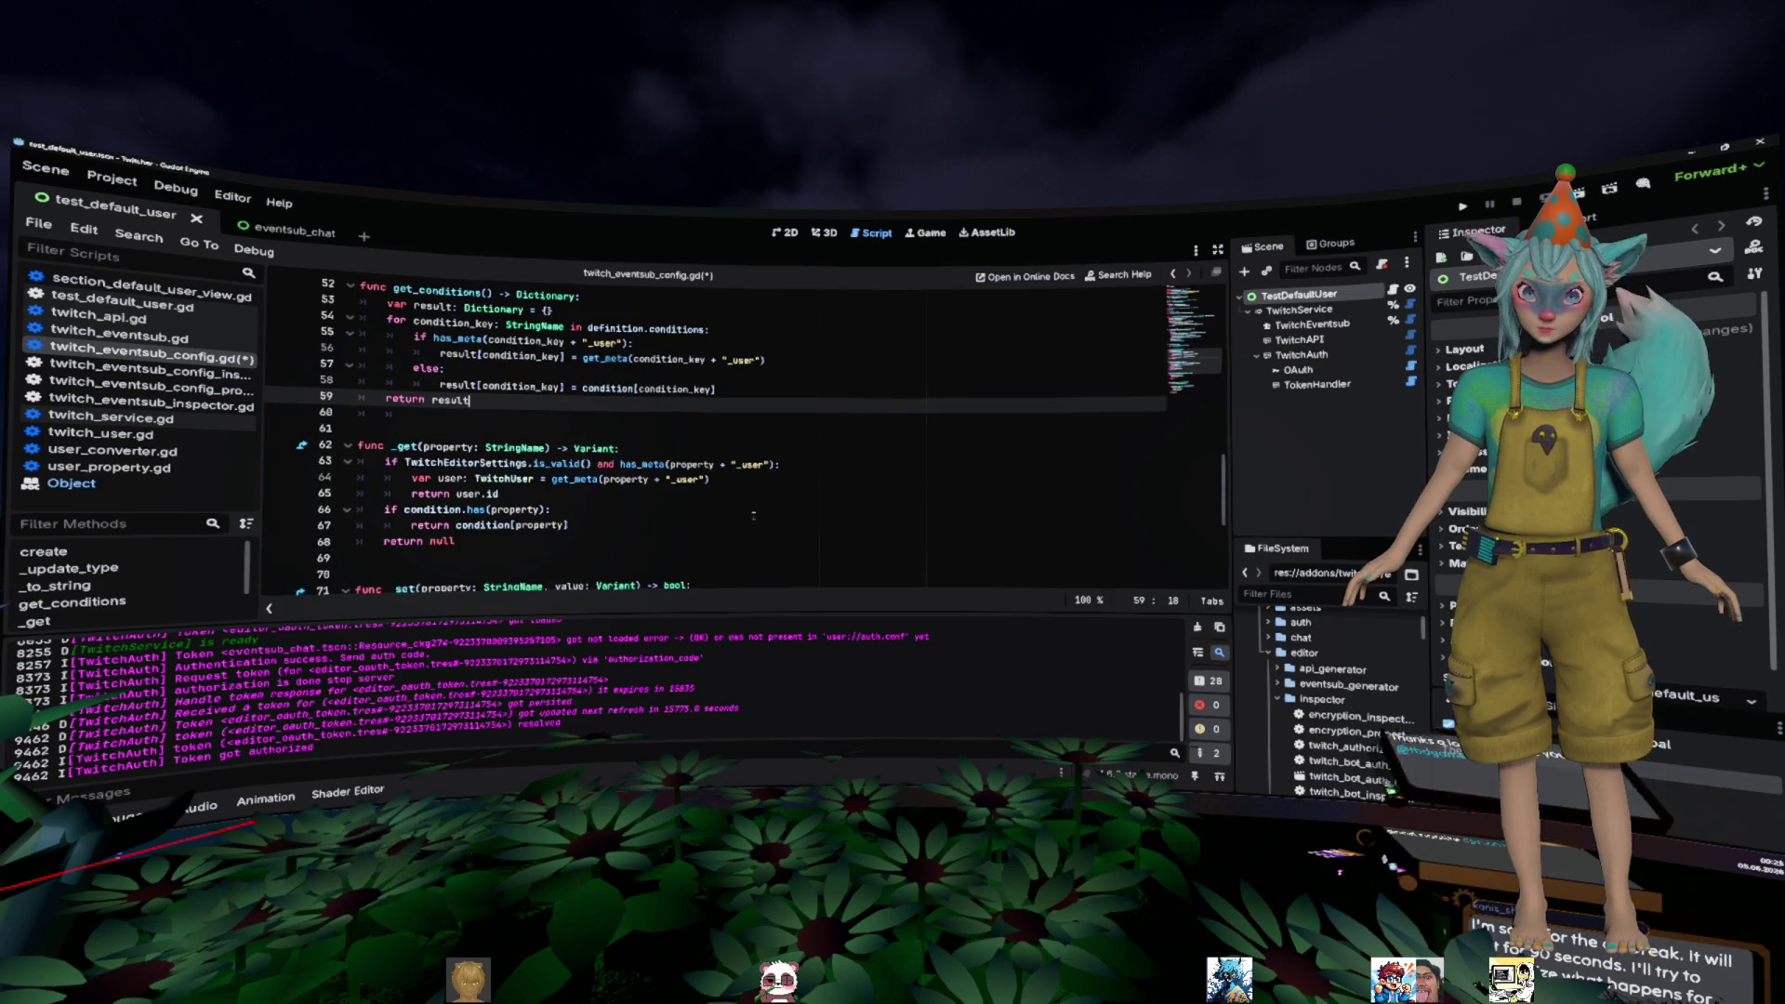
drag(650, 428, 672, 555)
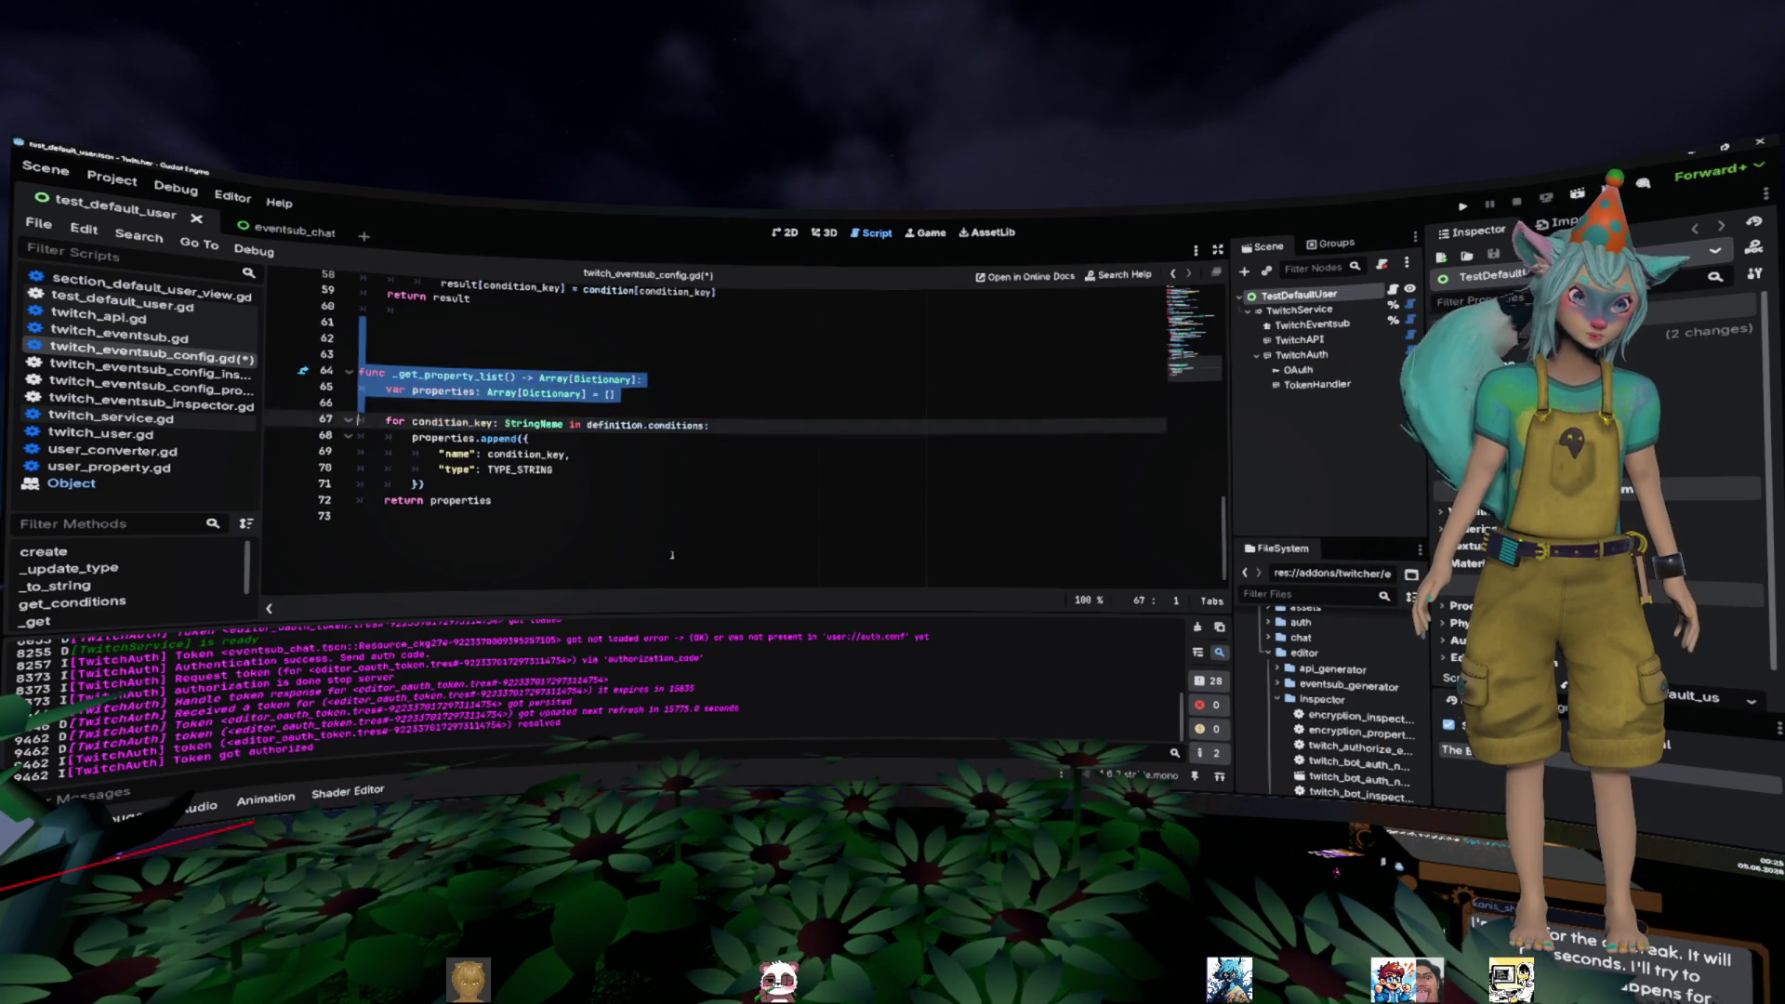
key(Delete)
key(BackSpace)
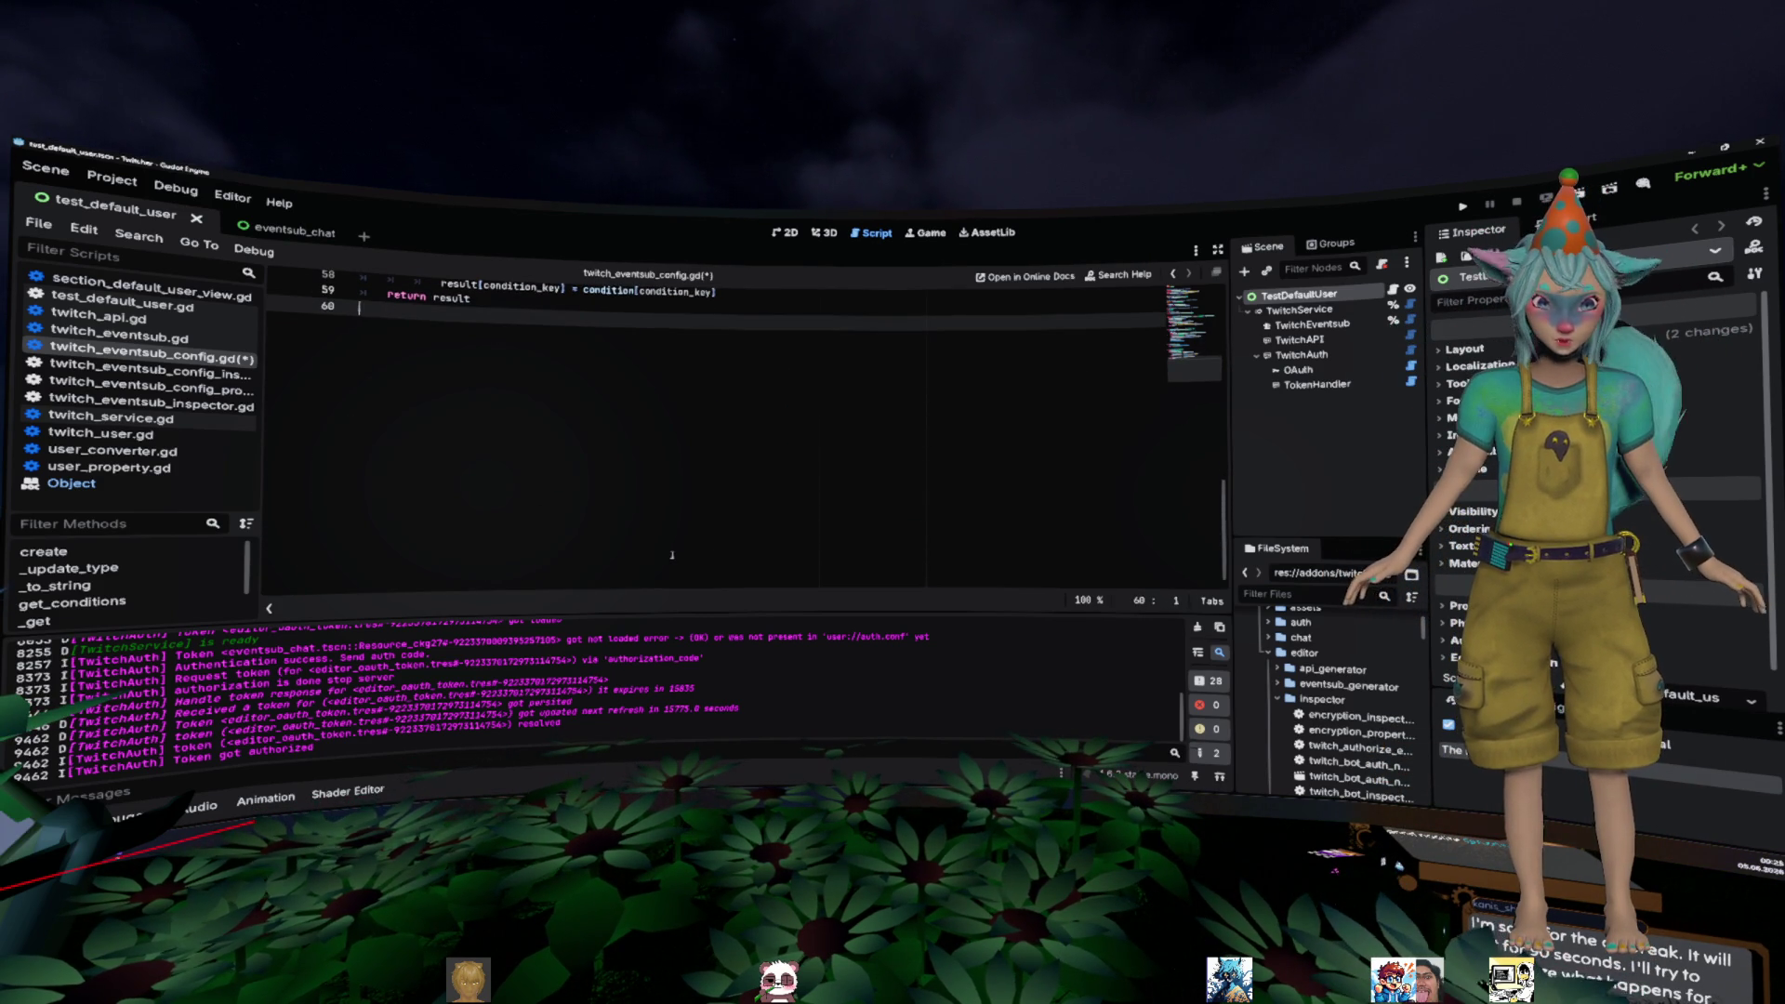
scroll(672, 555, up, 6)
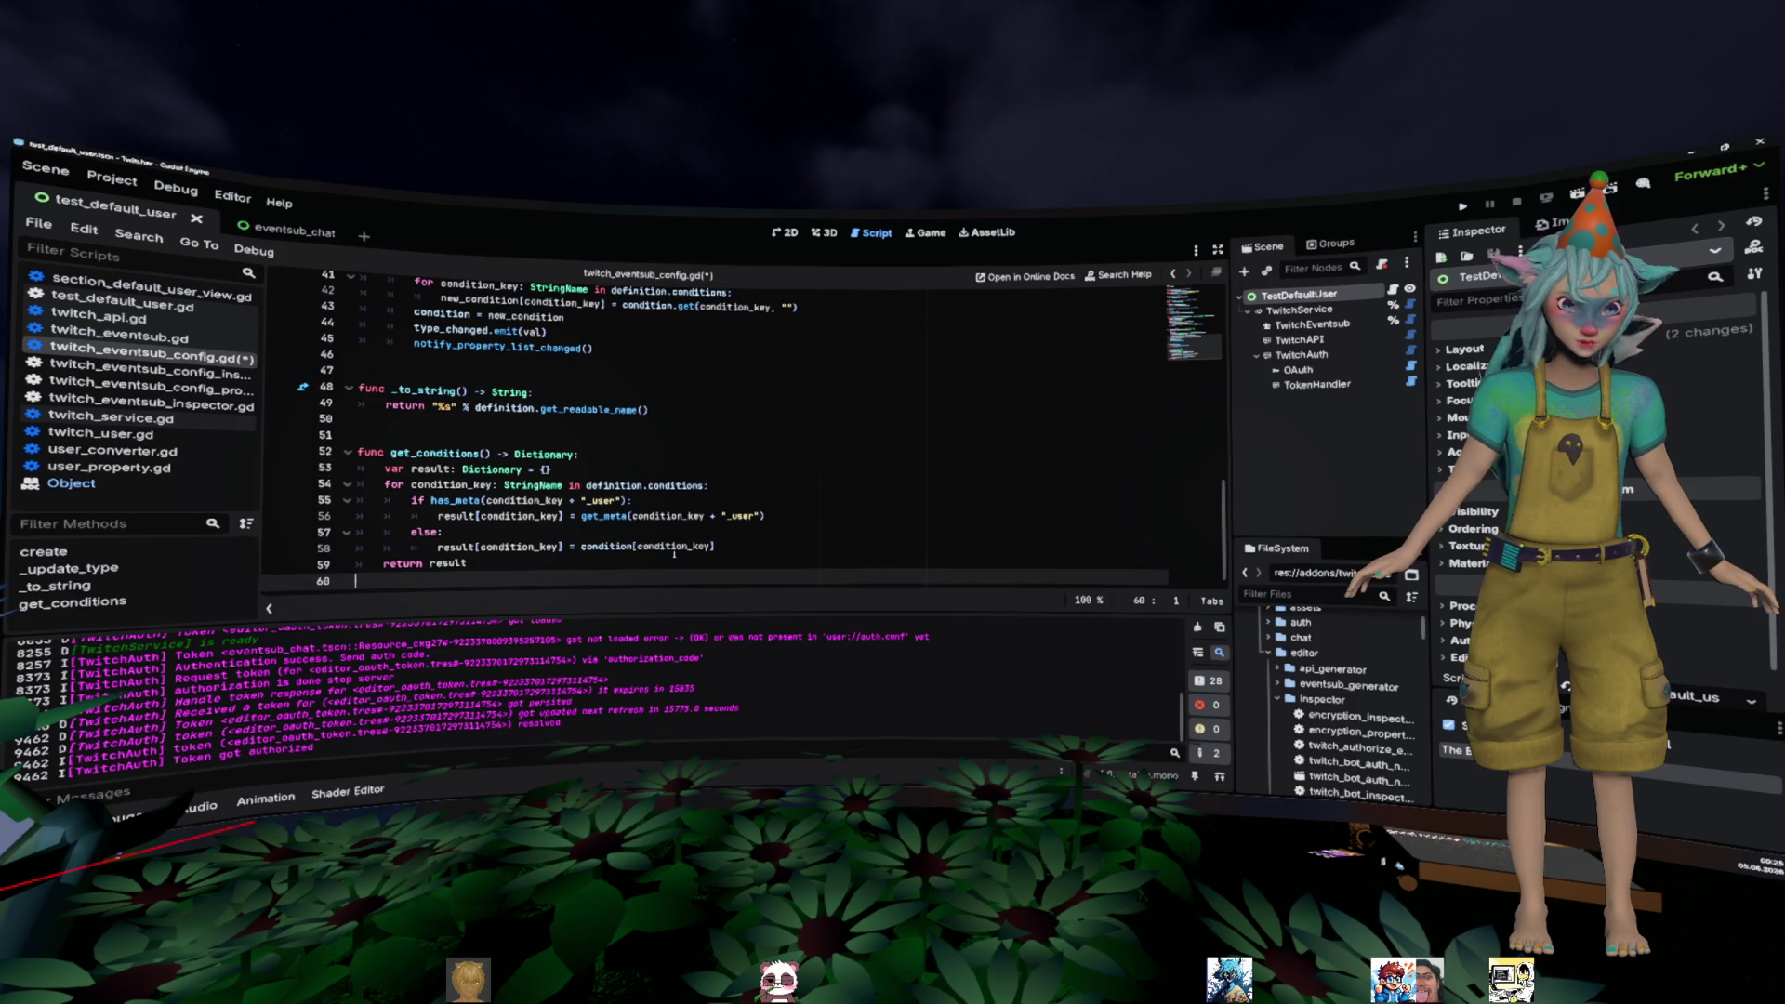
click(747, 430)
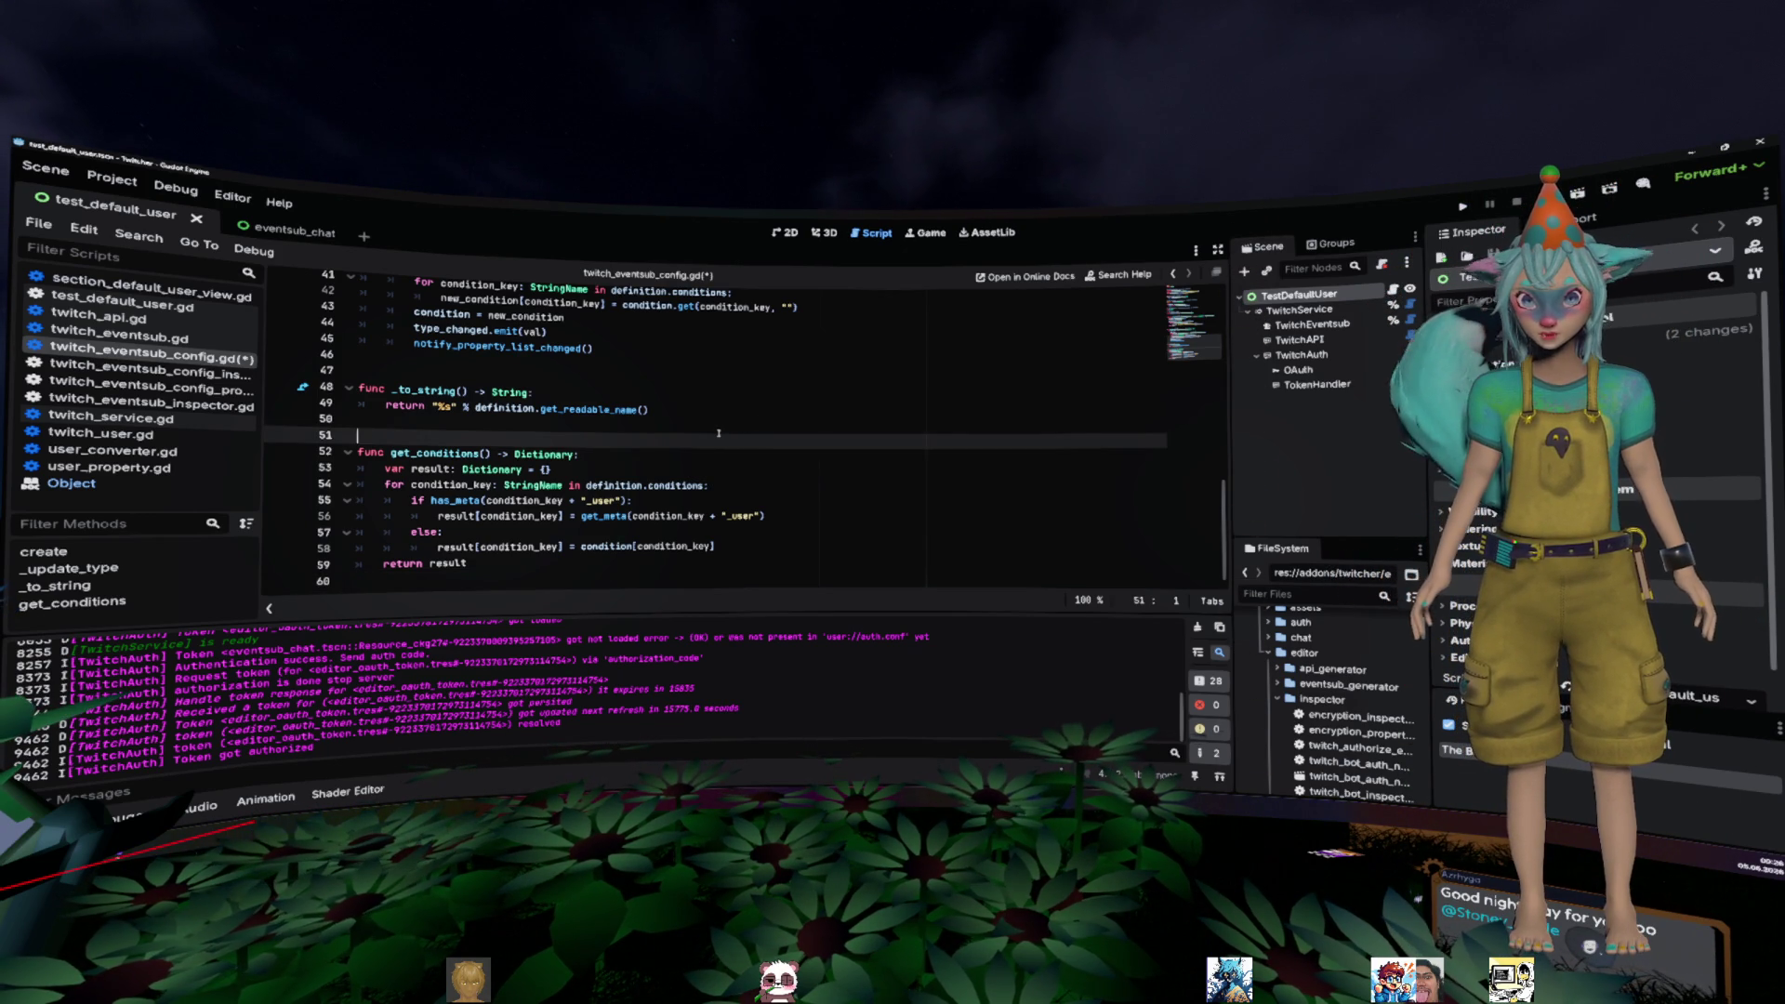
- Save twitch_eventsub_config.gd, then undo toward the earlier version of the code
key(Up)
key(ctrl+s)
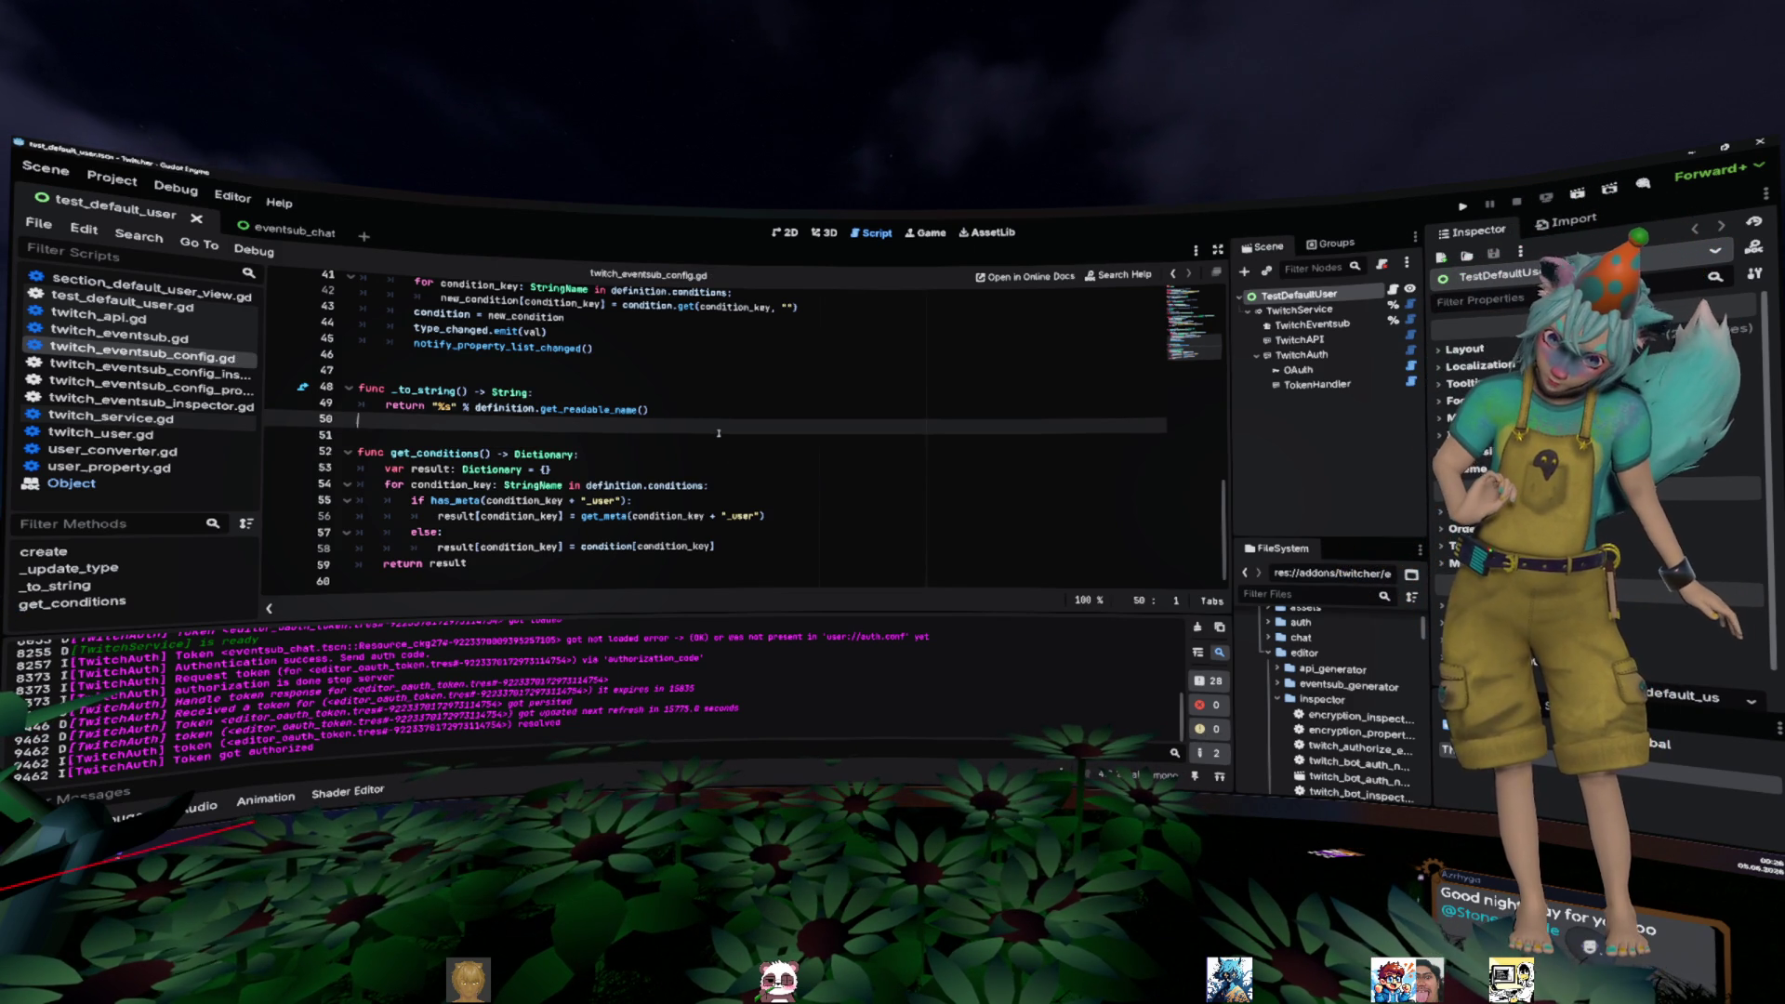
key(ctrl+z)
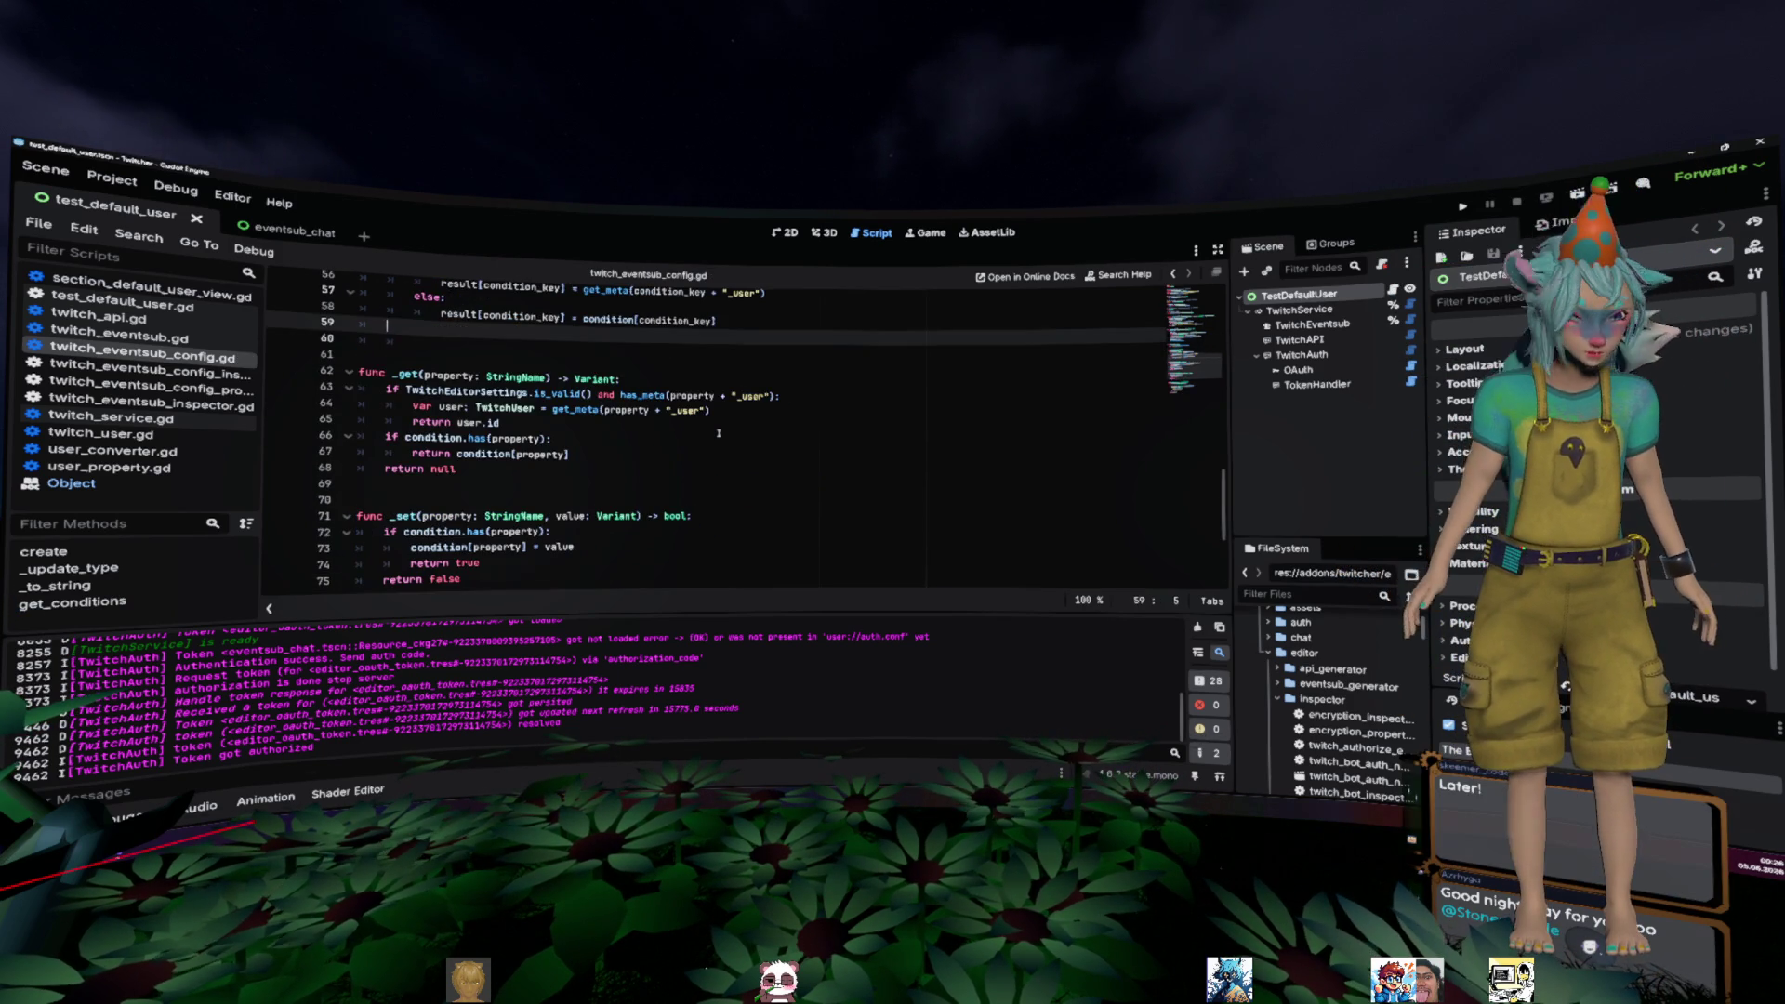
key(ctrl+z)
key(ctrl+z)
key(ctrl+z)
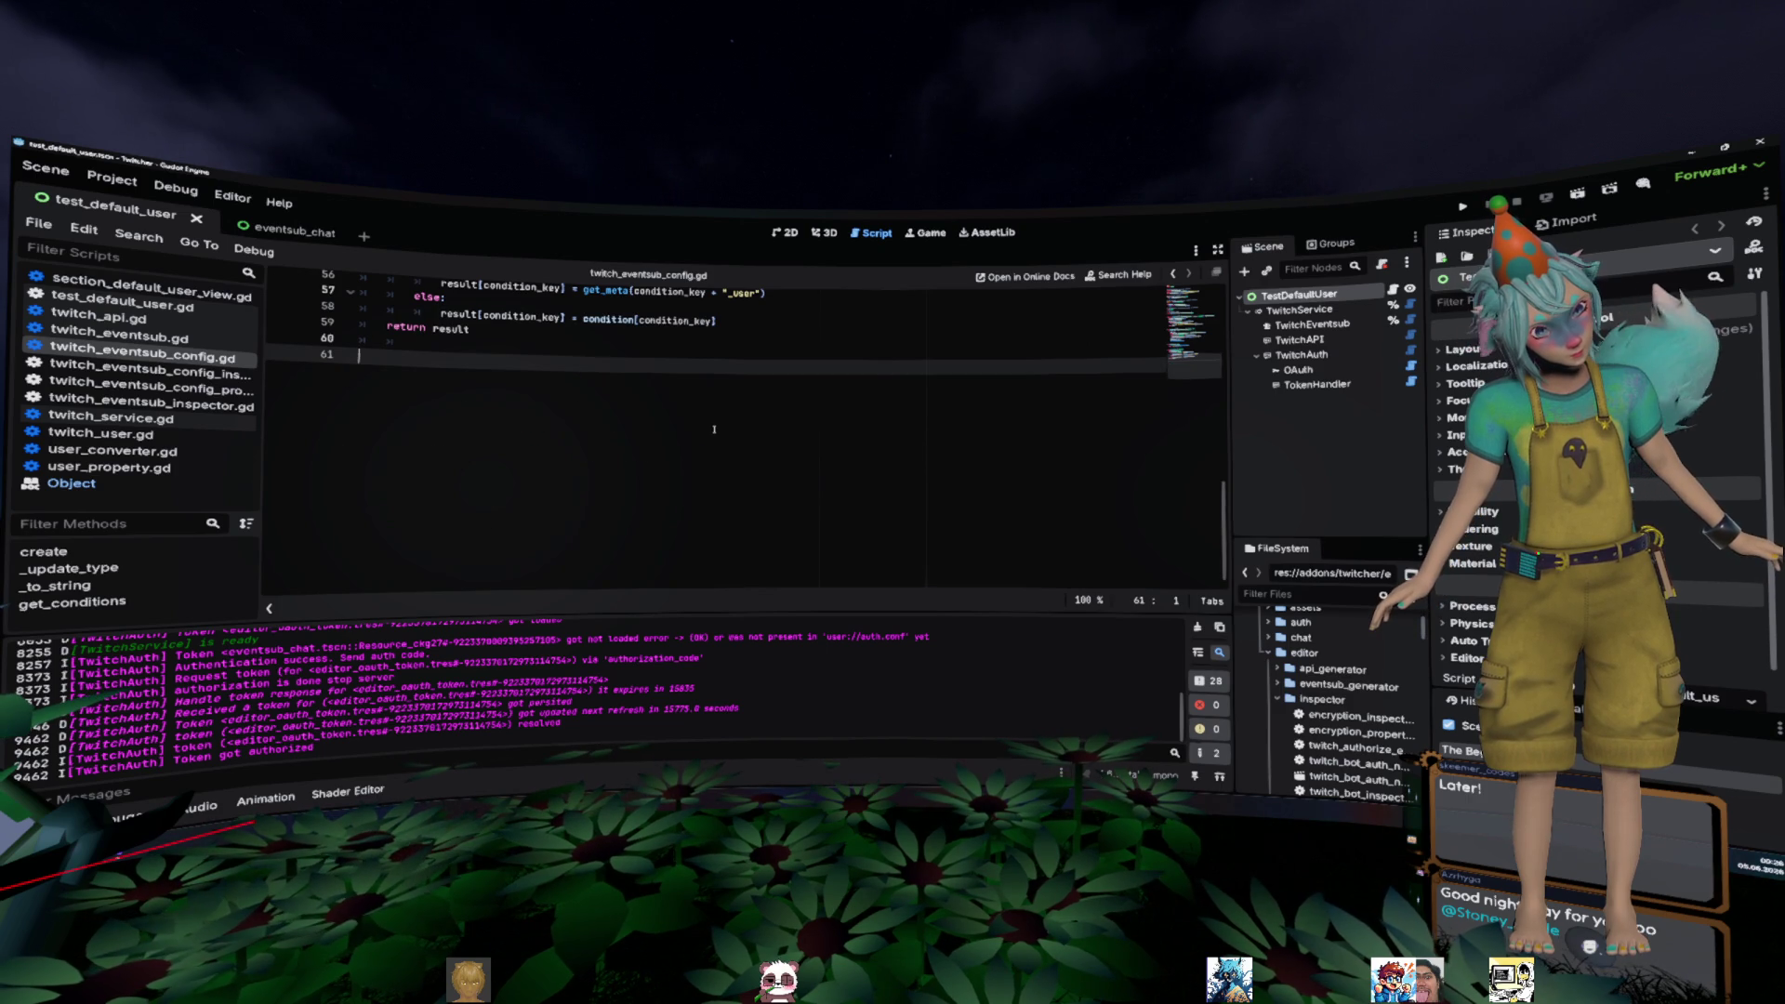
- Bring back the _get and _set overrides after get_conditions() and save twitch_eventsub_config.gd
click(629, 392)
scroll(628, 391, up, 7)
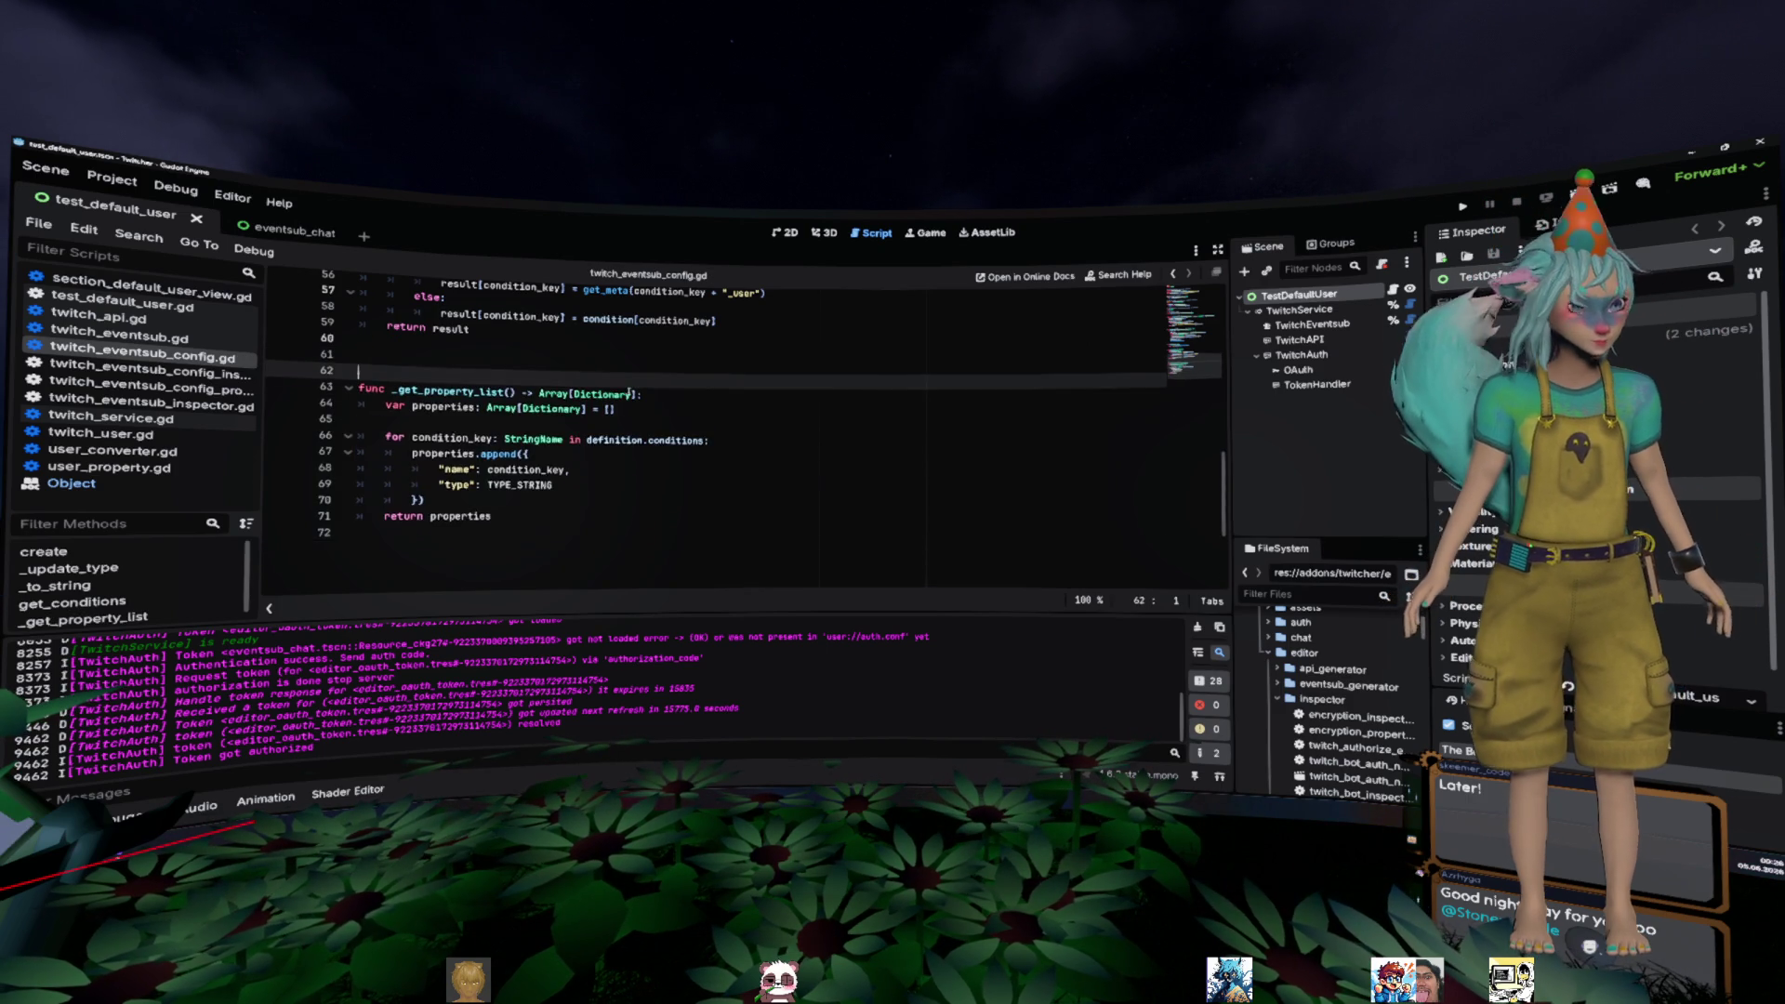
key(ctrl+shift+z)
key(ctrl+shift+z)
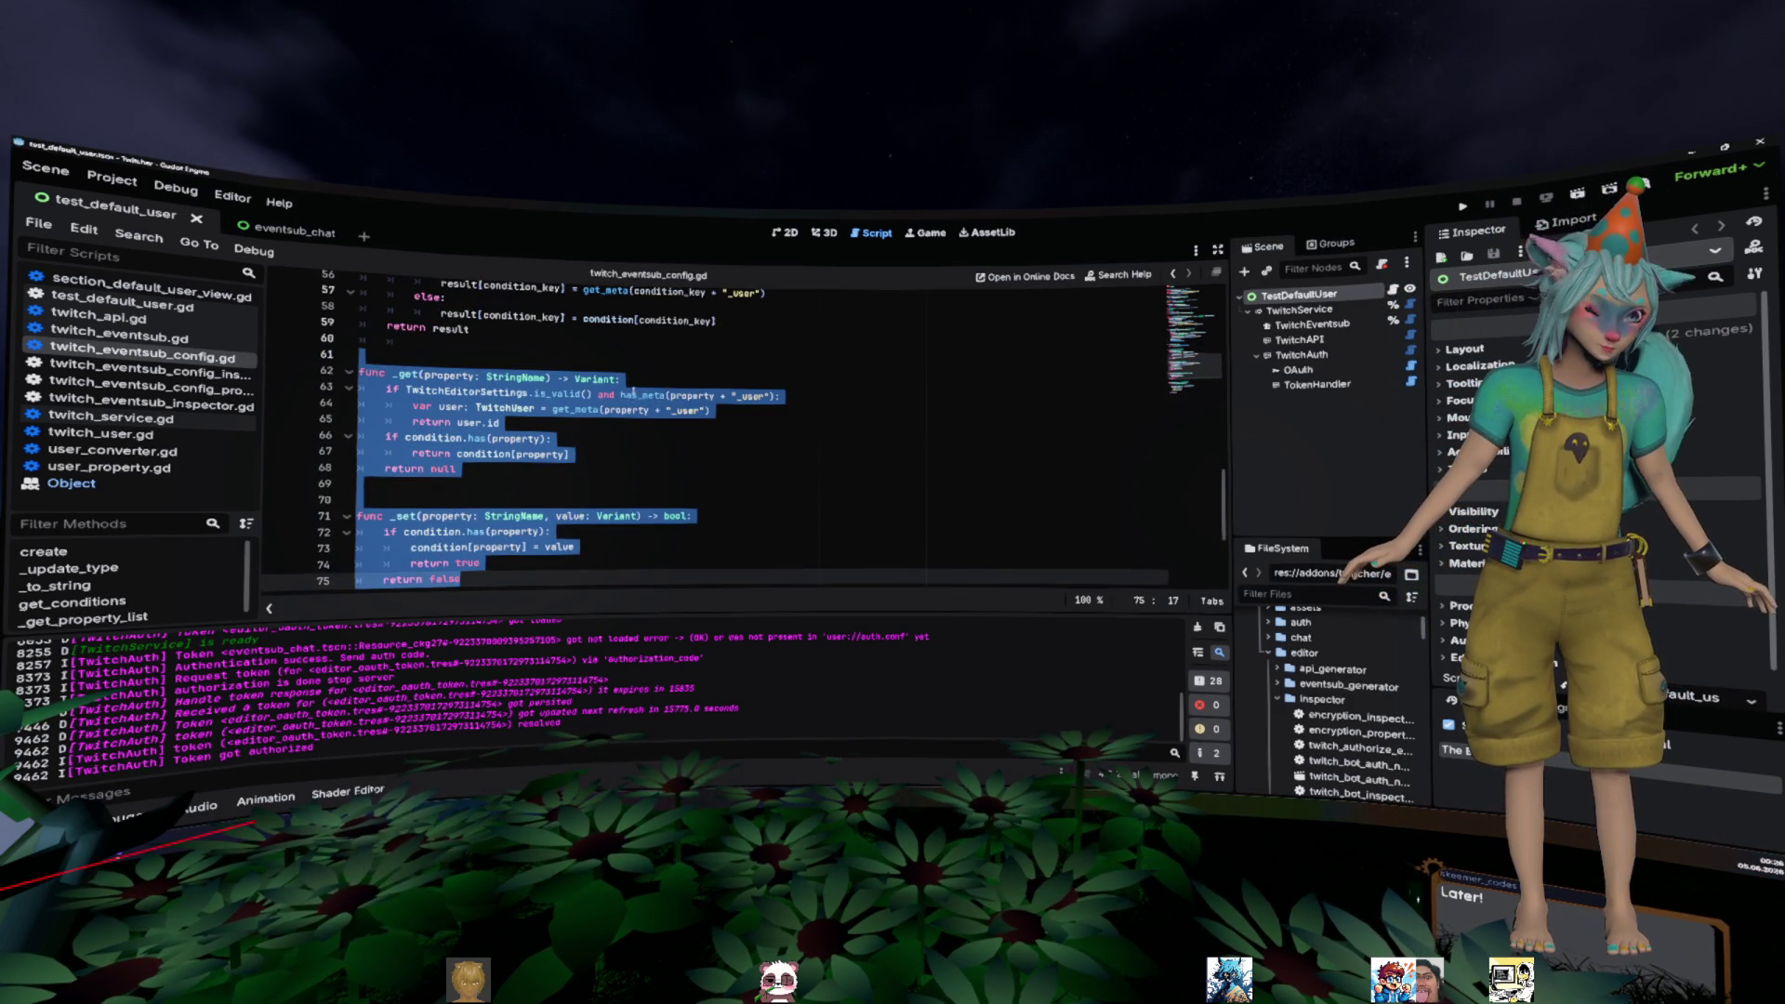
key(ctrl+shift+z)
key(ctrl+s)
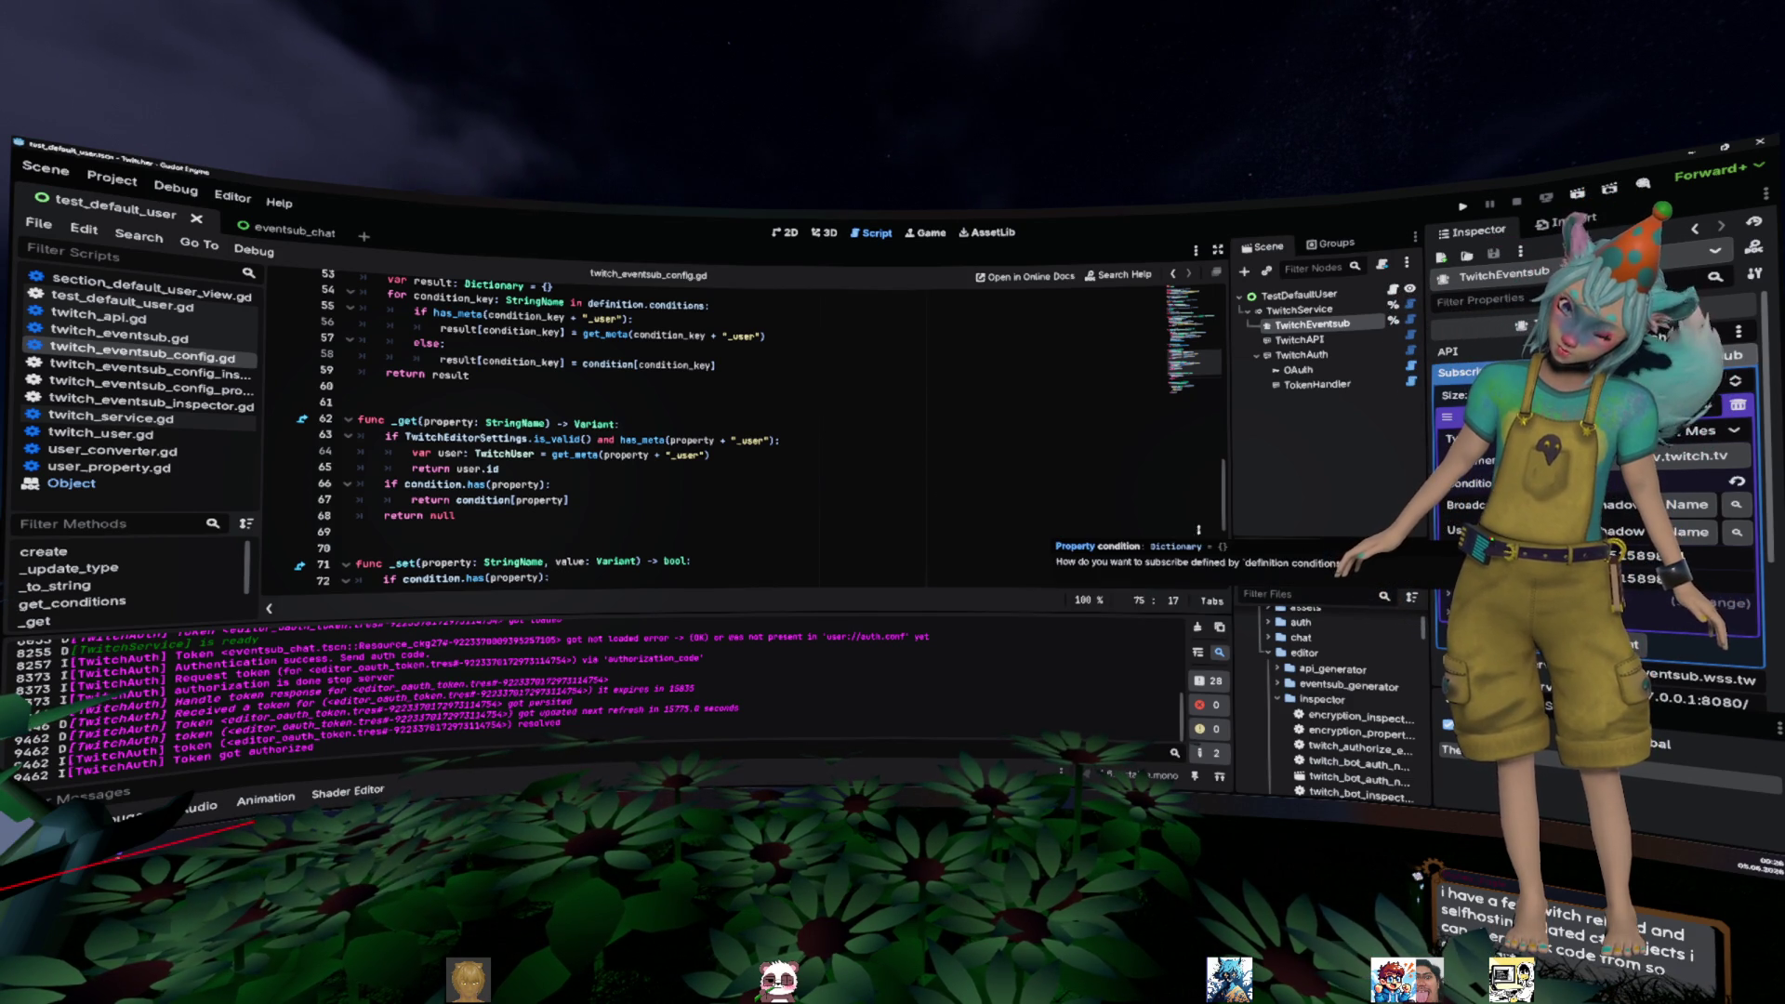
scroll(779, 452, down, 4)
click(780, 452)
scroll(779, 452, down, 1)
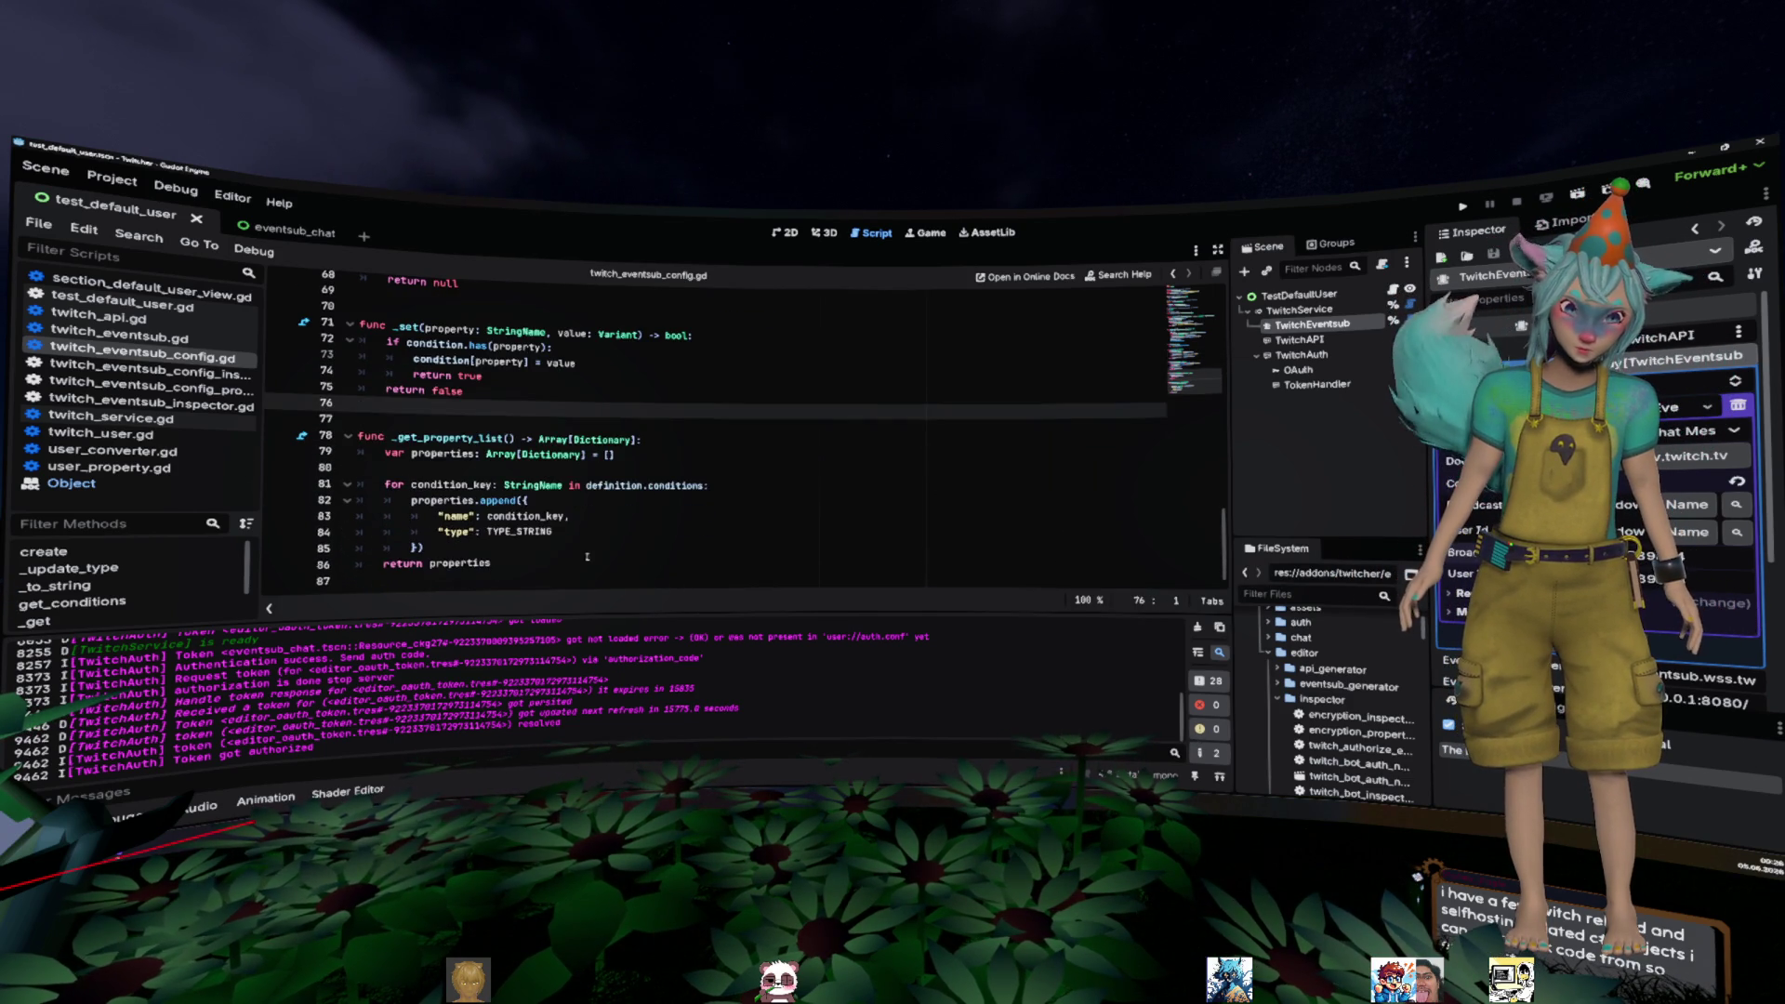
drag(493, 564, 361, 372)
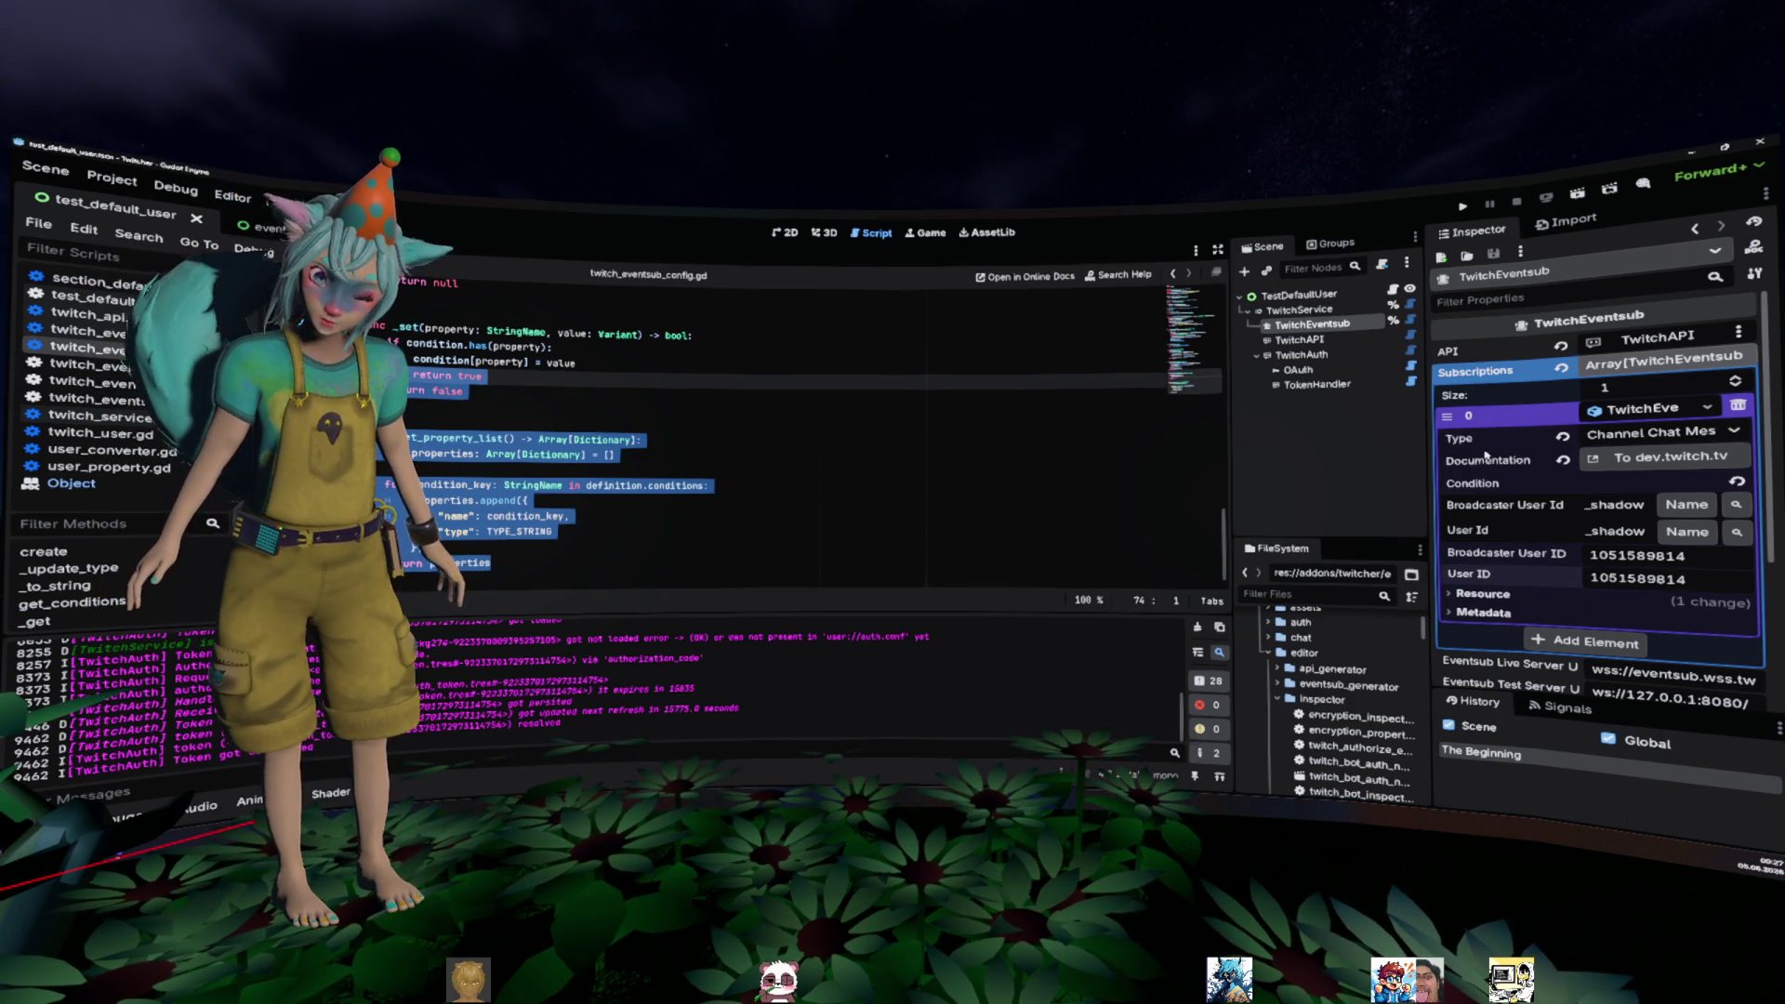
mouse_move(1486, 455)
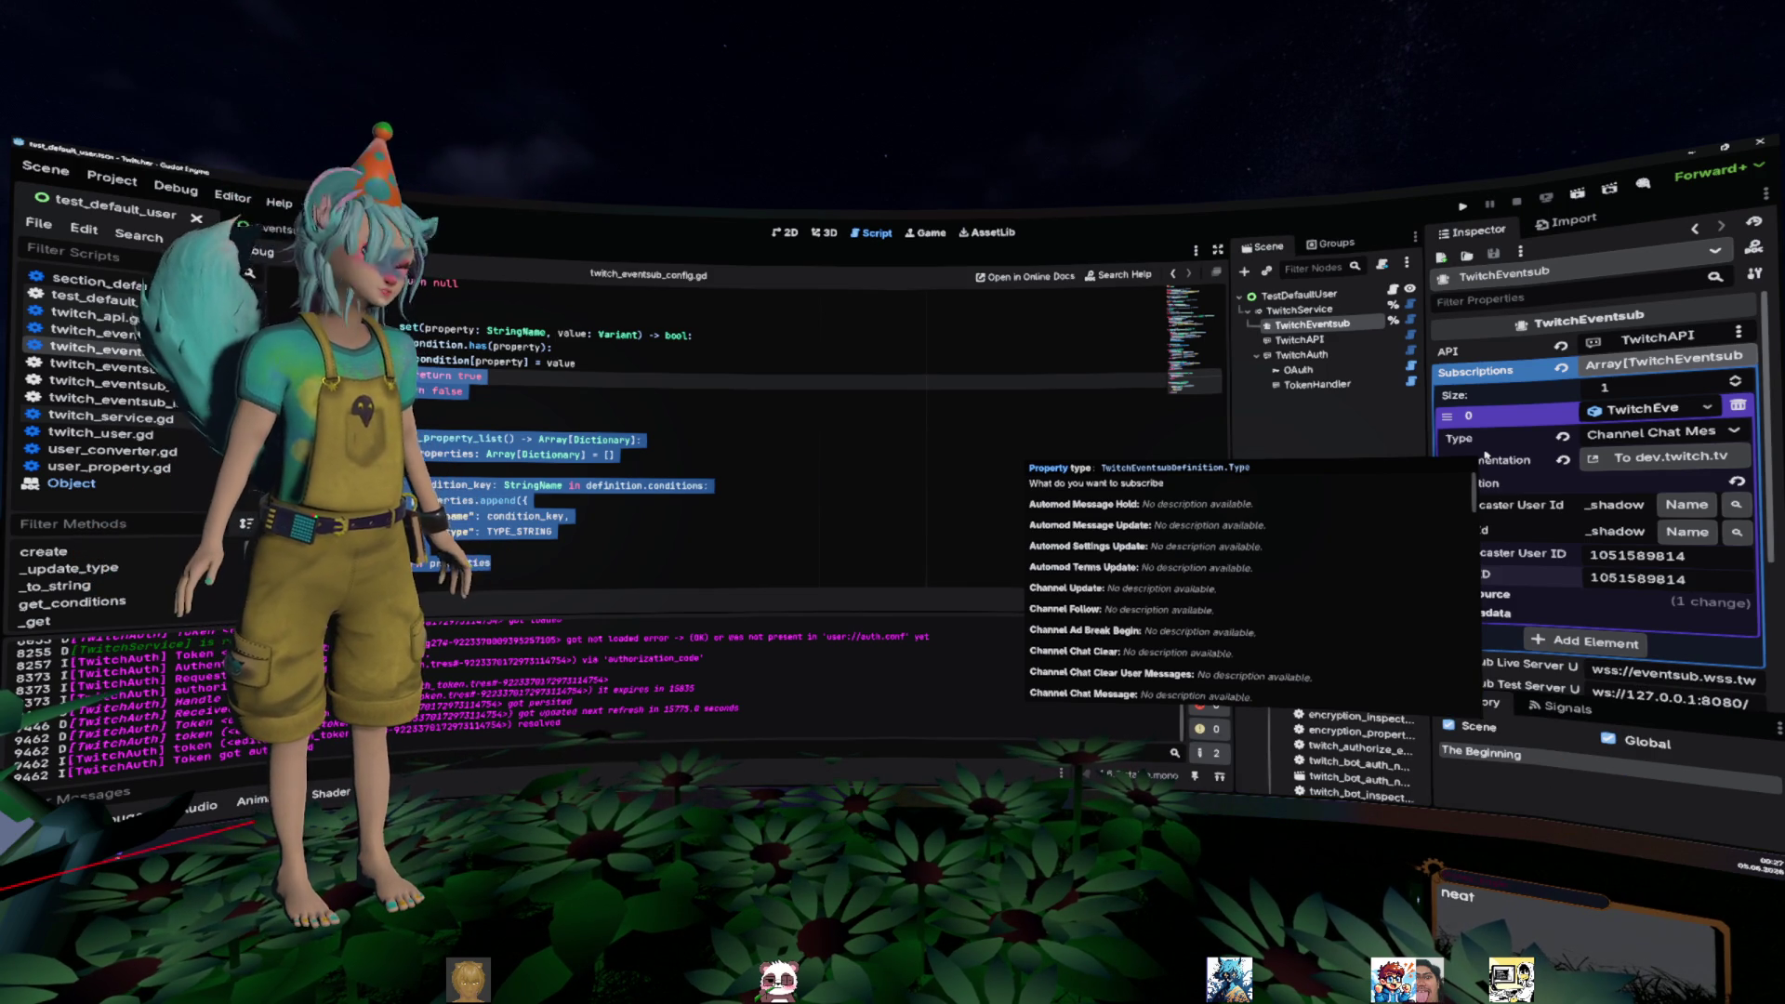
click(1017, 435)
scroll(1017, 432, up, 2)
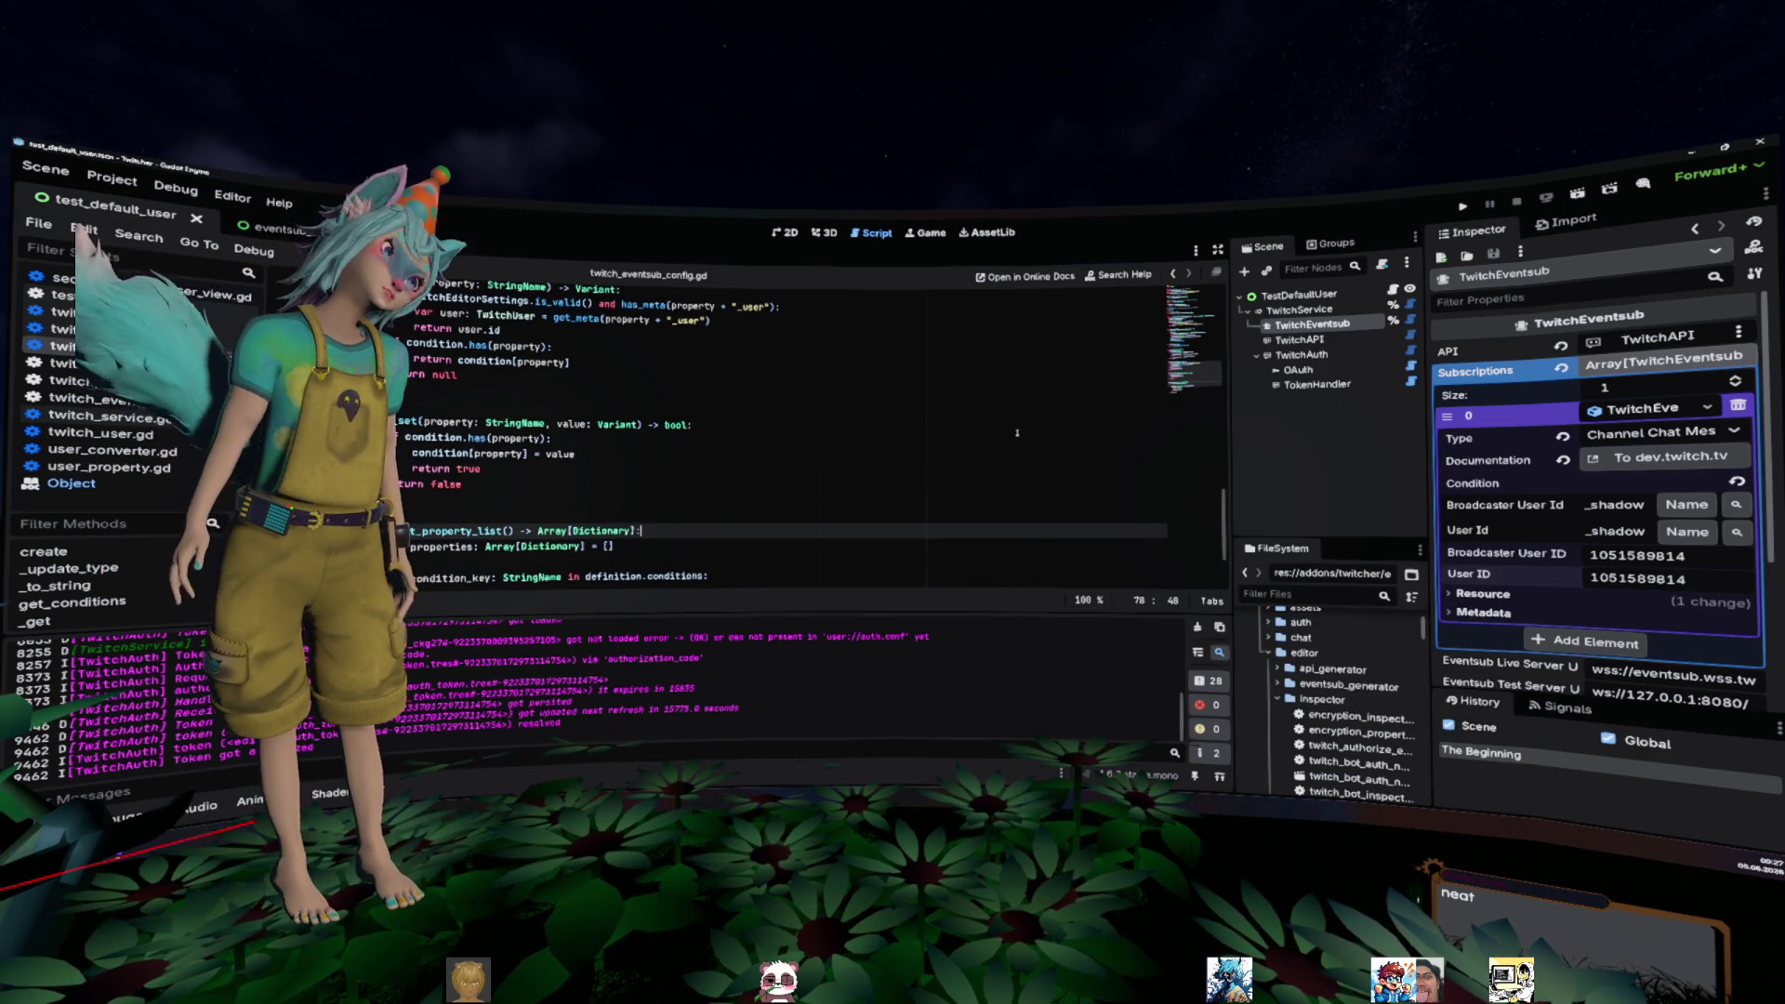
scroll(1018, 428, up, 2)
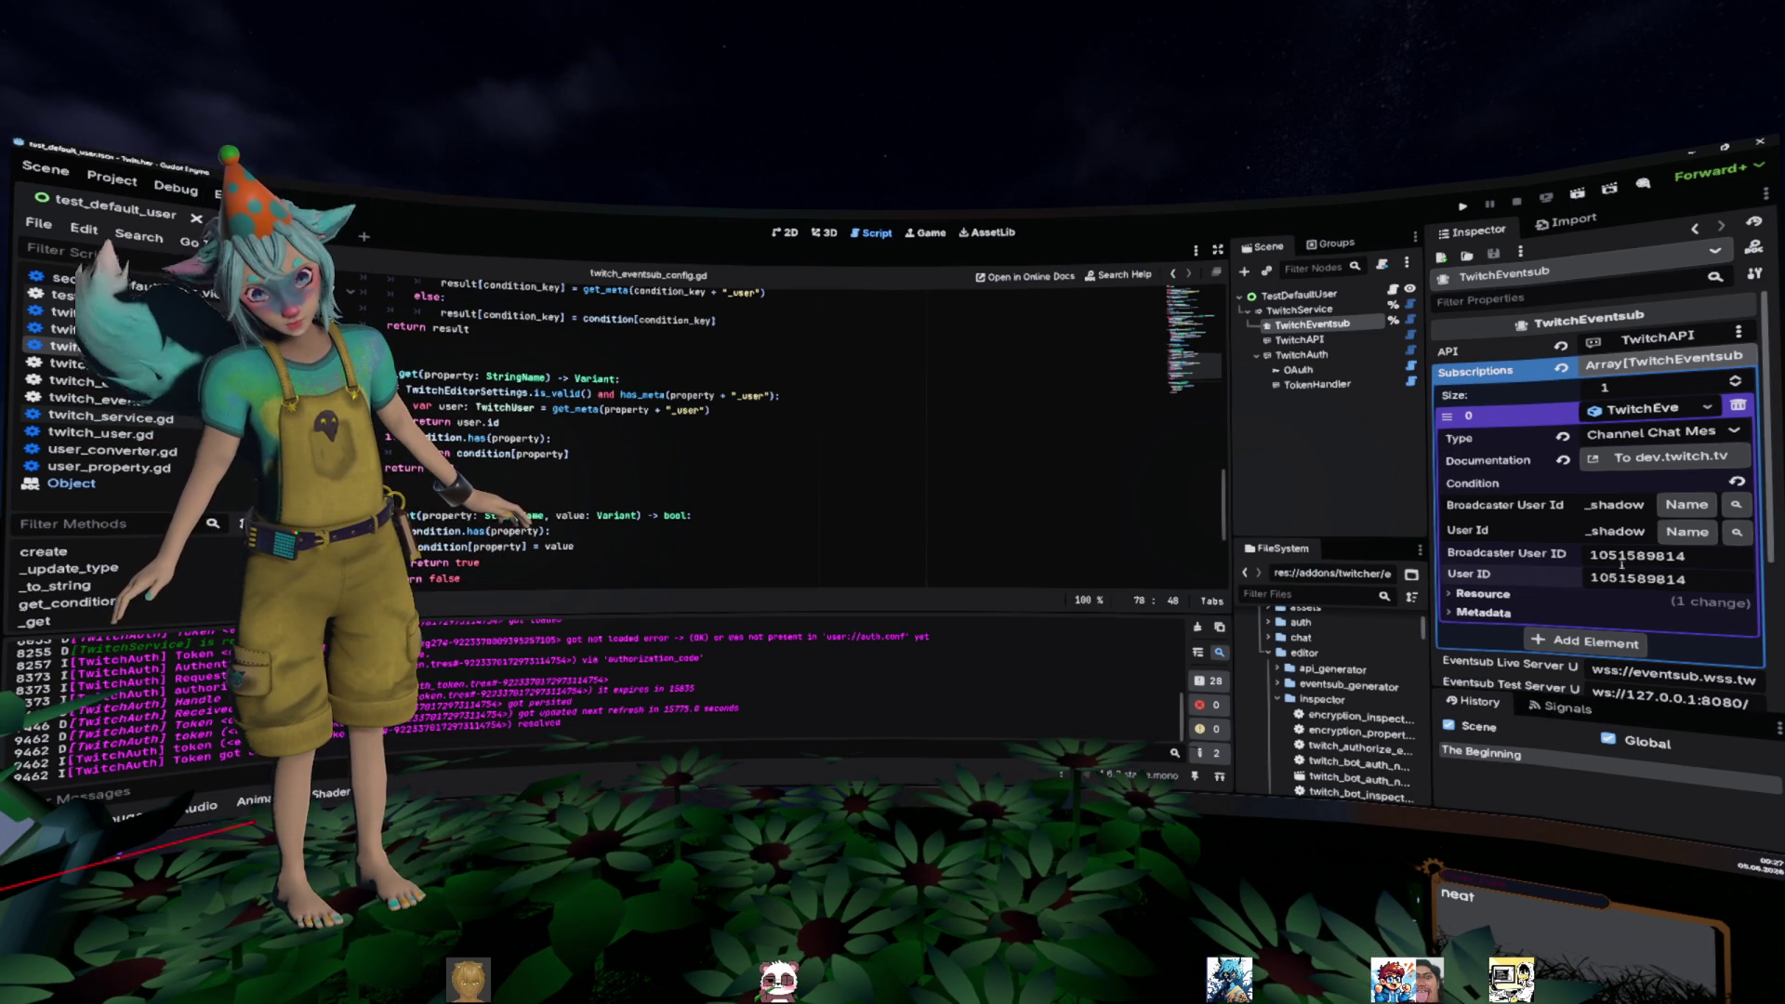
click(1679, 502)
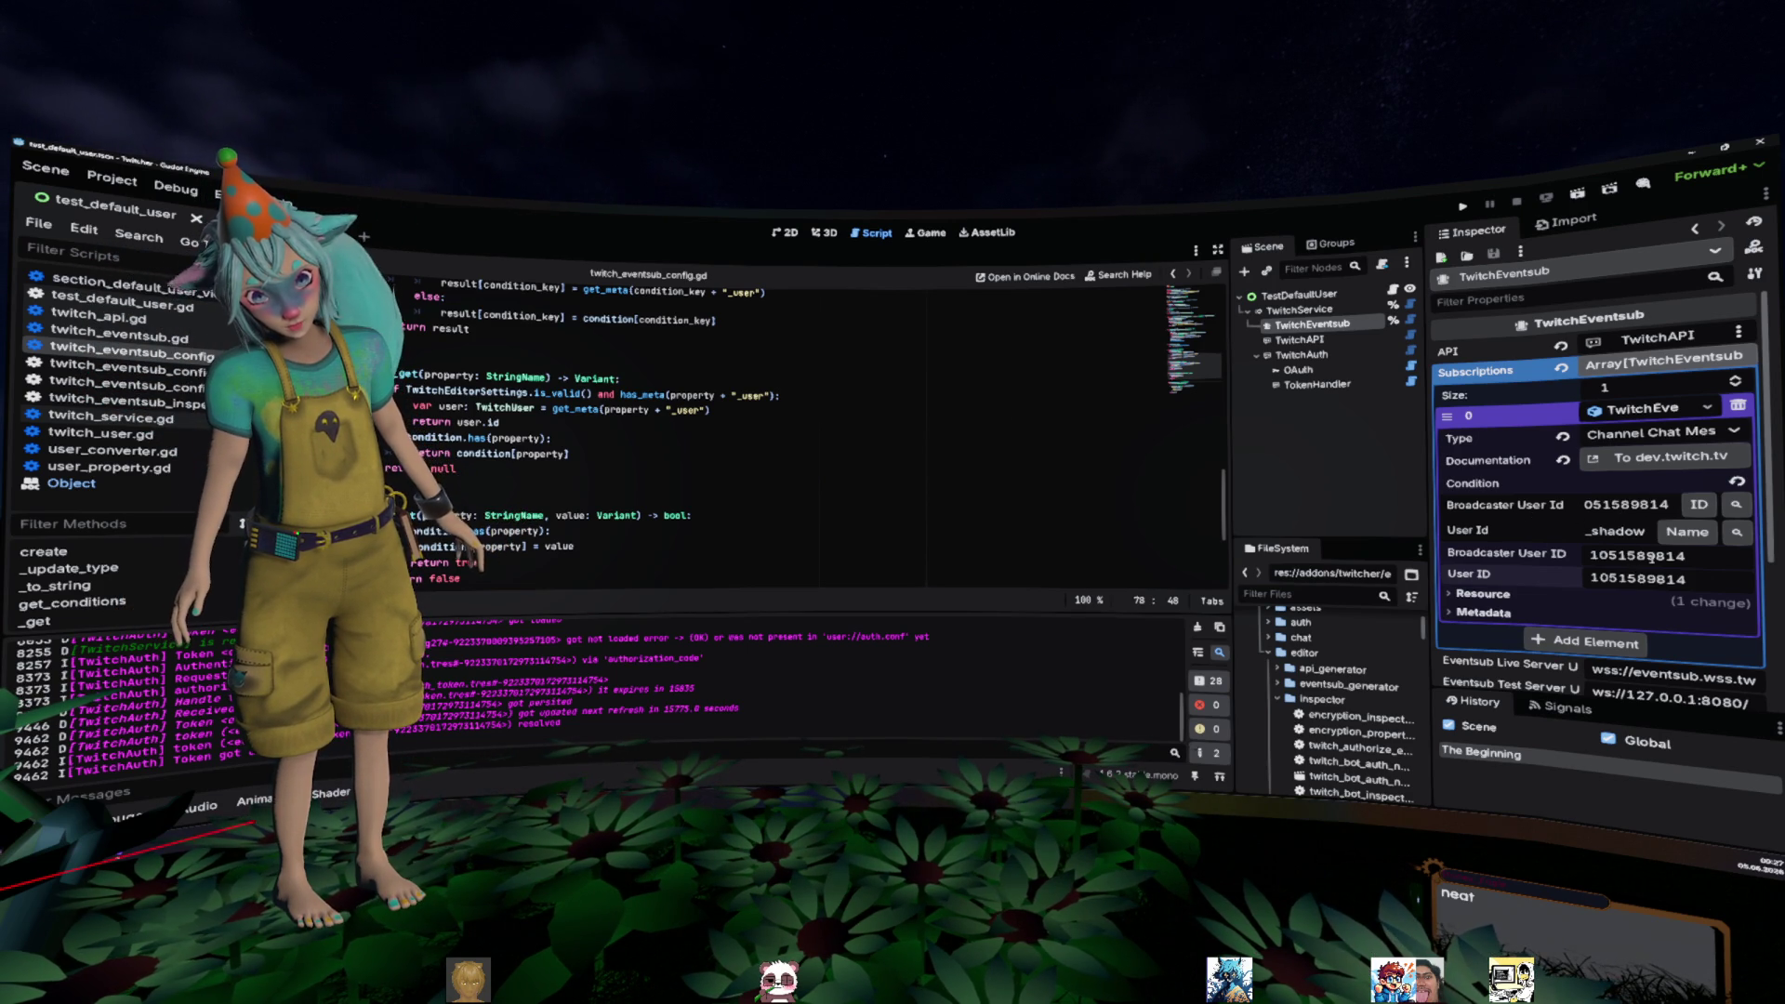
click(1699, 505)
click(659, 470)
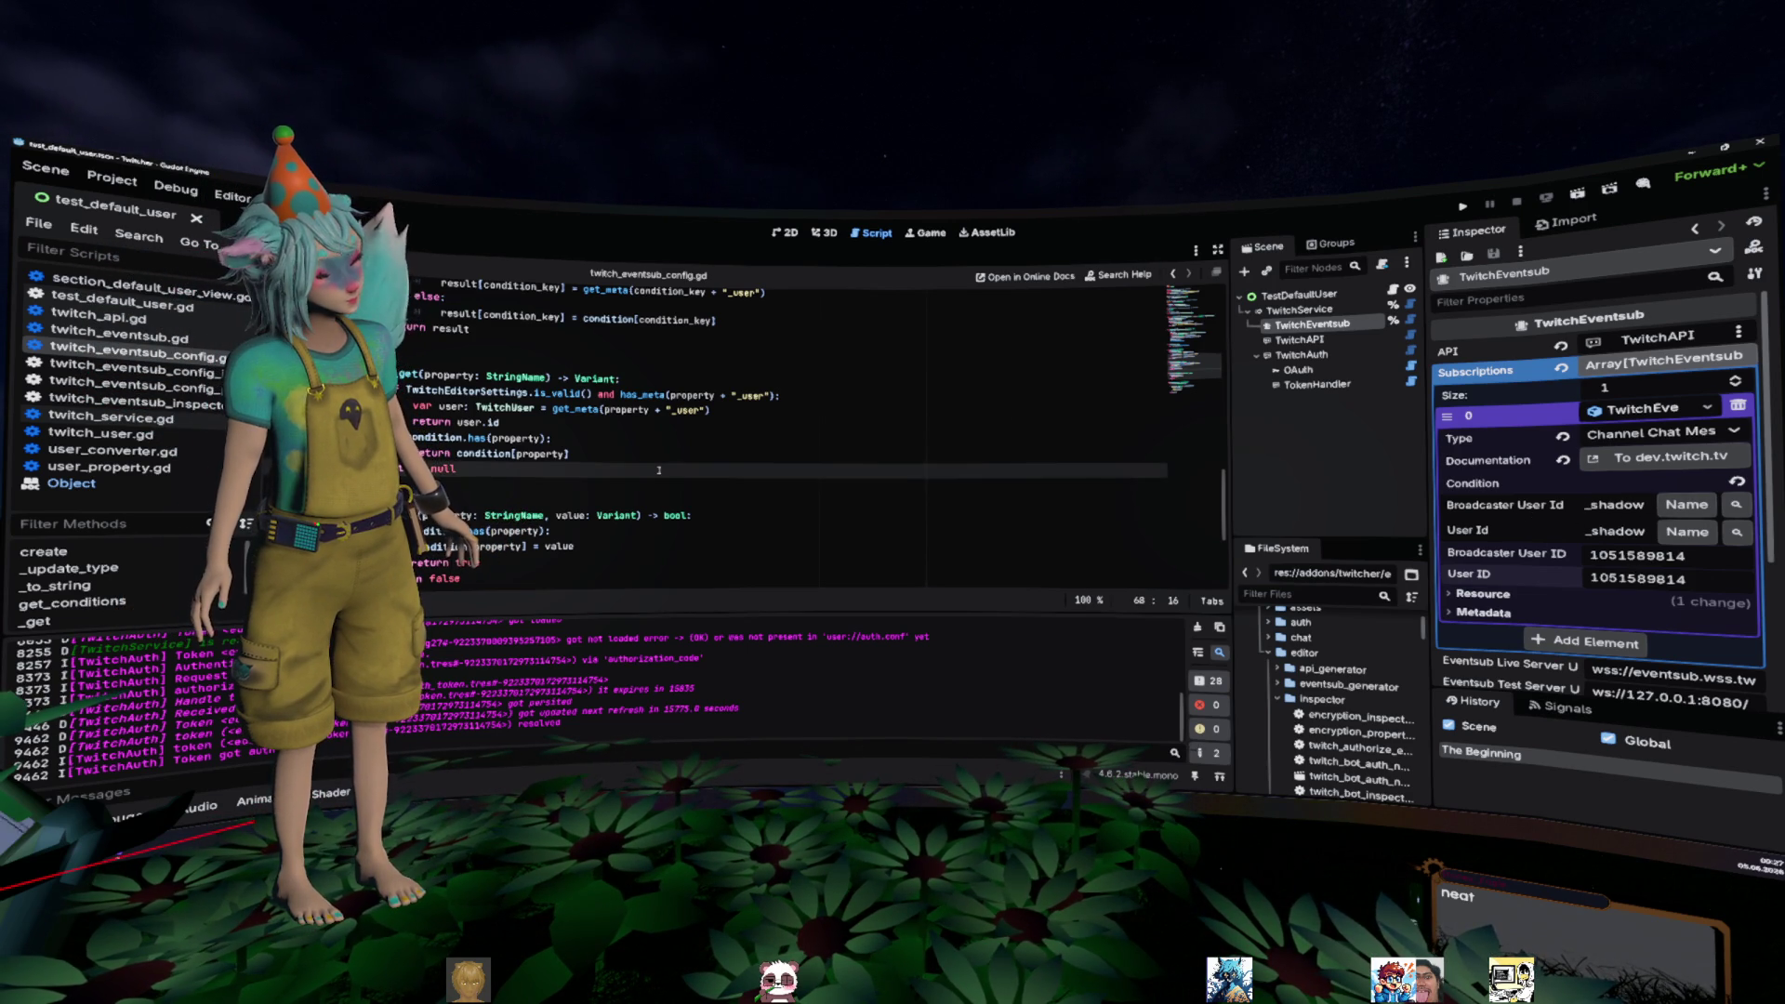
scroll(660, 470, down, 3)
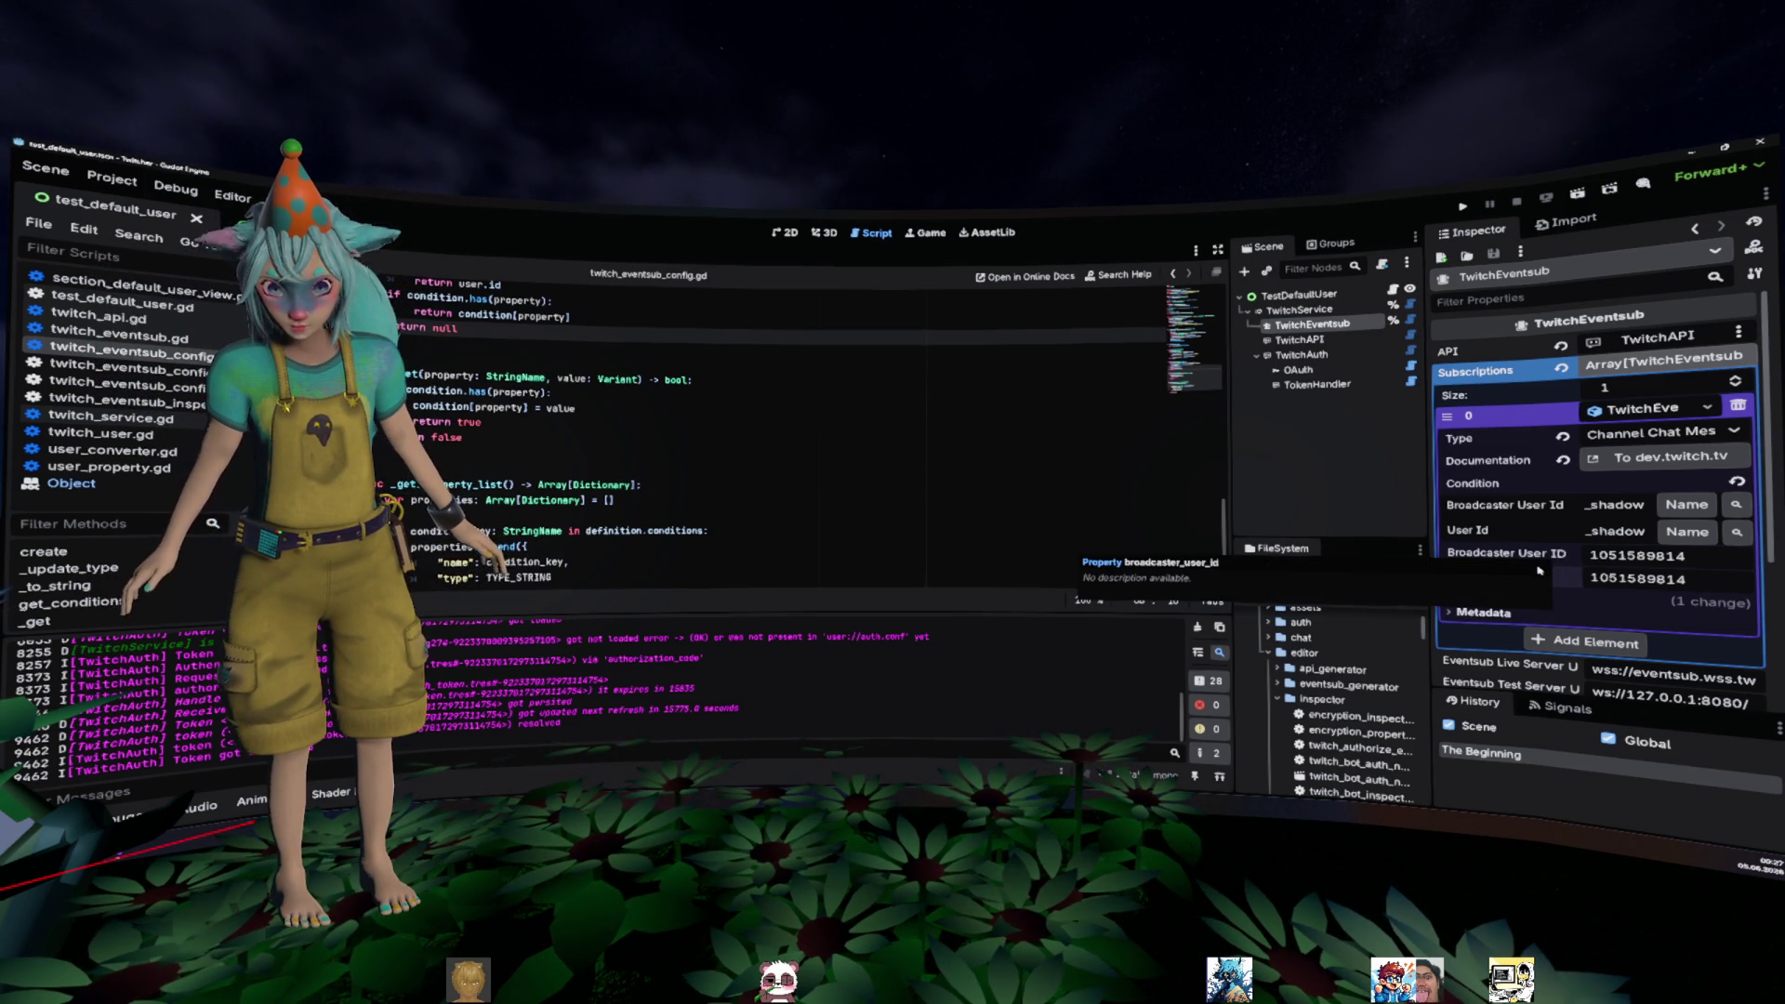
click(997, 435)
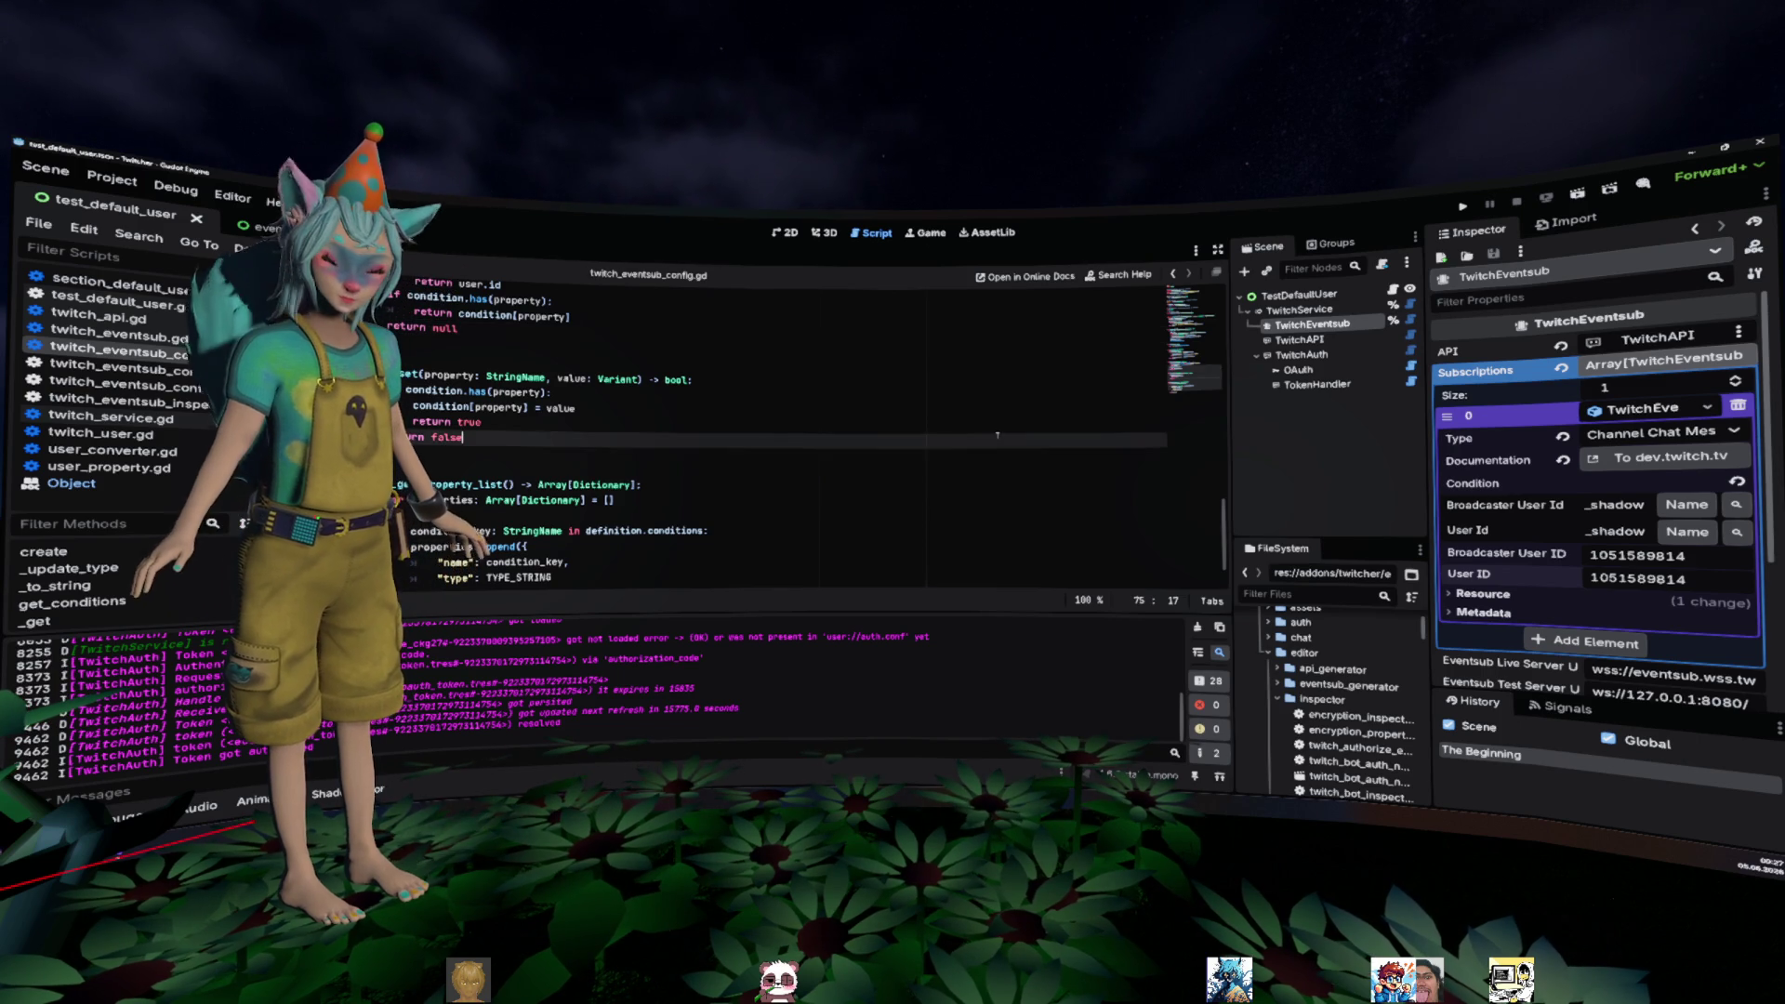
- Delete lines 60–75 (_get and _set), save, and reselect TwitchEventsub to refresh its inspector
scroll(893, 437, down, 1)
key(shift+Up)
key(shift+Up)
key(shift+Up)
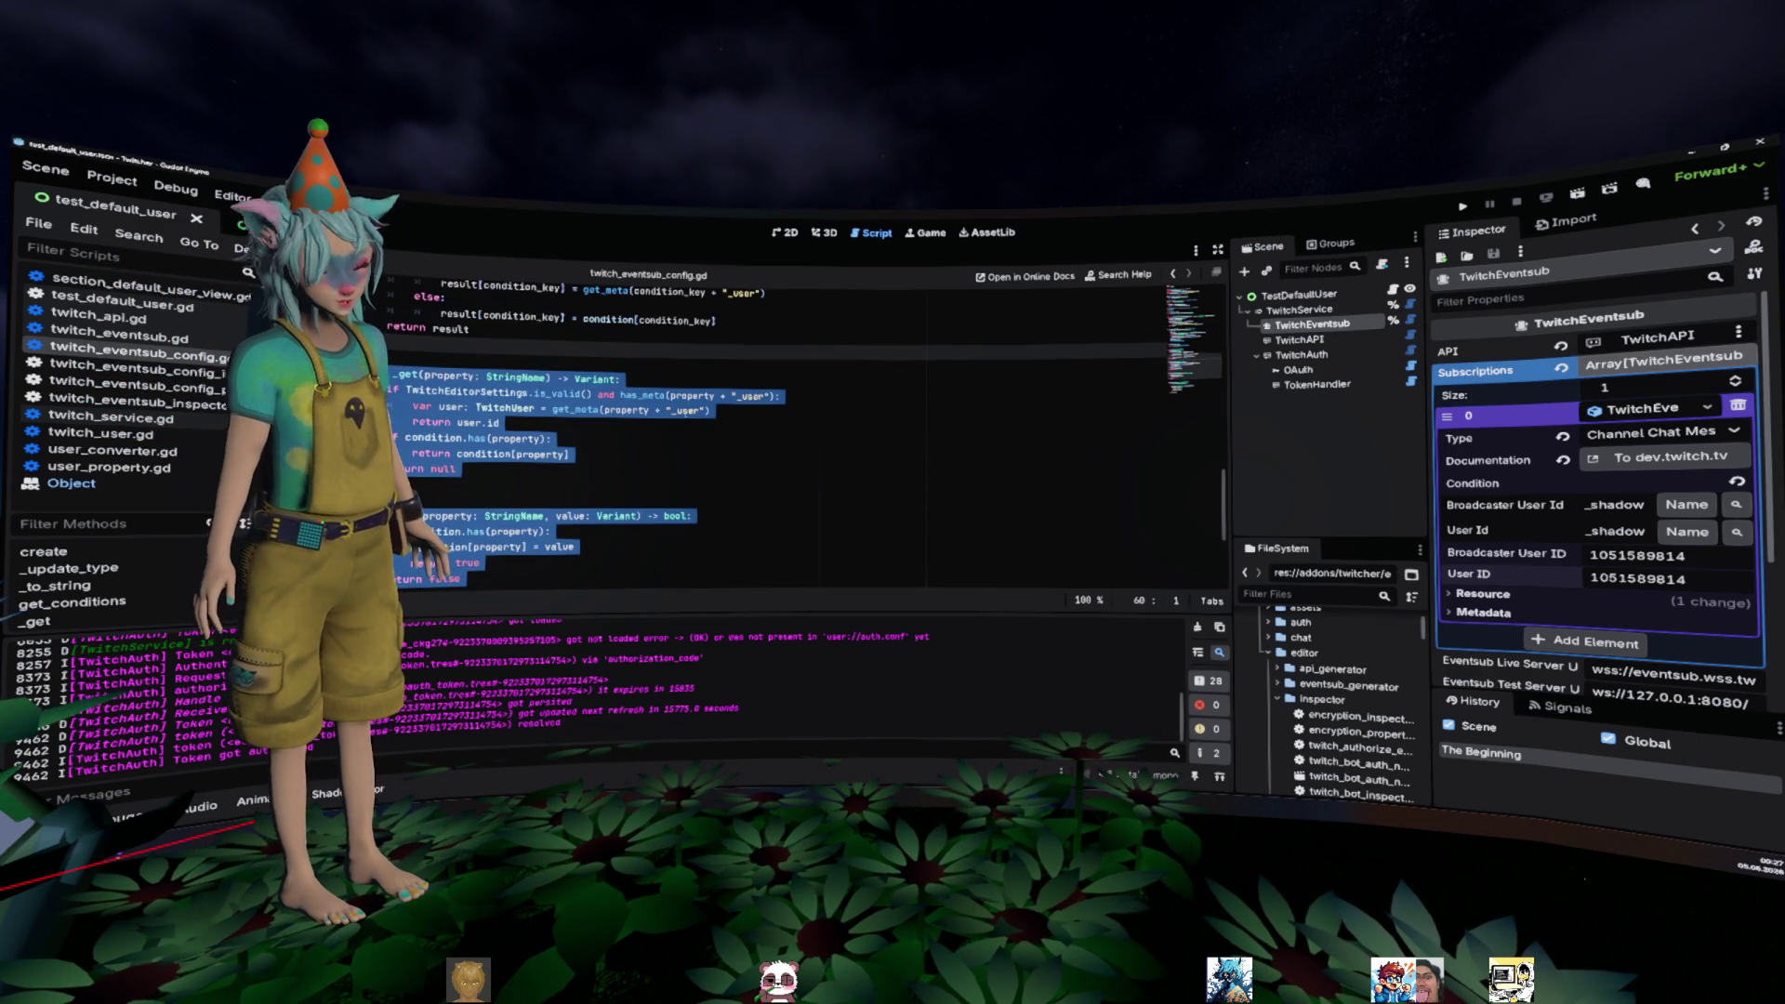
key(BackSpace)
key(BackSpace)
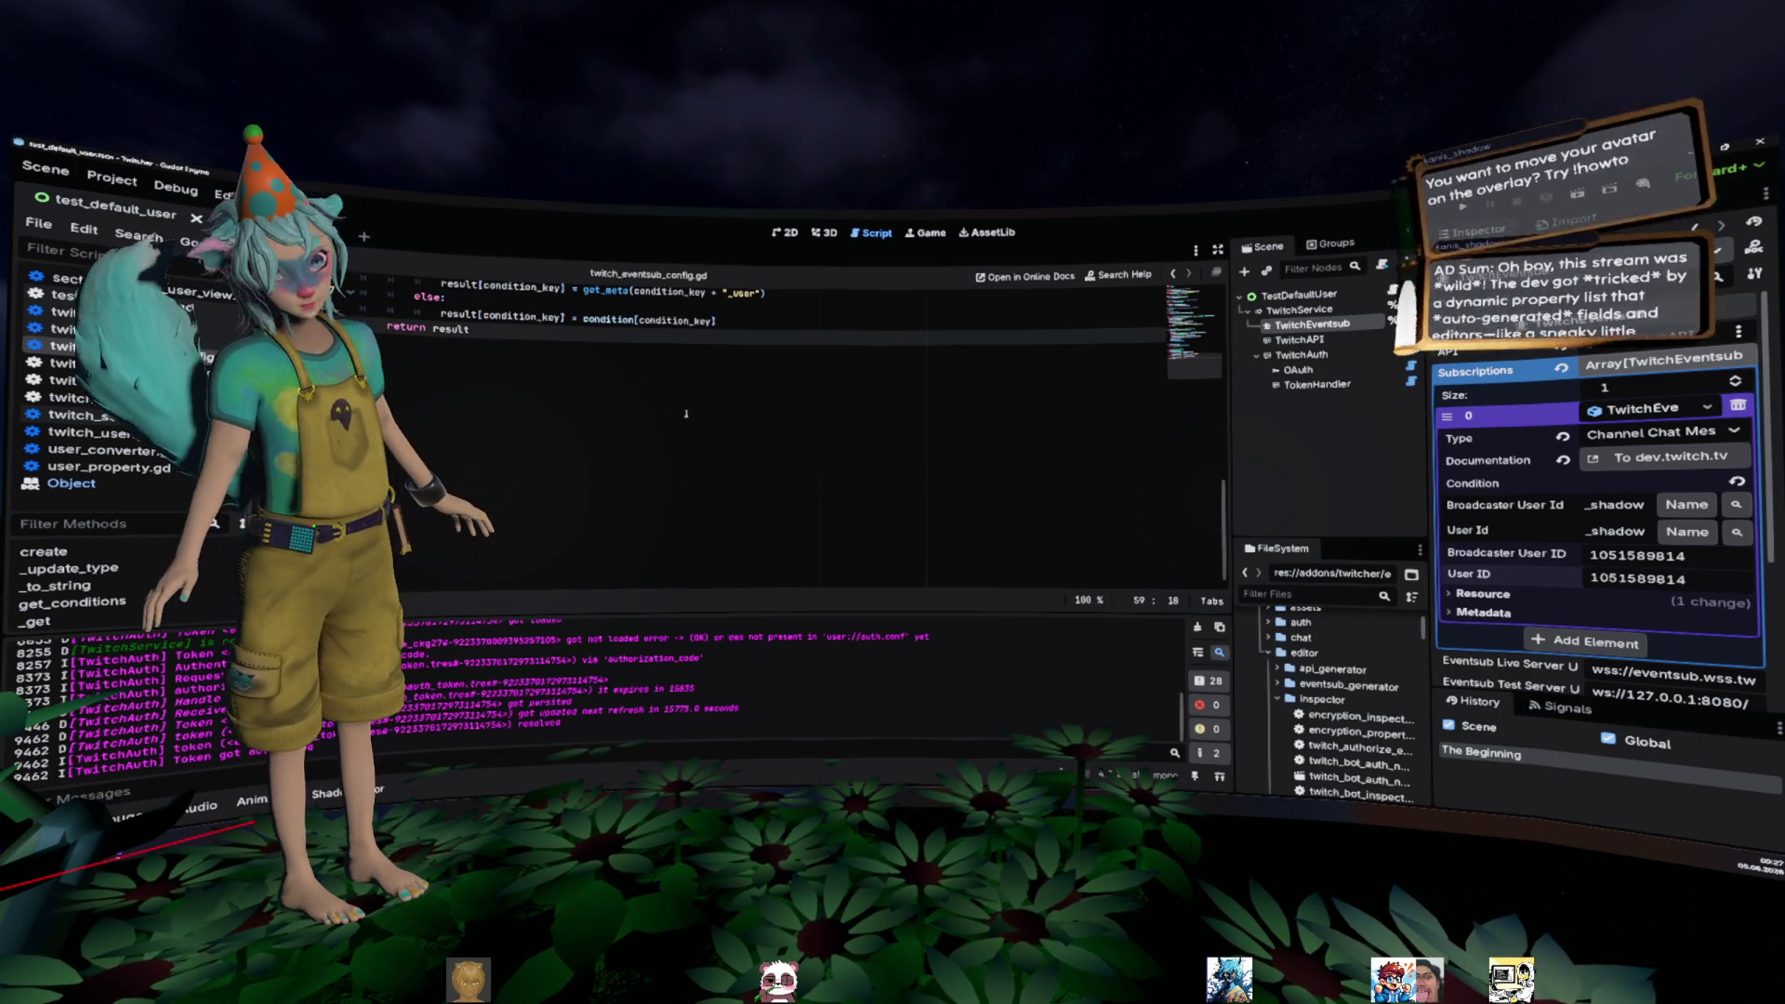
key(ctrl+s)
click(1292, 369)
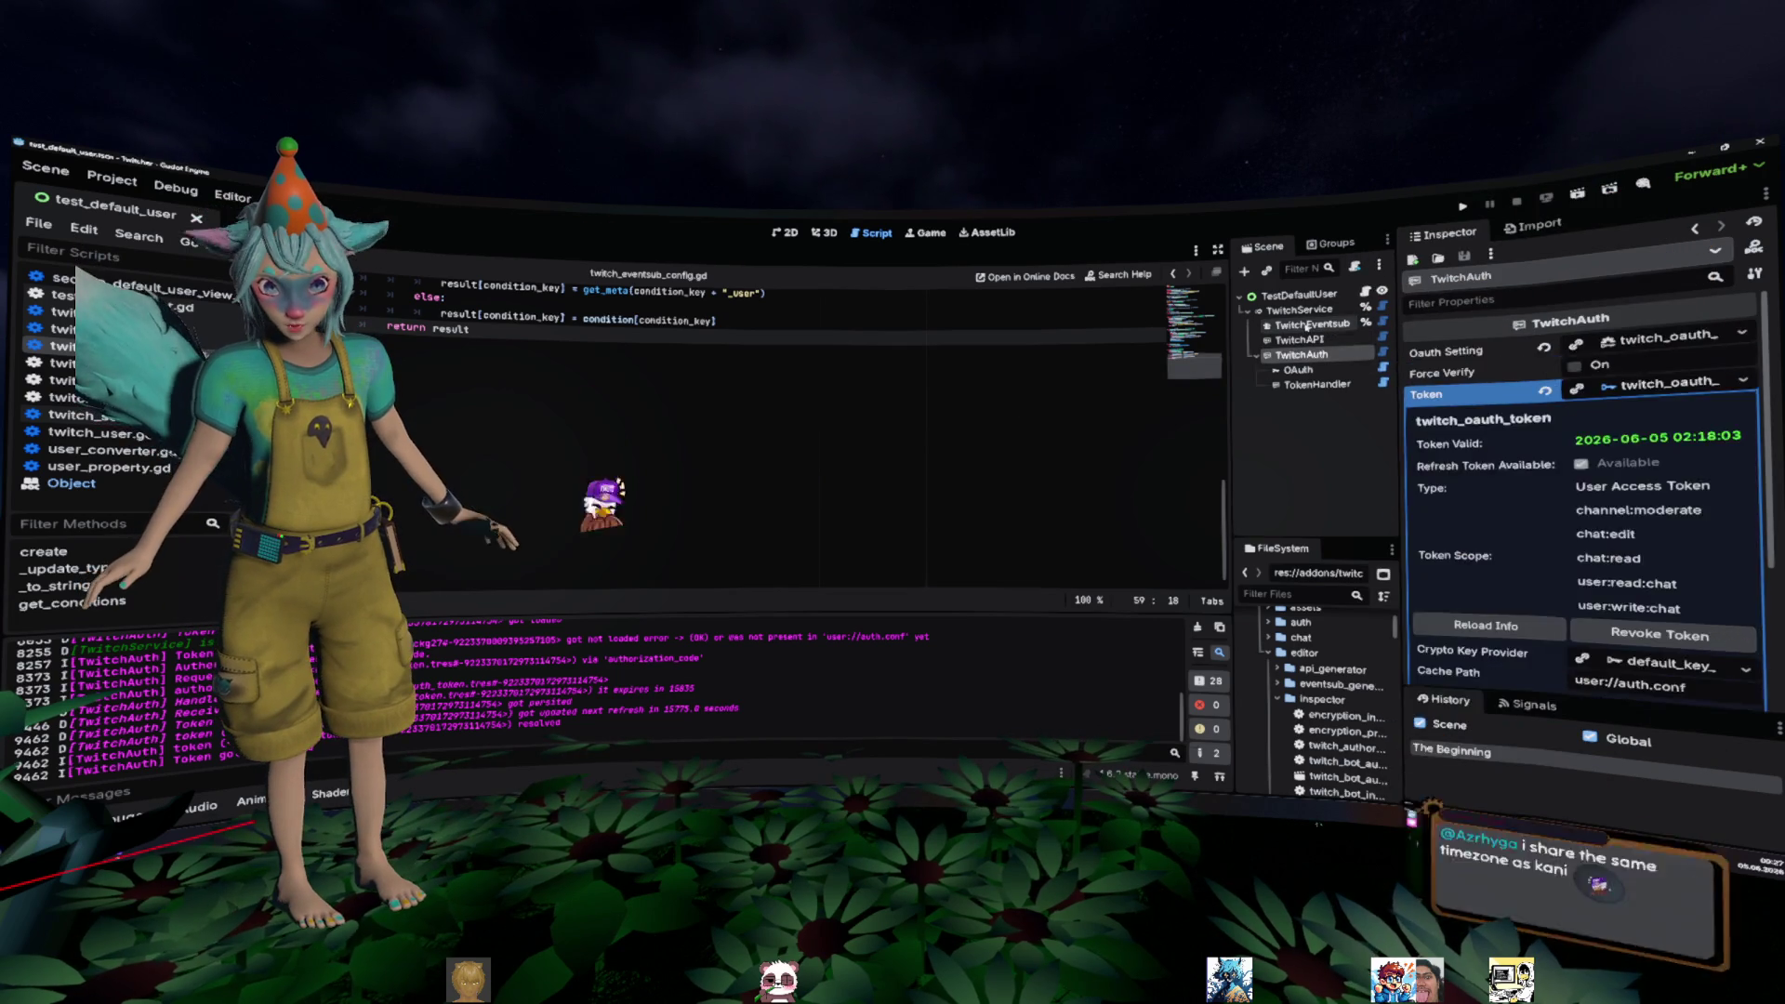
click(1312, 325)
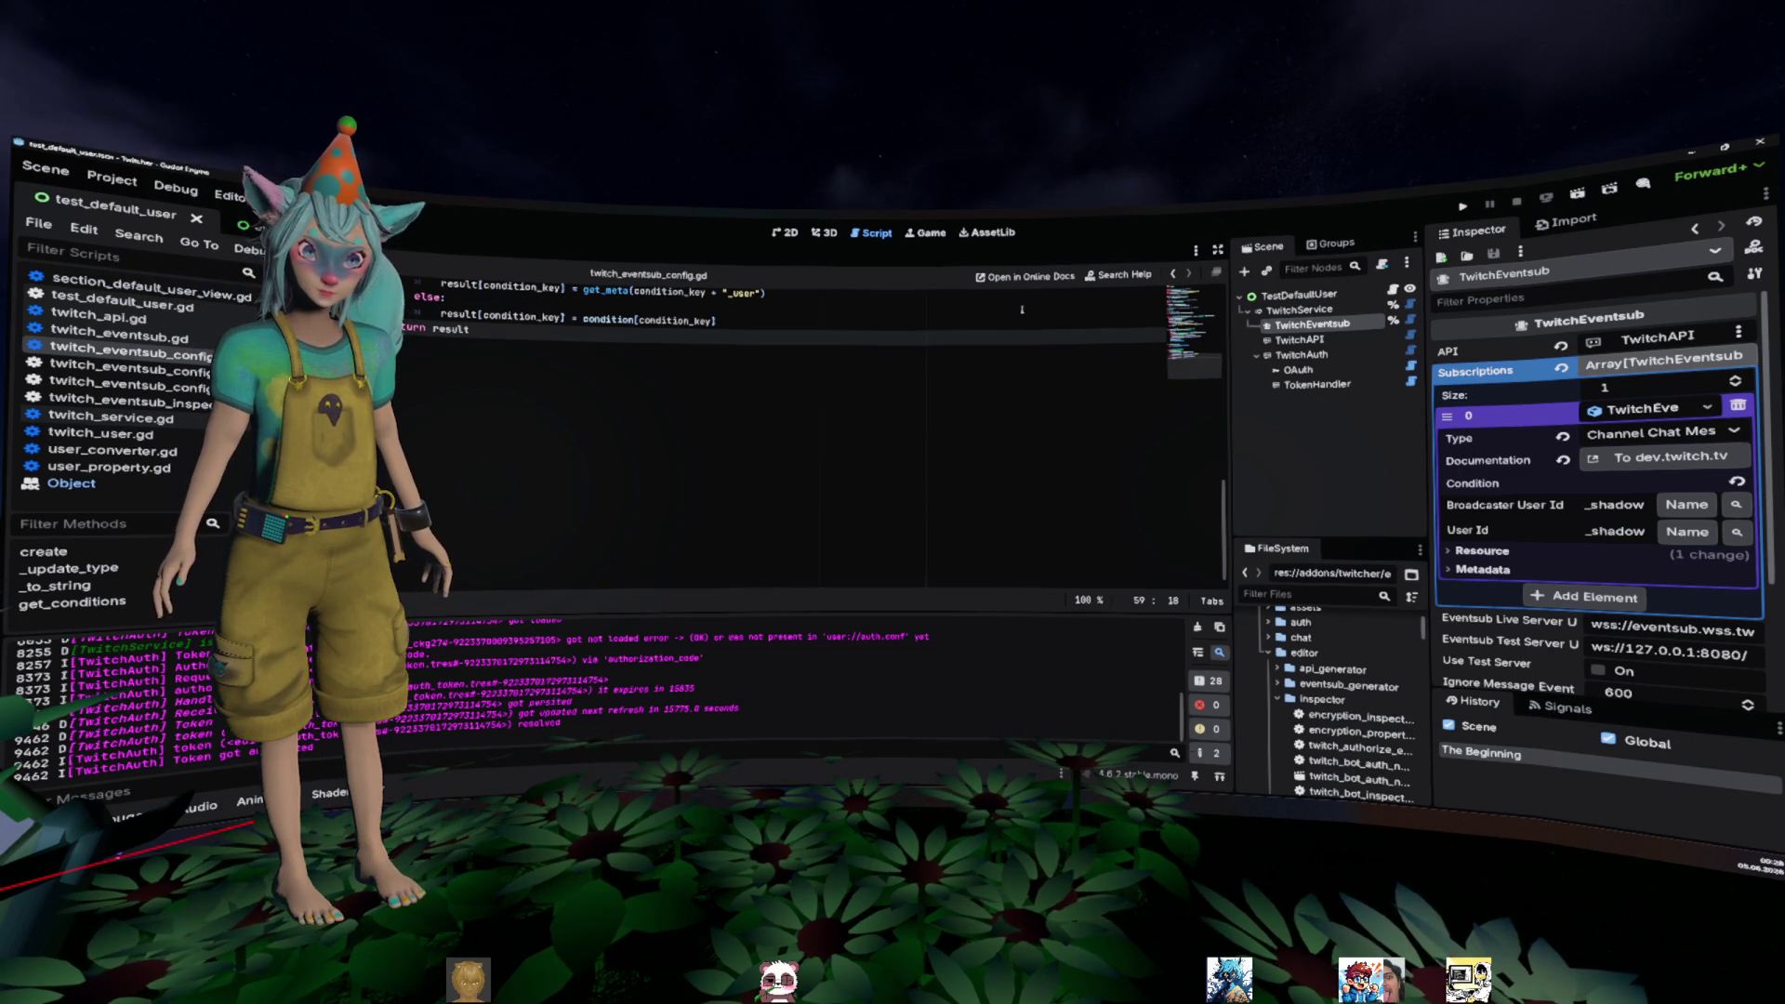
- Hide the bottom Output panel with Ctrl+J so the script fills the editor
scroll(656, 399, up, 5)
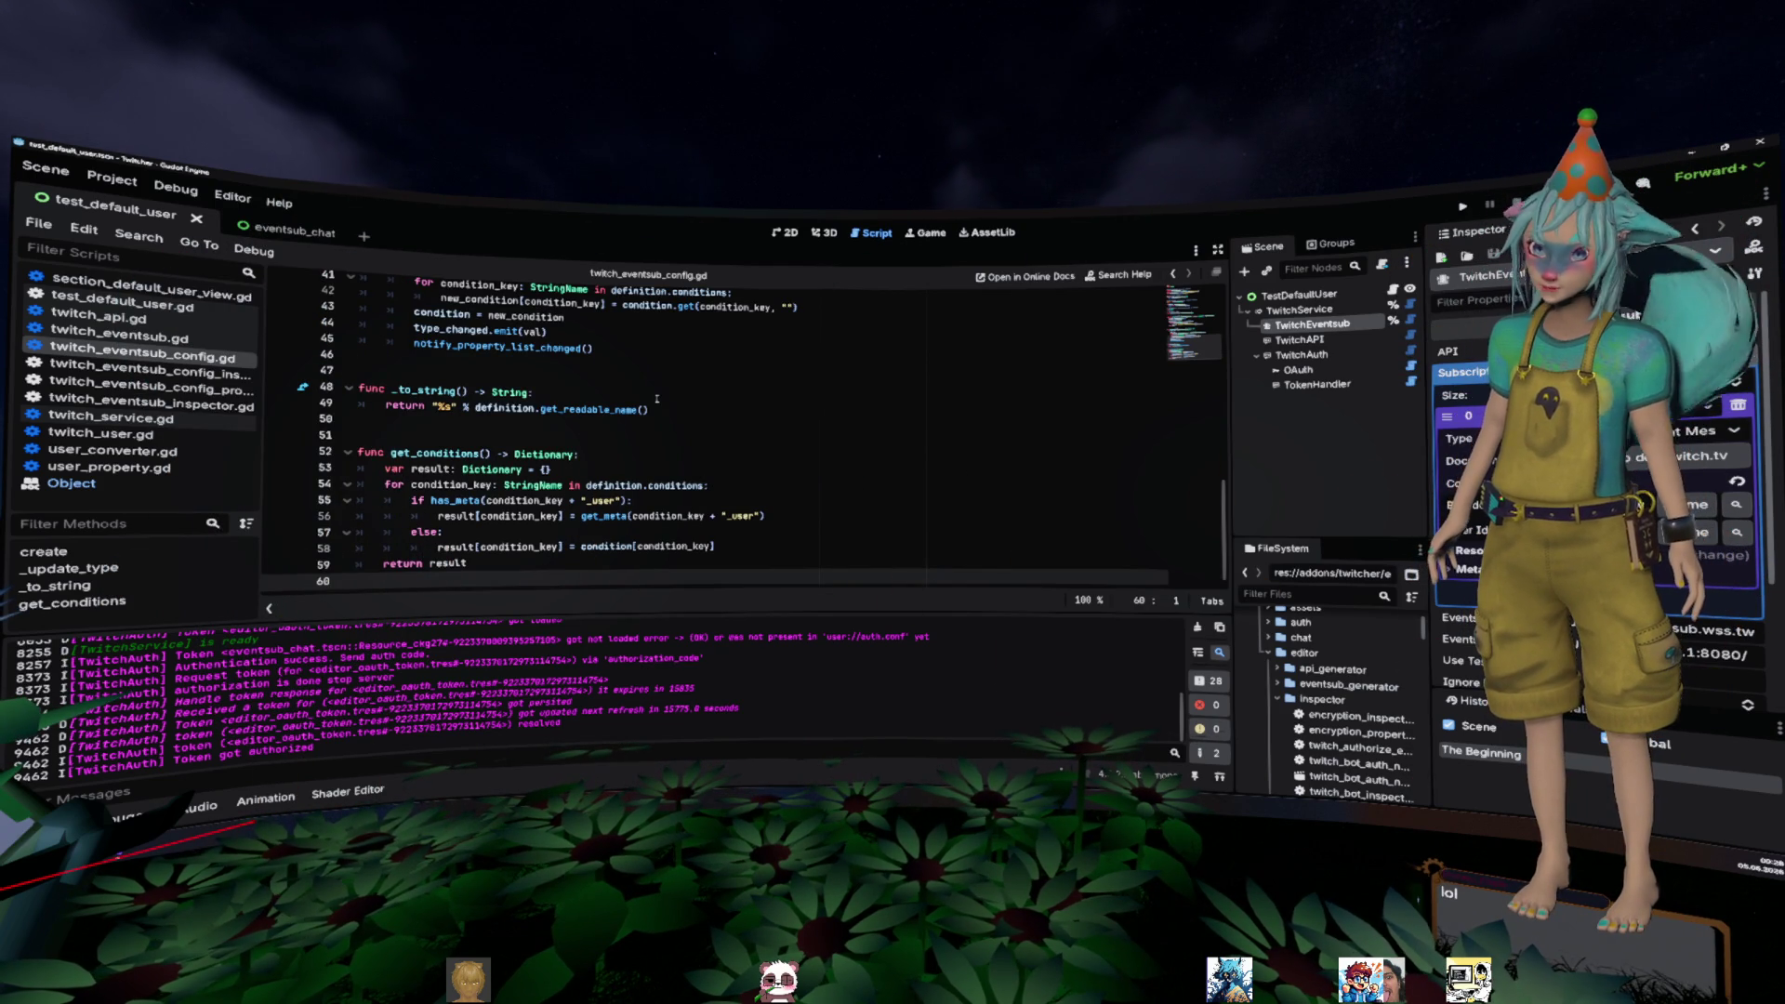
click(710, 362)
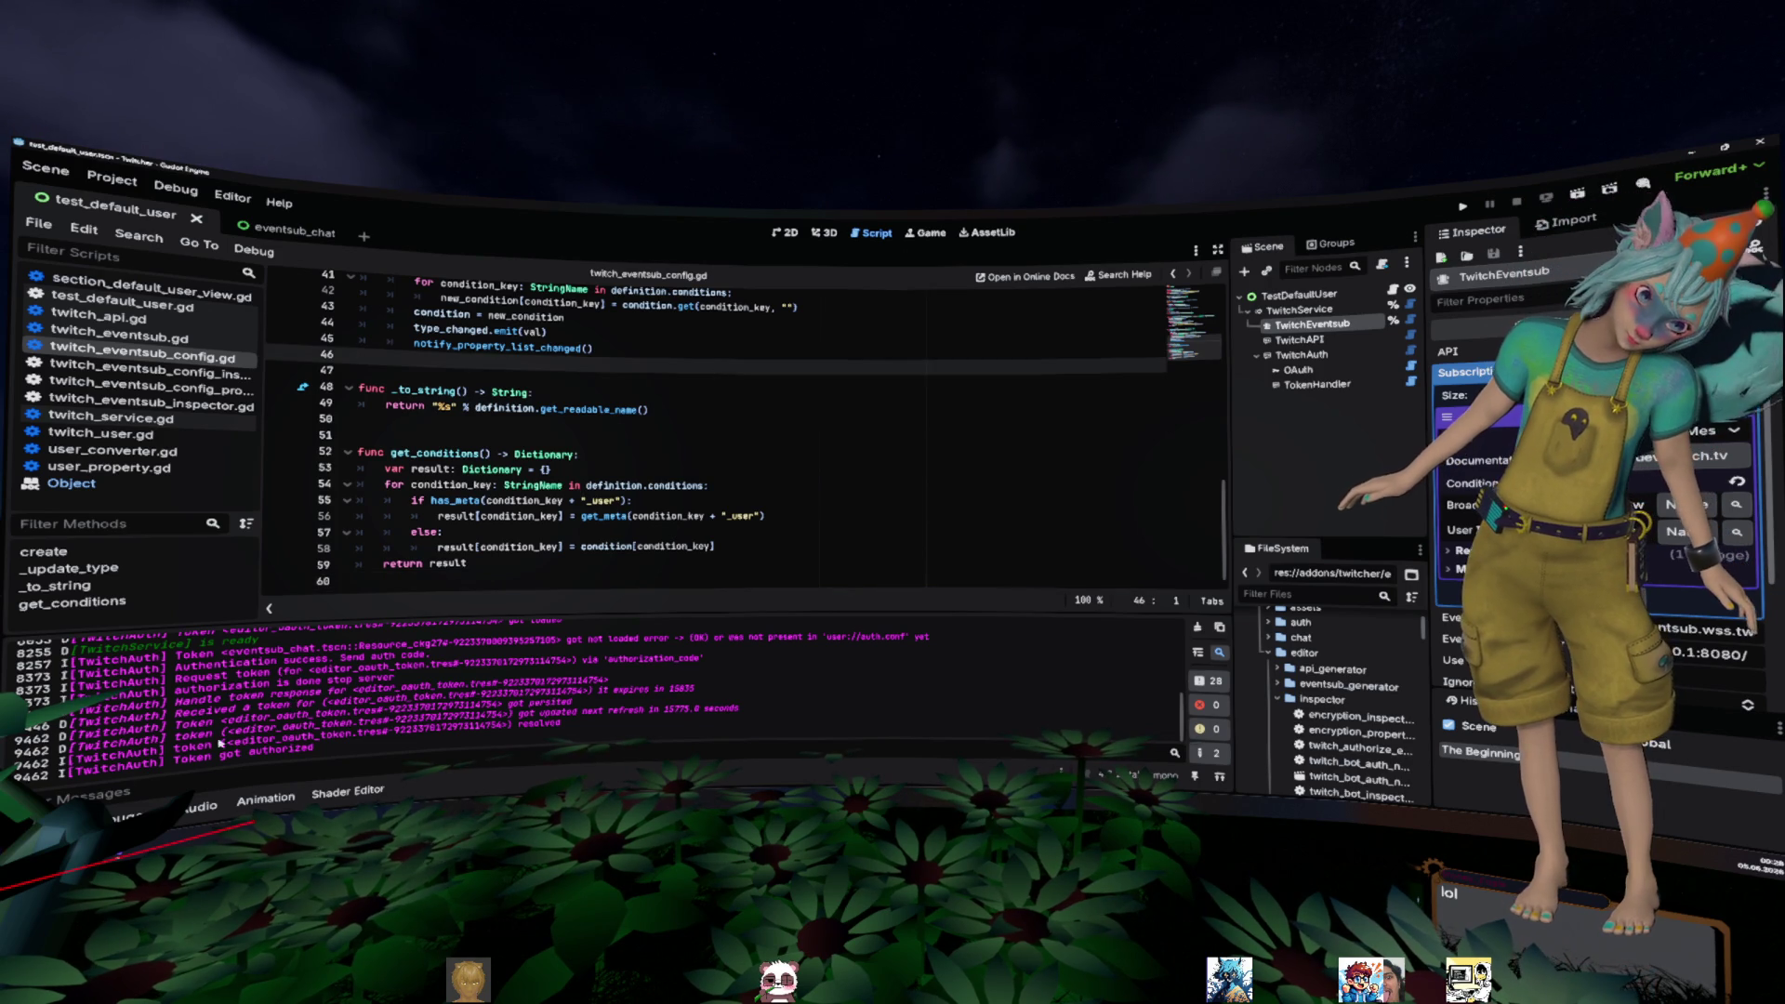
key(ctrl+j)
key(Down)
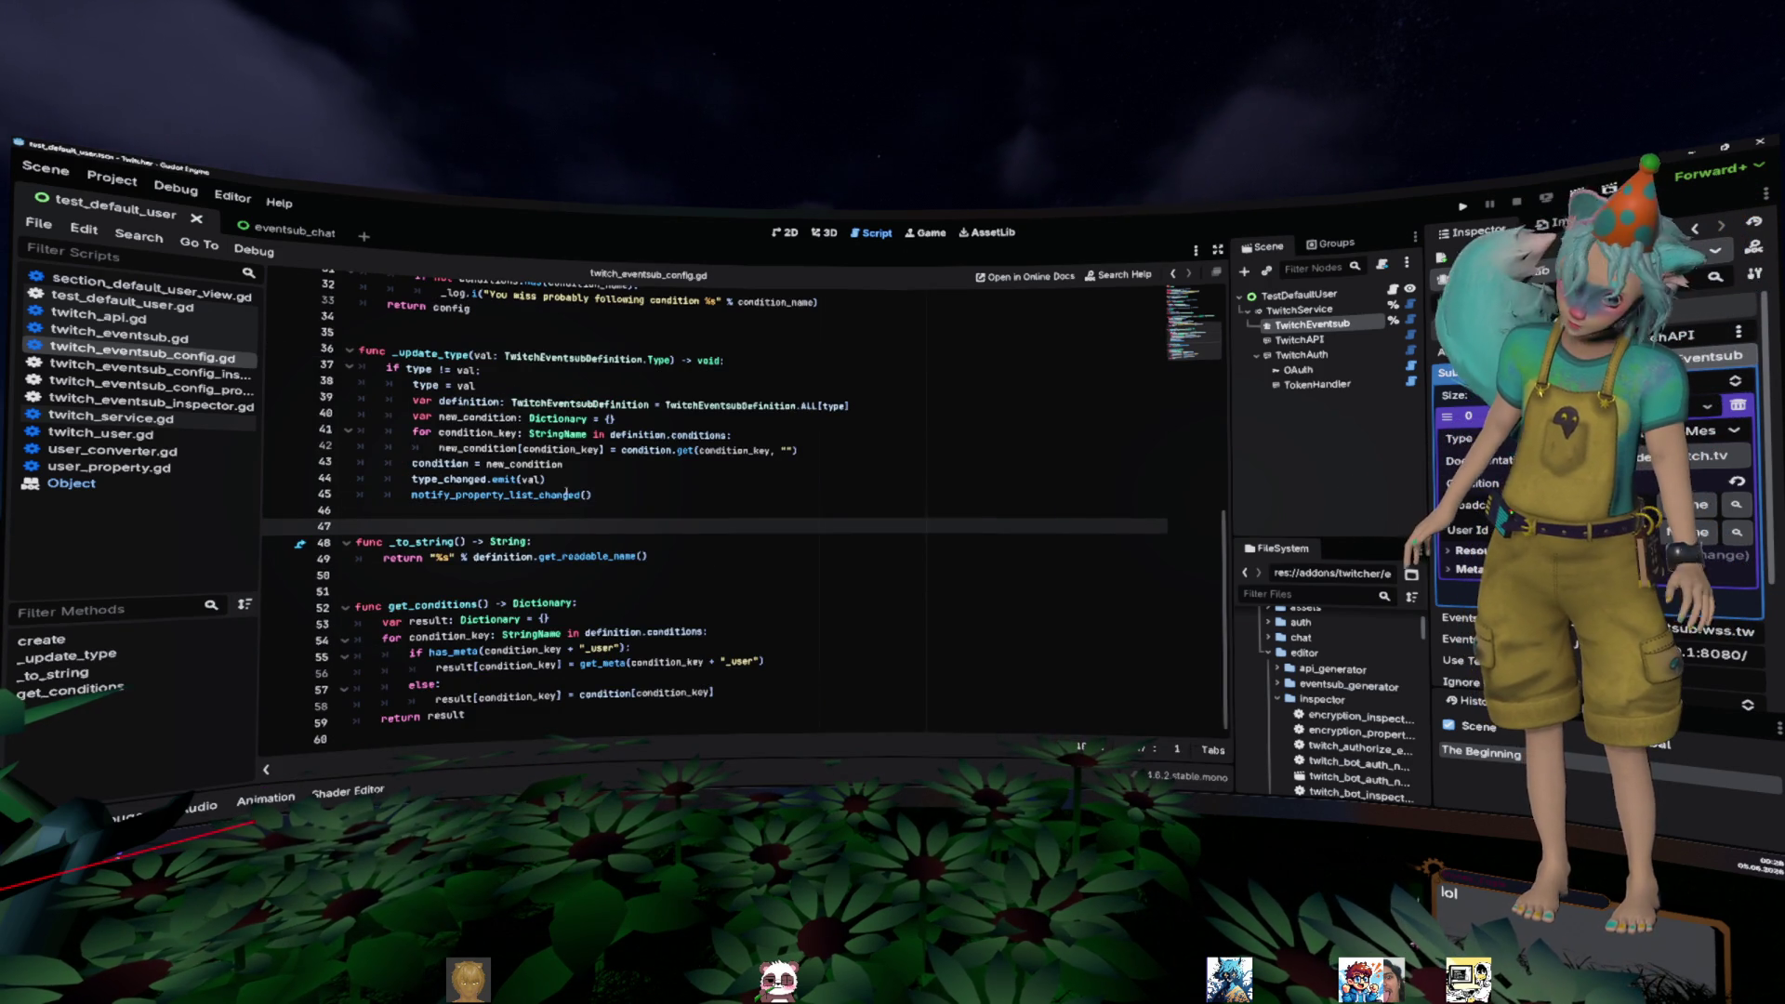
- Select 'condition' on line 14 and search the whole project for it
click(598, 459)
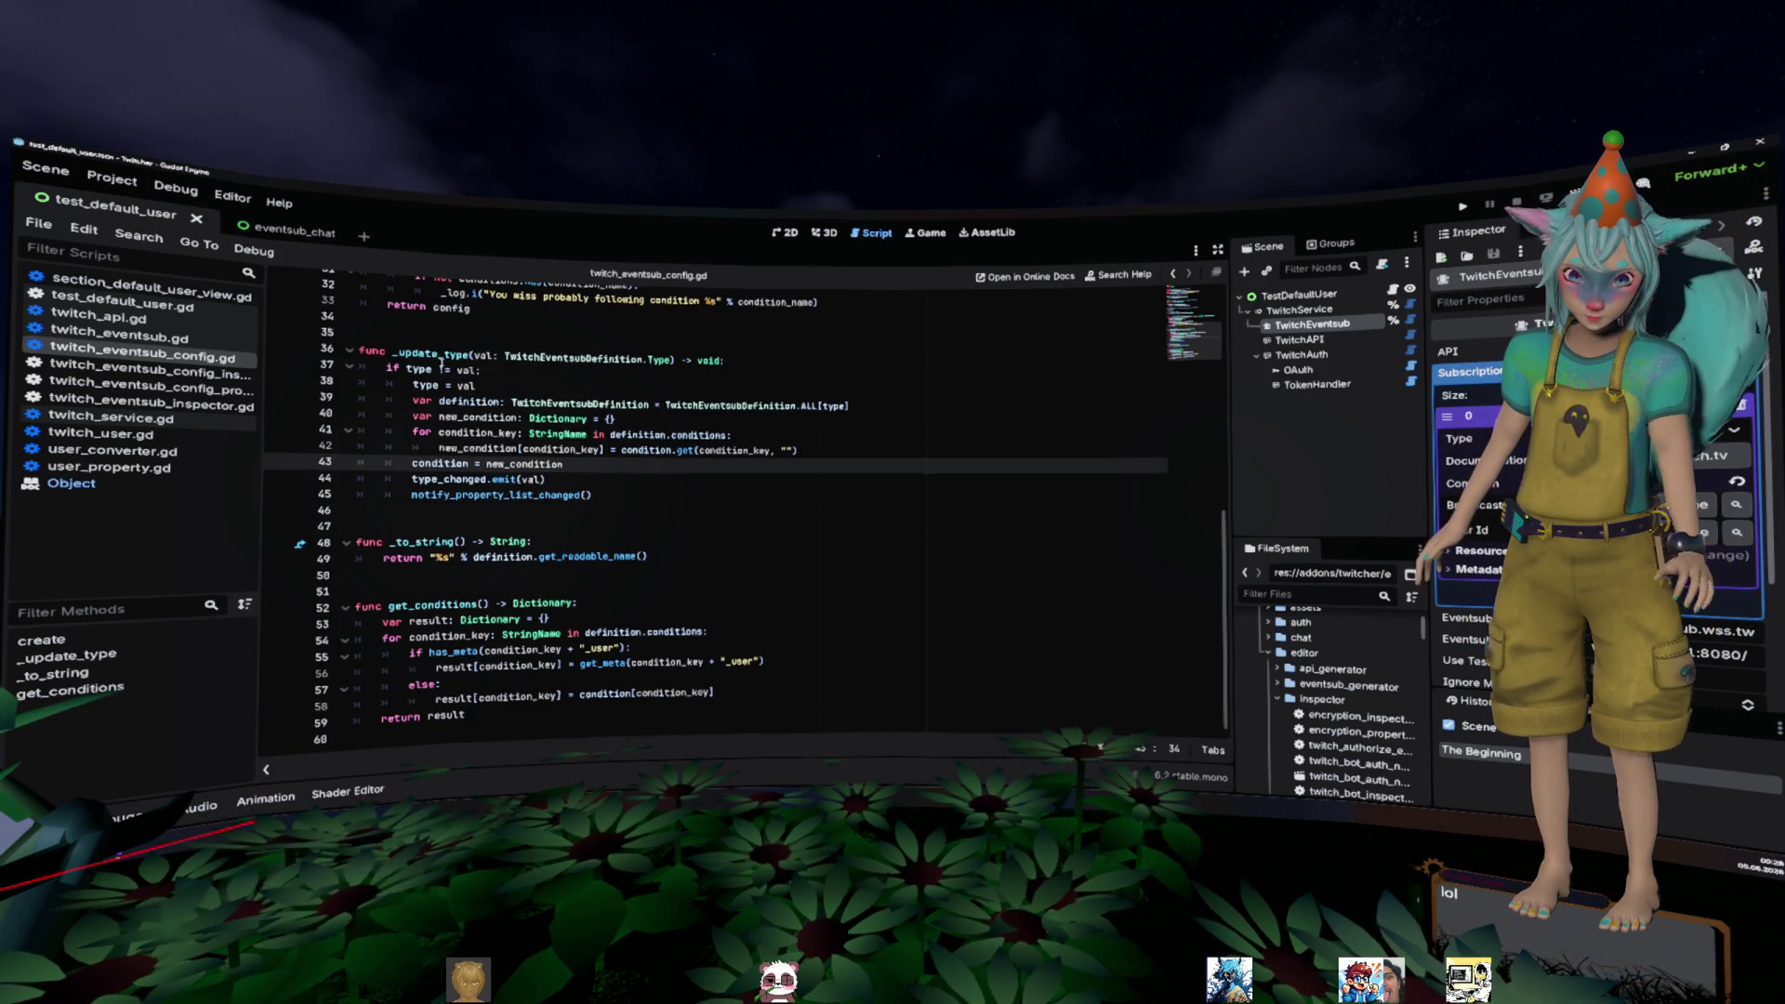
double_click(437, 603)
scroll(654, 514, up, 7)
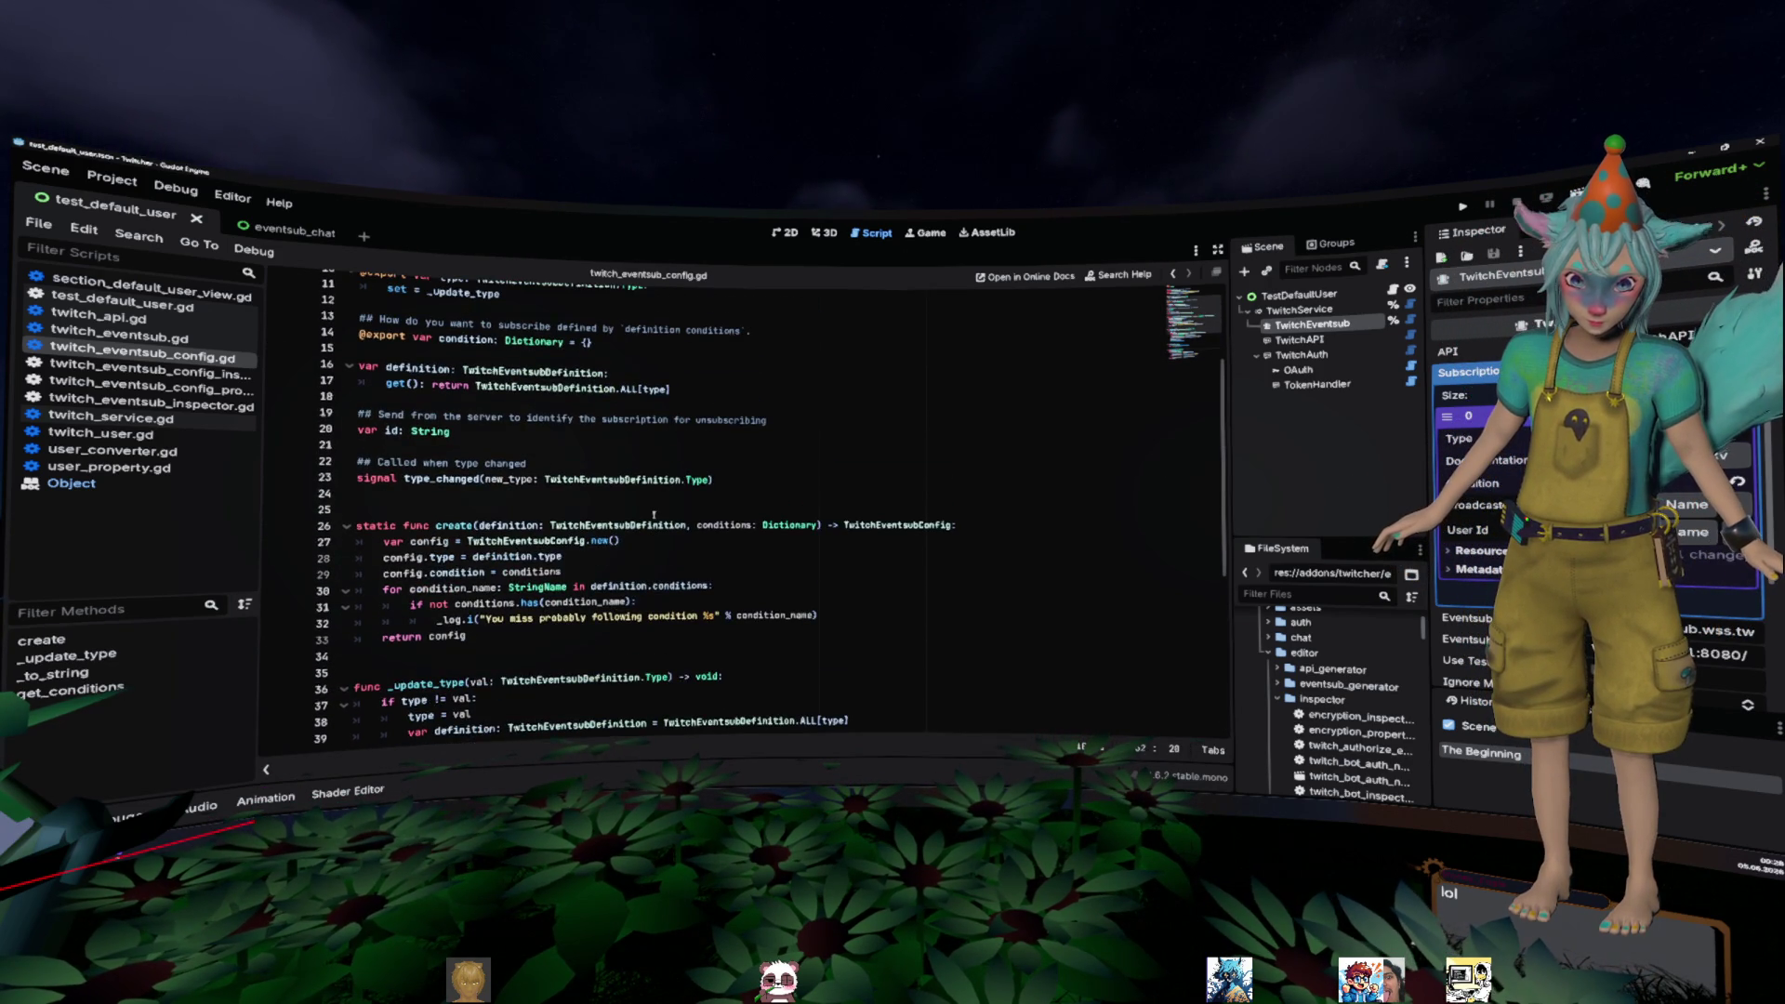
click(423, 370)
scroll(423, 391, up, 2)
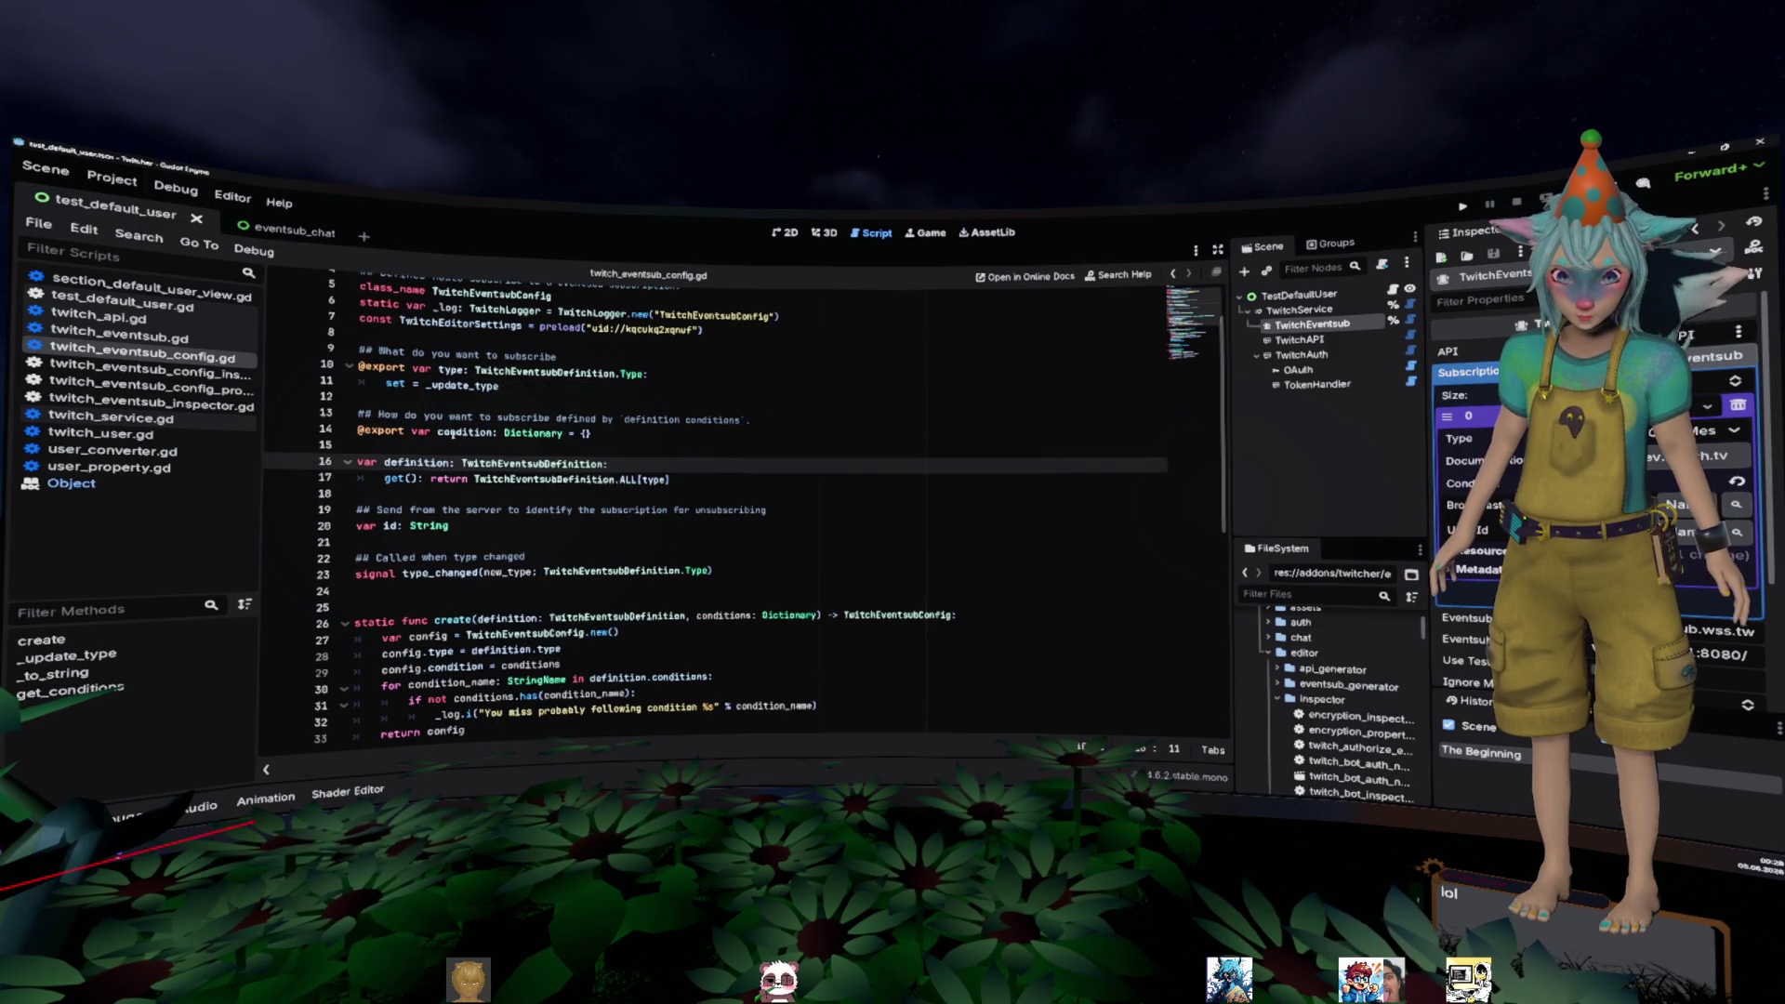
double_click(465, 433)
key(ctrl+shift+f)
- Search the project for 'condition' and jump to the matching line in twitch_eventsub.gd
key(Return)
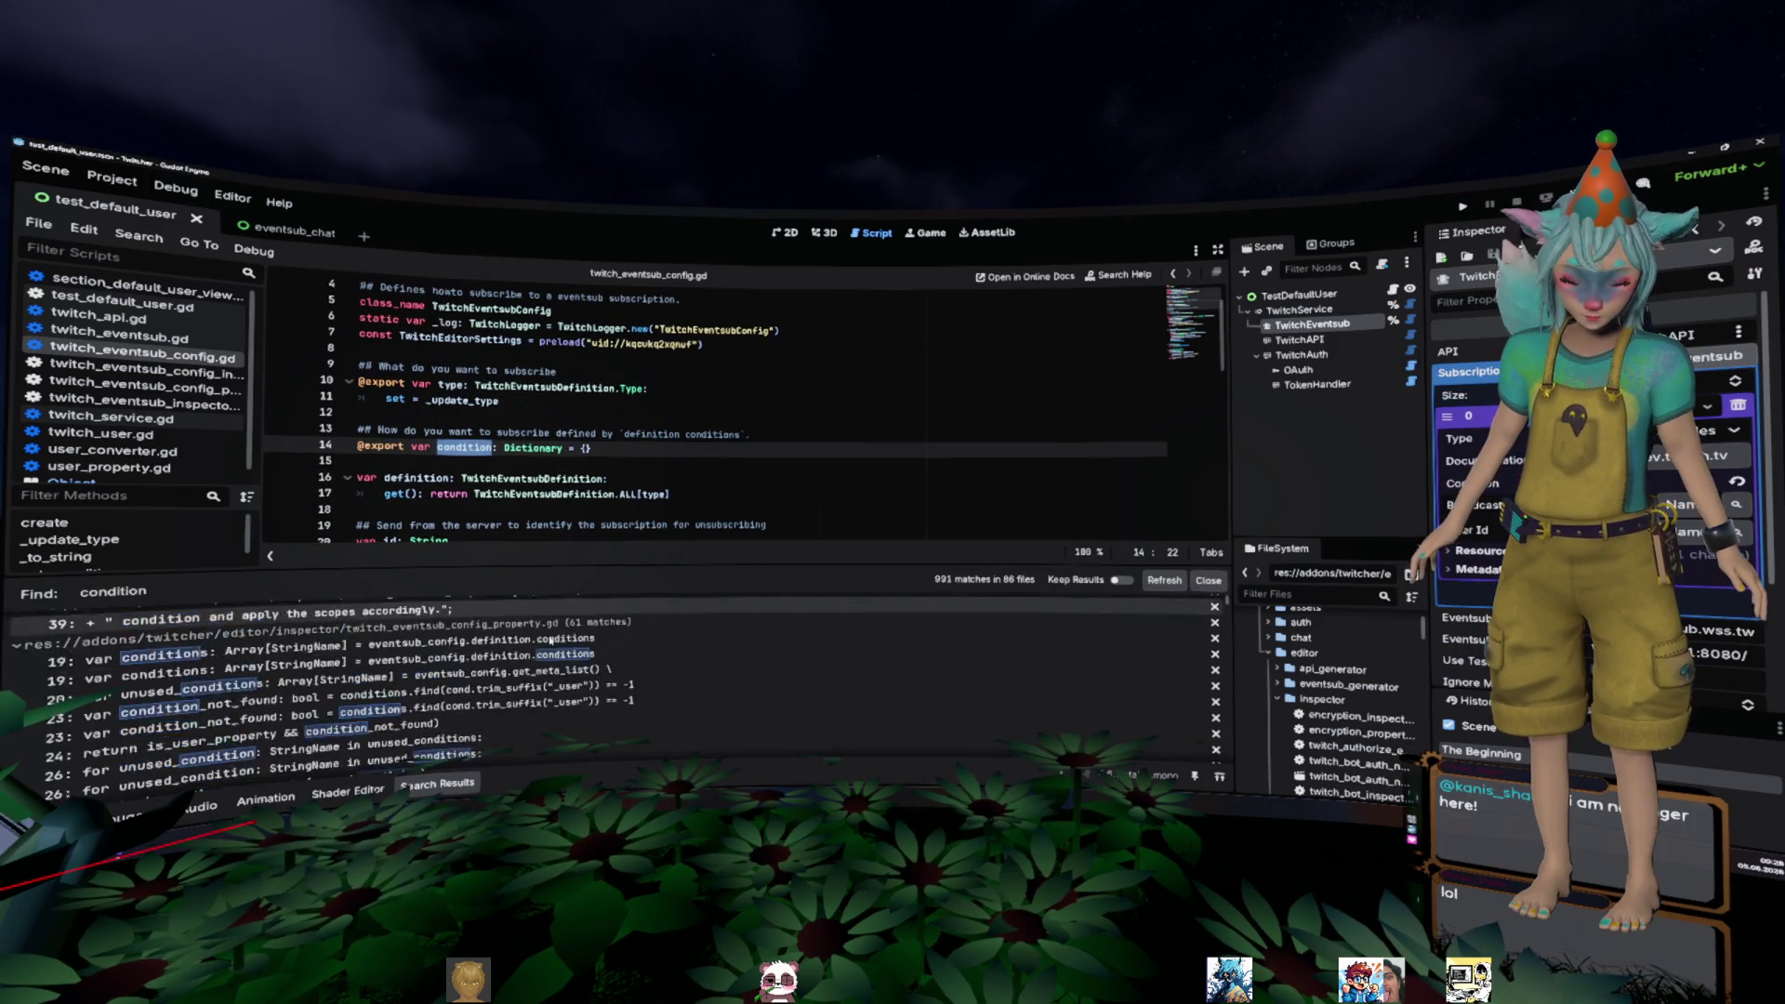
scroll(570, 638, down, 10)
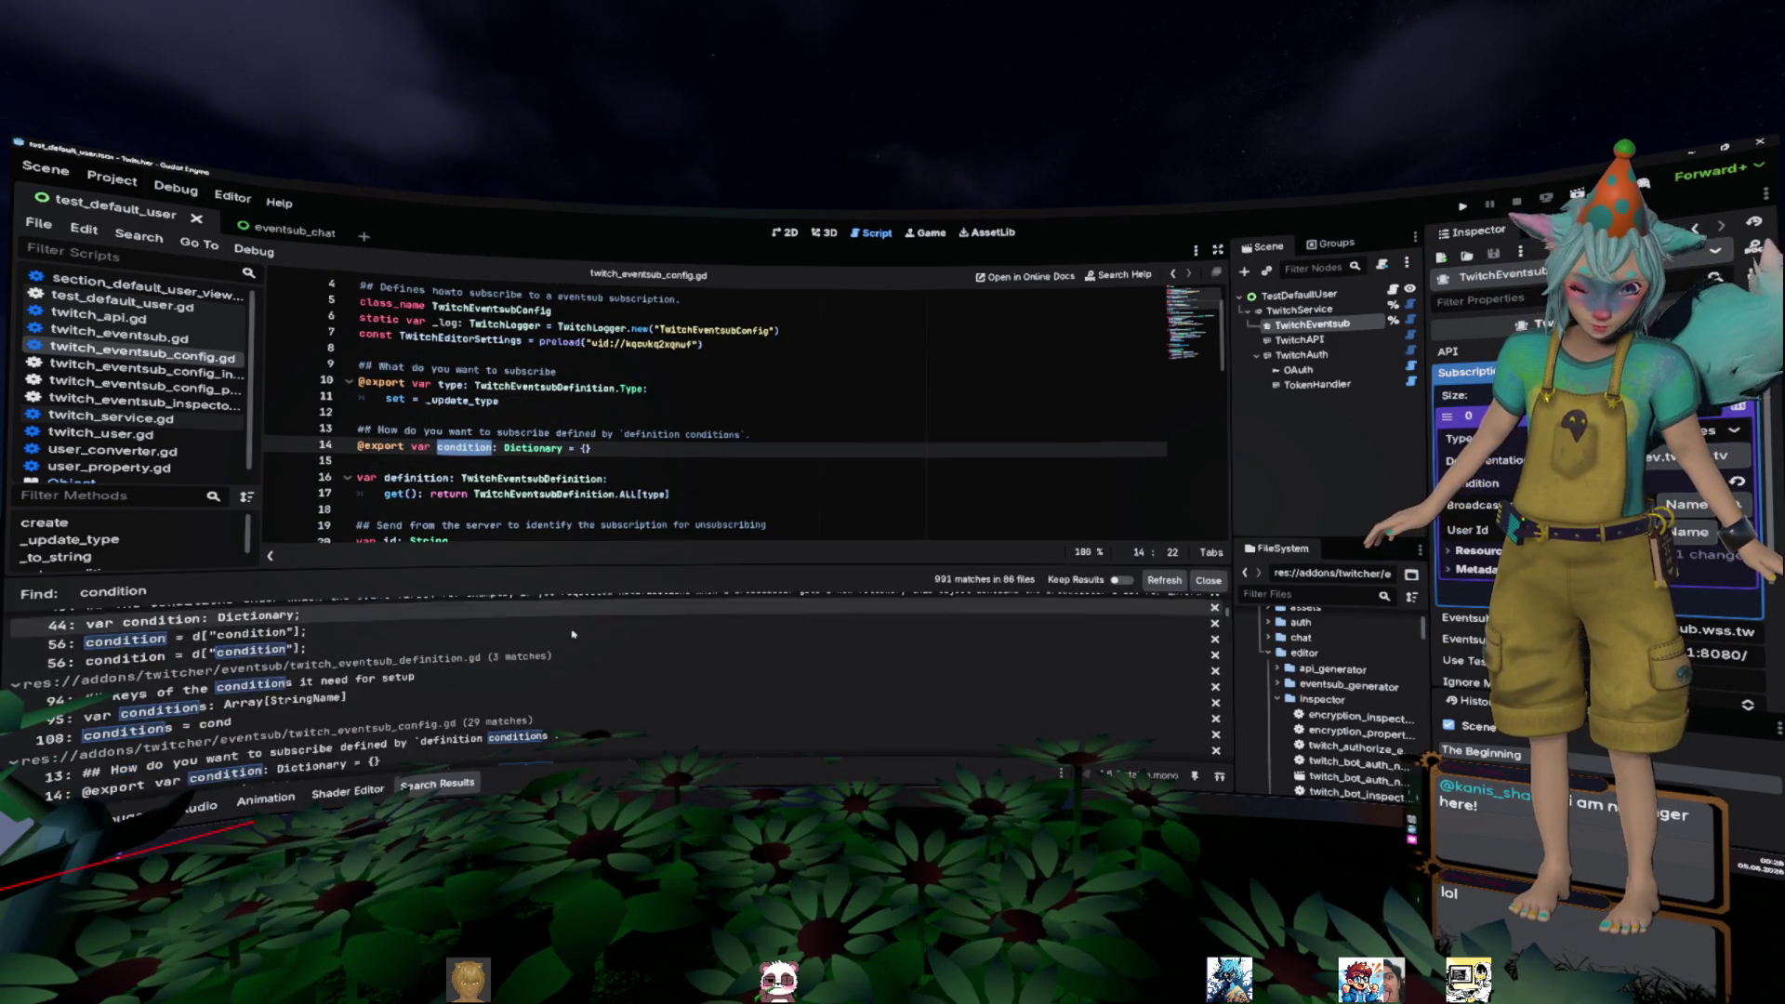
scroll(571, 640, up, 10)
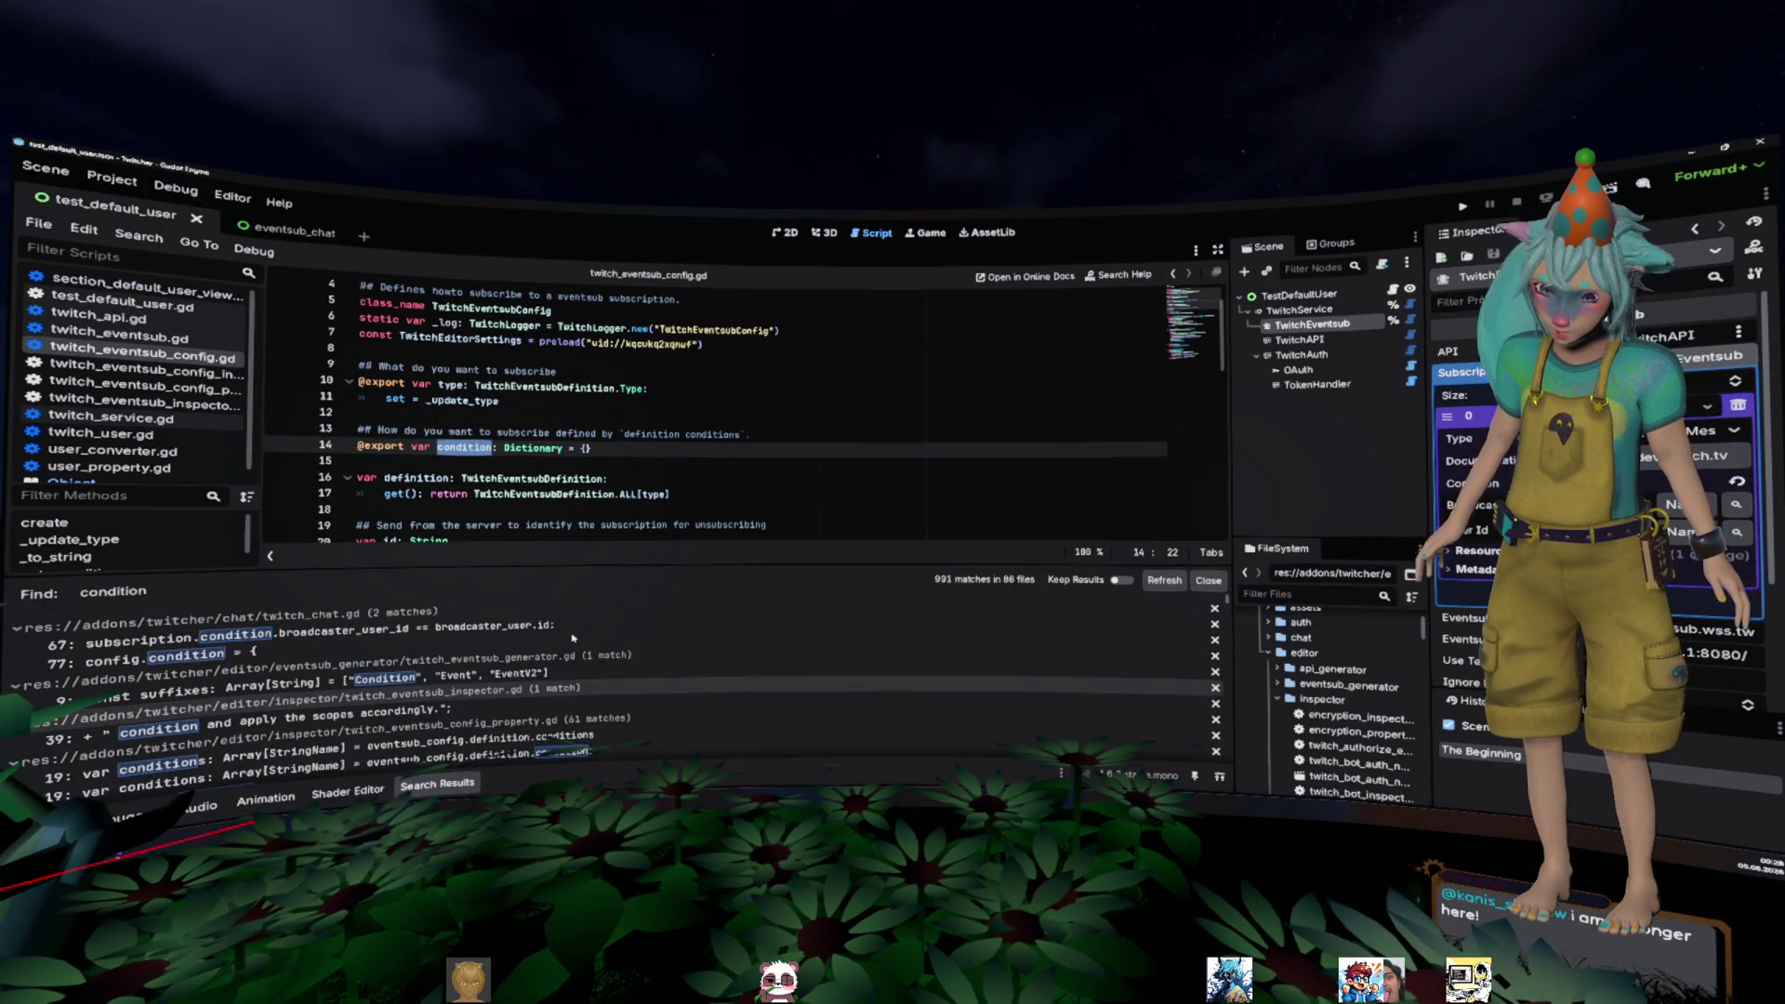
click(650, 401)
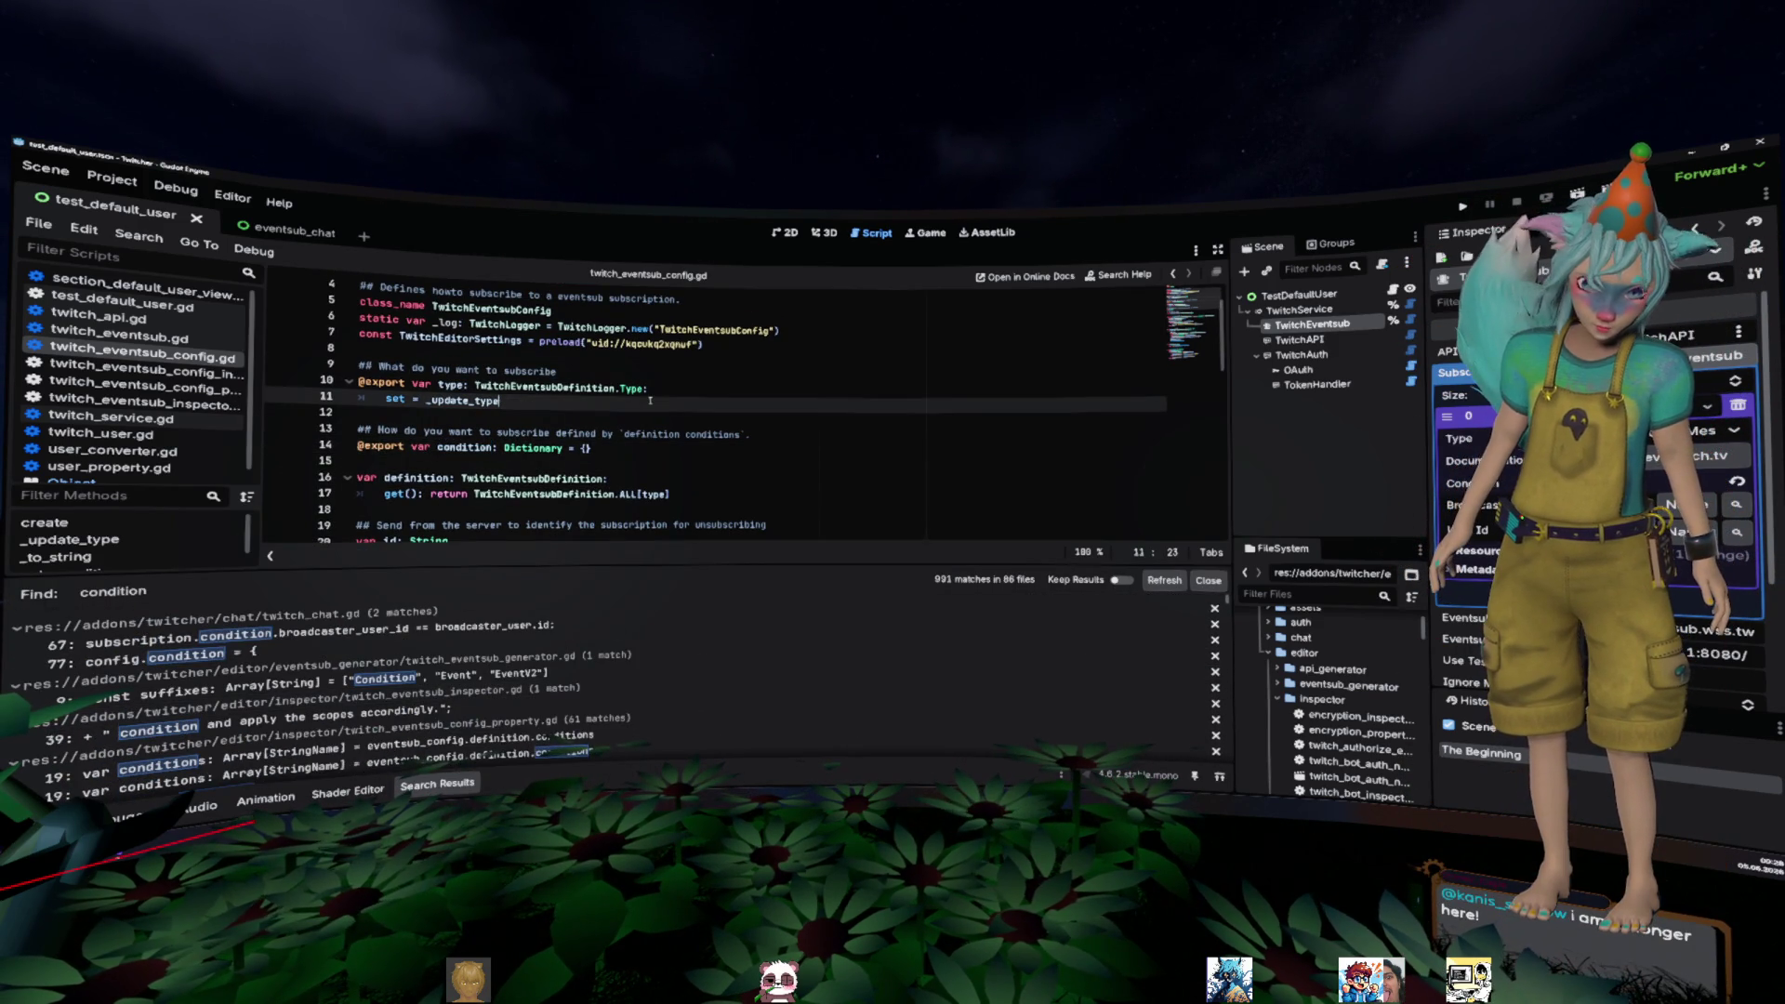
click(119, 336)
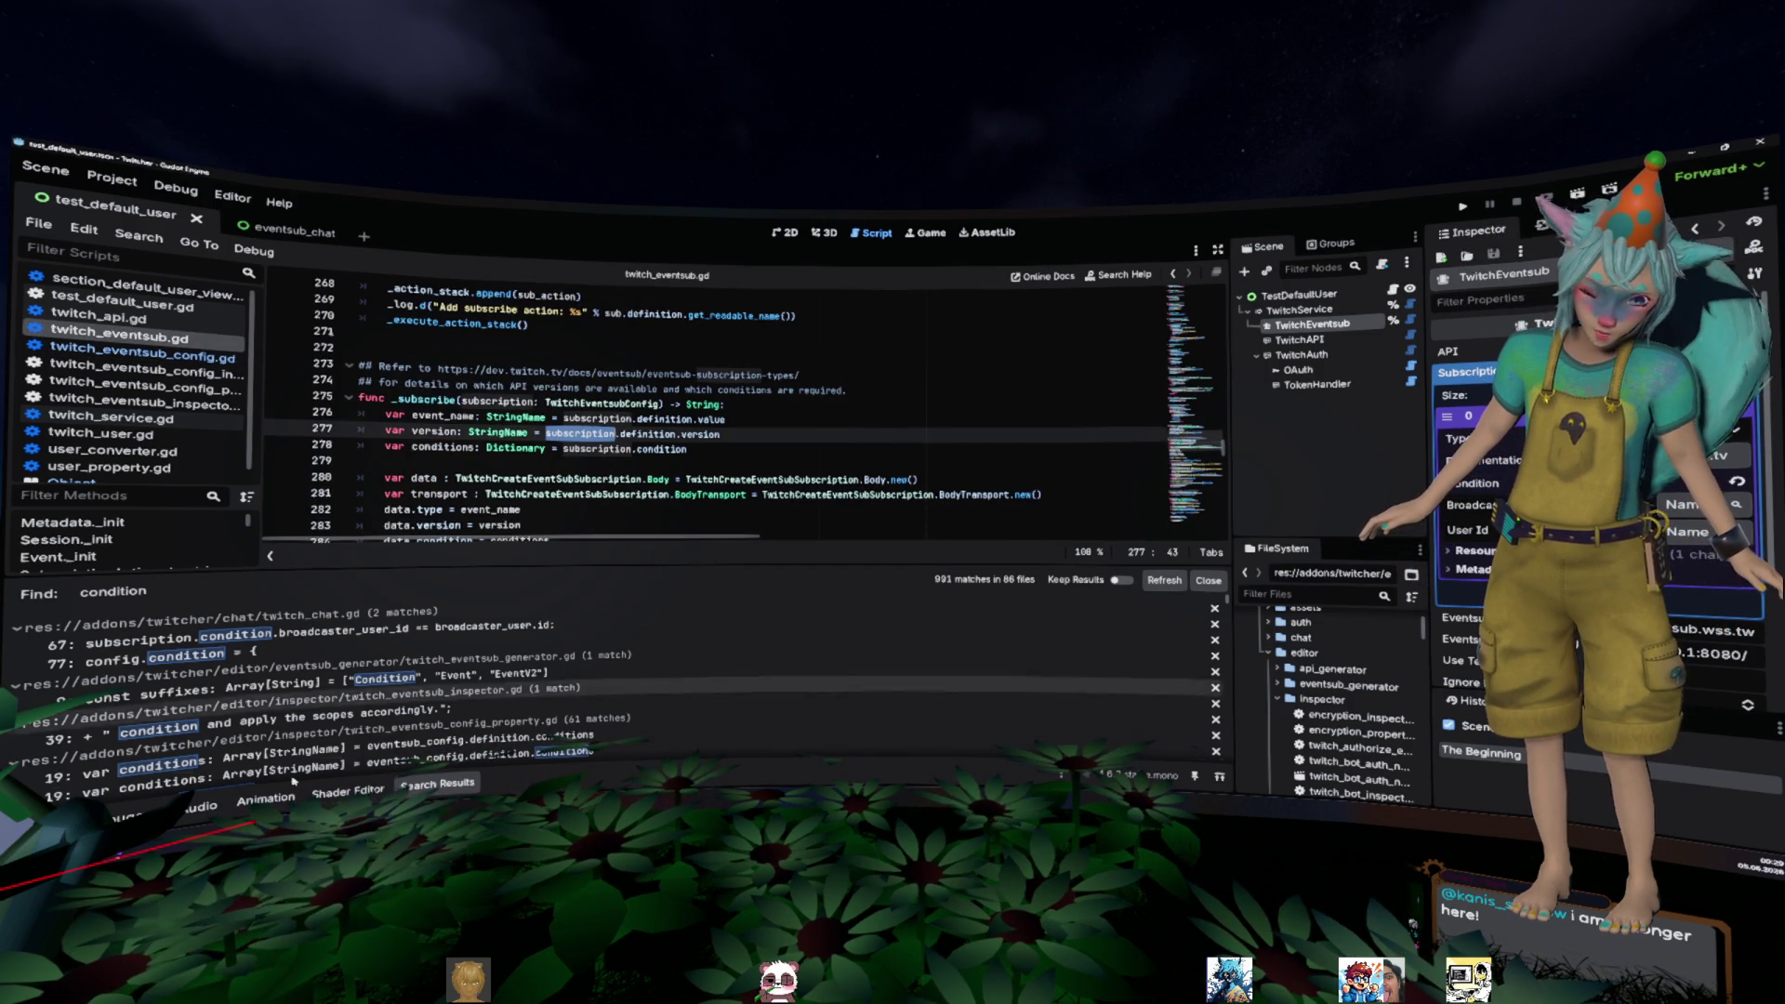
scroll(648, 634, down, 1)
key(ctrl+j)
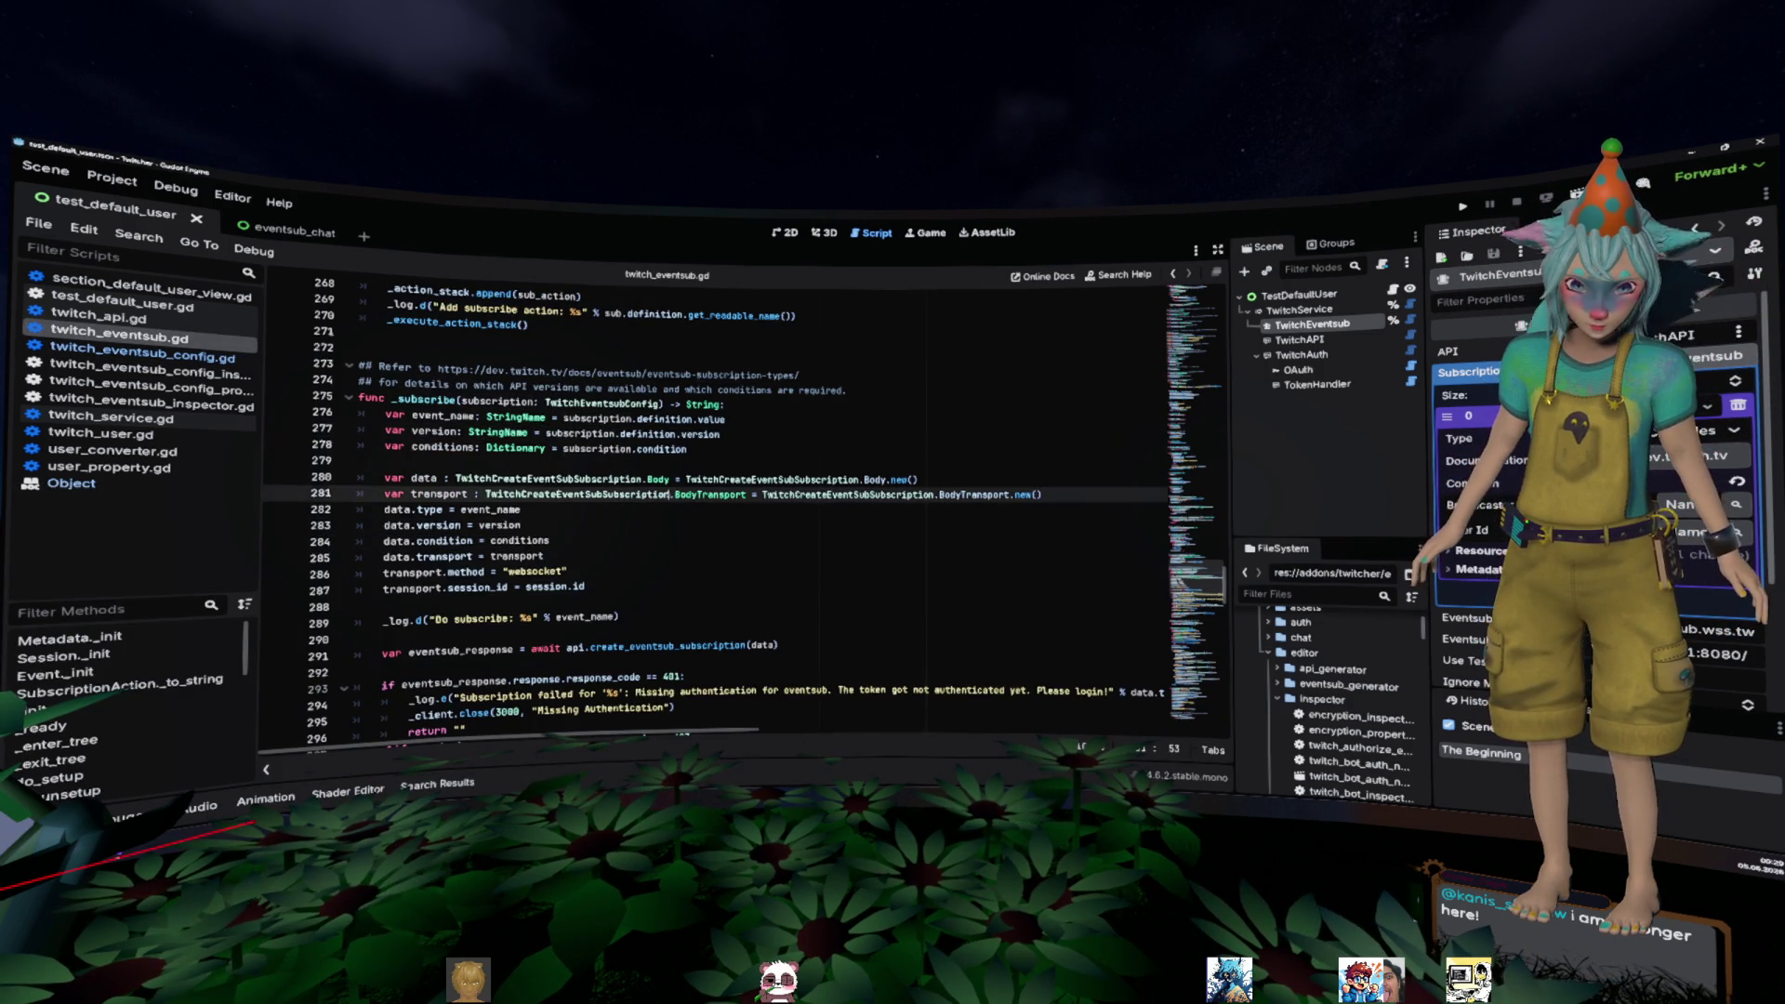
- Replace subscription.condition on line 278 with subscription.get_conditions()
click(665, 347)
key(ctrl+f)
text(con)
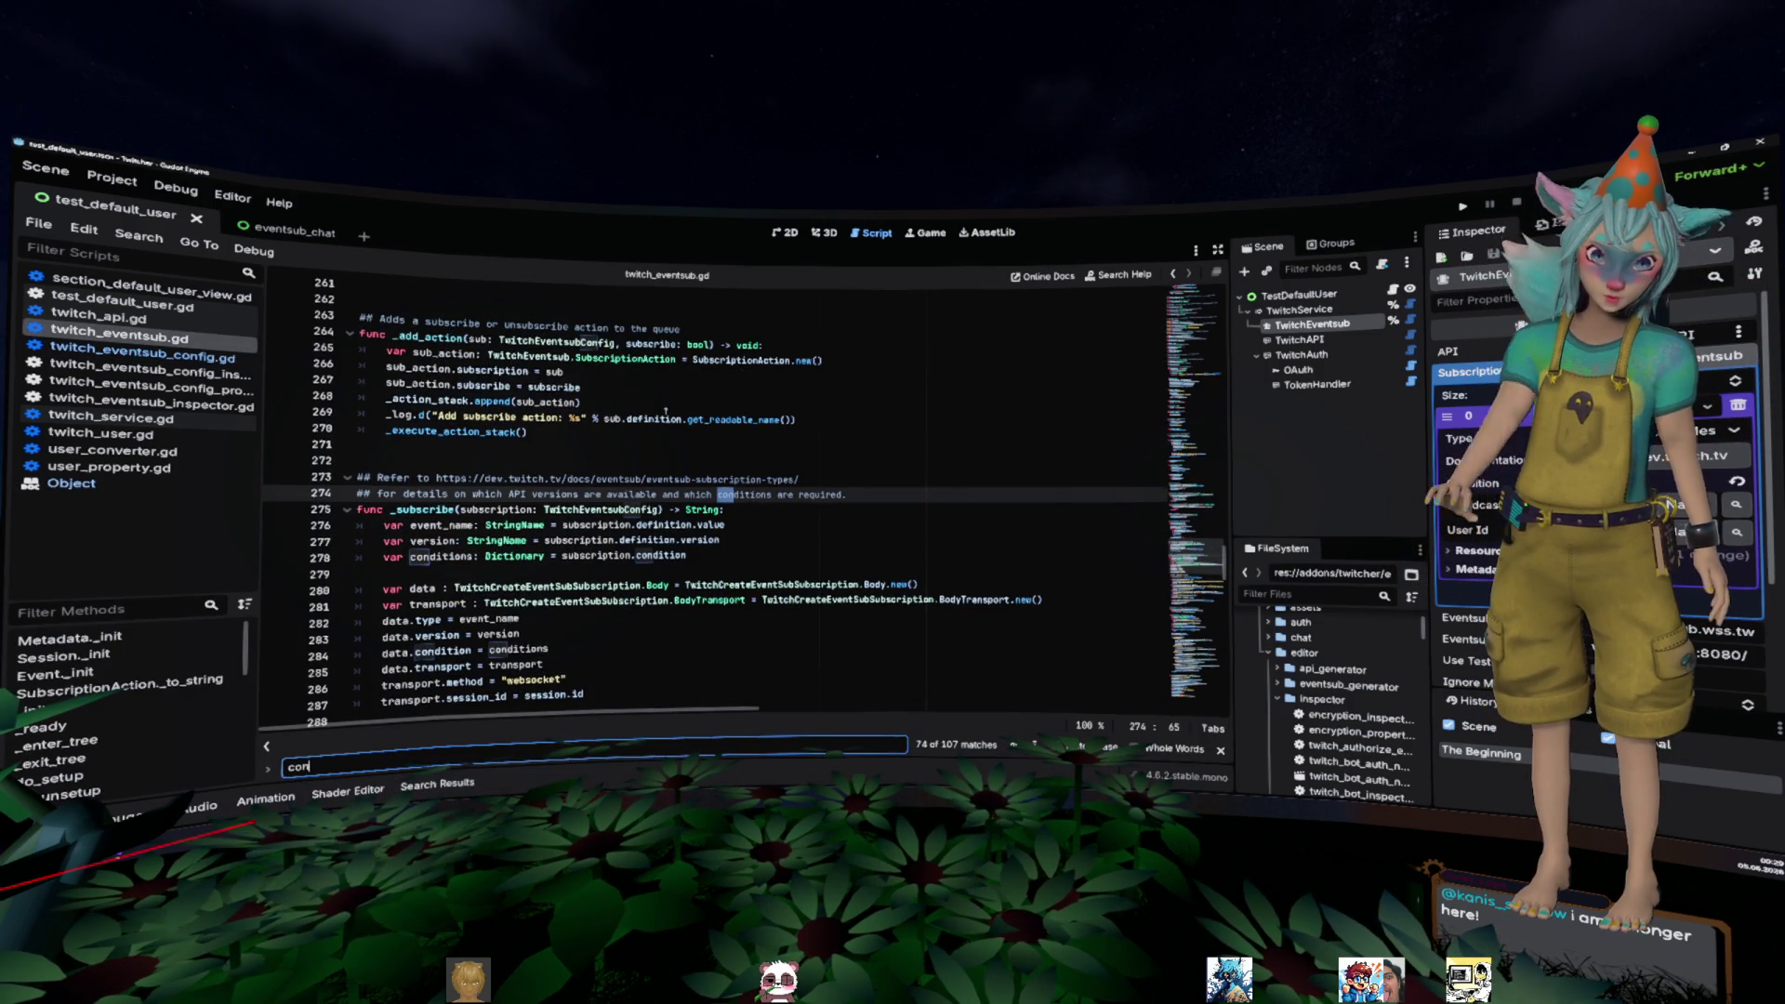
double_click(662, 555)
text(get_conditions)
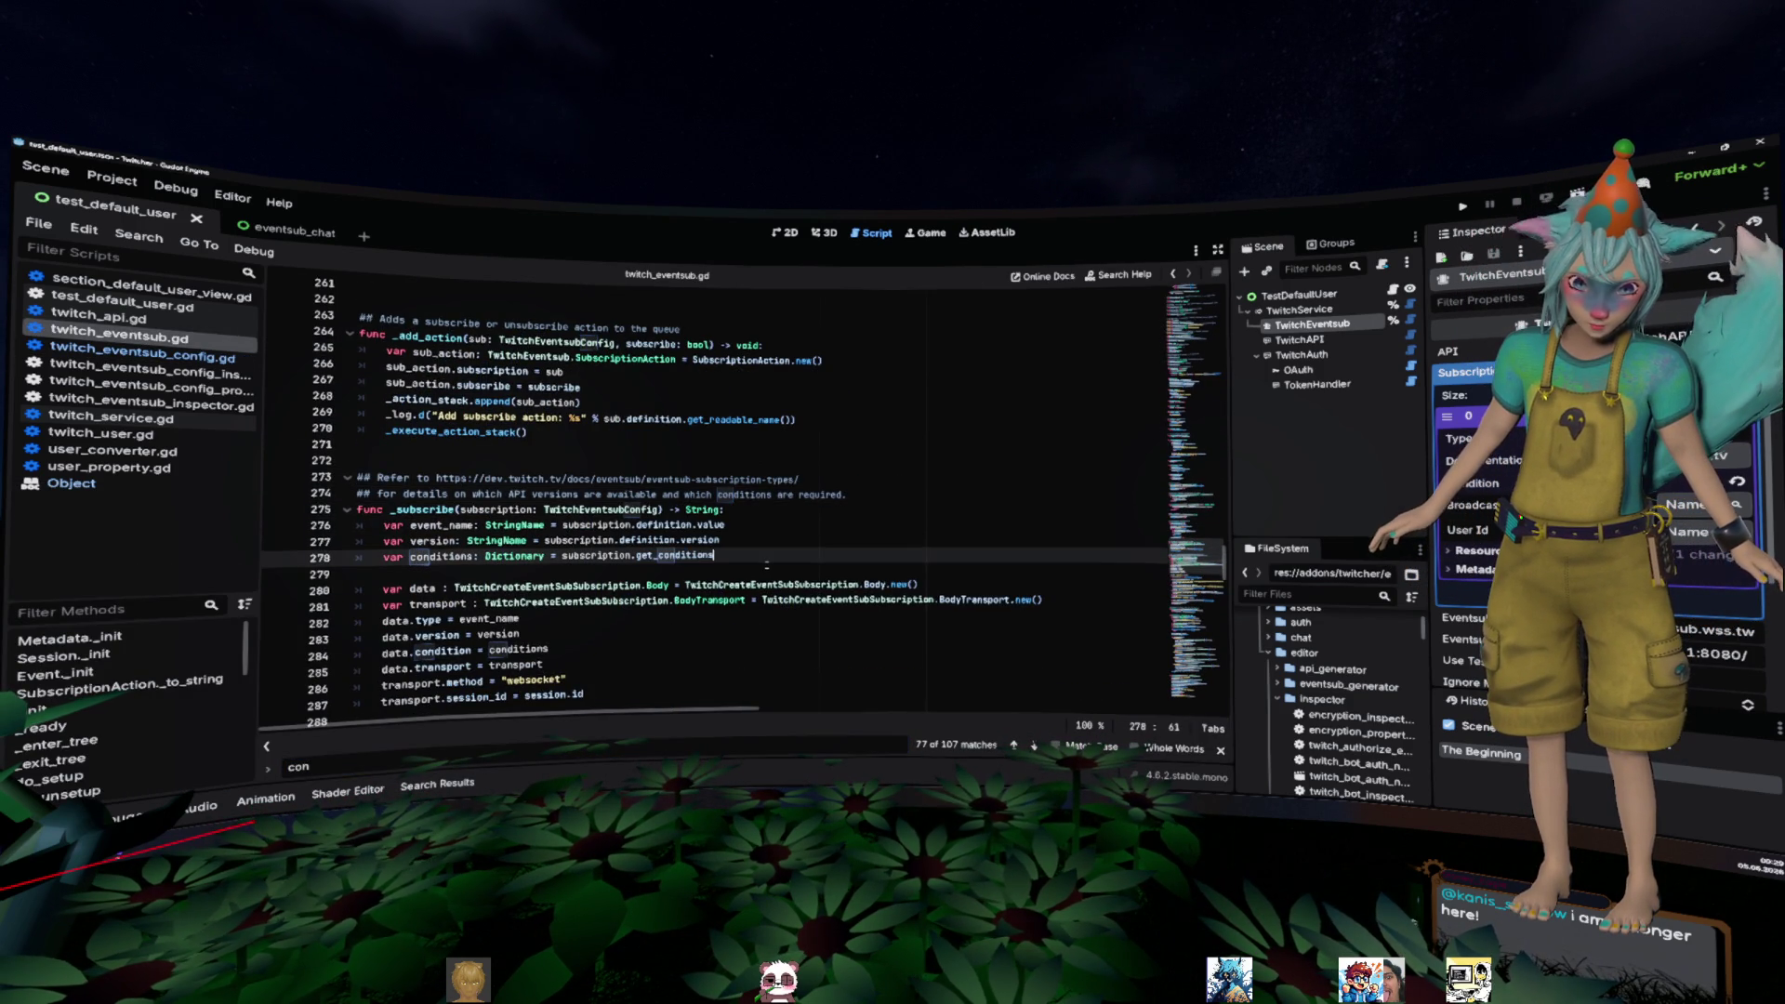
text(()
key(Up)
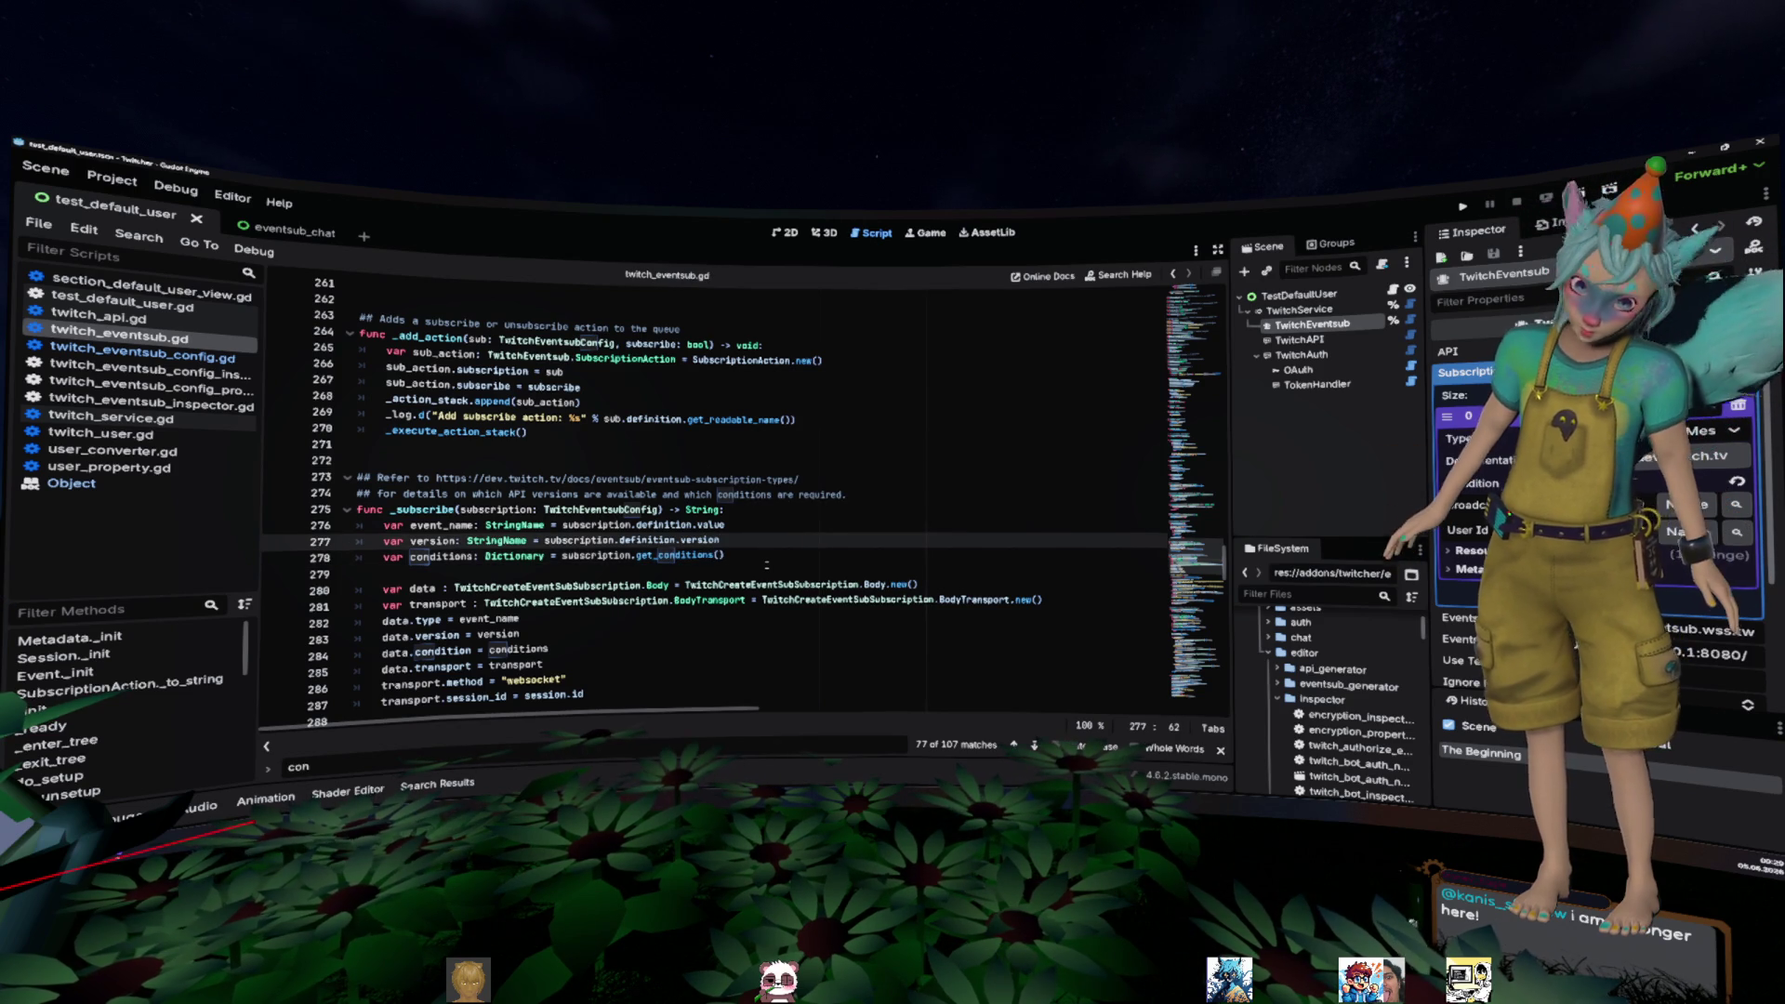
click(762, 509)
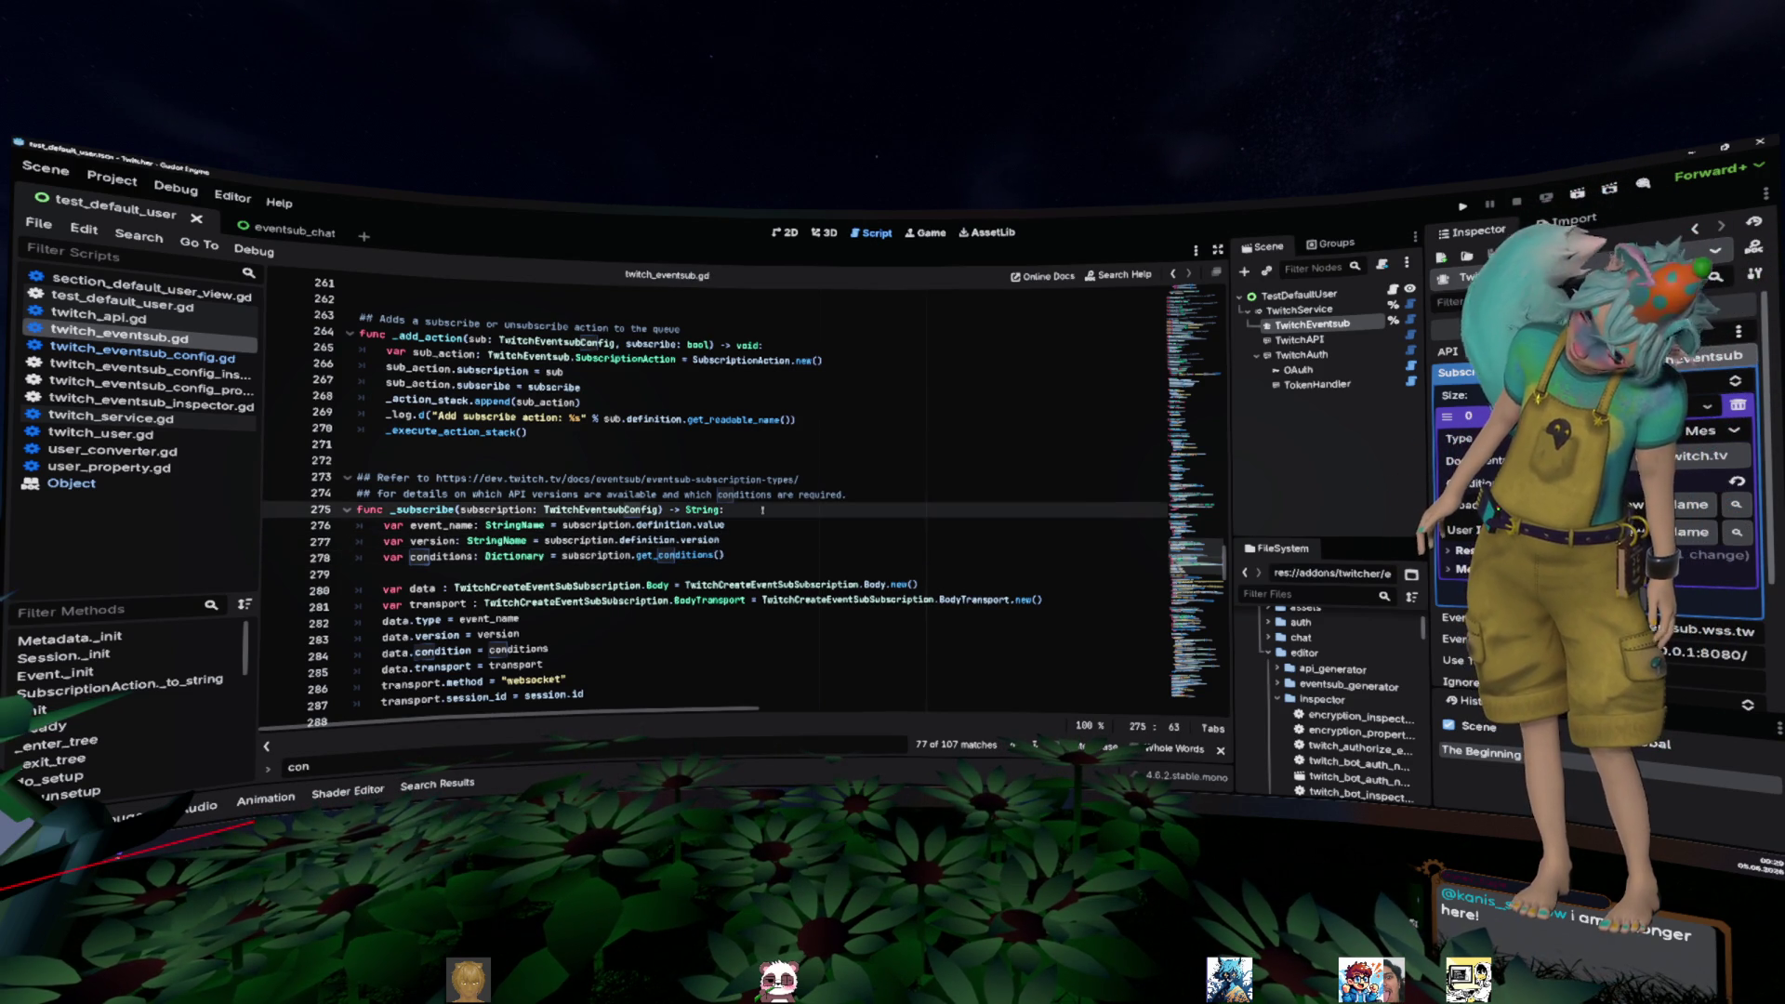
key(Escape)
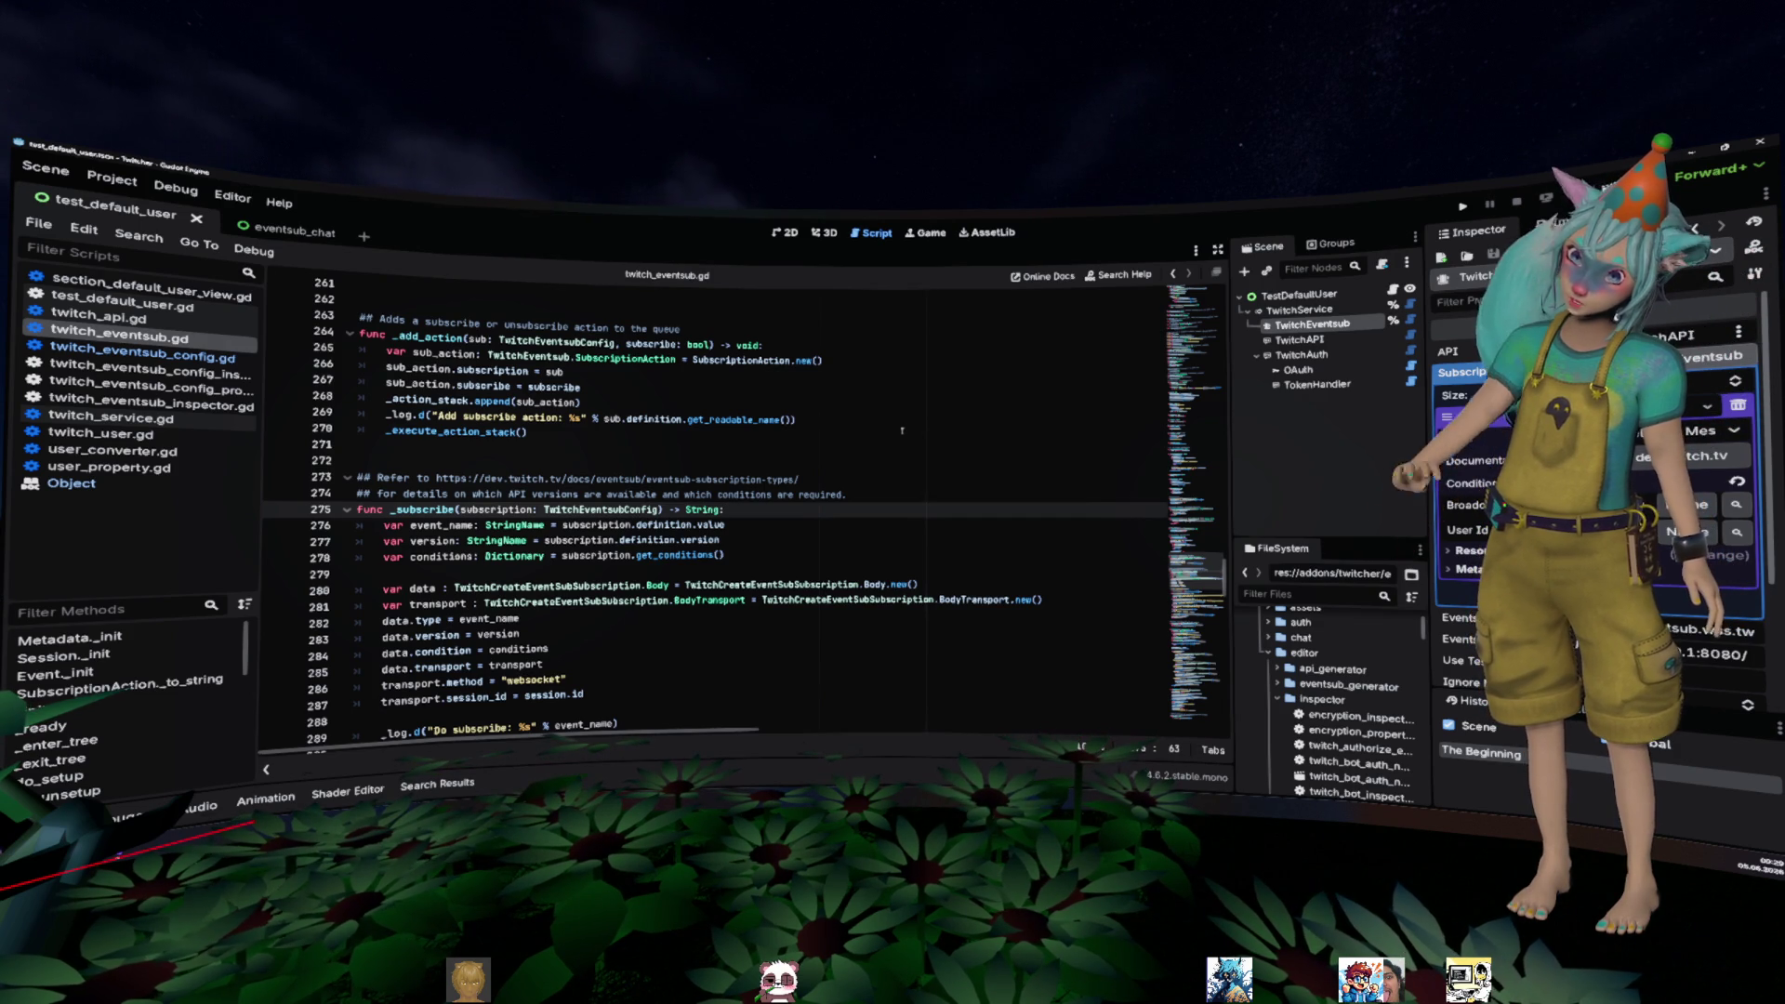
- Run the project to test the subscription, then stop it with F8
click(902, 430)
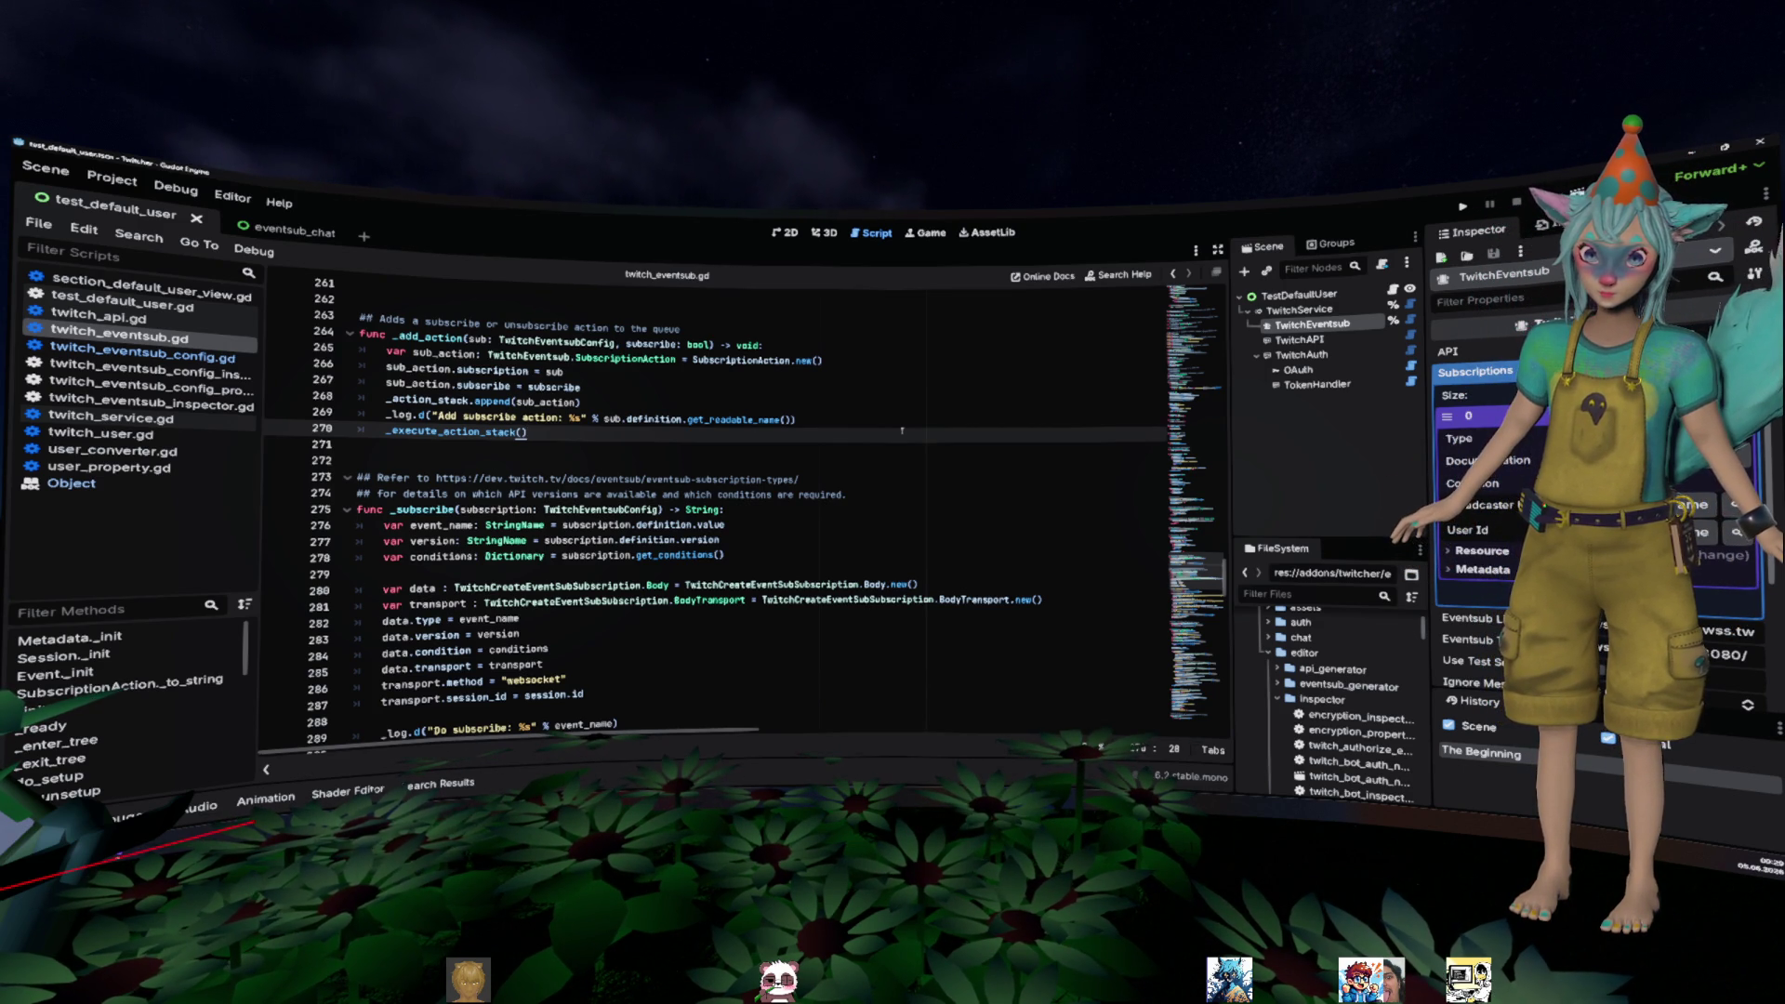
click(908, 543)
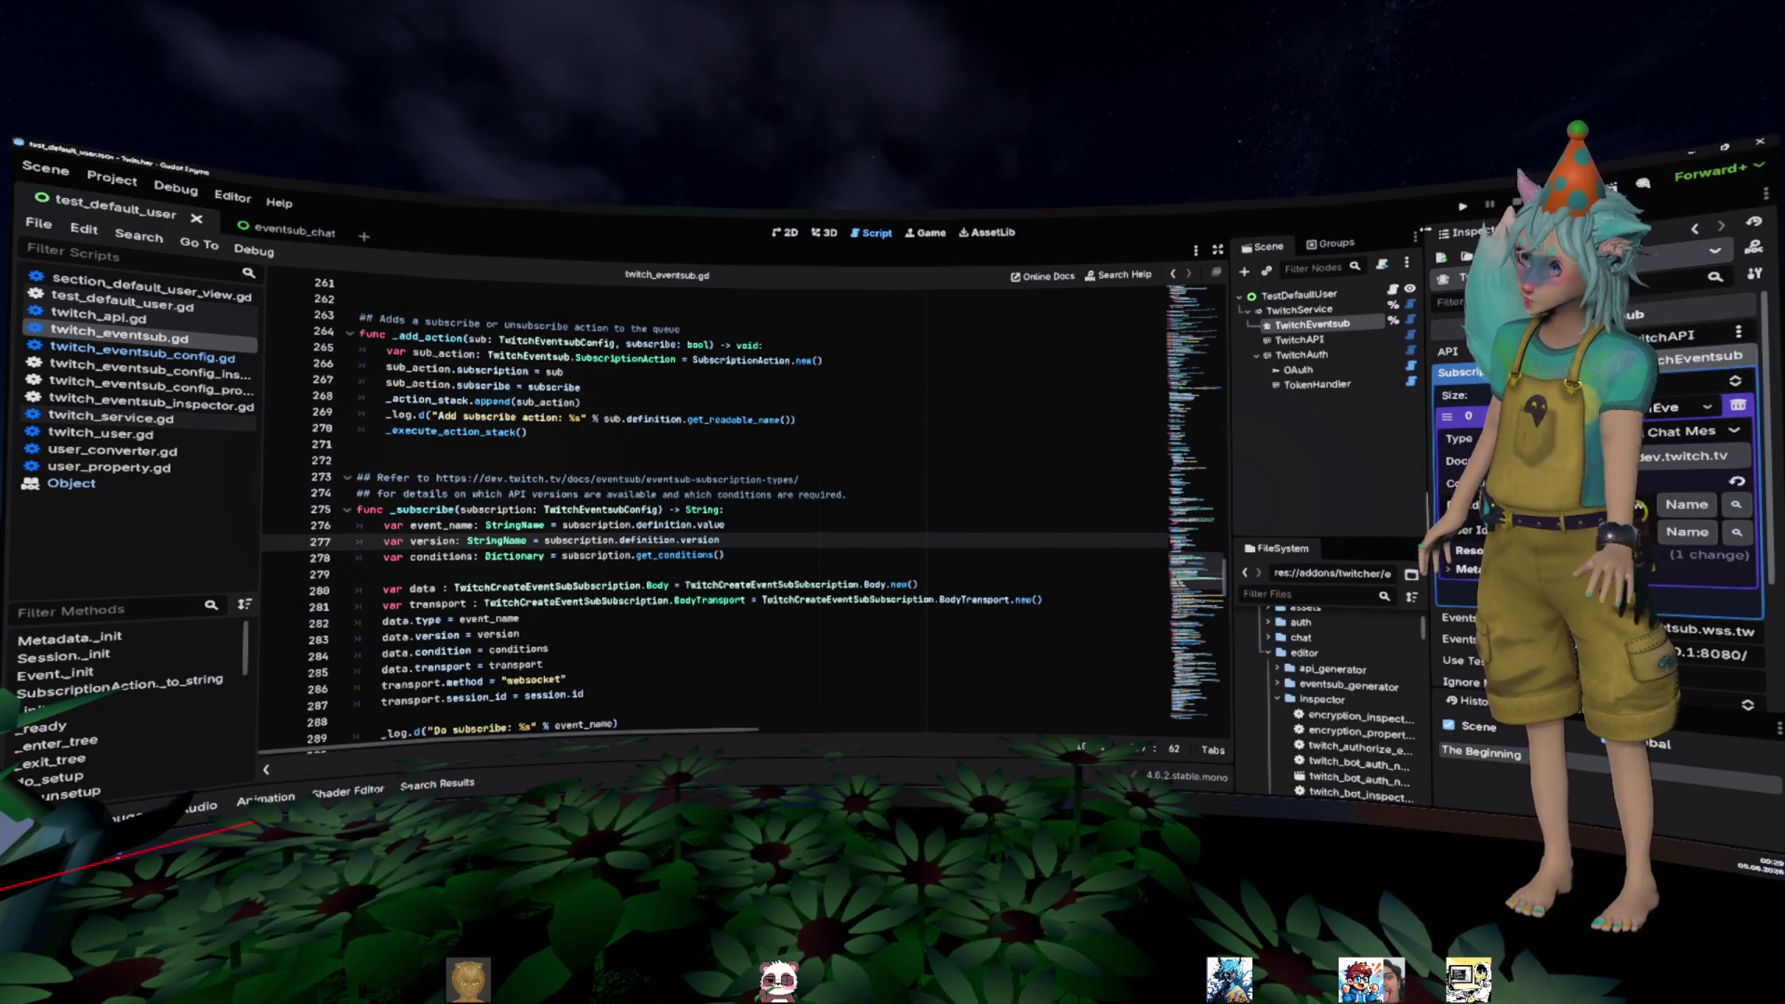
click(1462, 205)
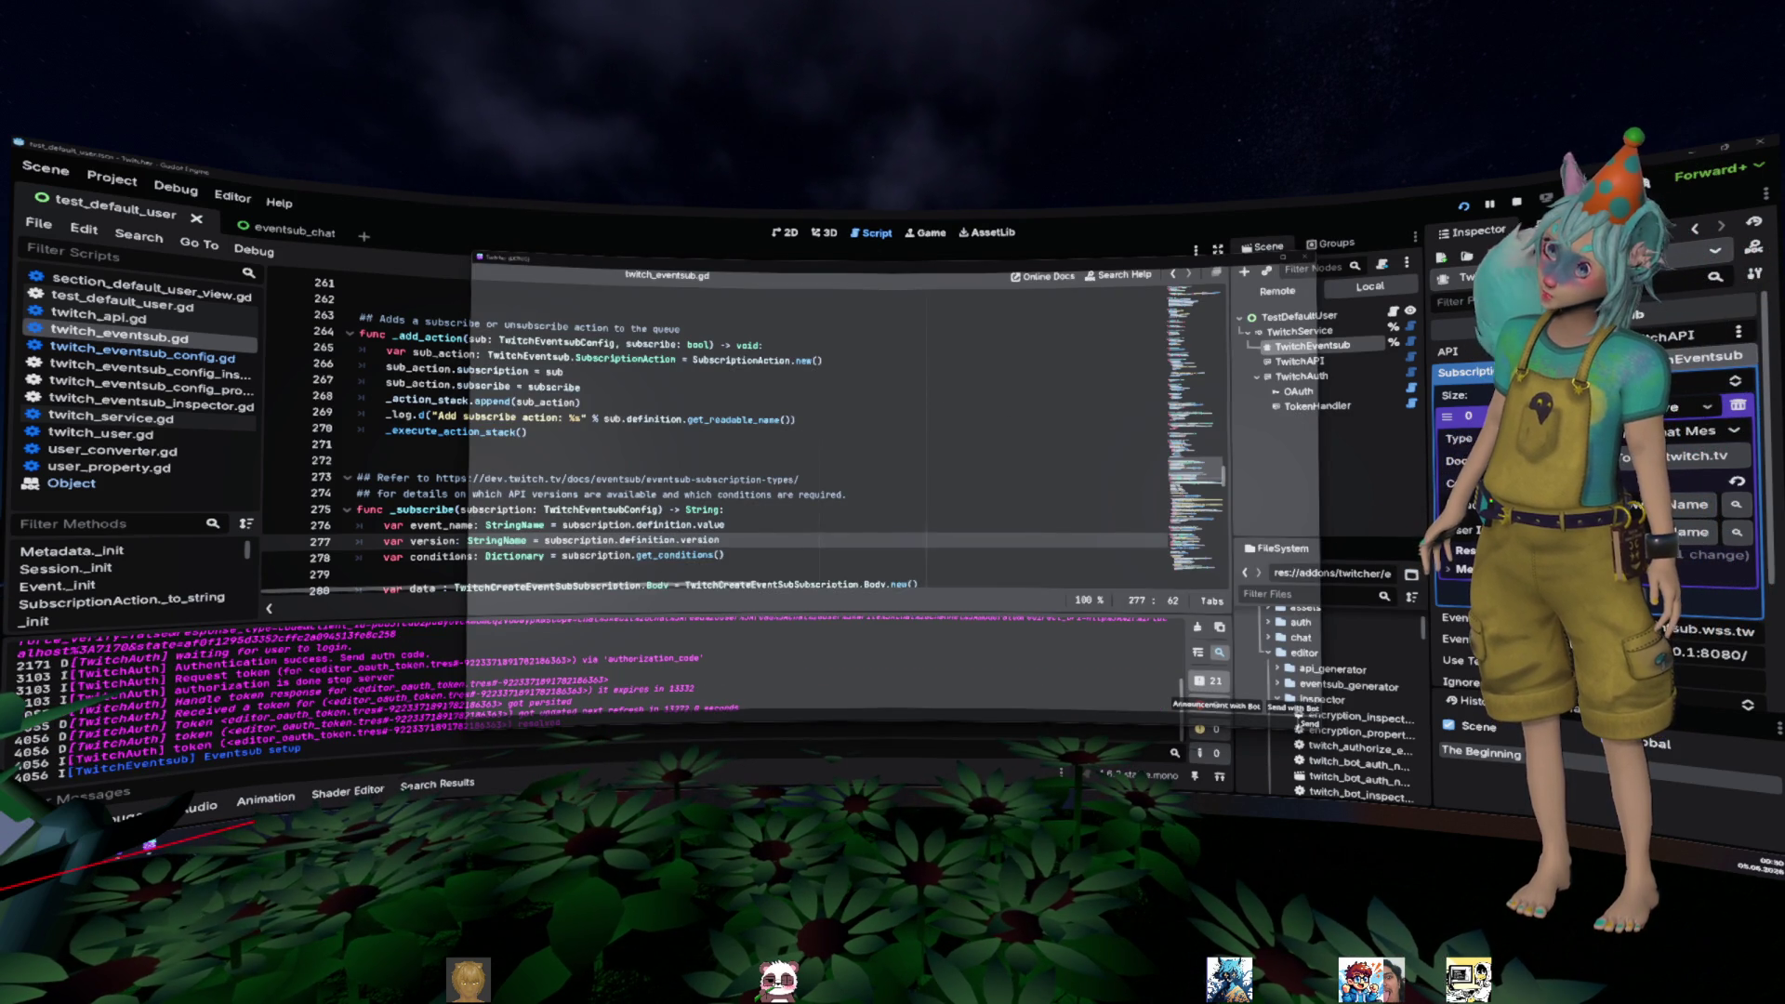
key(F8)
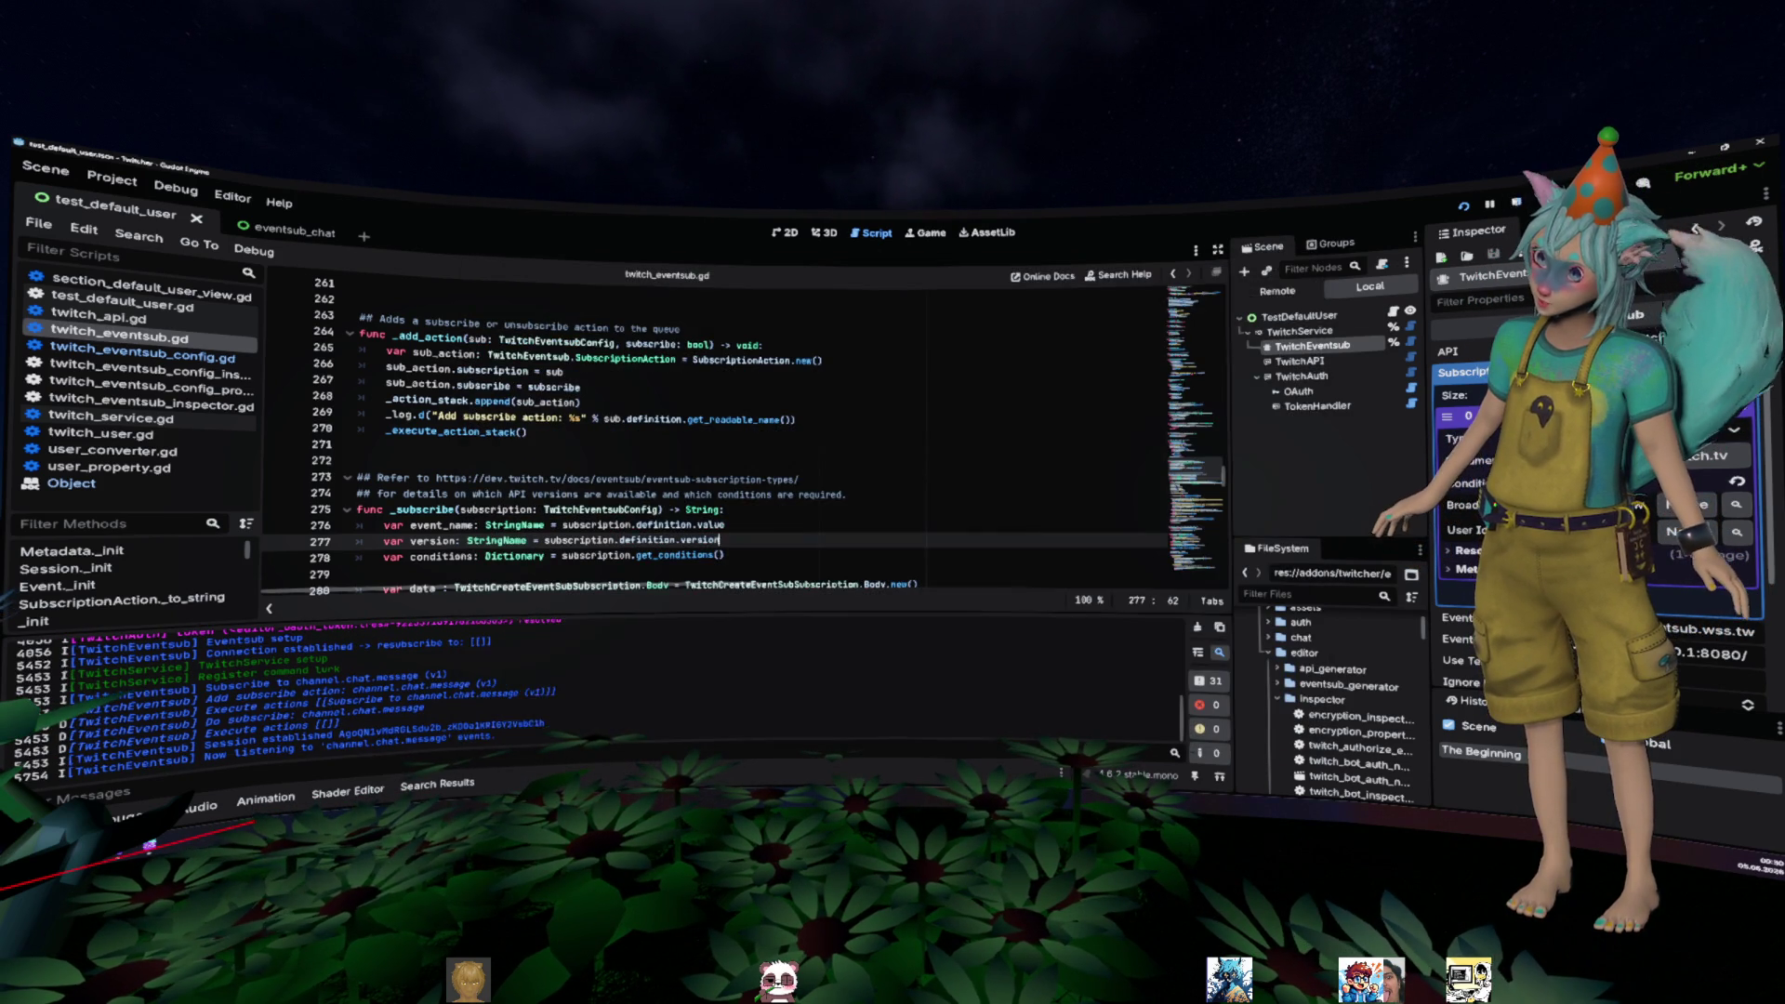
- Rerun with F5, close the game window, and scroll the Output to the 400 Bad Request error
click(548, 448)
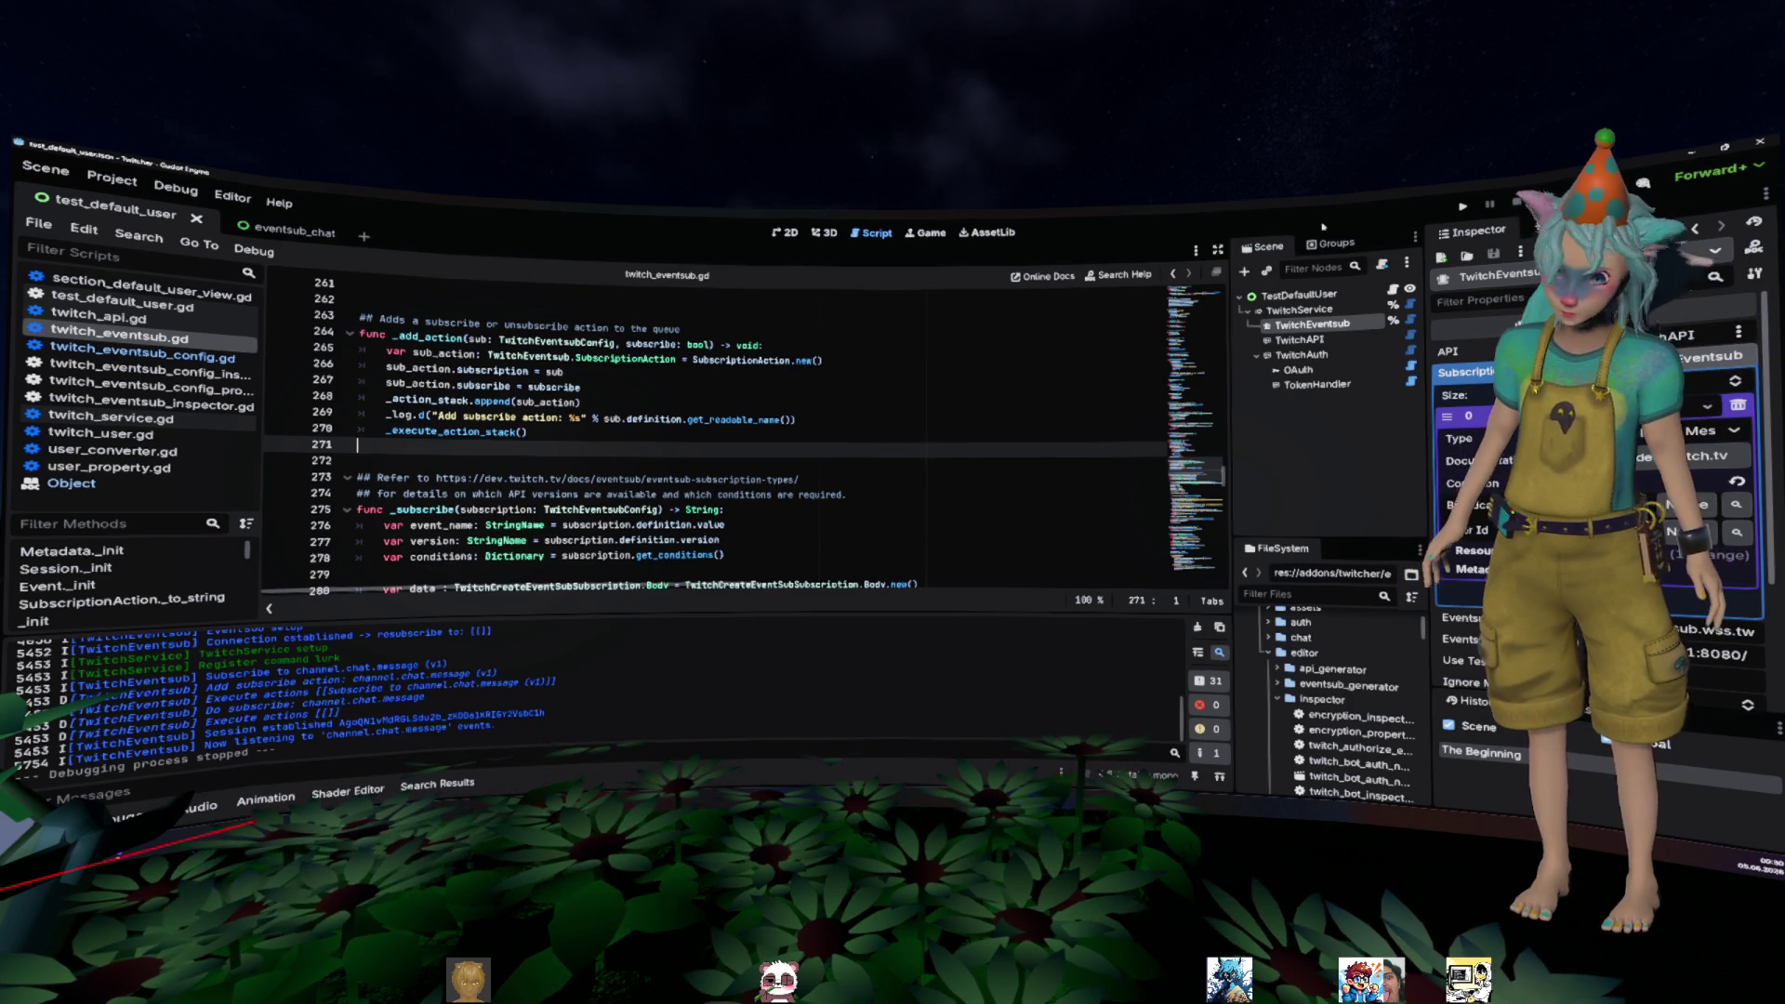
key(F5)
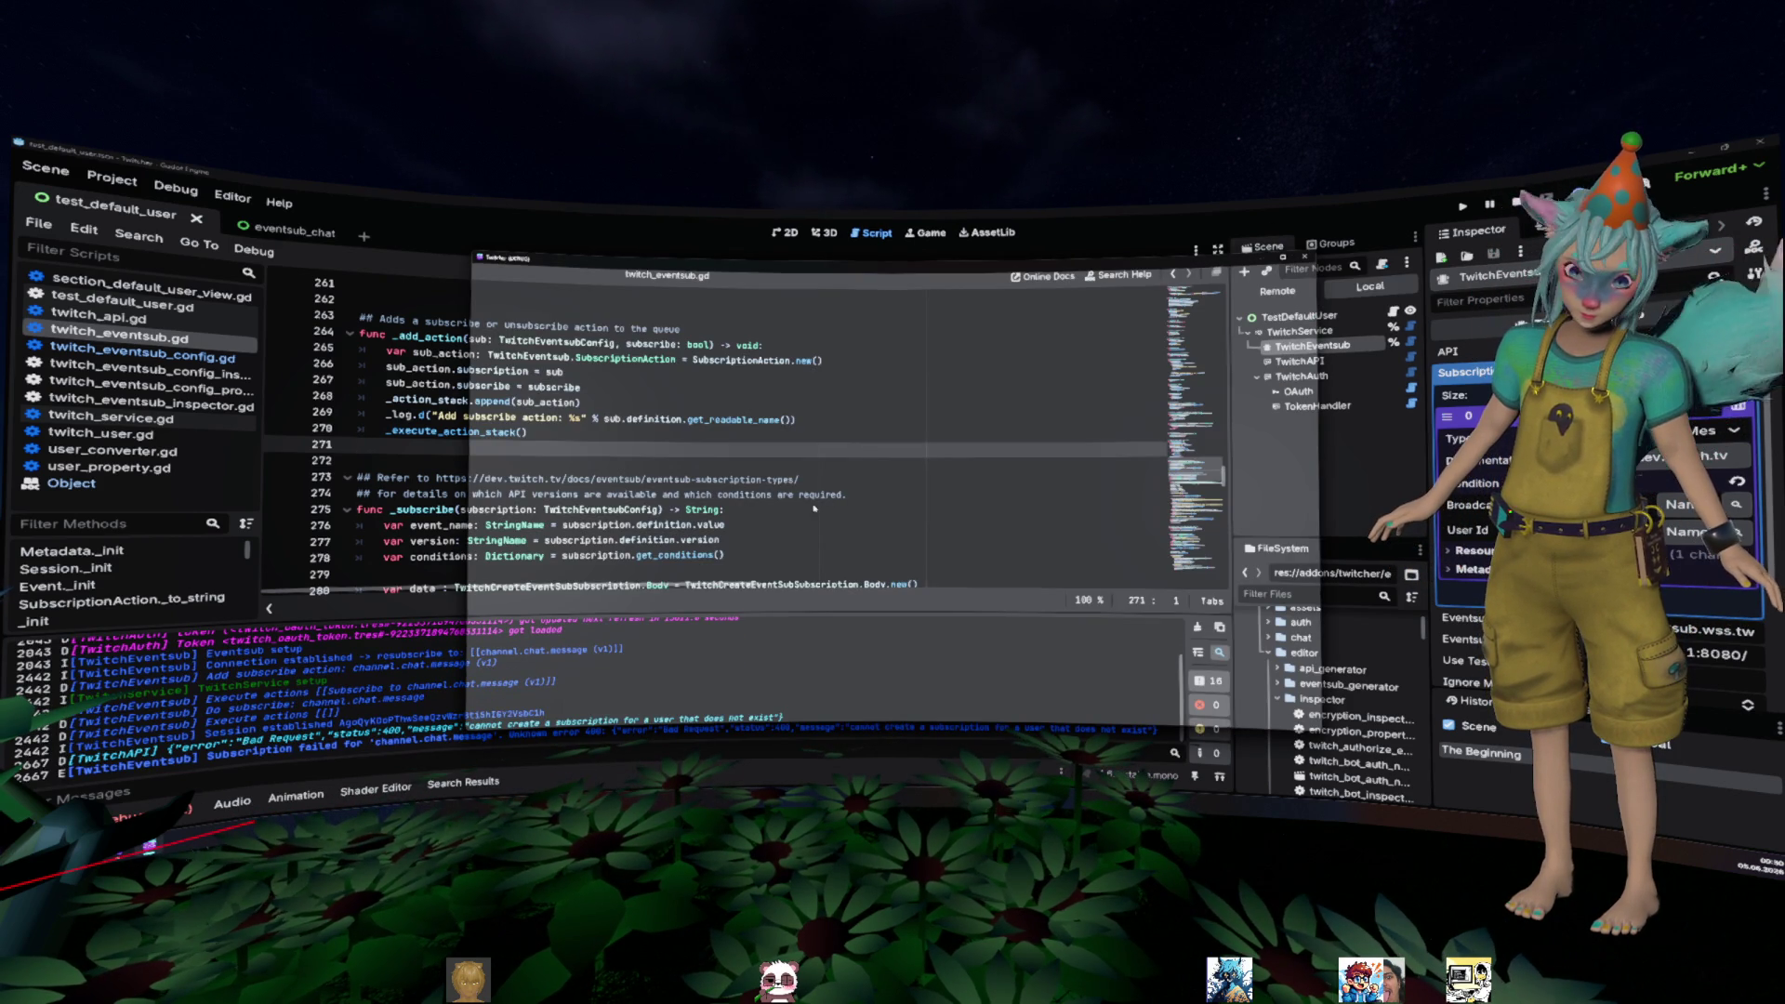
click(500, 735)
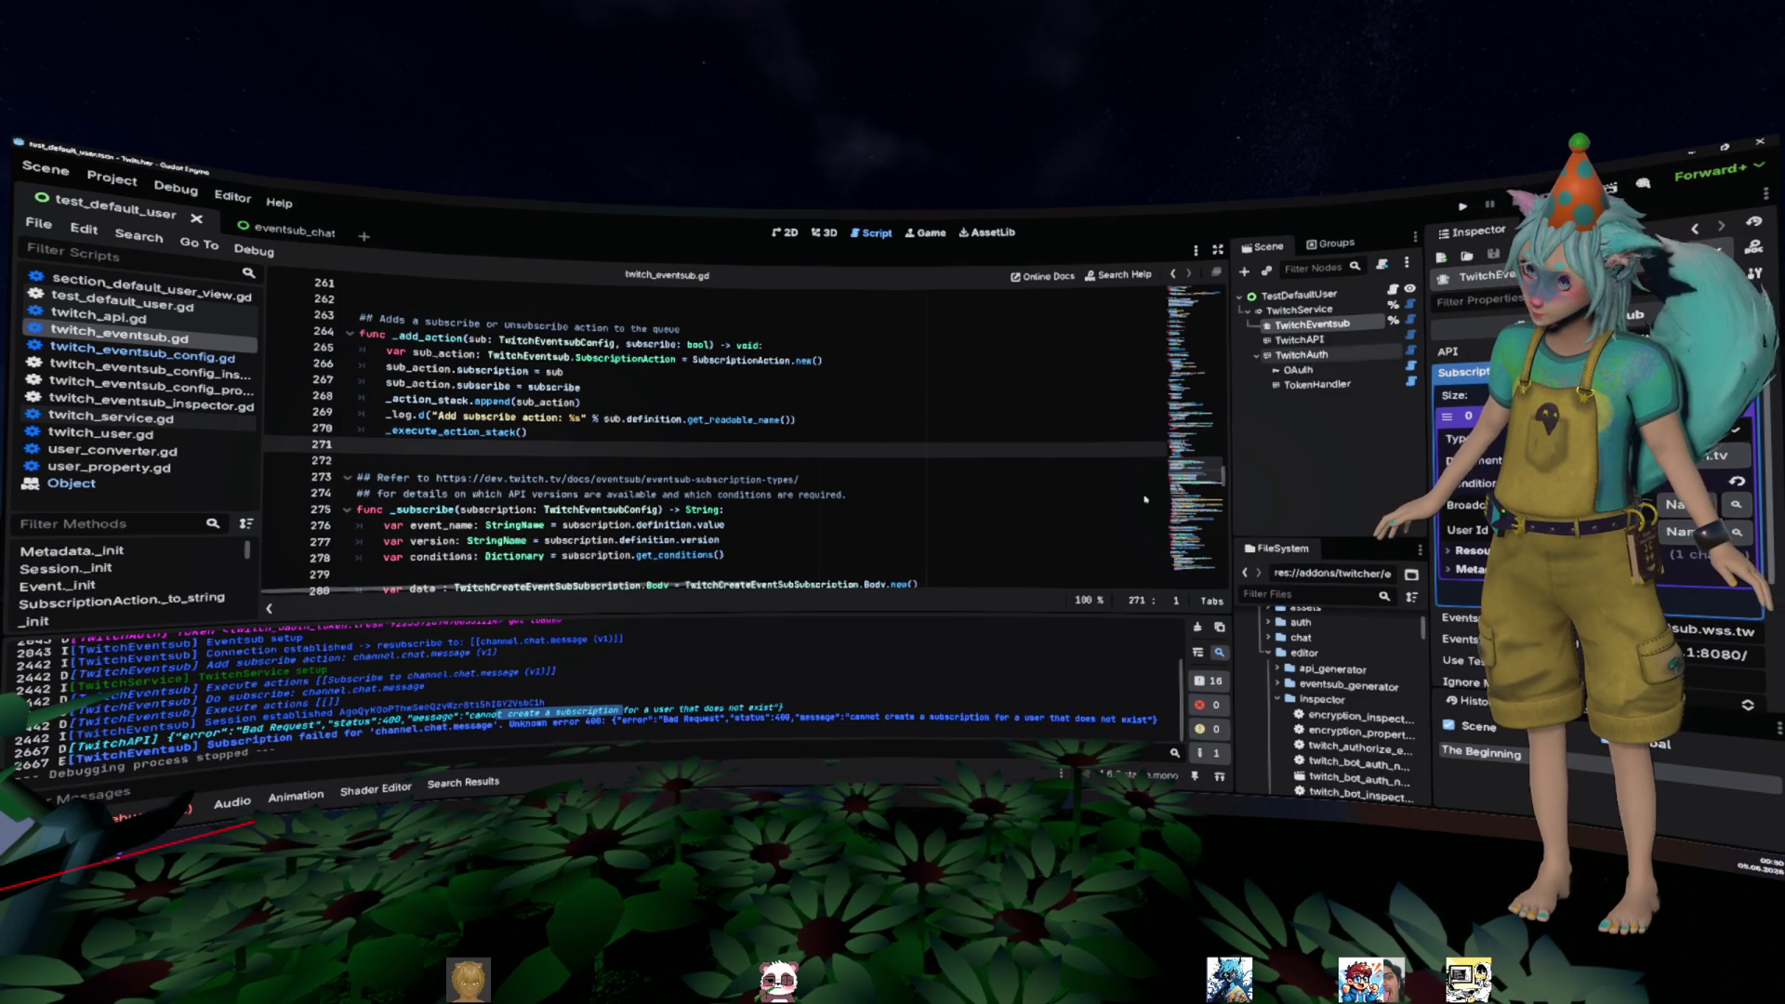
scroll(827, 414, down, 6)
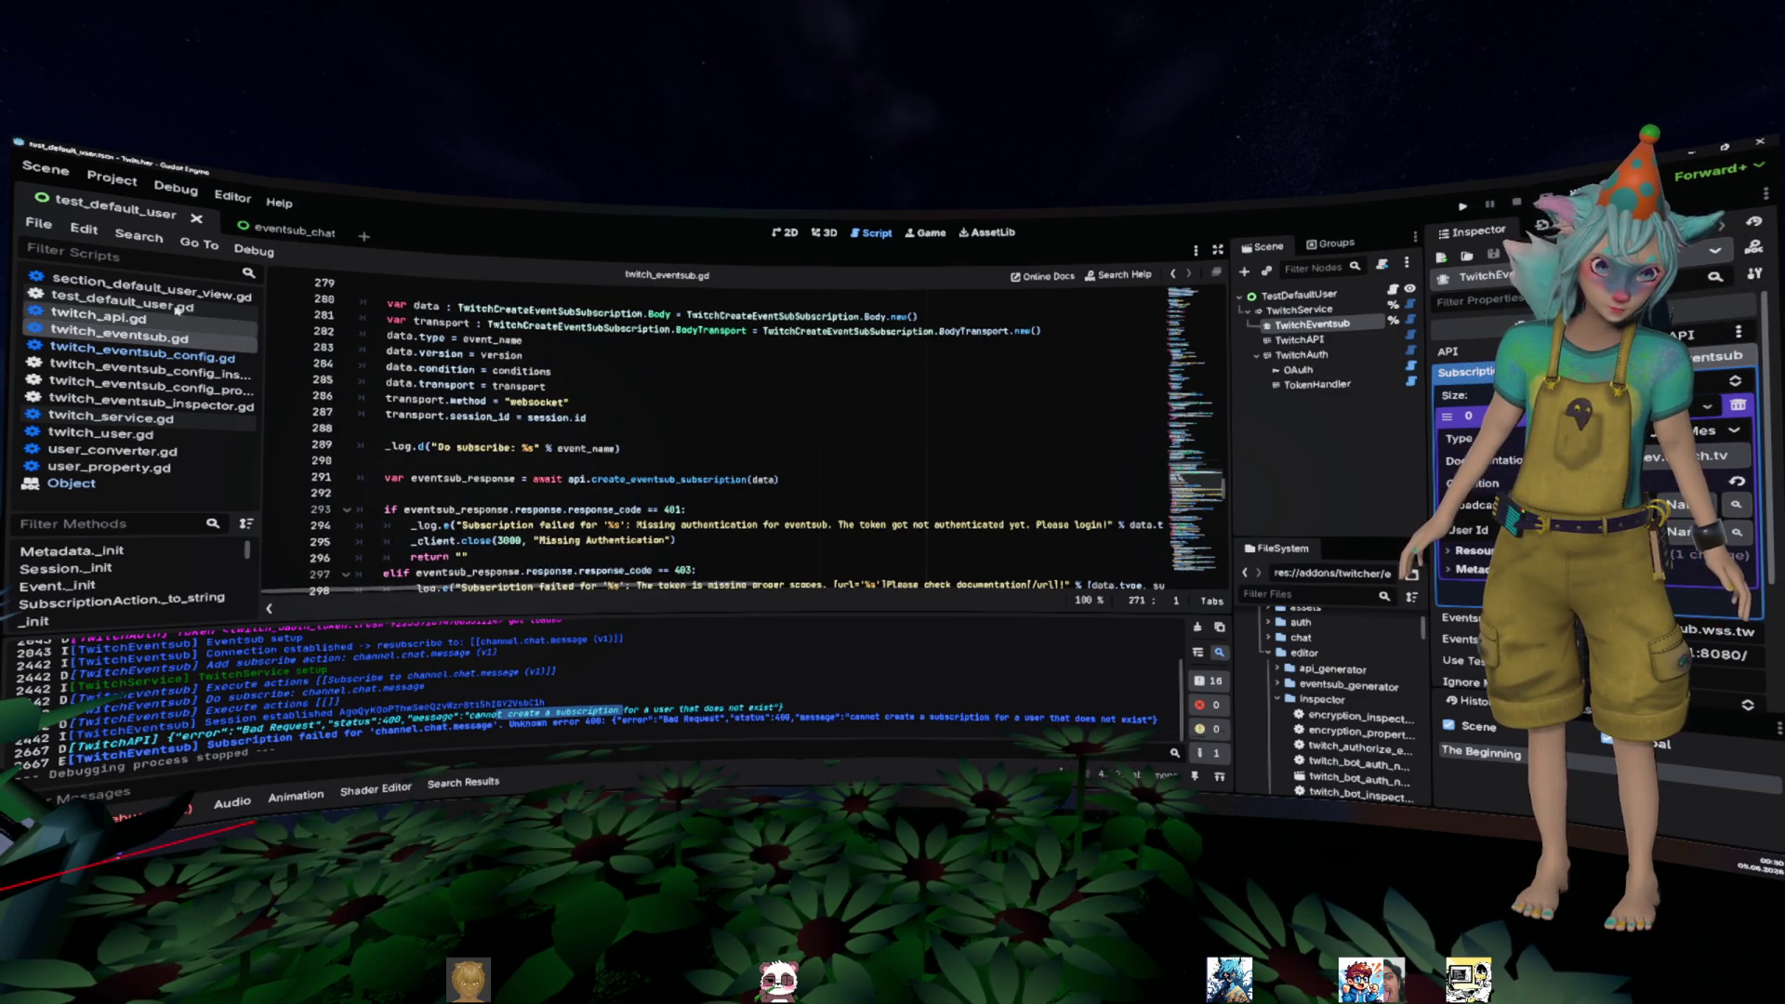
- Open twitch_eventsub_config.gd and scroll down to its get_conditions() function
click(130, 304)
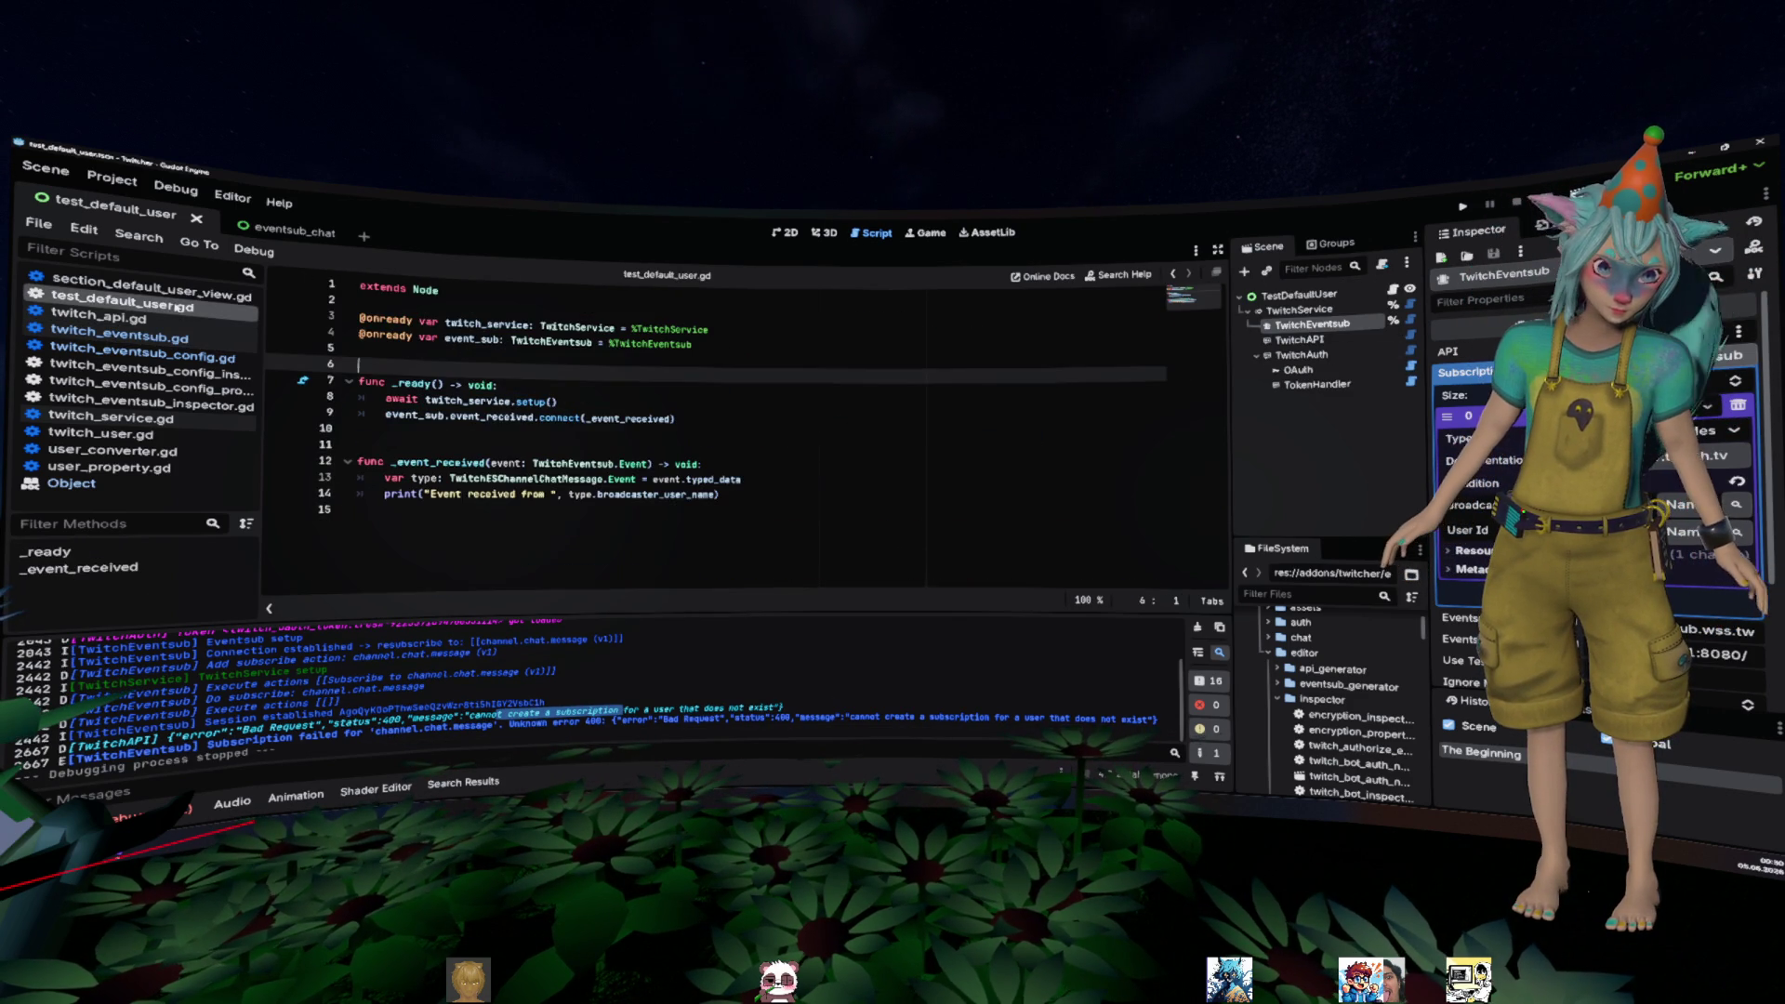
click(196, 396)
click(195, 391)
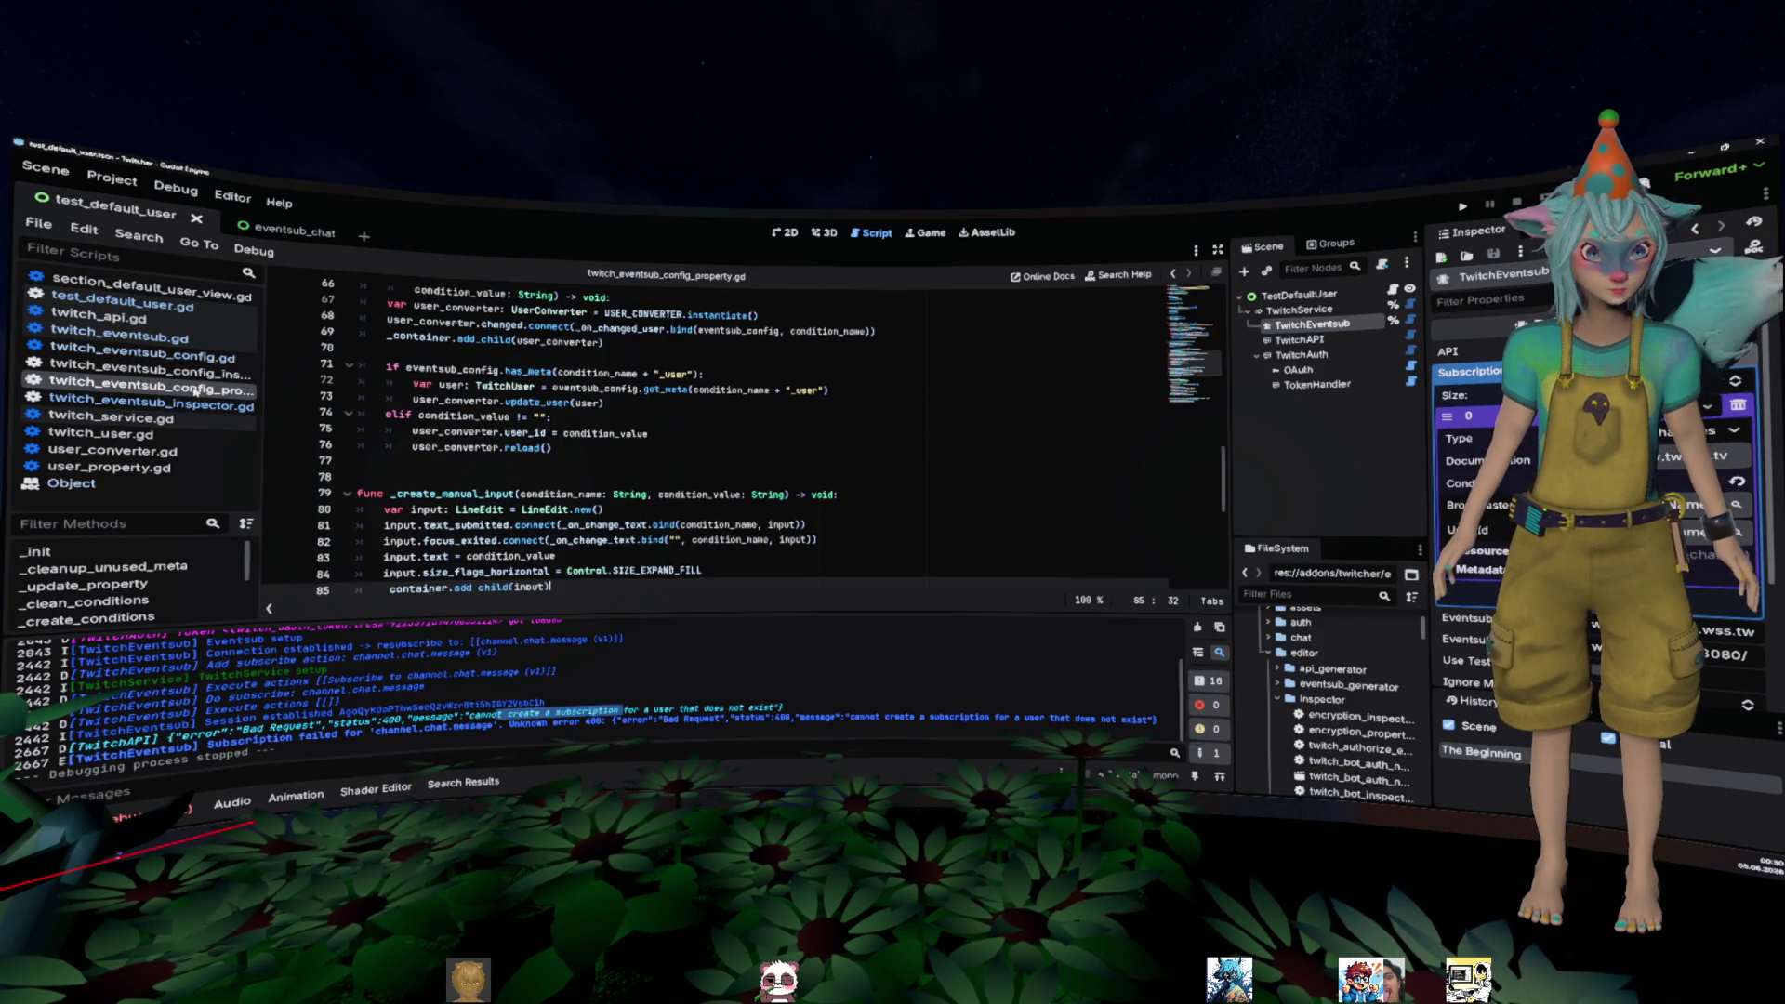
click(191, 374)
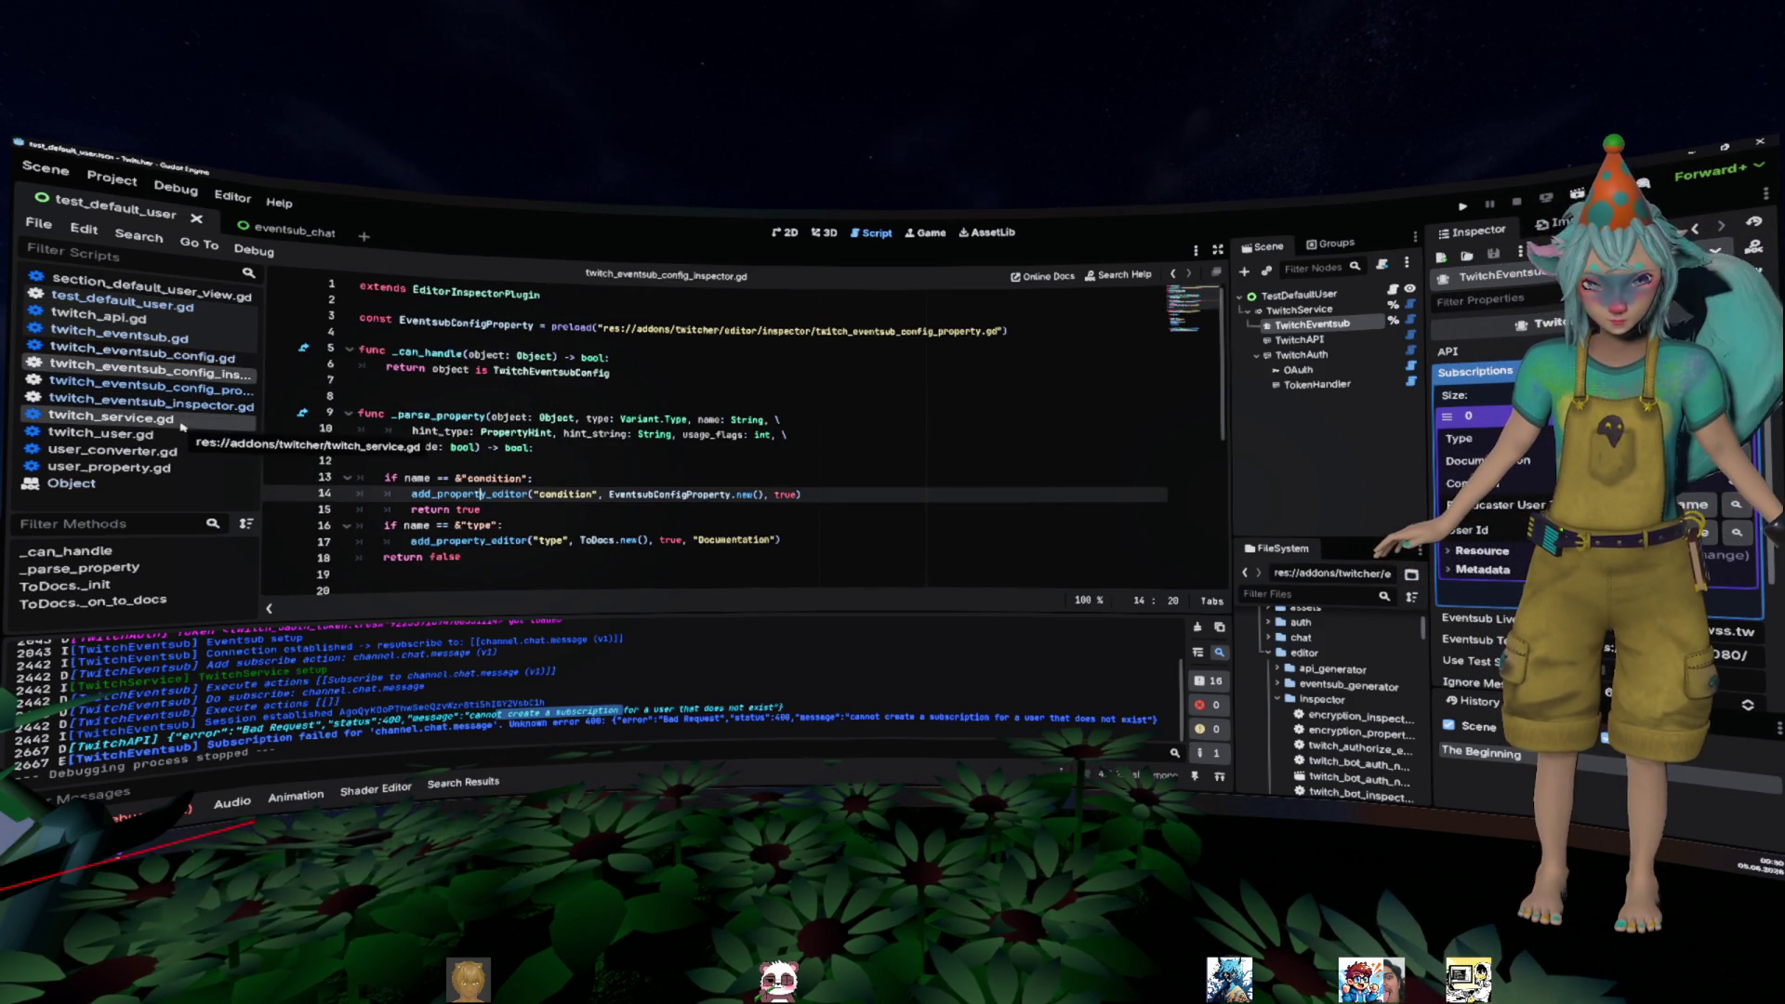
click(193, 359)
scroll(536, 393, down, 4)
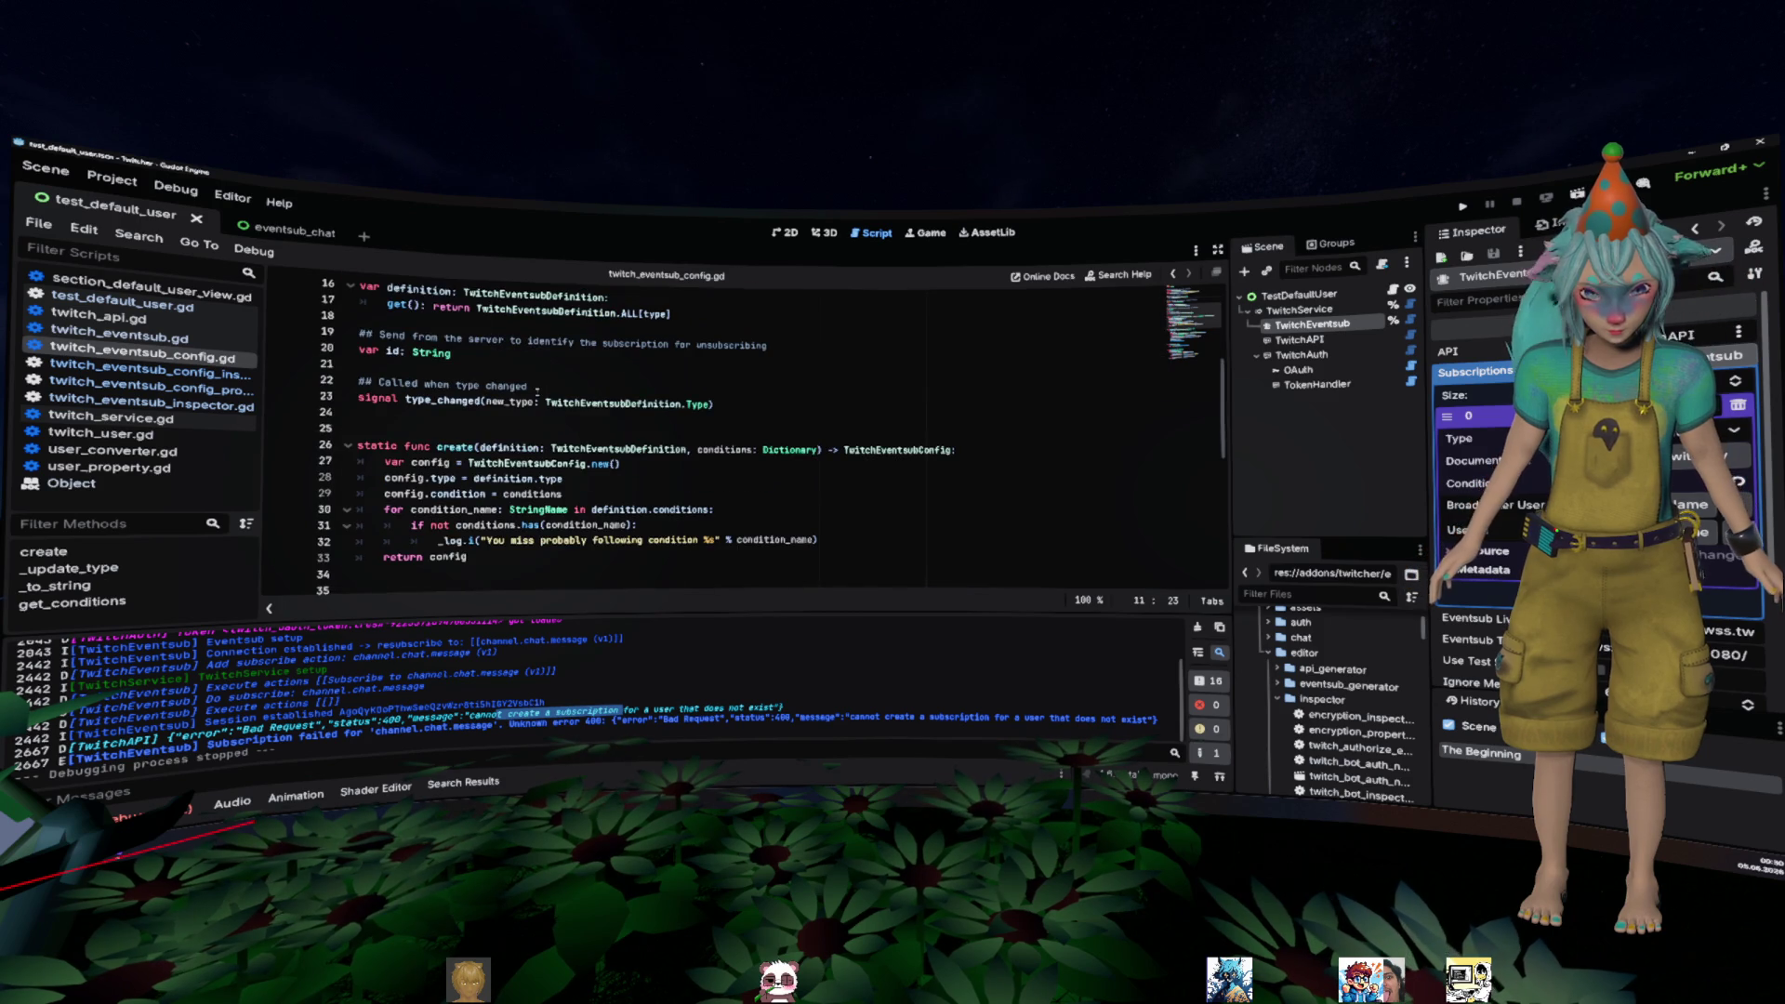
scroll(537, 391, down, 5)
click(509, 372)
scroll(539, 399, down, 3)
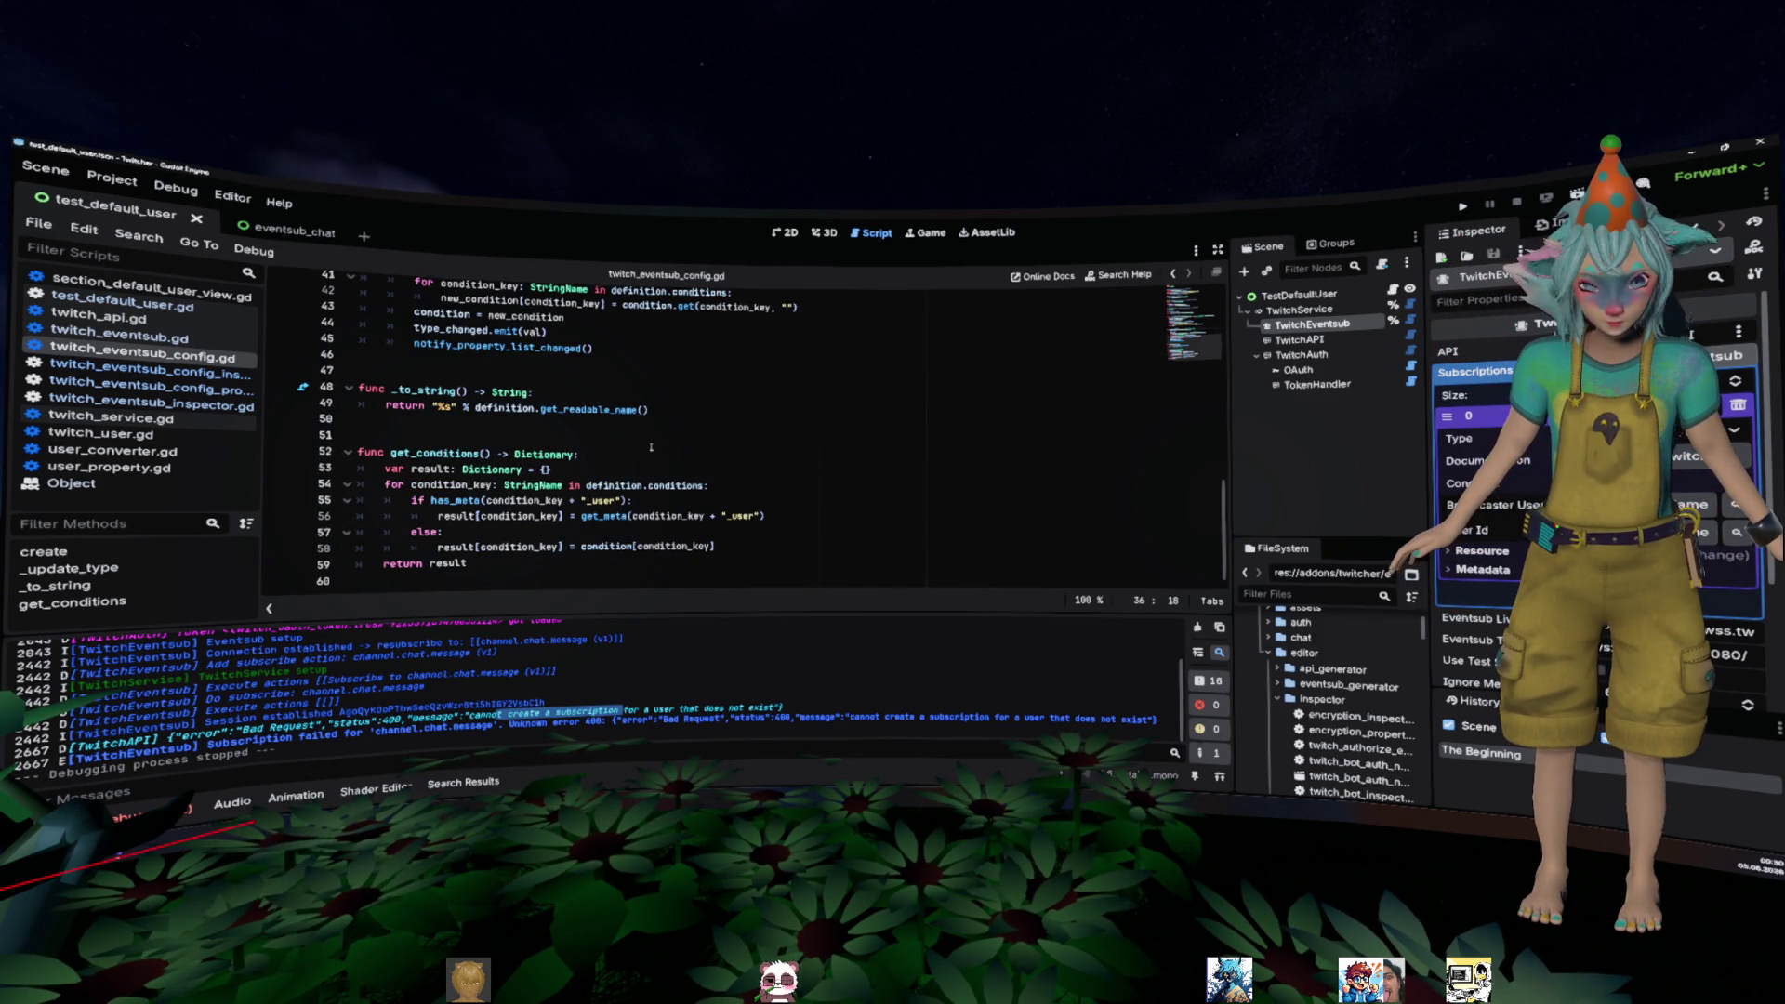
- Move the get_meta(...) call into a new 'var user: TwitchUser = get_meta(...)' line
double_click(435, 453)
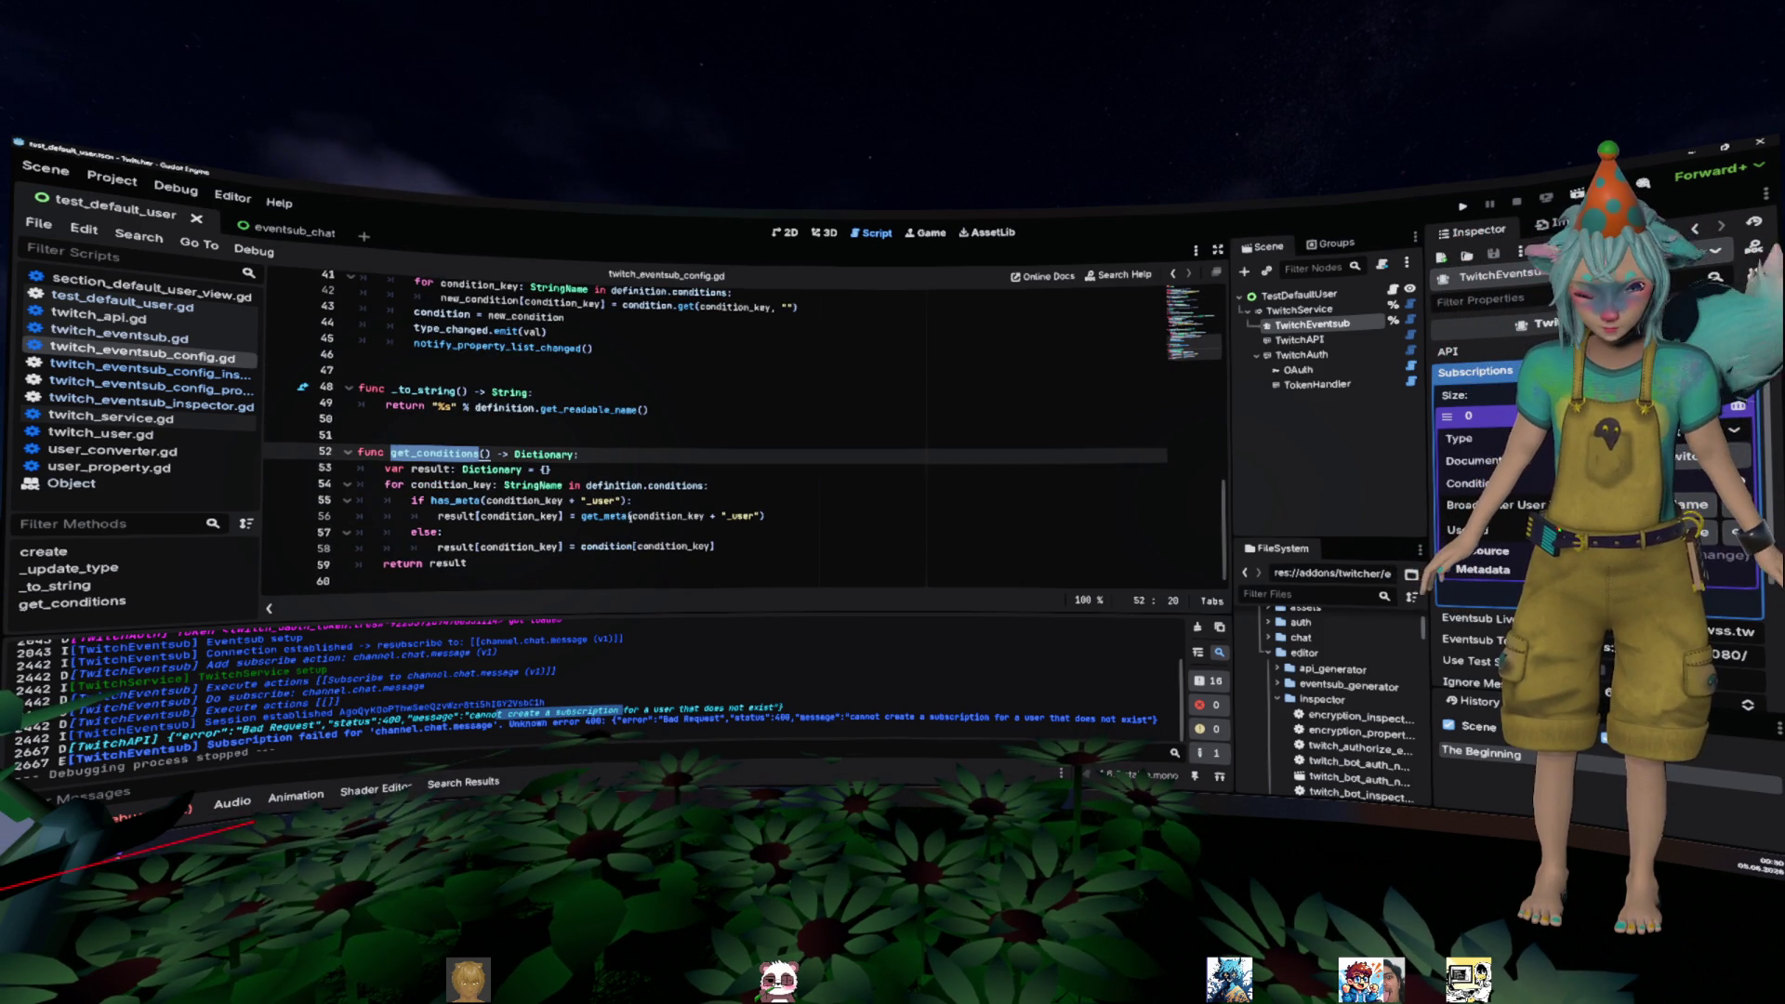
click(680, 486)
click(795, 514)
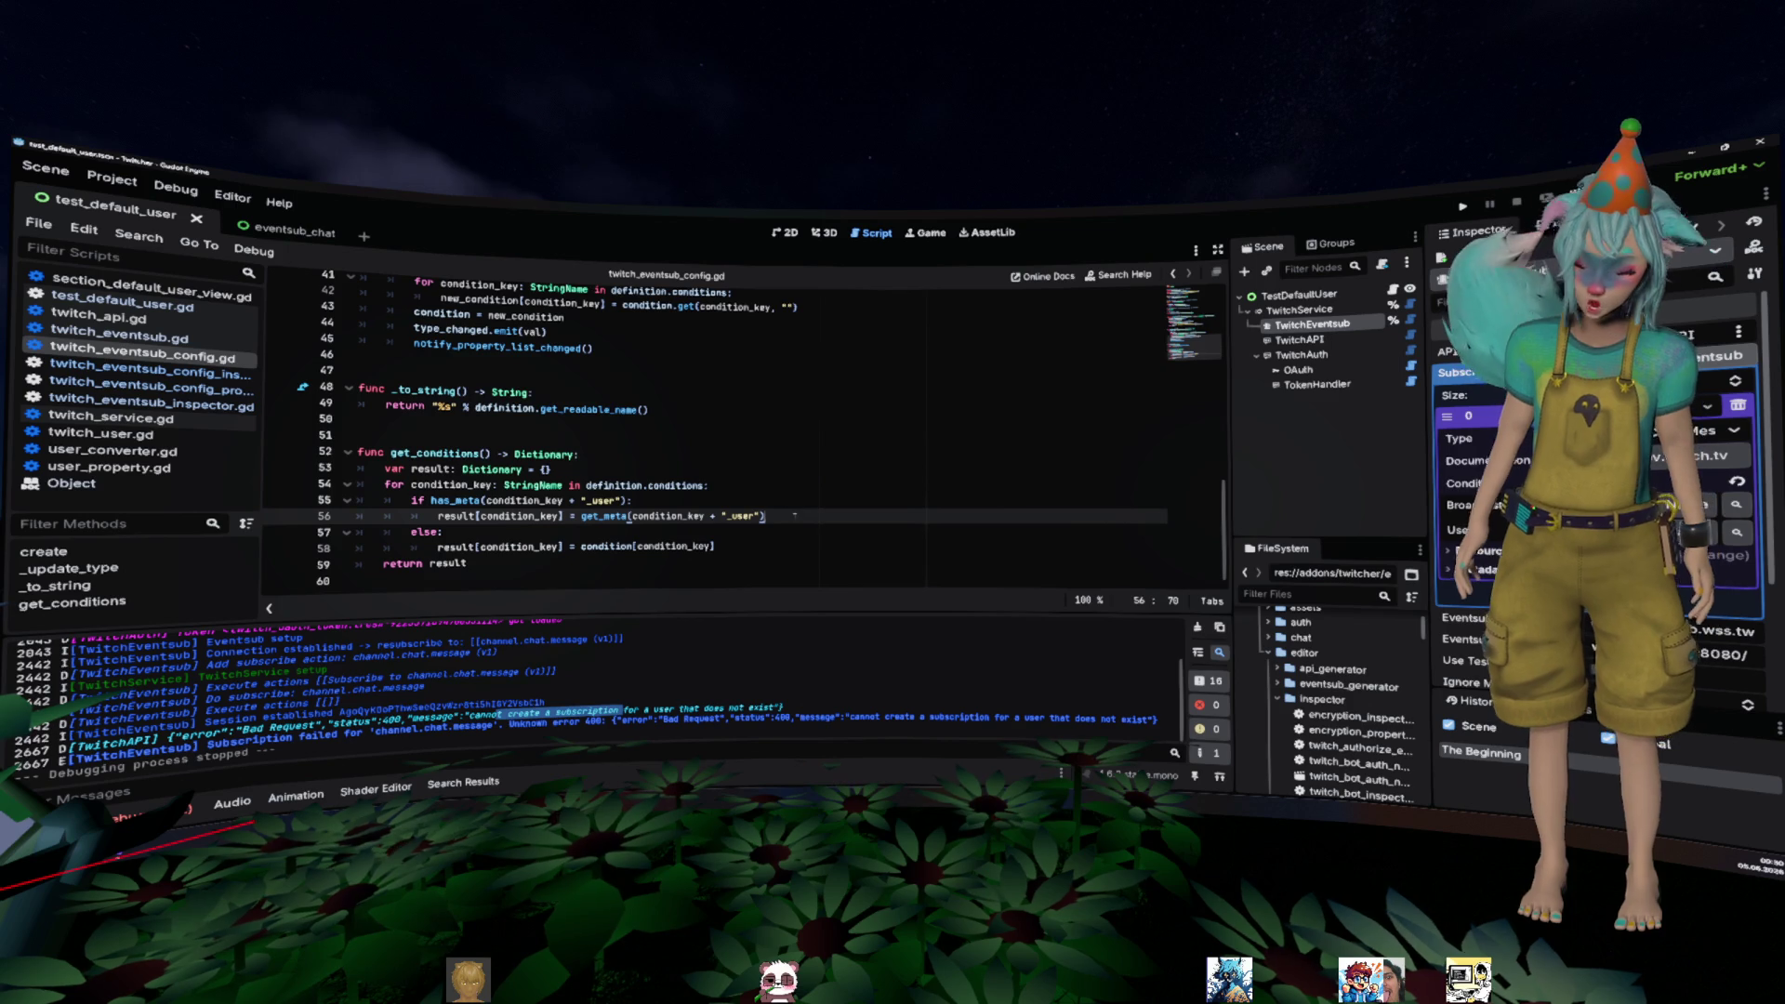
key(ctrl+shift+Left)
key(ctrl+shift+Left)
key(ctrl+shift+Left)
key(ctrl+c)
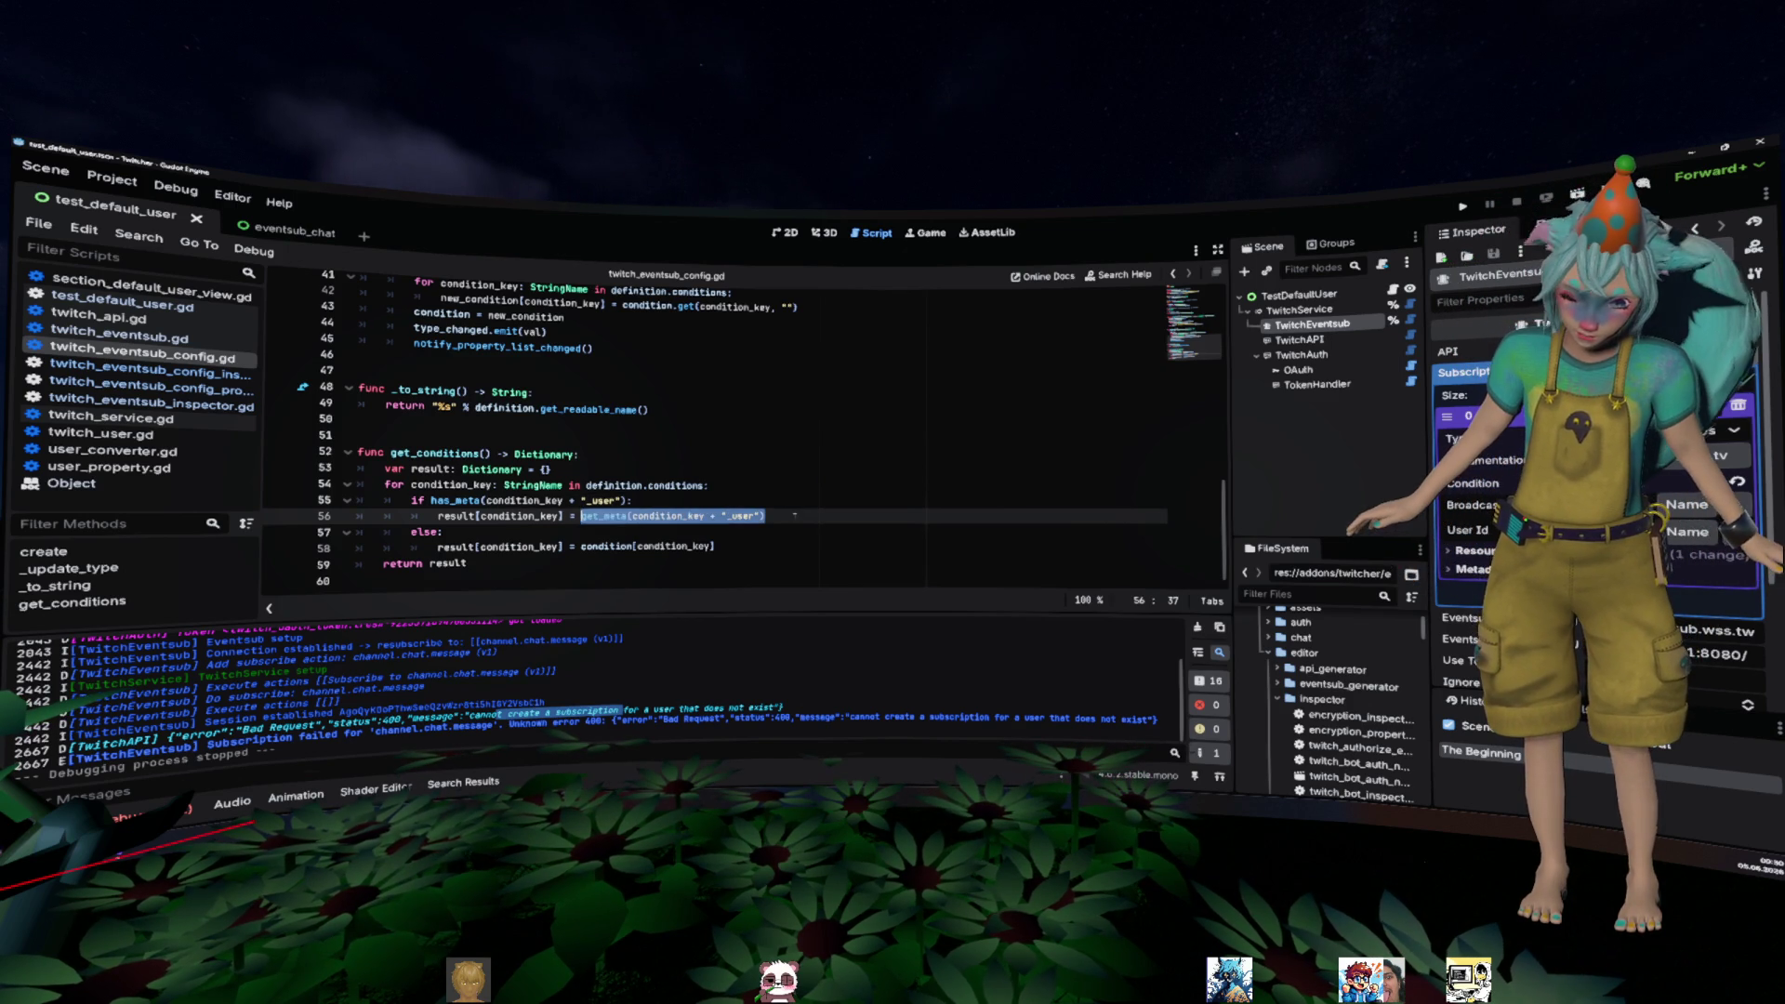
key(ctrl+shift+Return)
text(var user: TwitchUser)
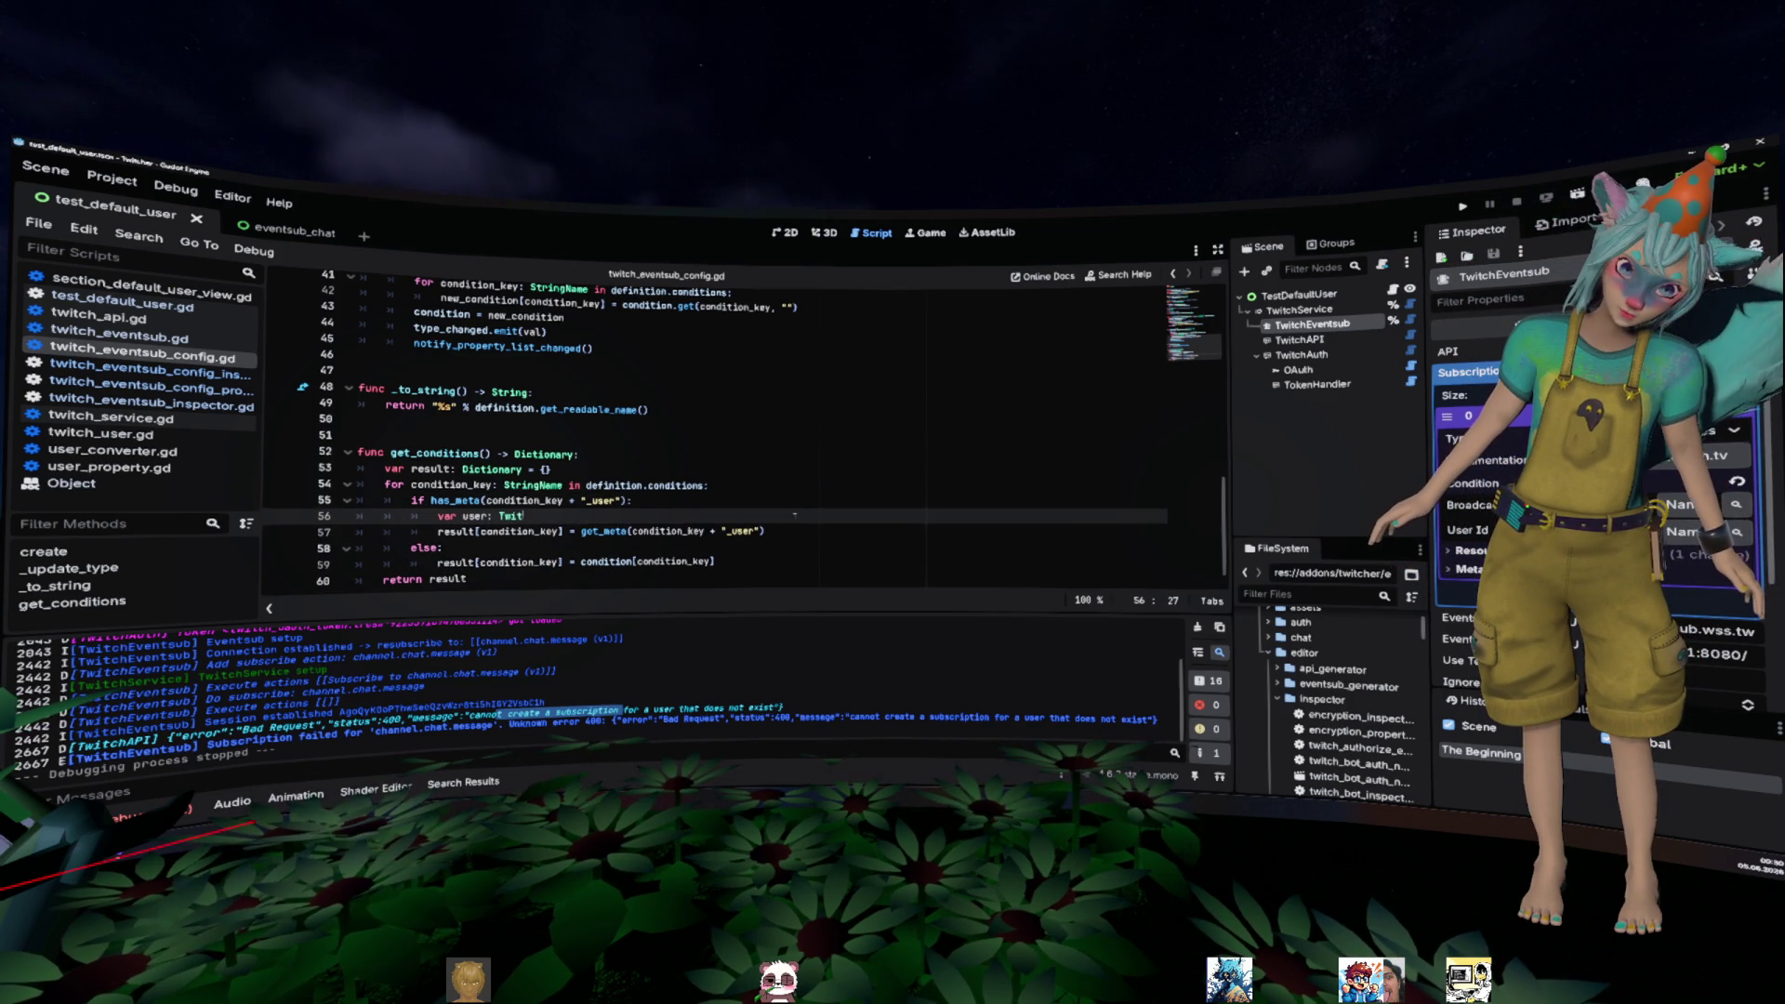
text( =)
key(ctrl+v)
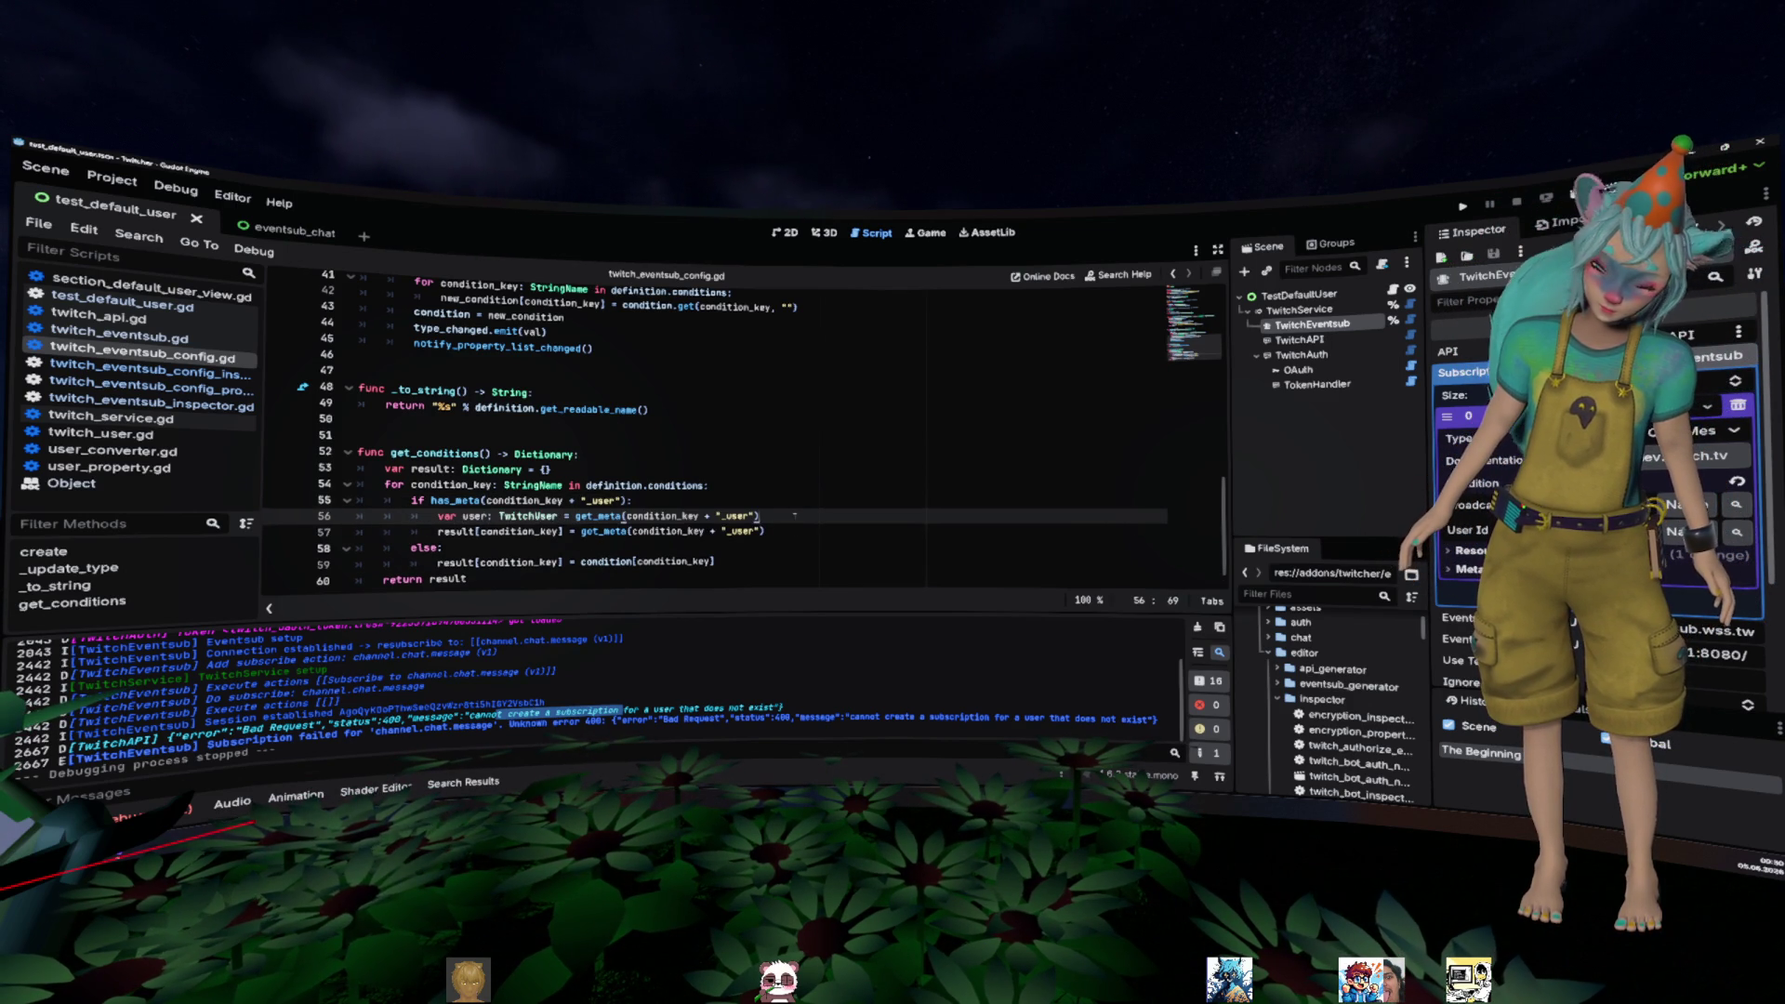
- Assign user.id to result[condition_key], save the script, and run the project with F6
key(Down)
key(ctrl+shift+Left)
key(ctrl+shift+Left)
key(ctrl+shift+Left)
key(ctrl+shift+Left)
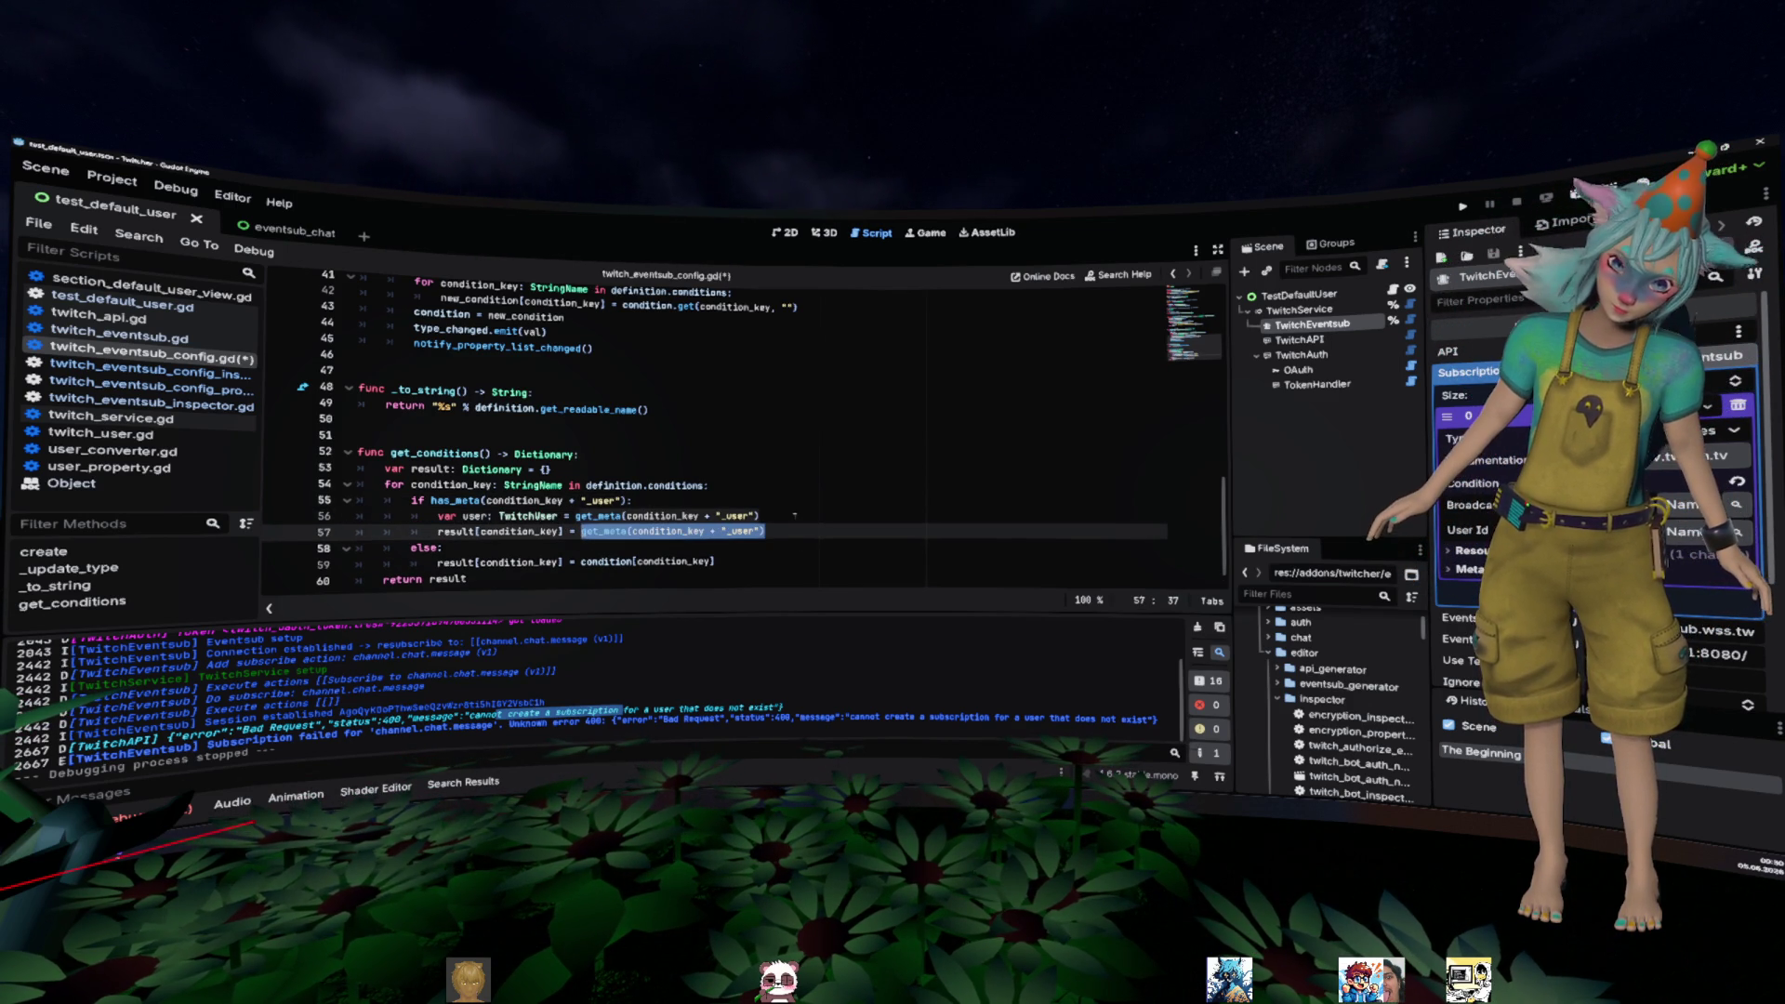
text(user.id)
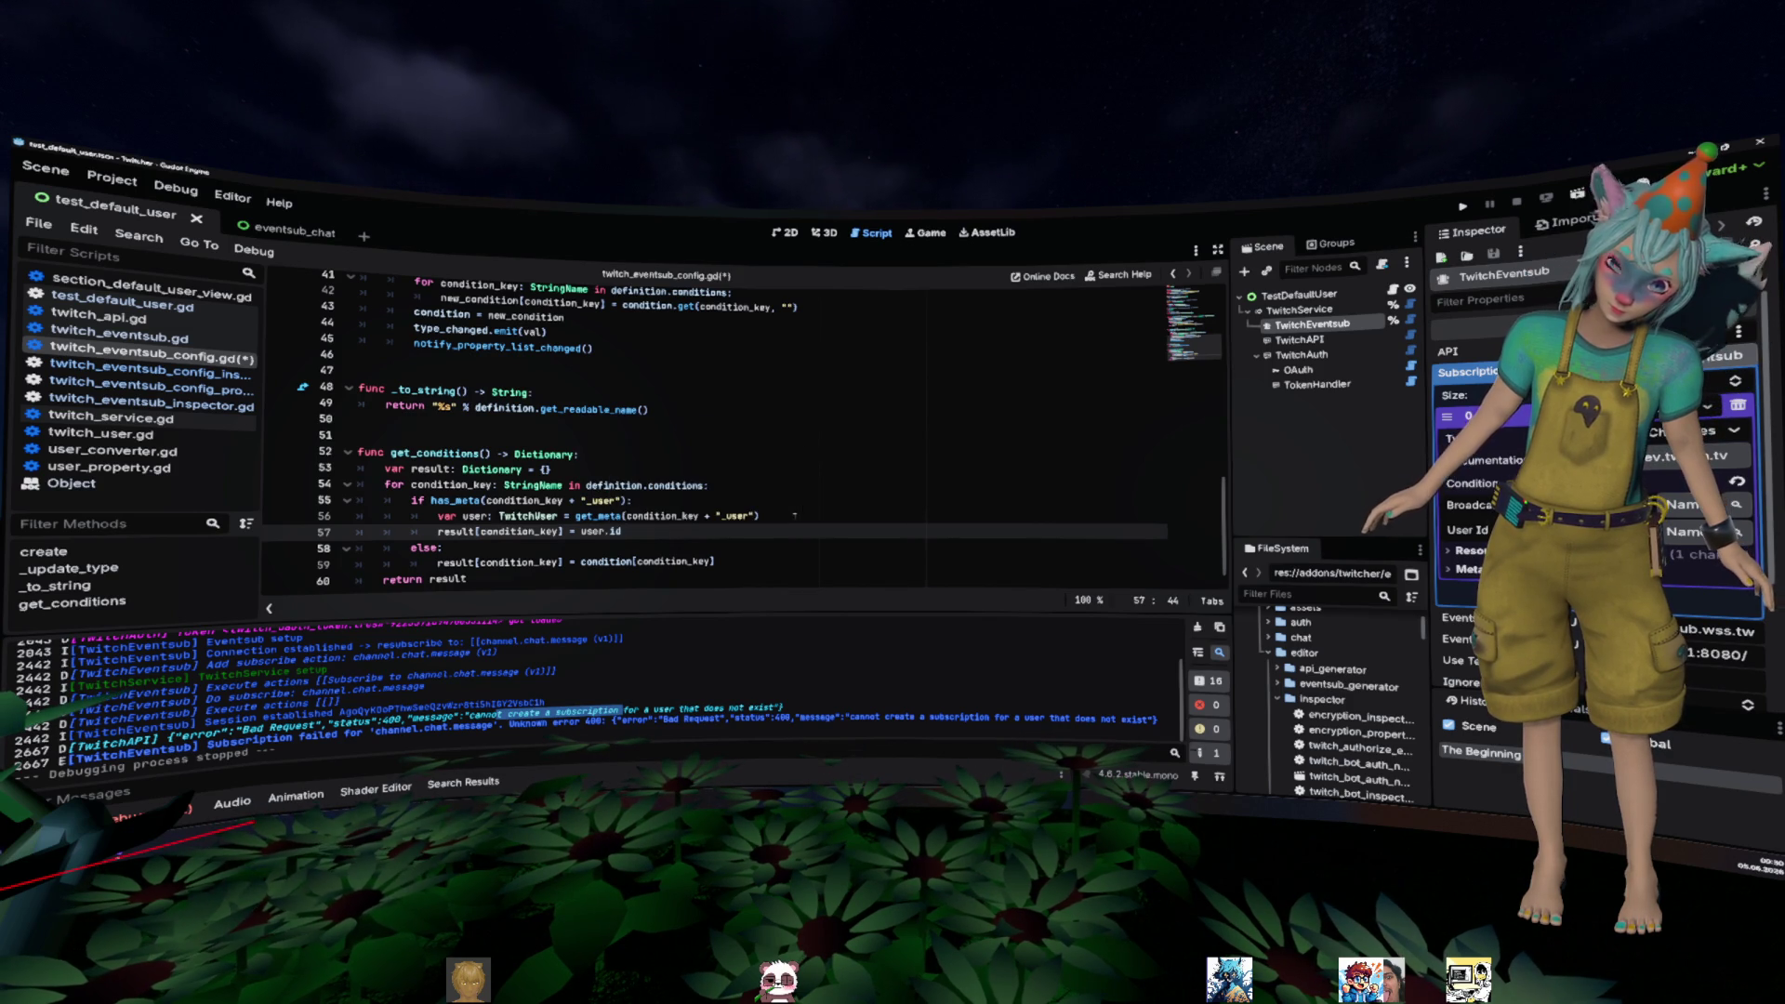
key(ctrl+s)
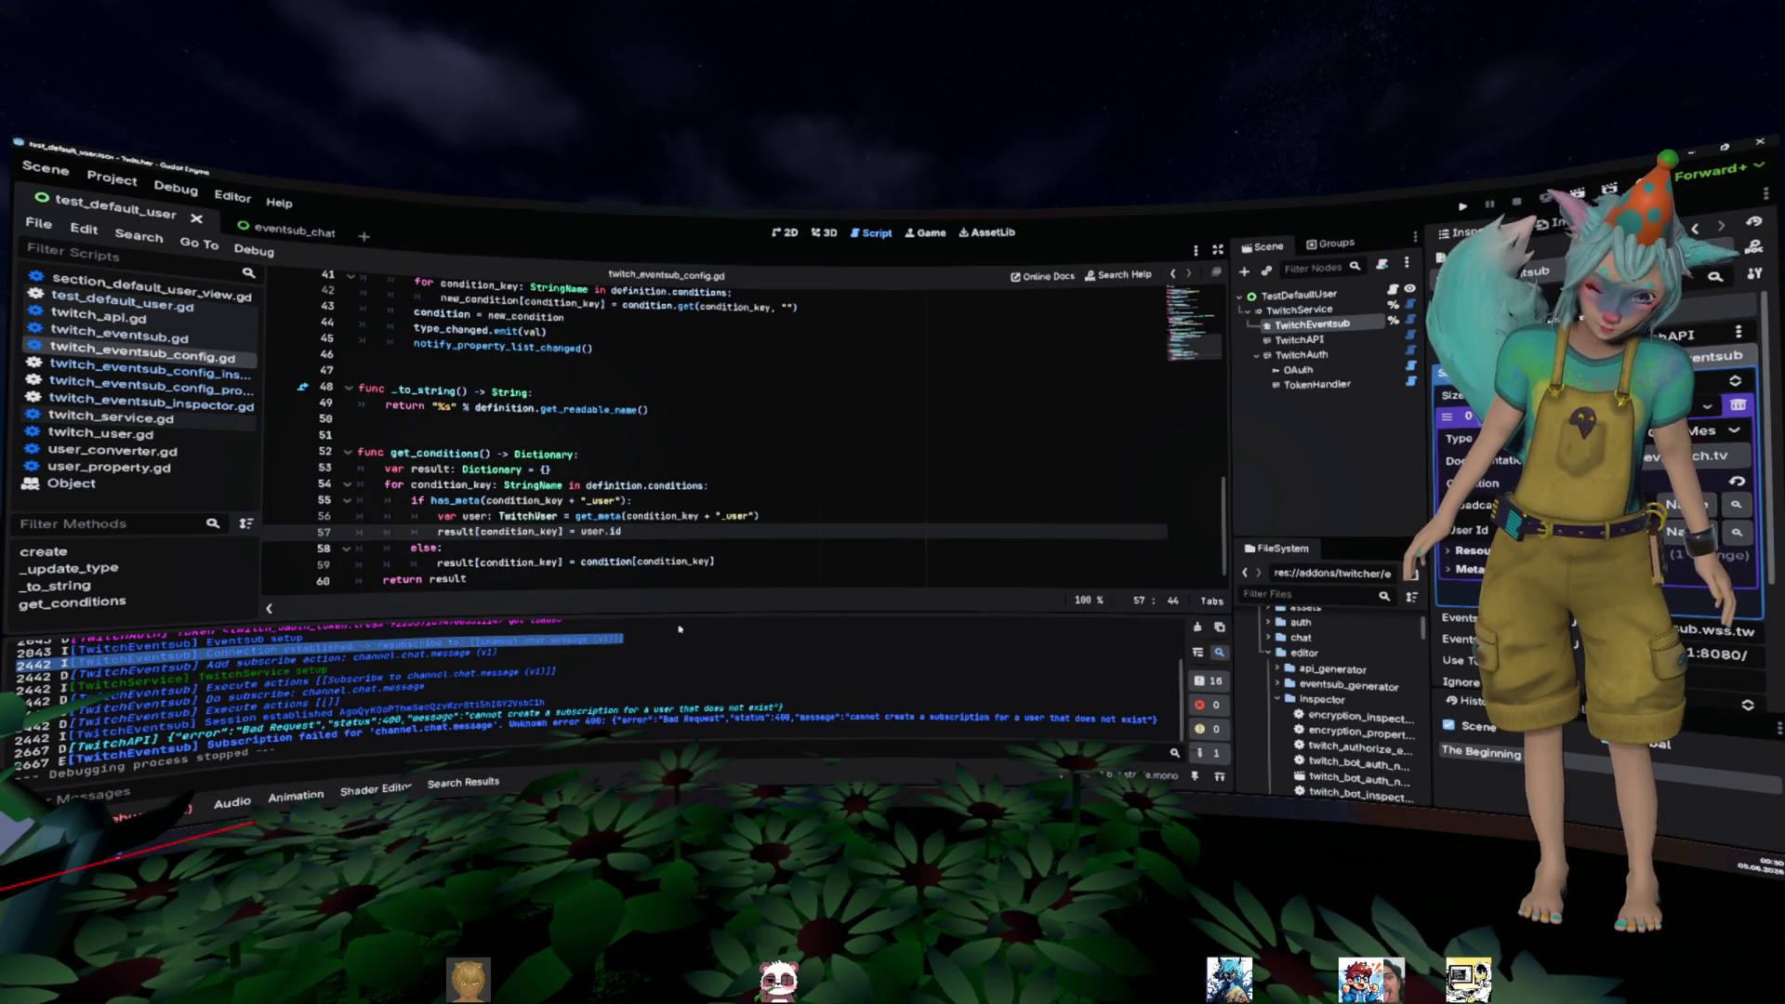
click(780, 493)
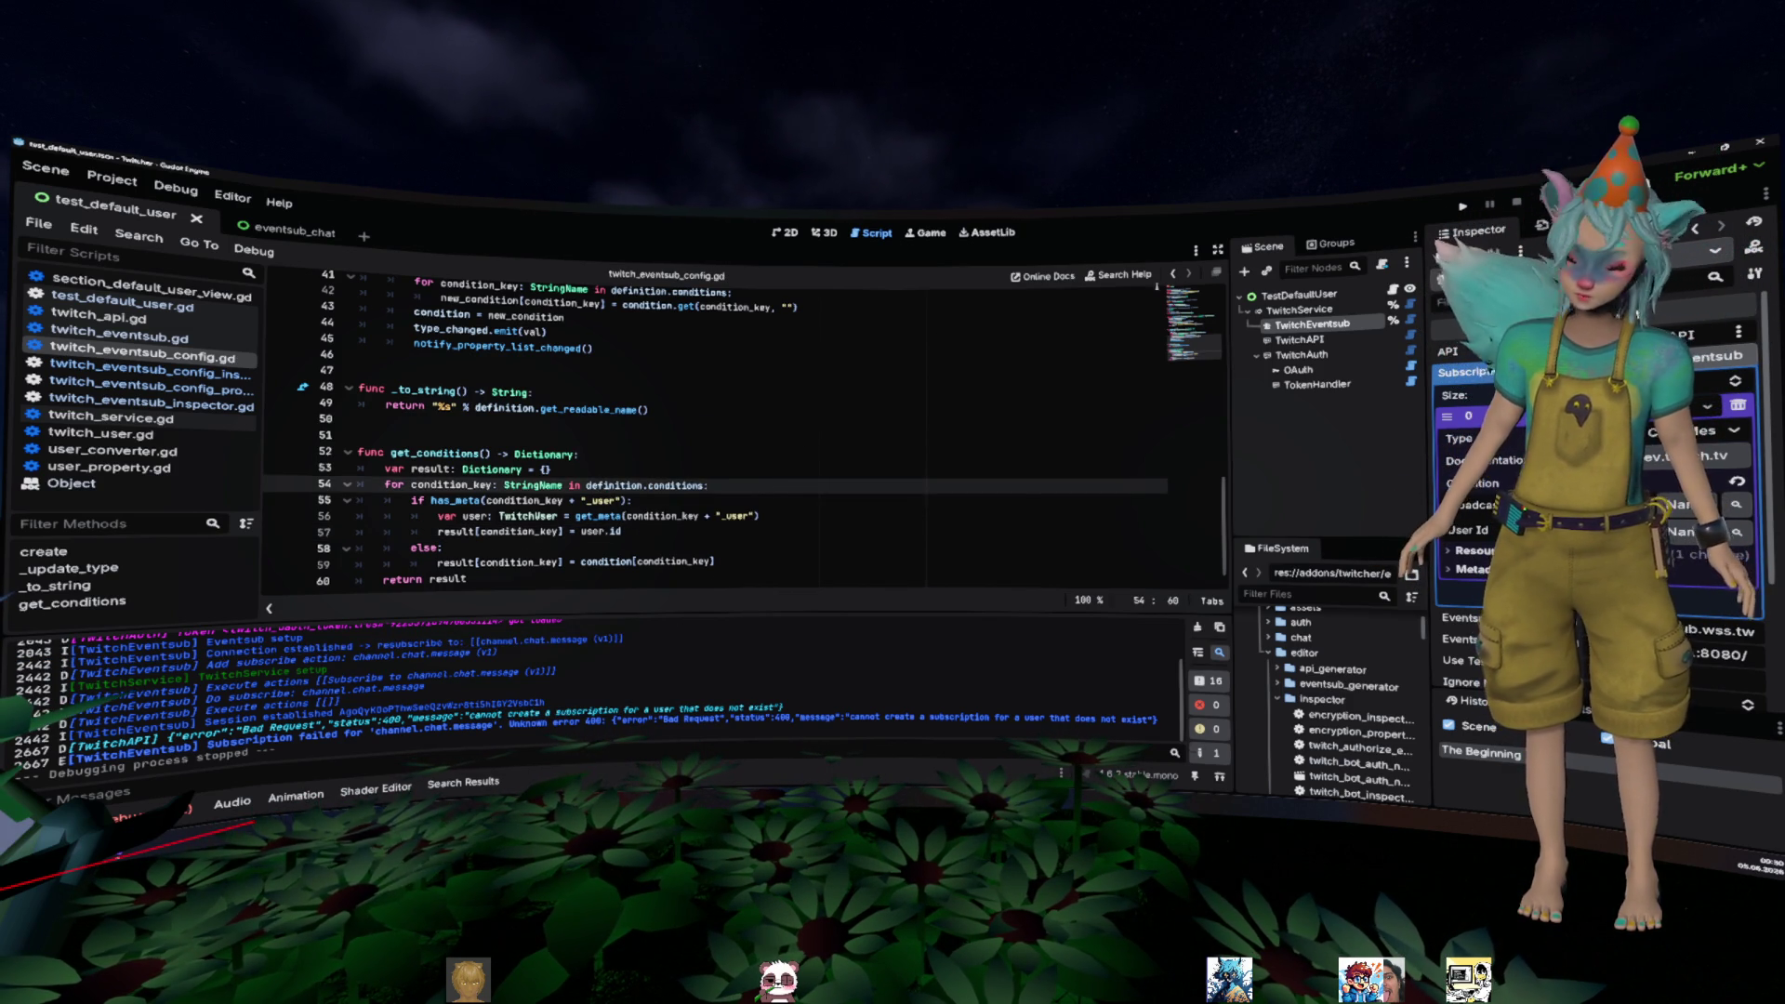
key(F6)
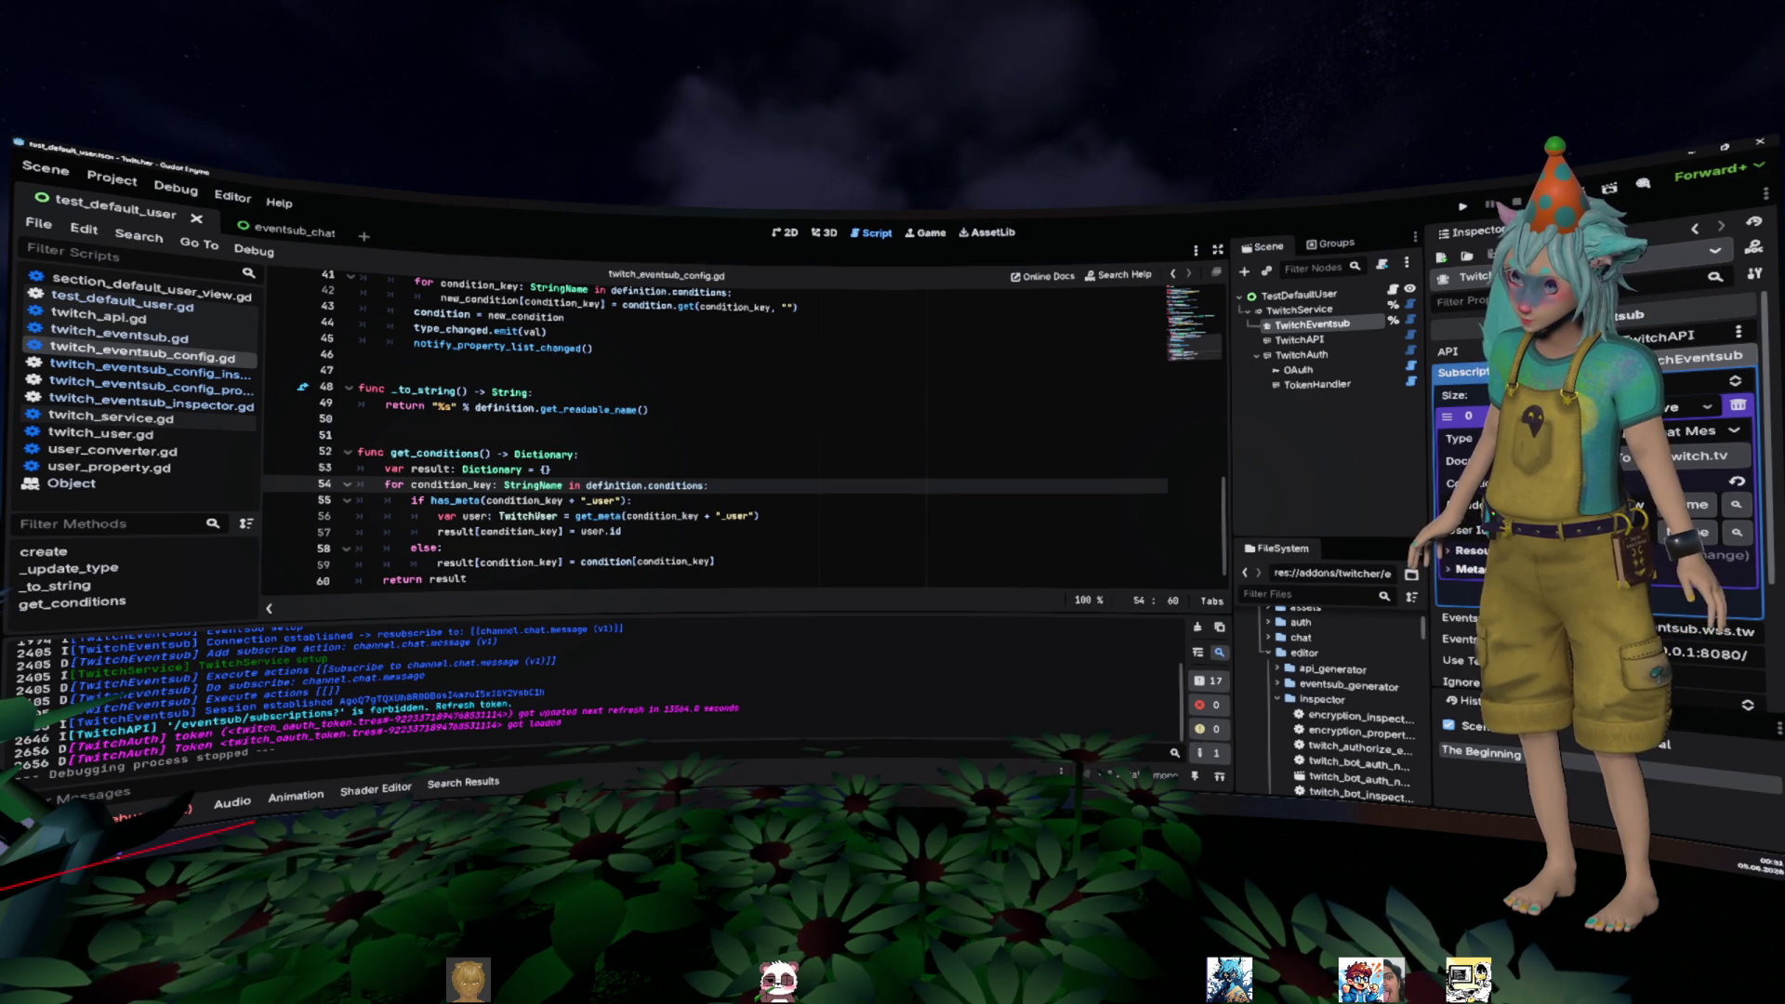
- Inspect the TestDefaultUser and TwitchService nodes, then open twitch_default_user.tres from FileSystem
scroll(1594, 465, down, 3)
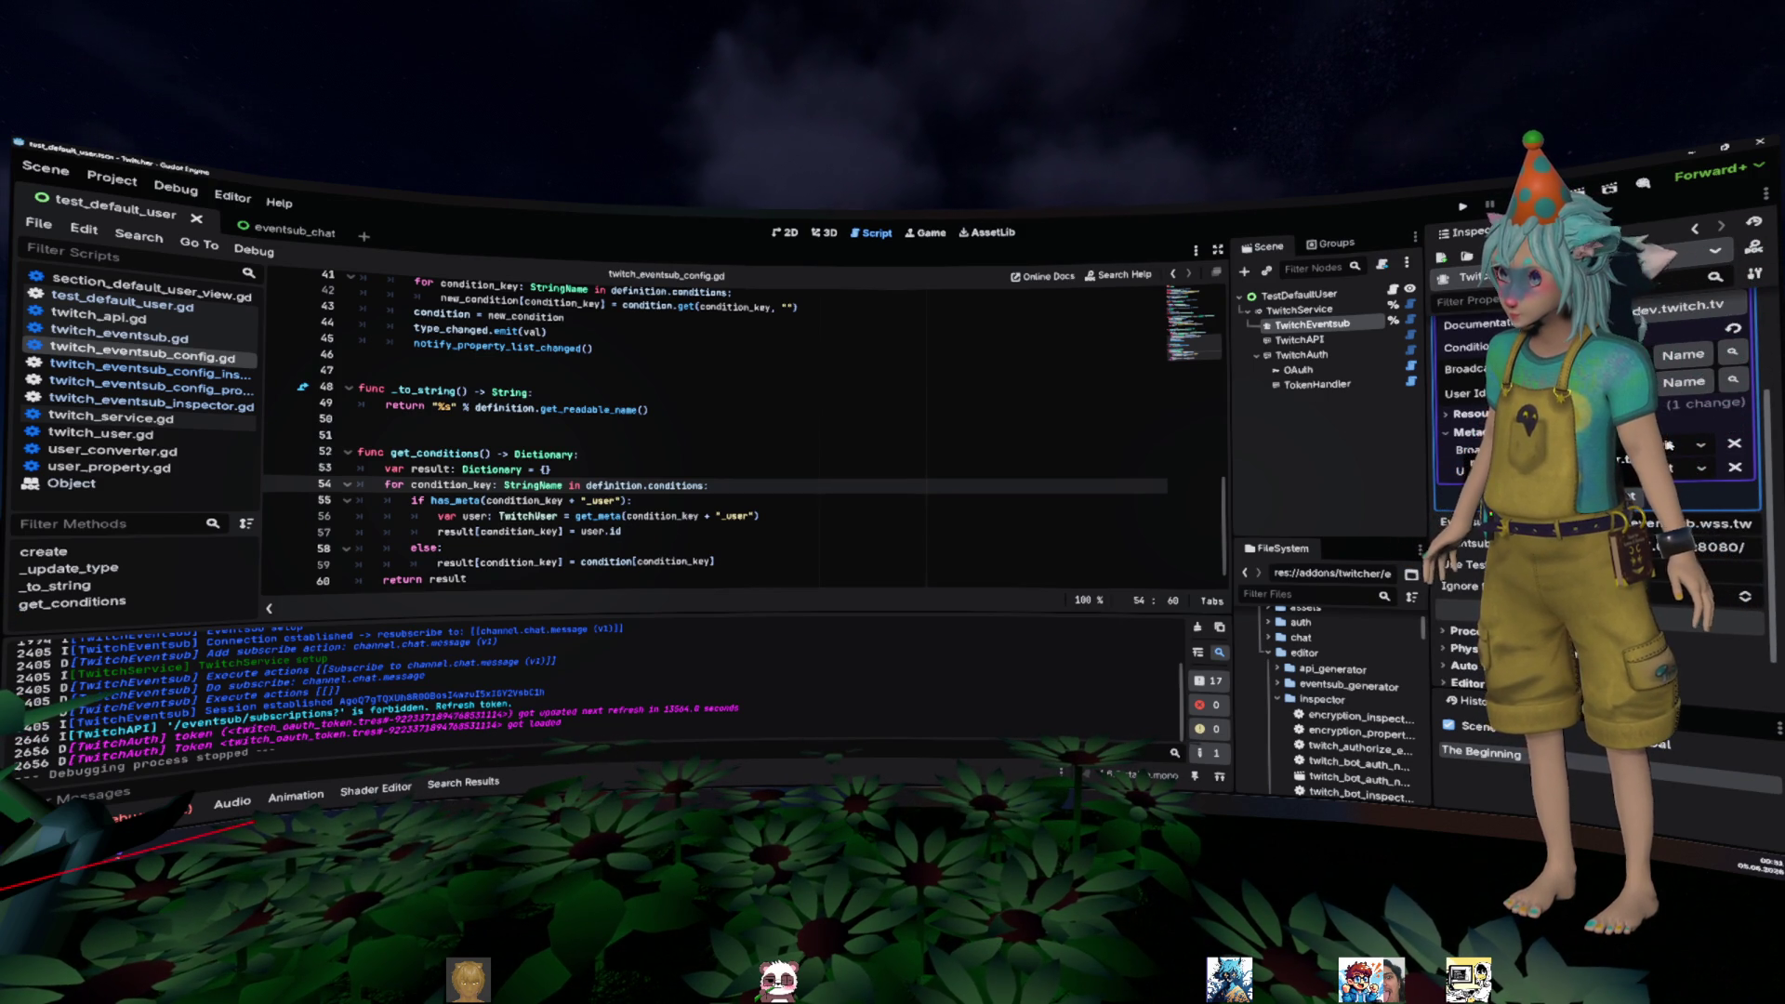
click(1353, 296)
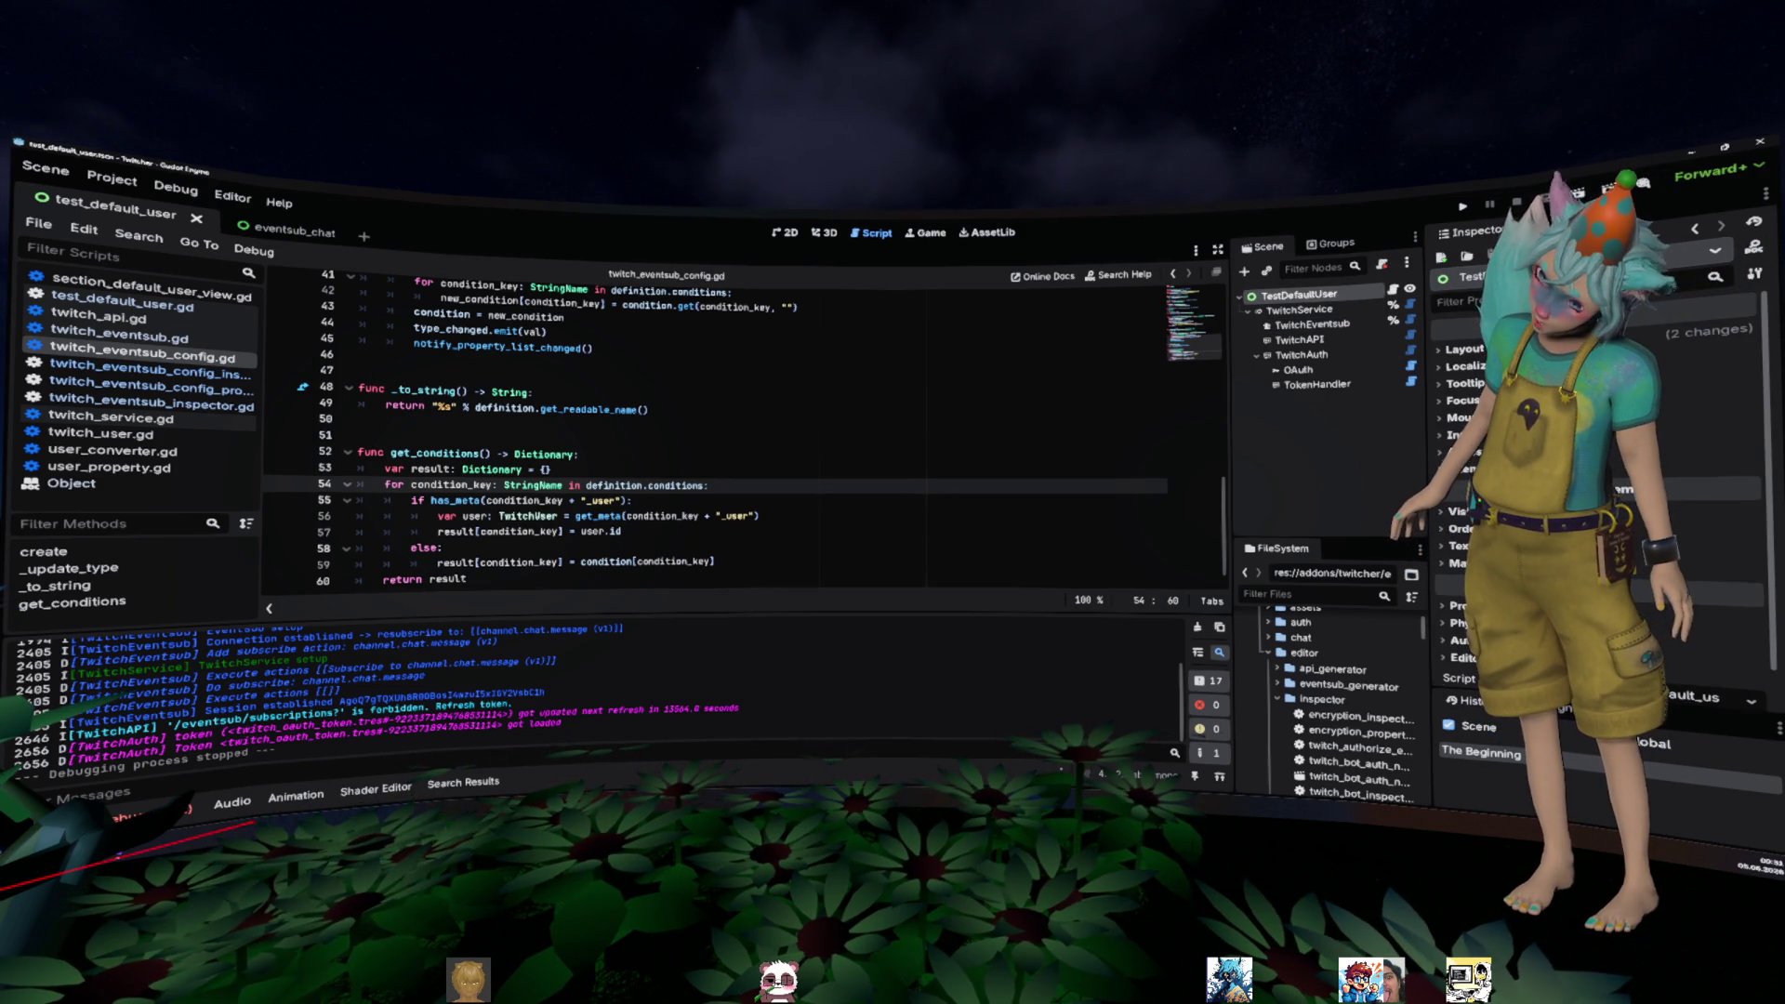
click(1329, 310)
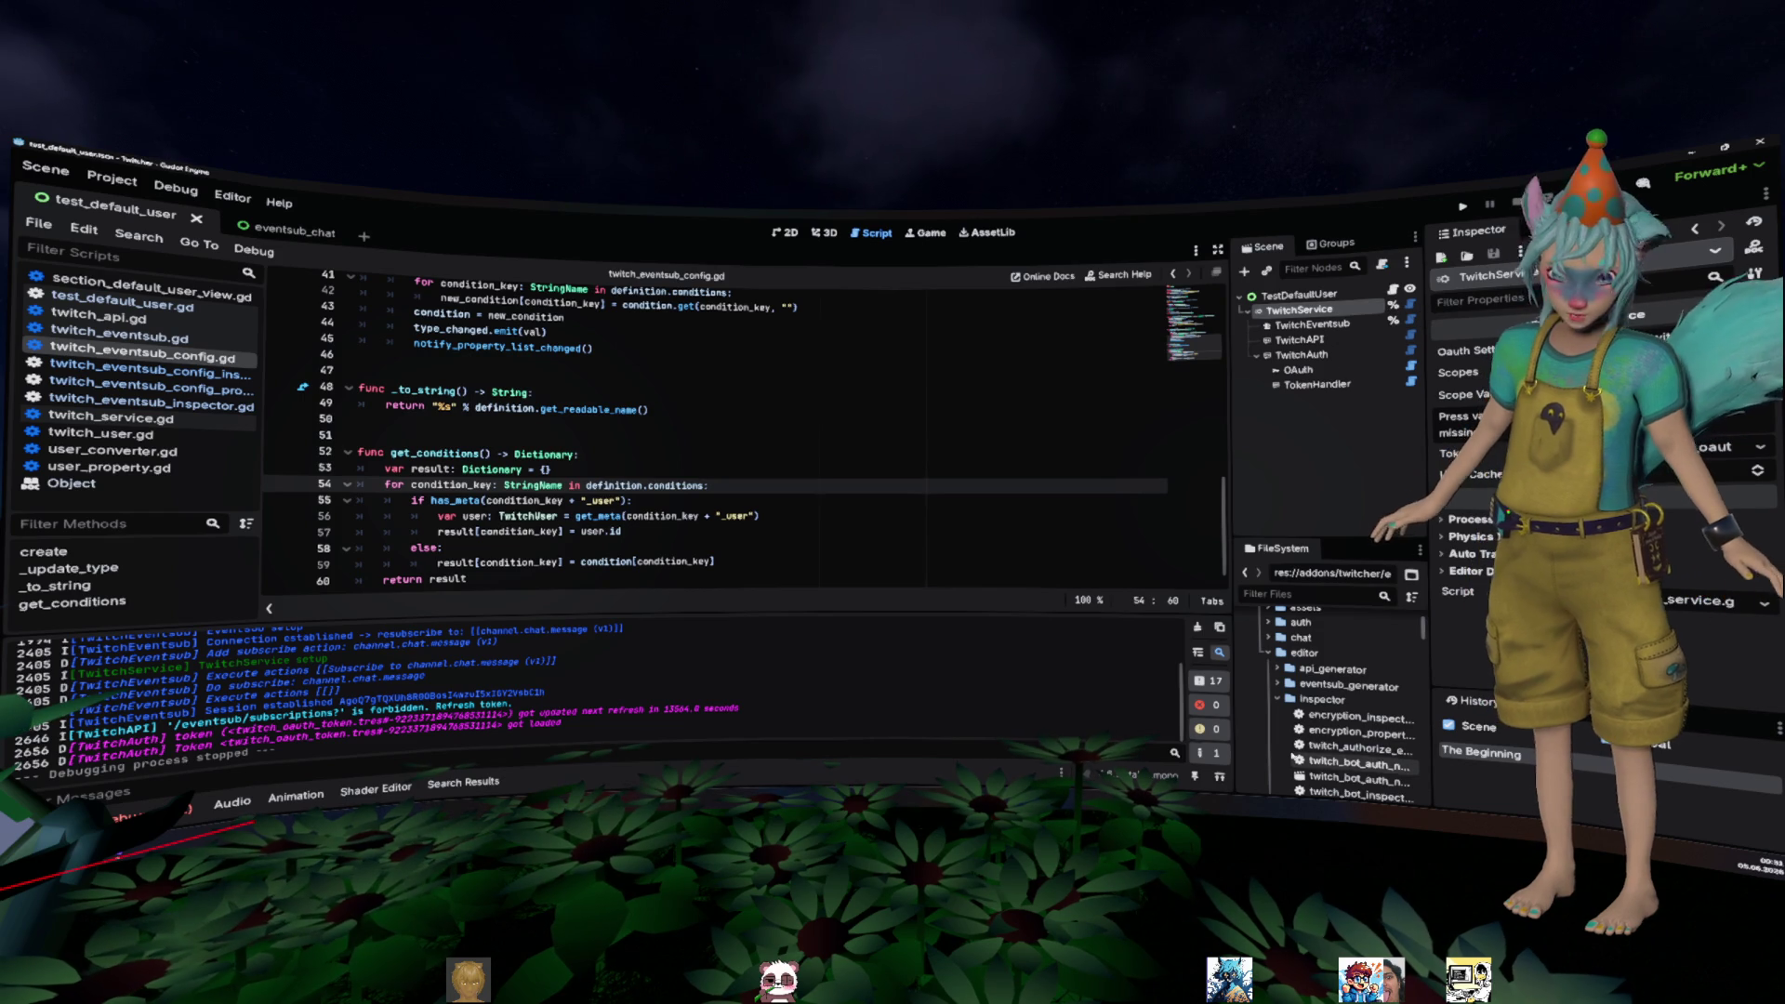
scroll(1360, 744, down, 10)
scroll(1360, 744, down, 5)
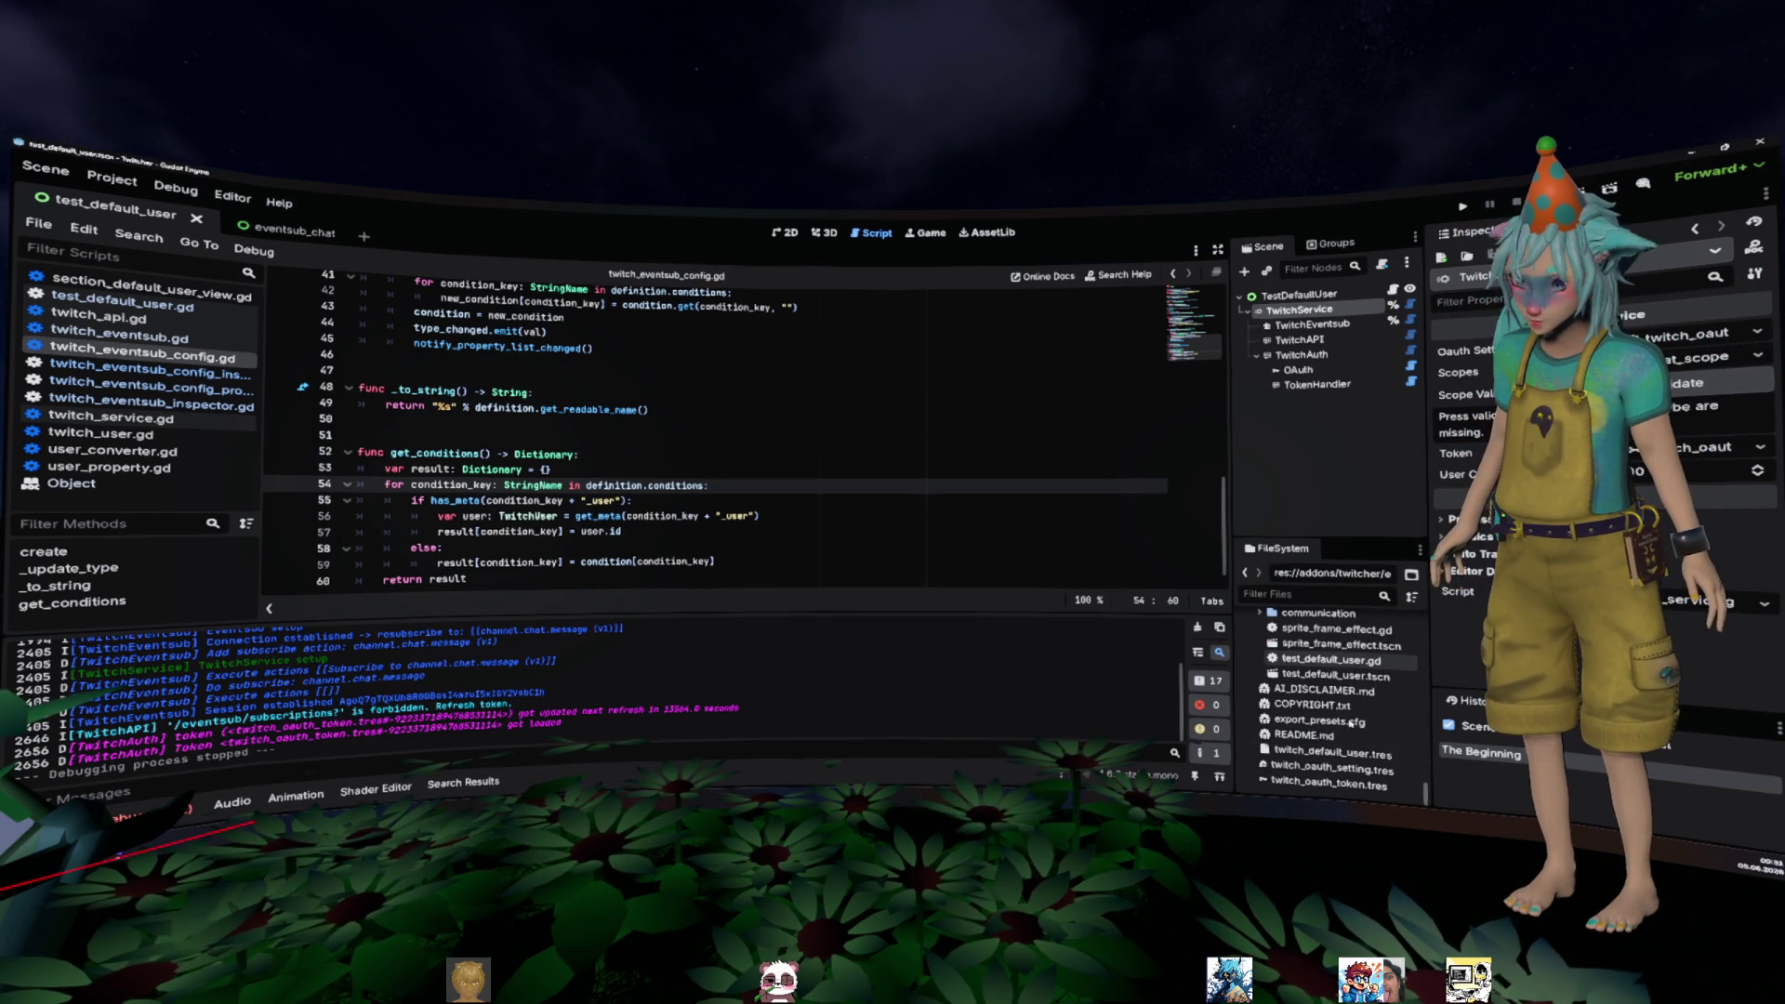
click(1316, 753)
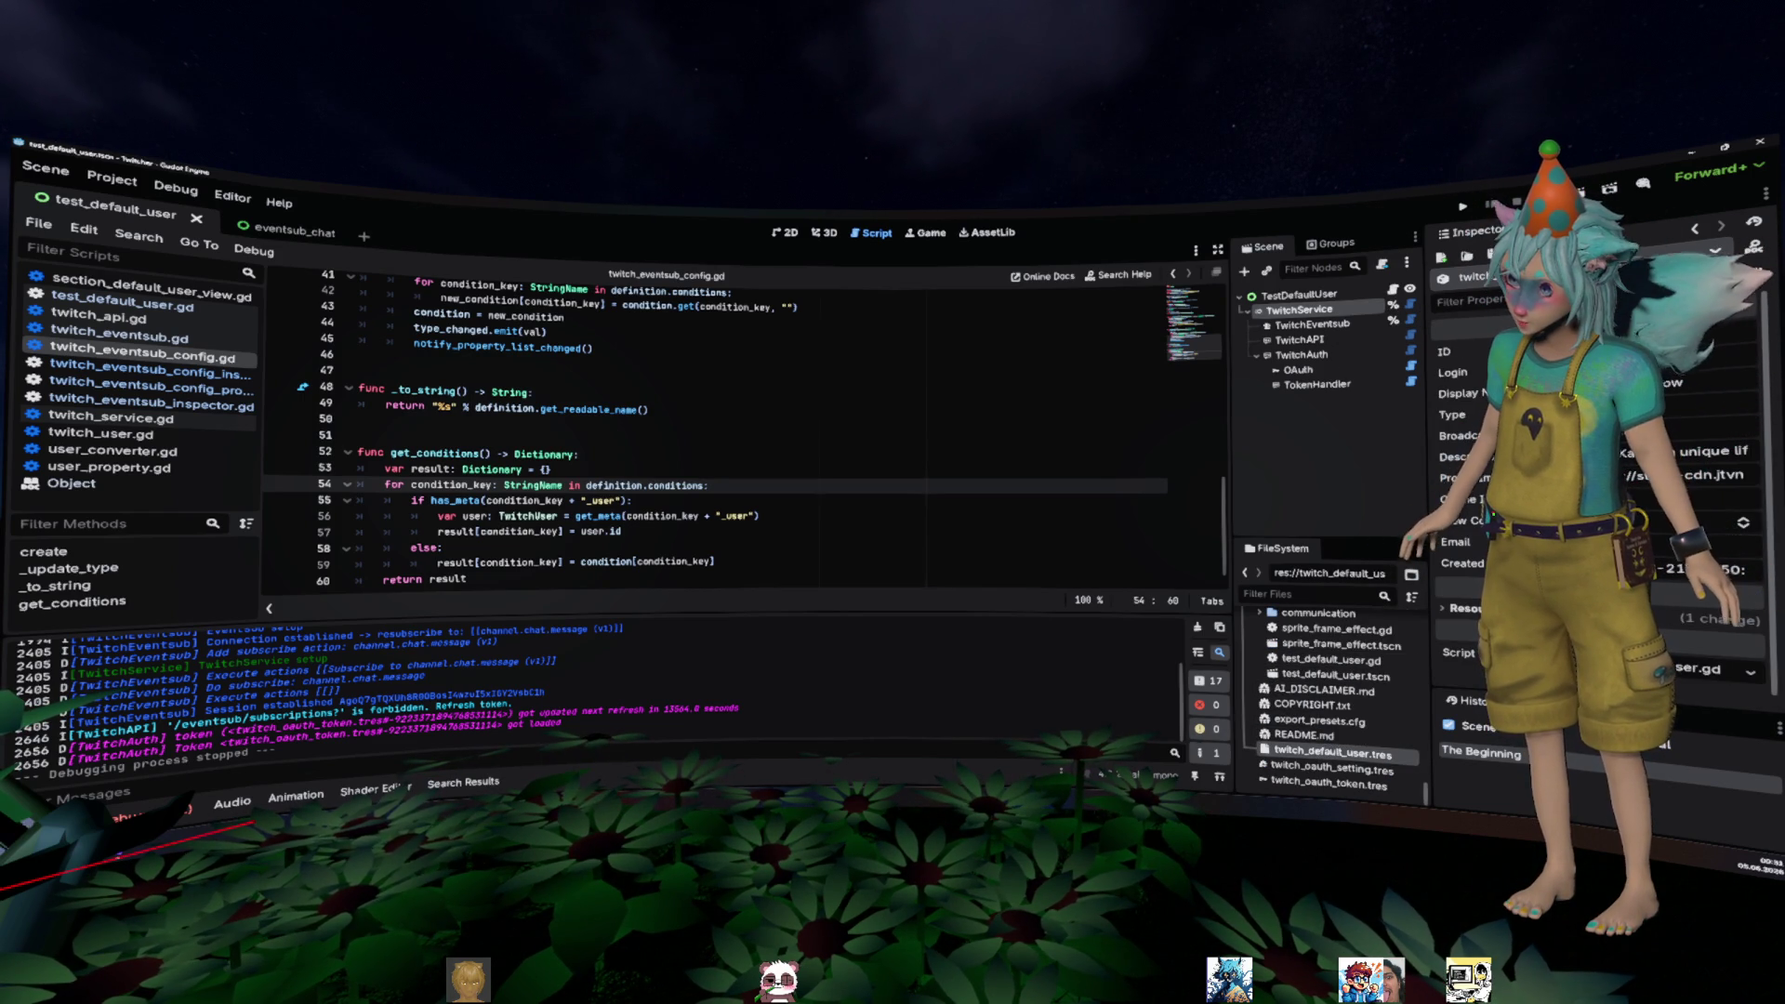
- Commit new Login and Display Name values on the default user, then run the project with F6
key(Return)
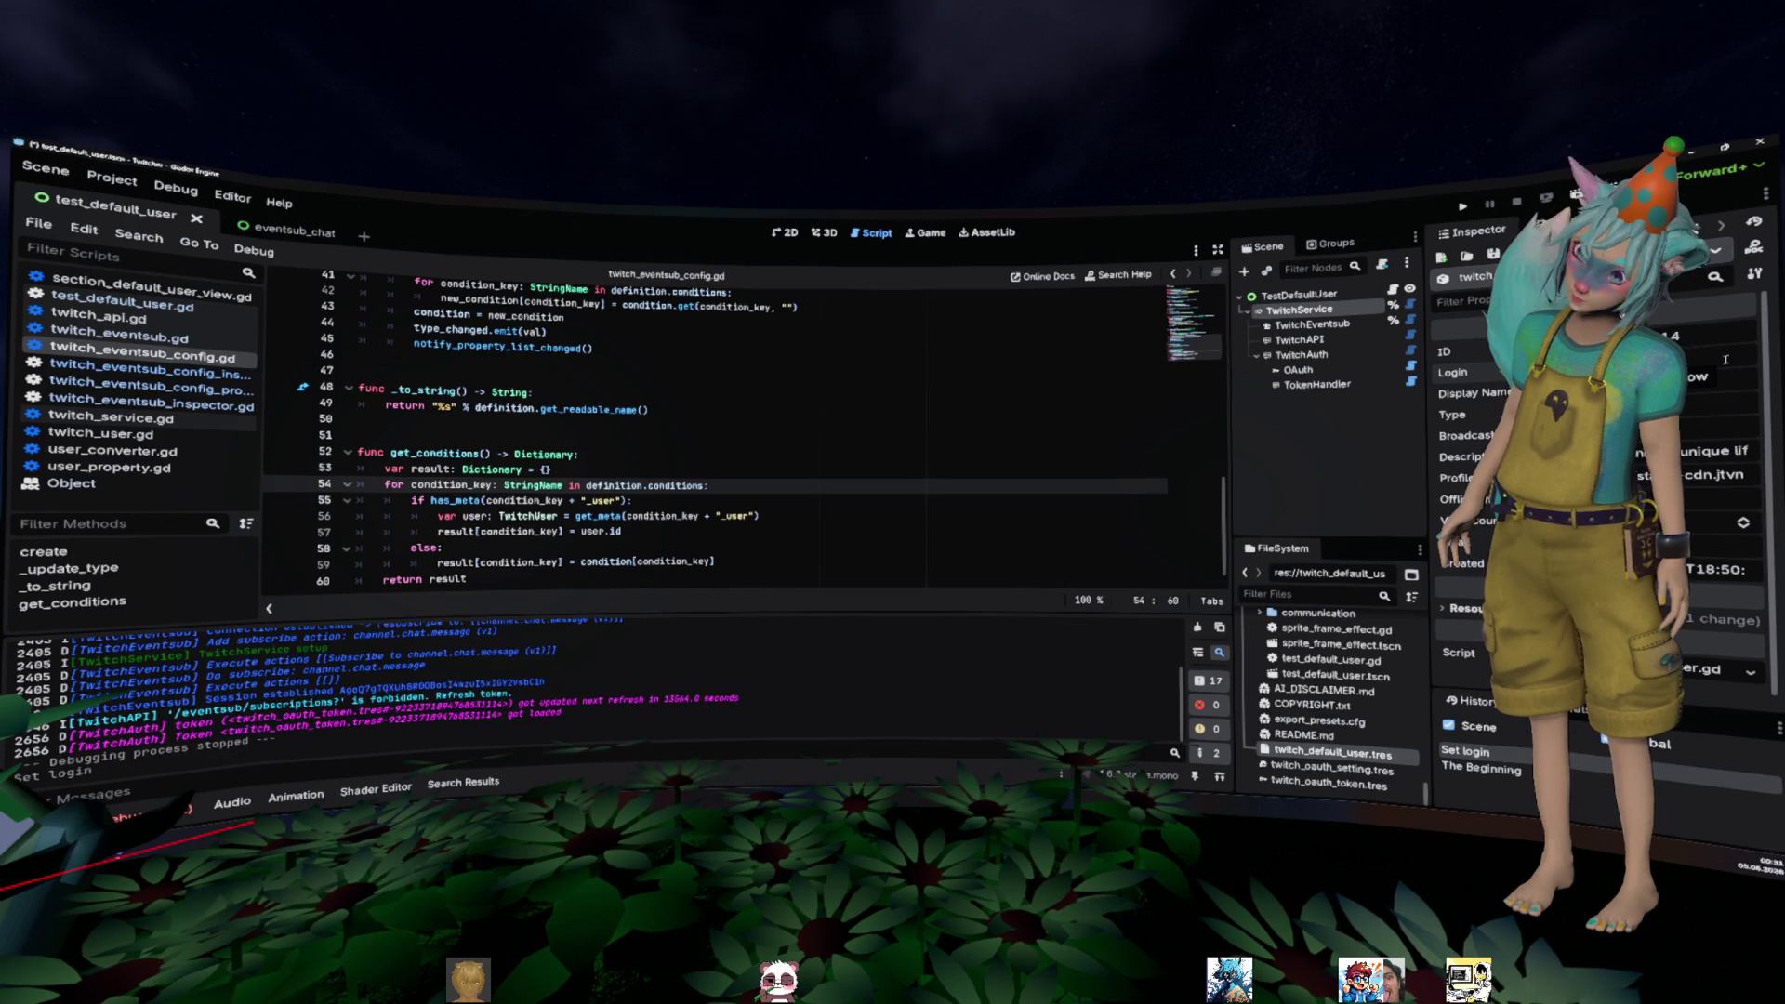
click(1726, 360)
key(ctrl+v)
key(Return)
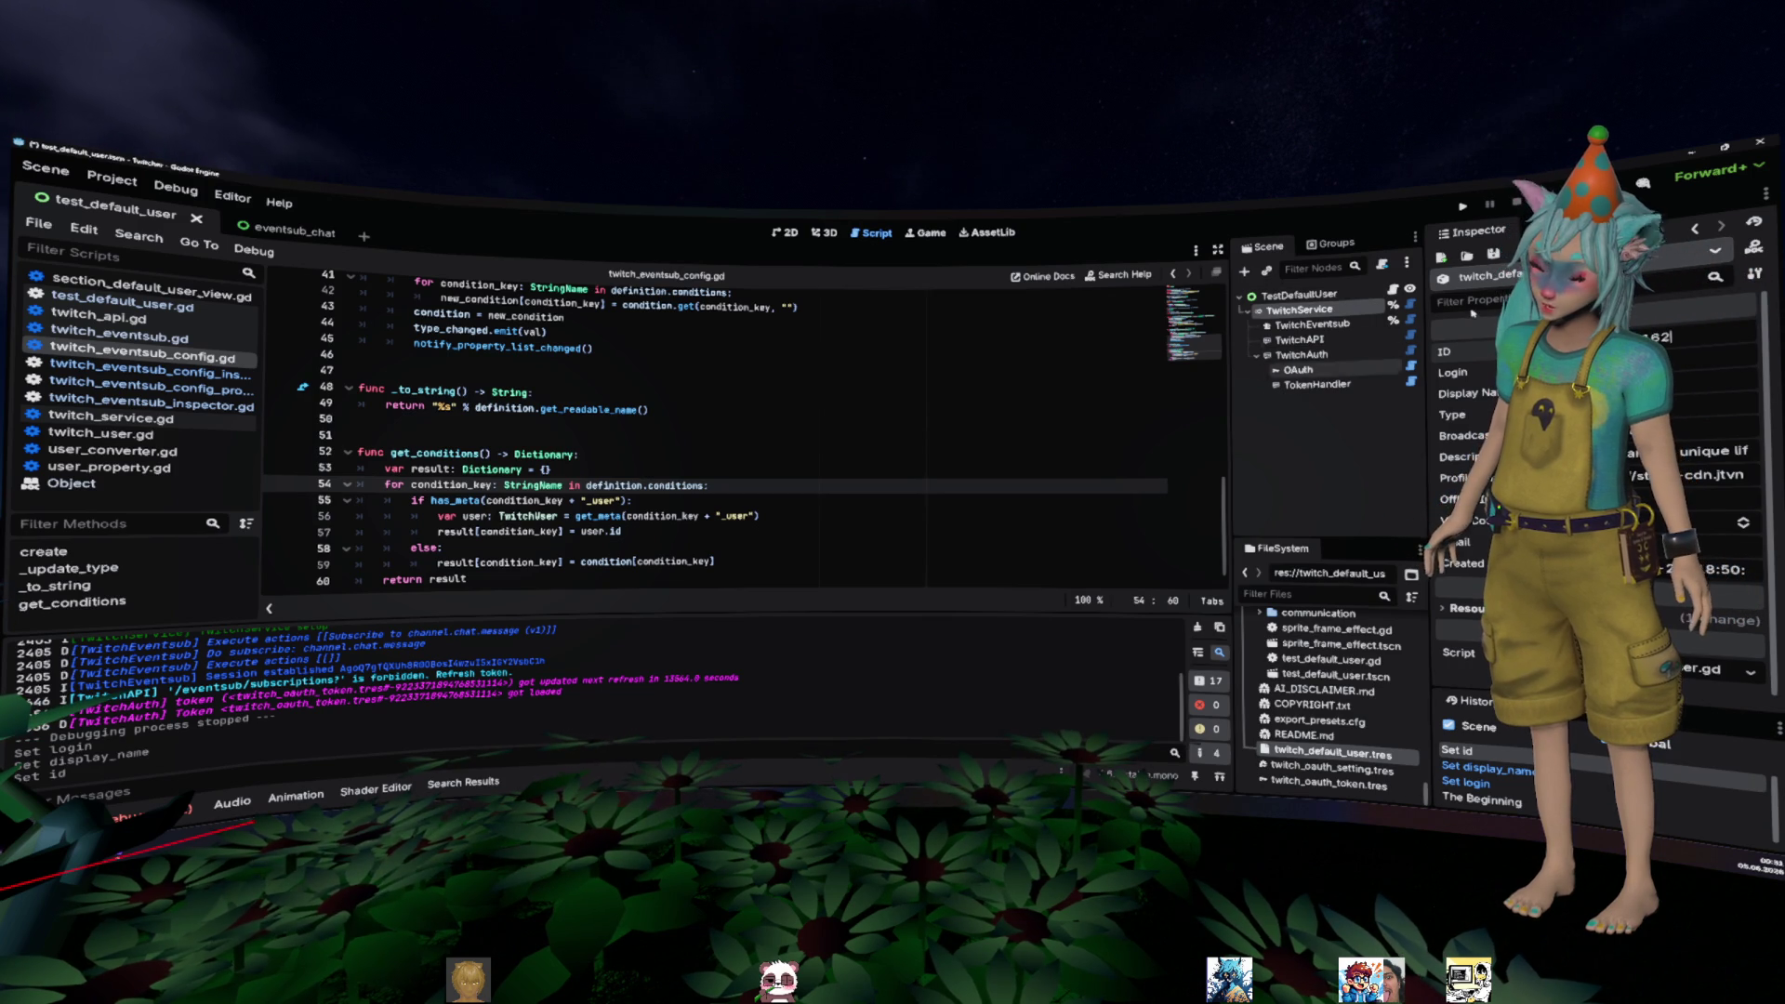
key(F6)
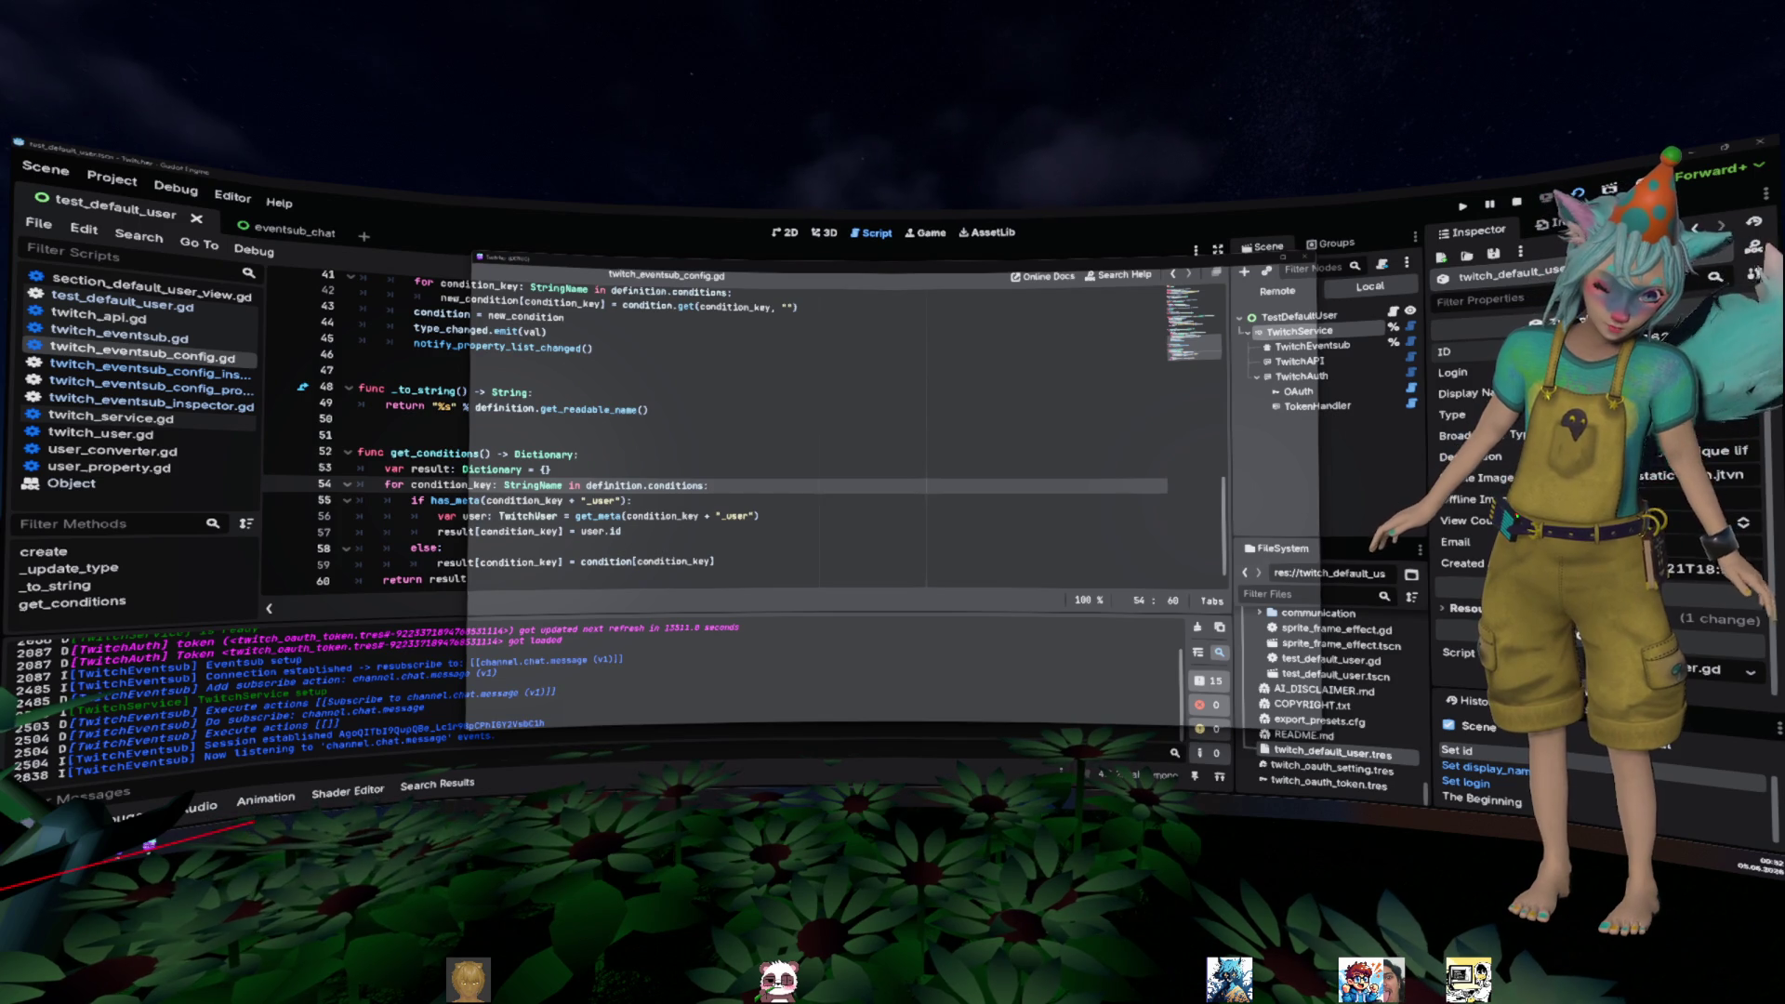
- Stop the project, run it once more, then inspect the TwitchEventsub node's subscription settings
click(1304, 258)
click(910, 418)
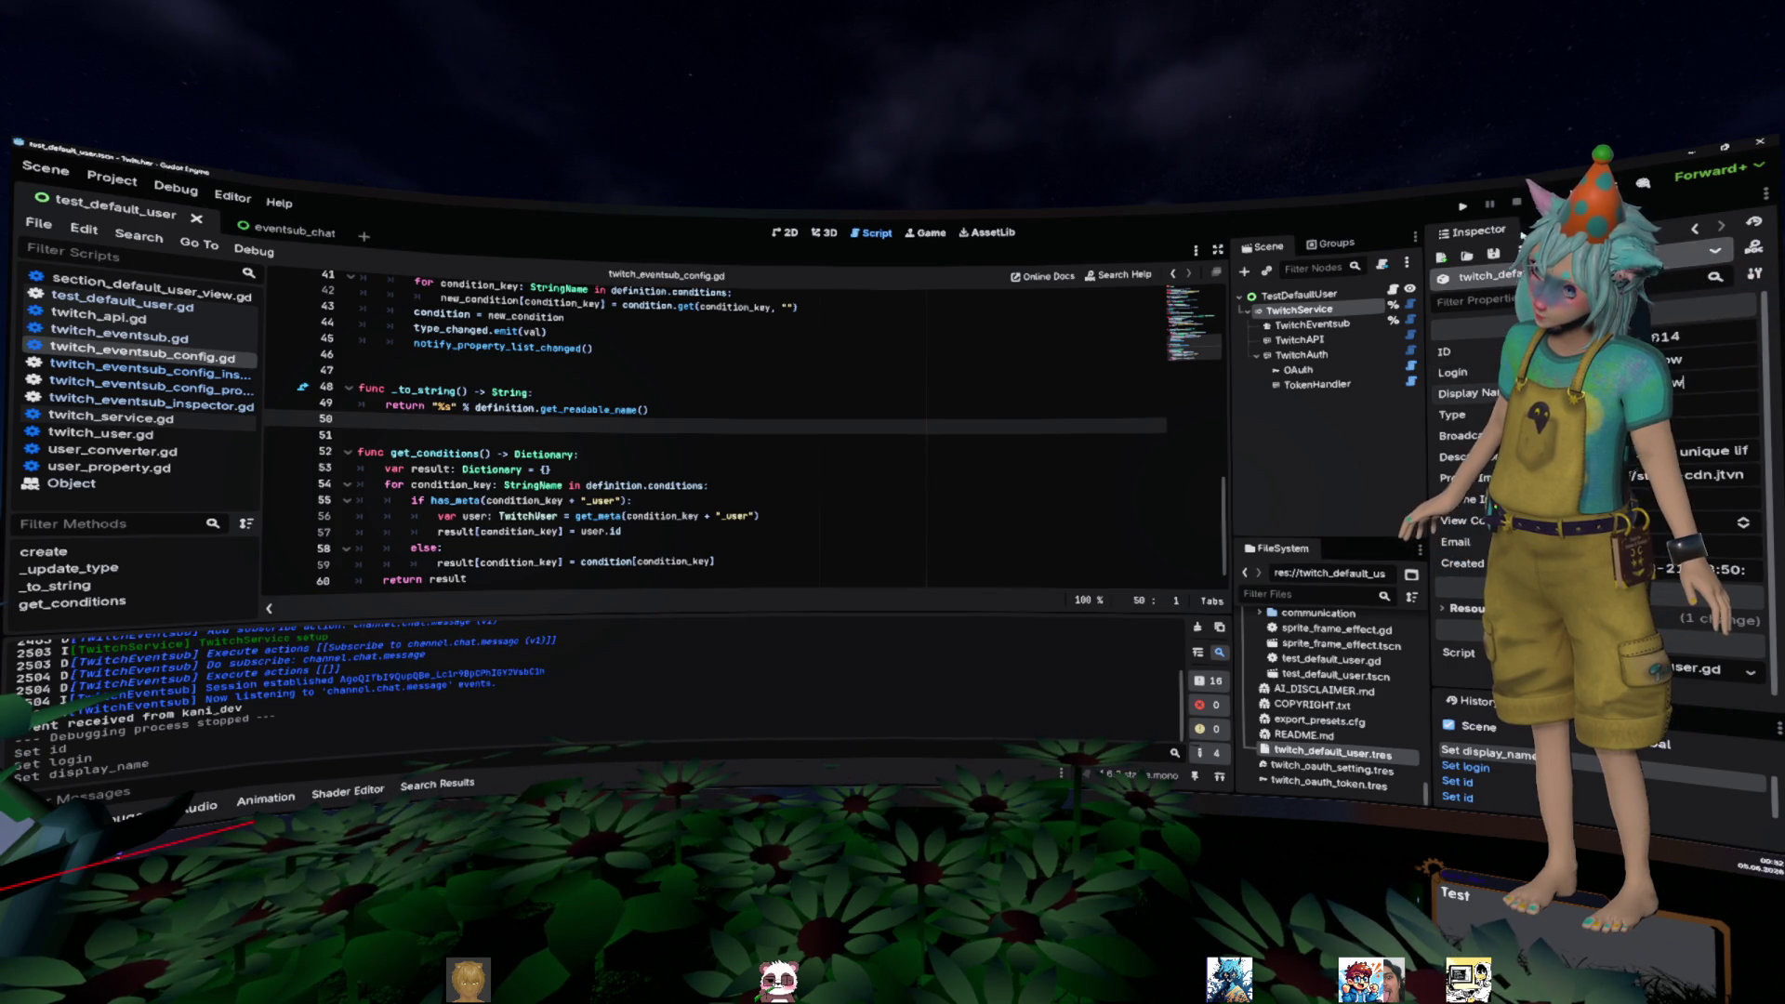
key(F6)
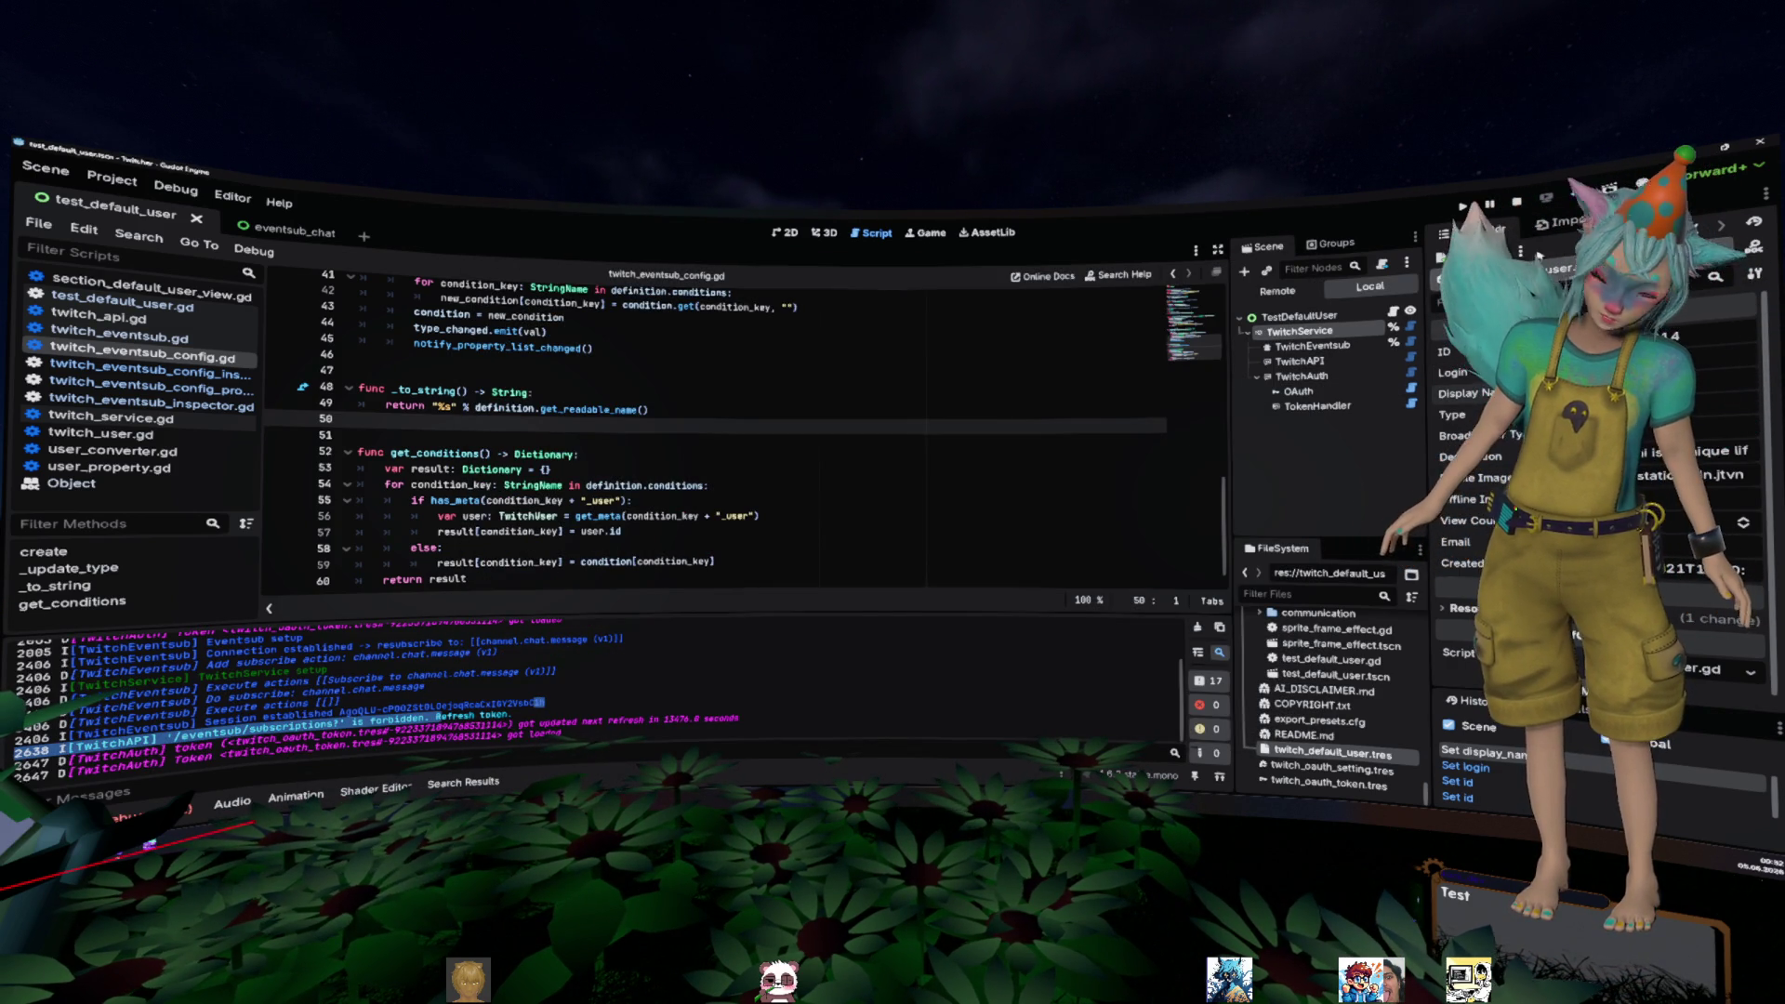
click(1019, 525)
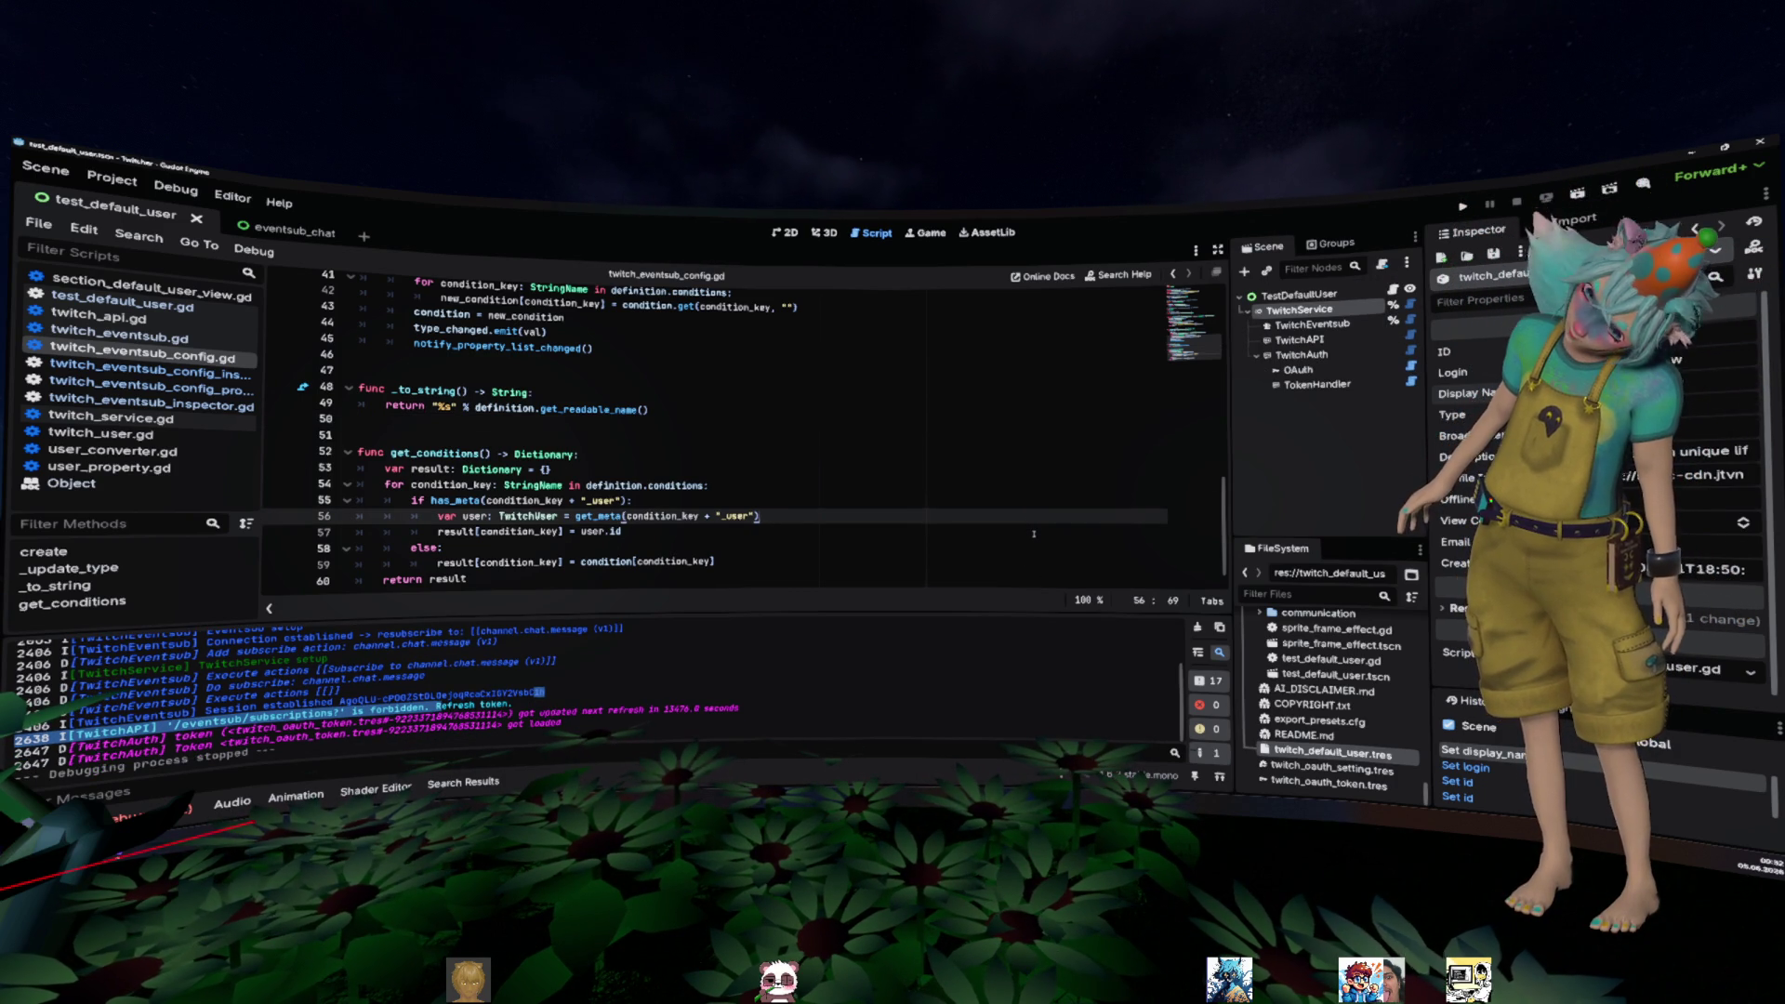
click(1312, 325)
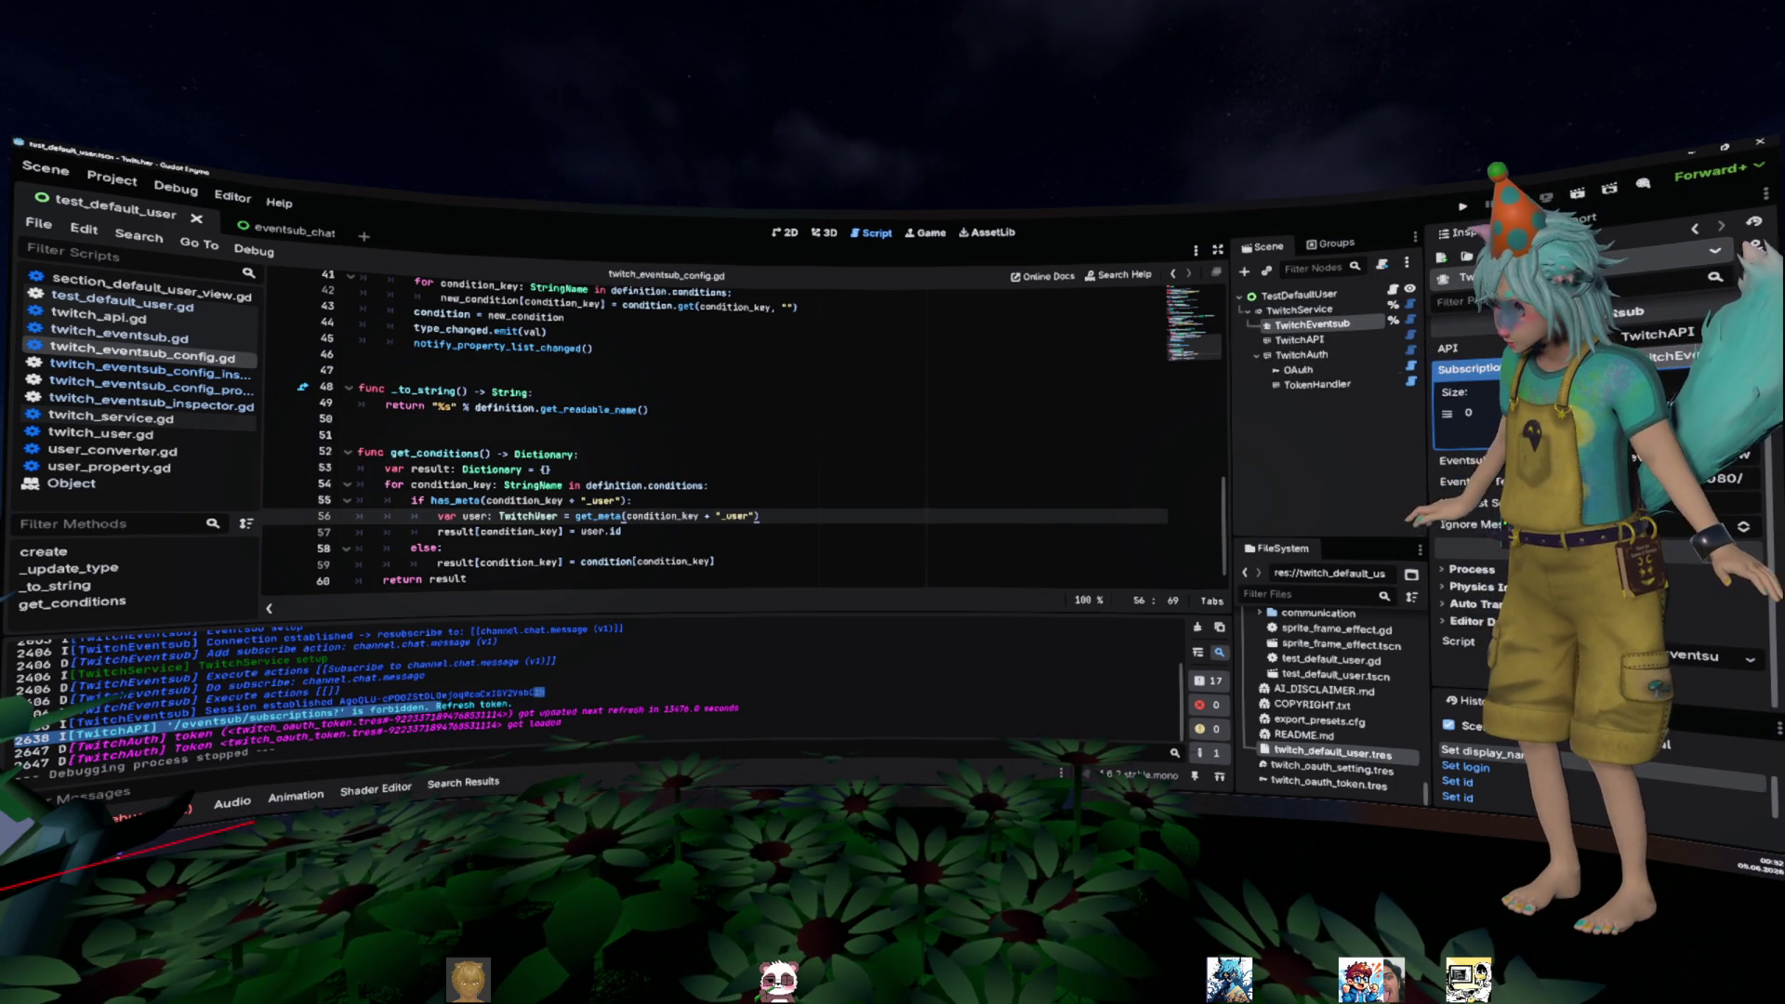
scroll(1599, 512, down, 3)
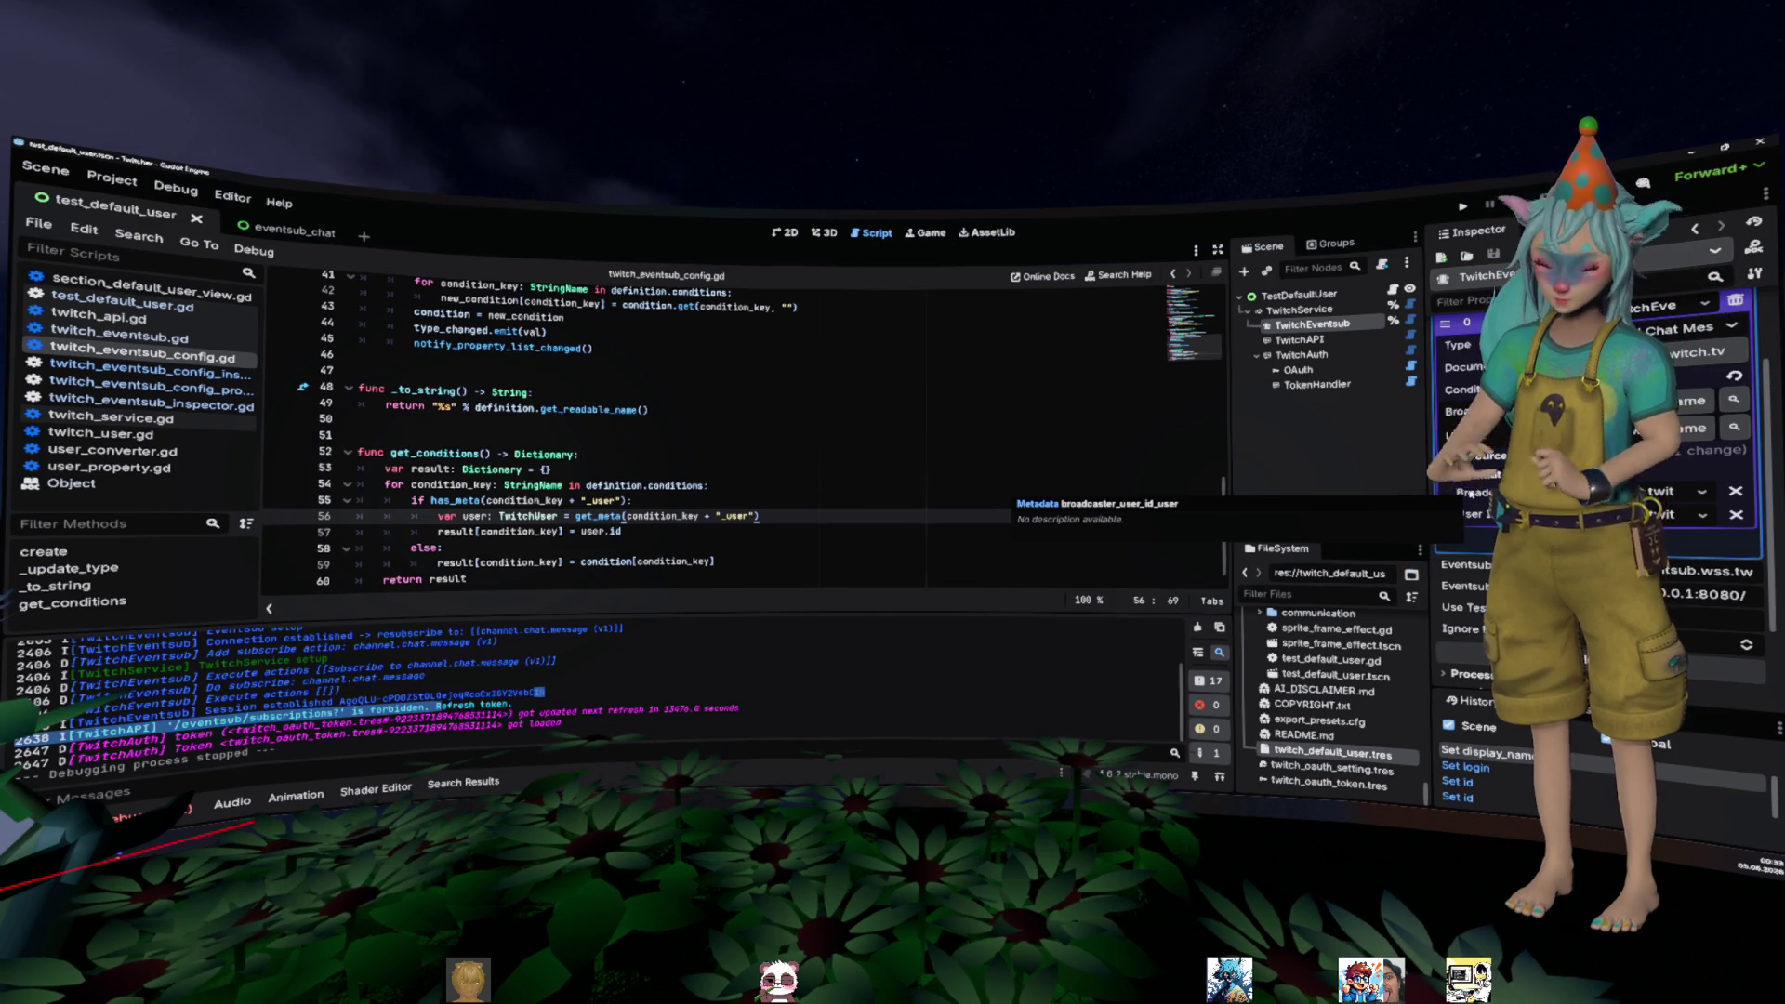
click(1037, 491)
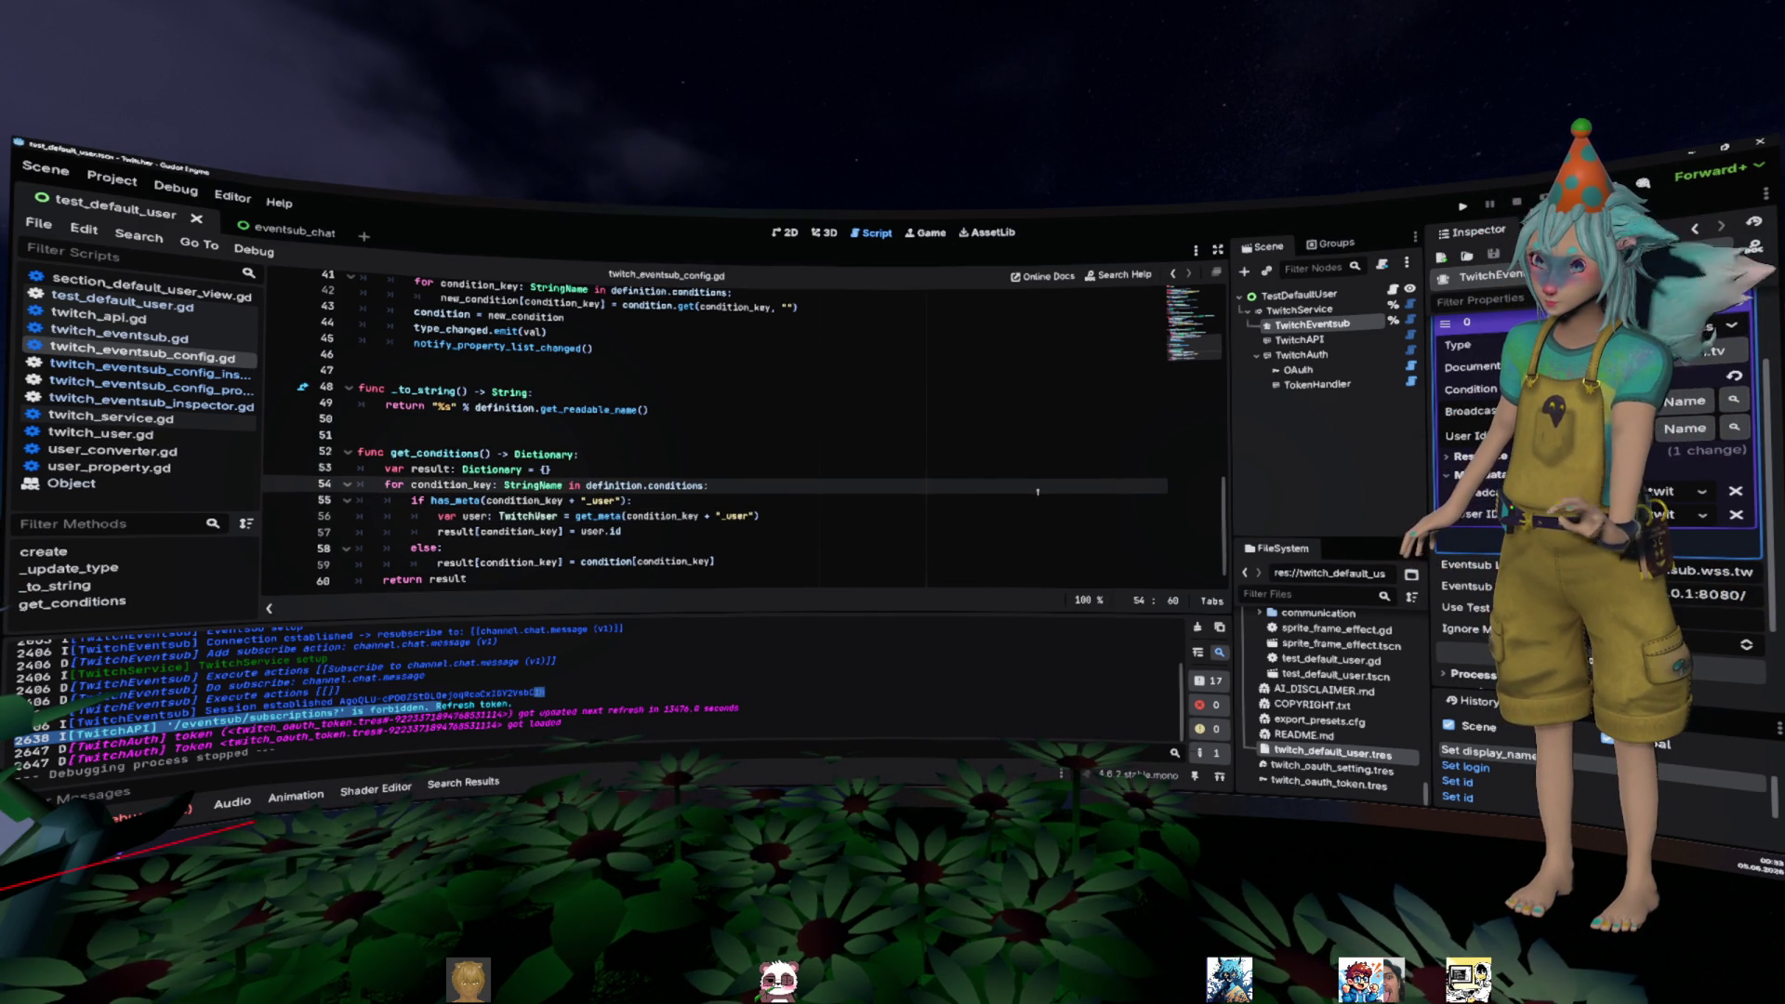
- Run until it listens for channel.chat.message events, then stop it and clear the Scene selection
scroll(1038, 490, up, 6)
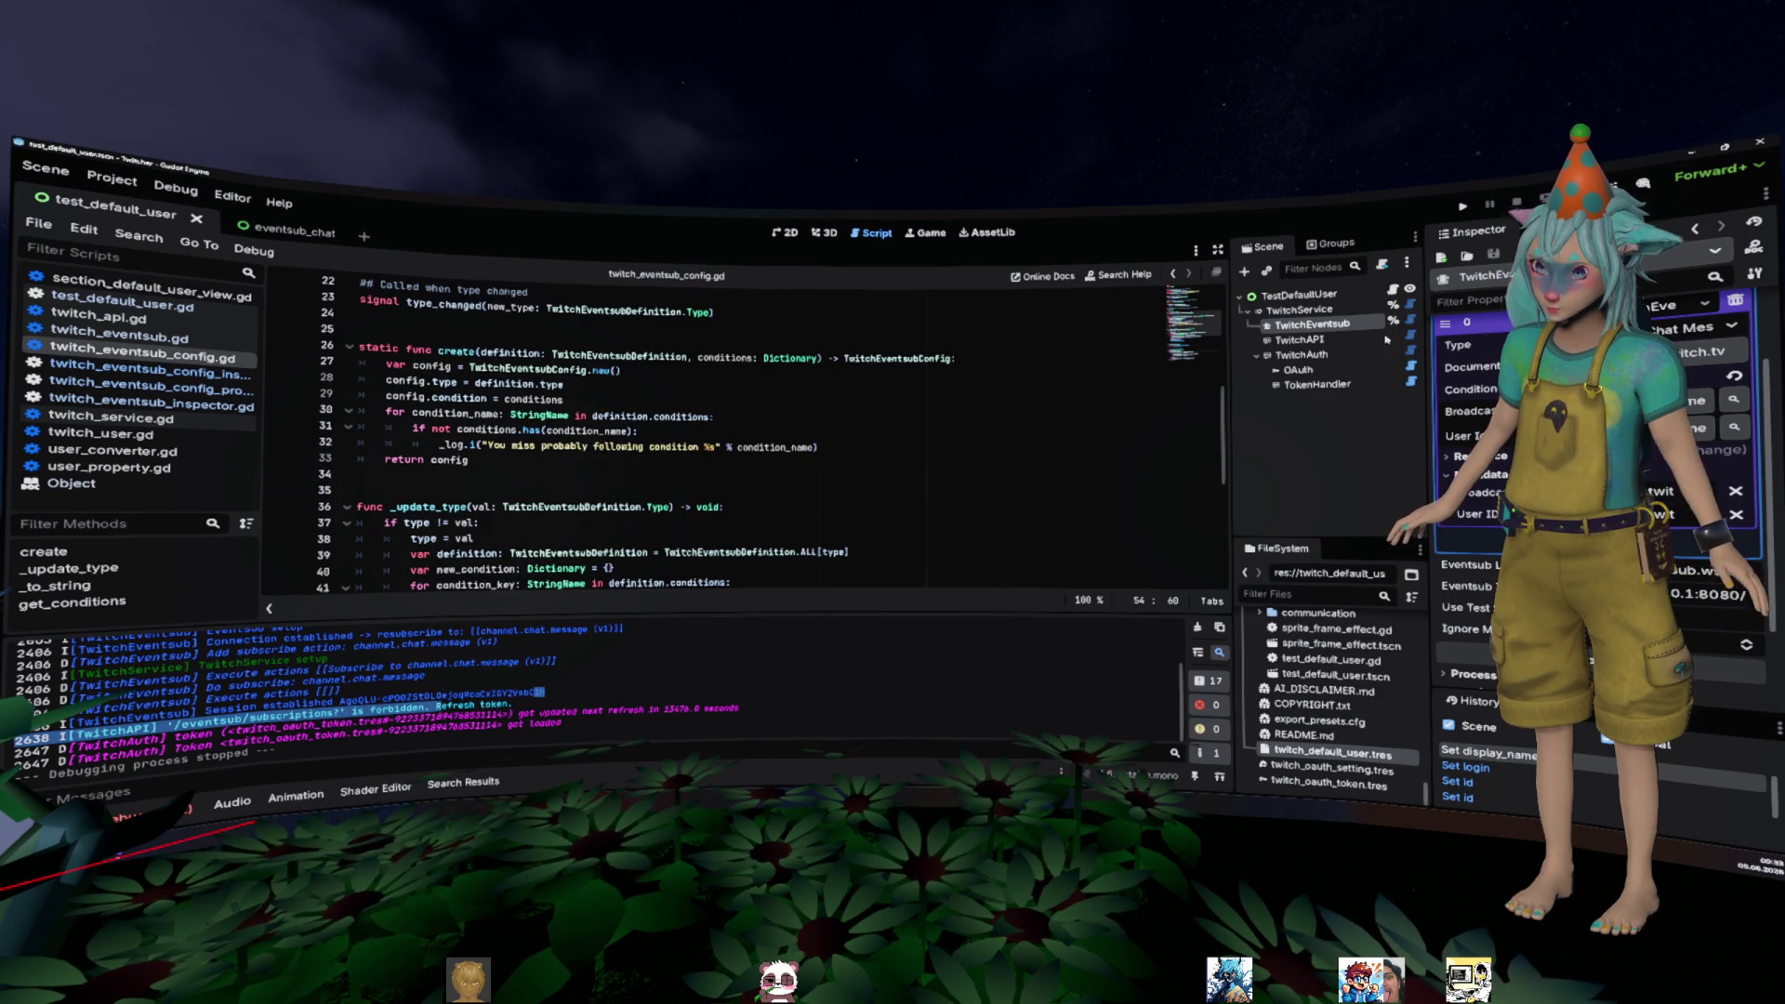
key(F5)
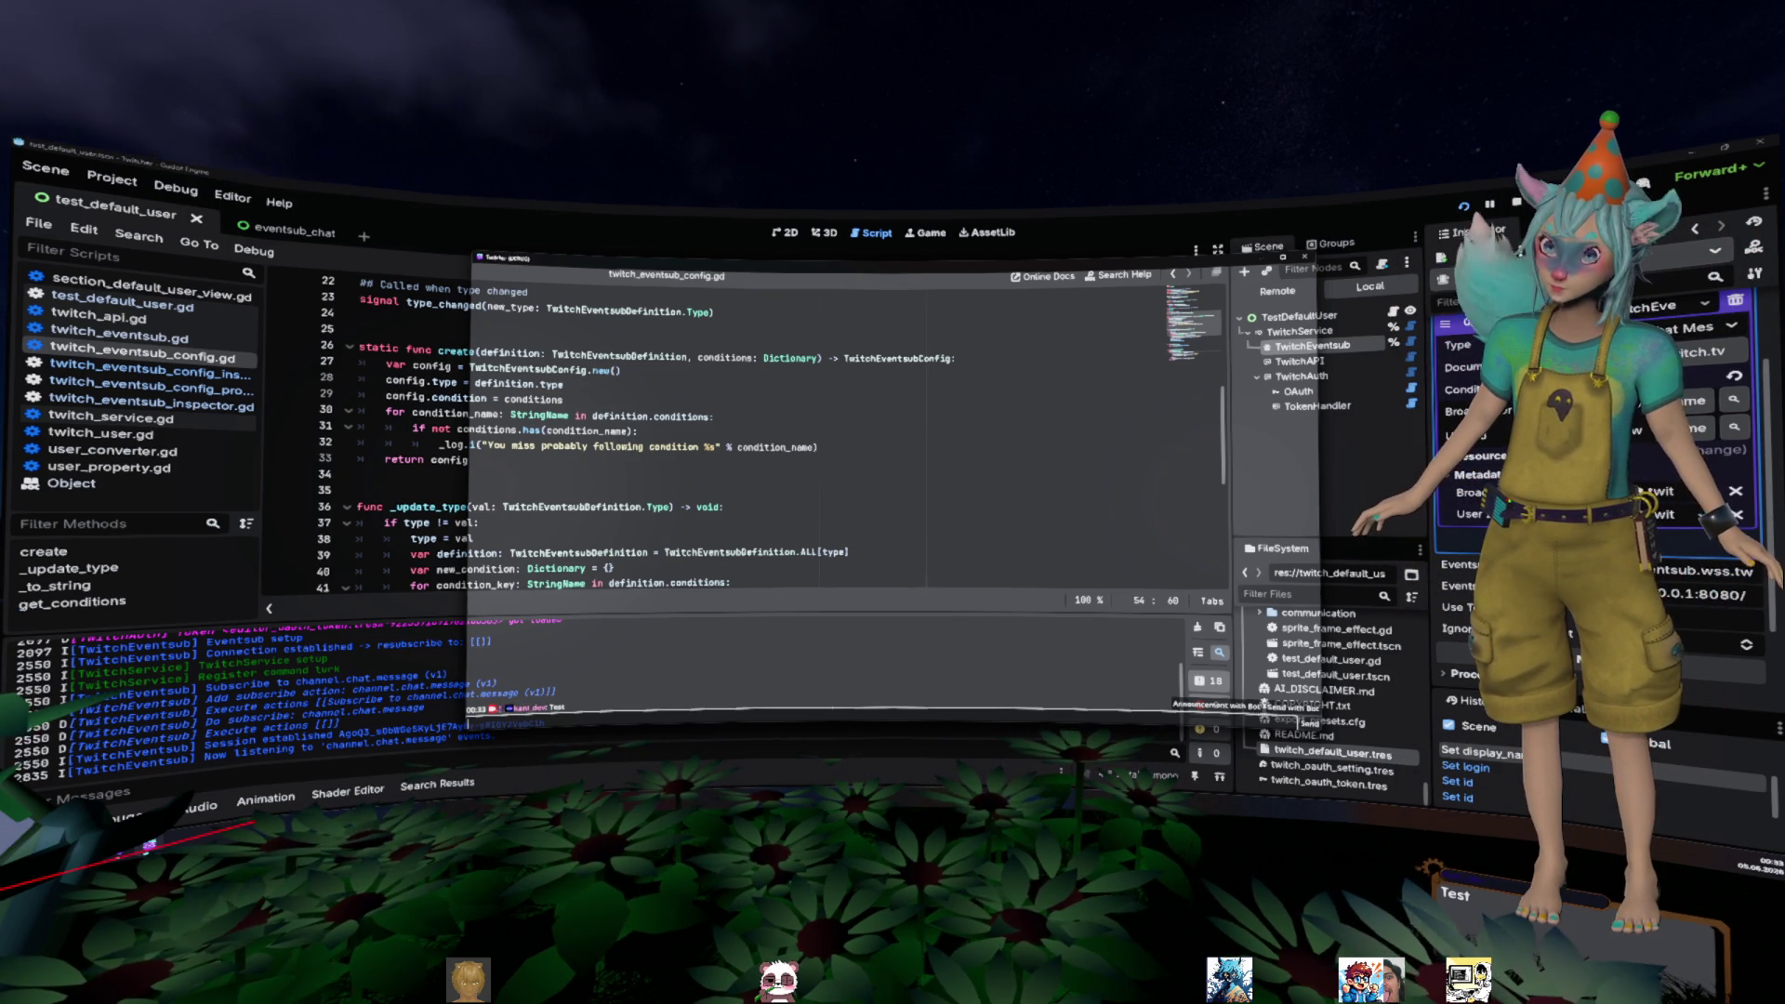
click(1305, 257)
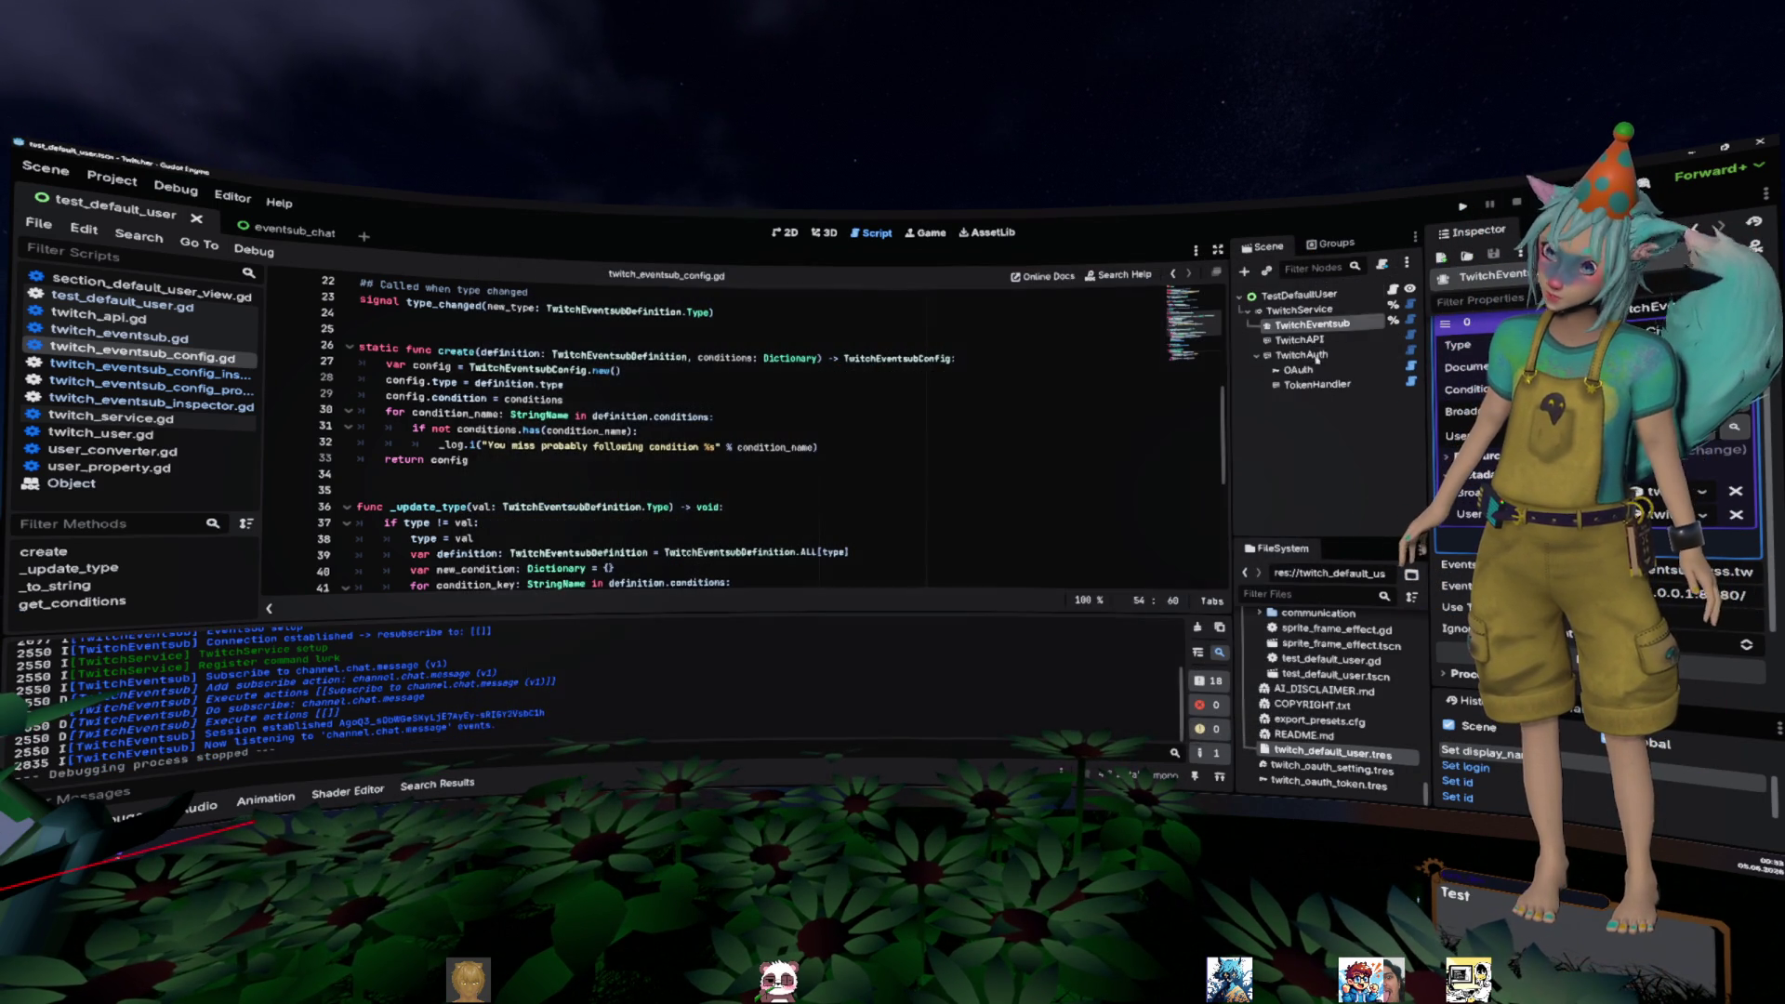
click(1023, 447)
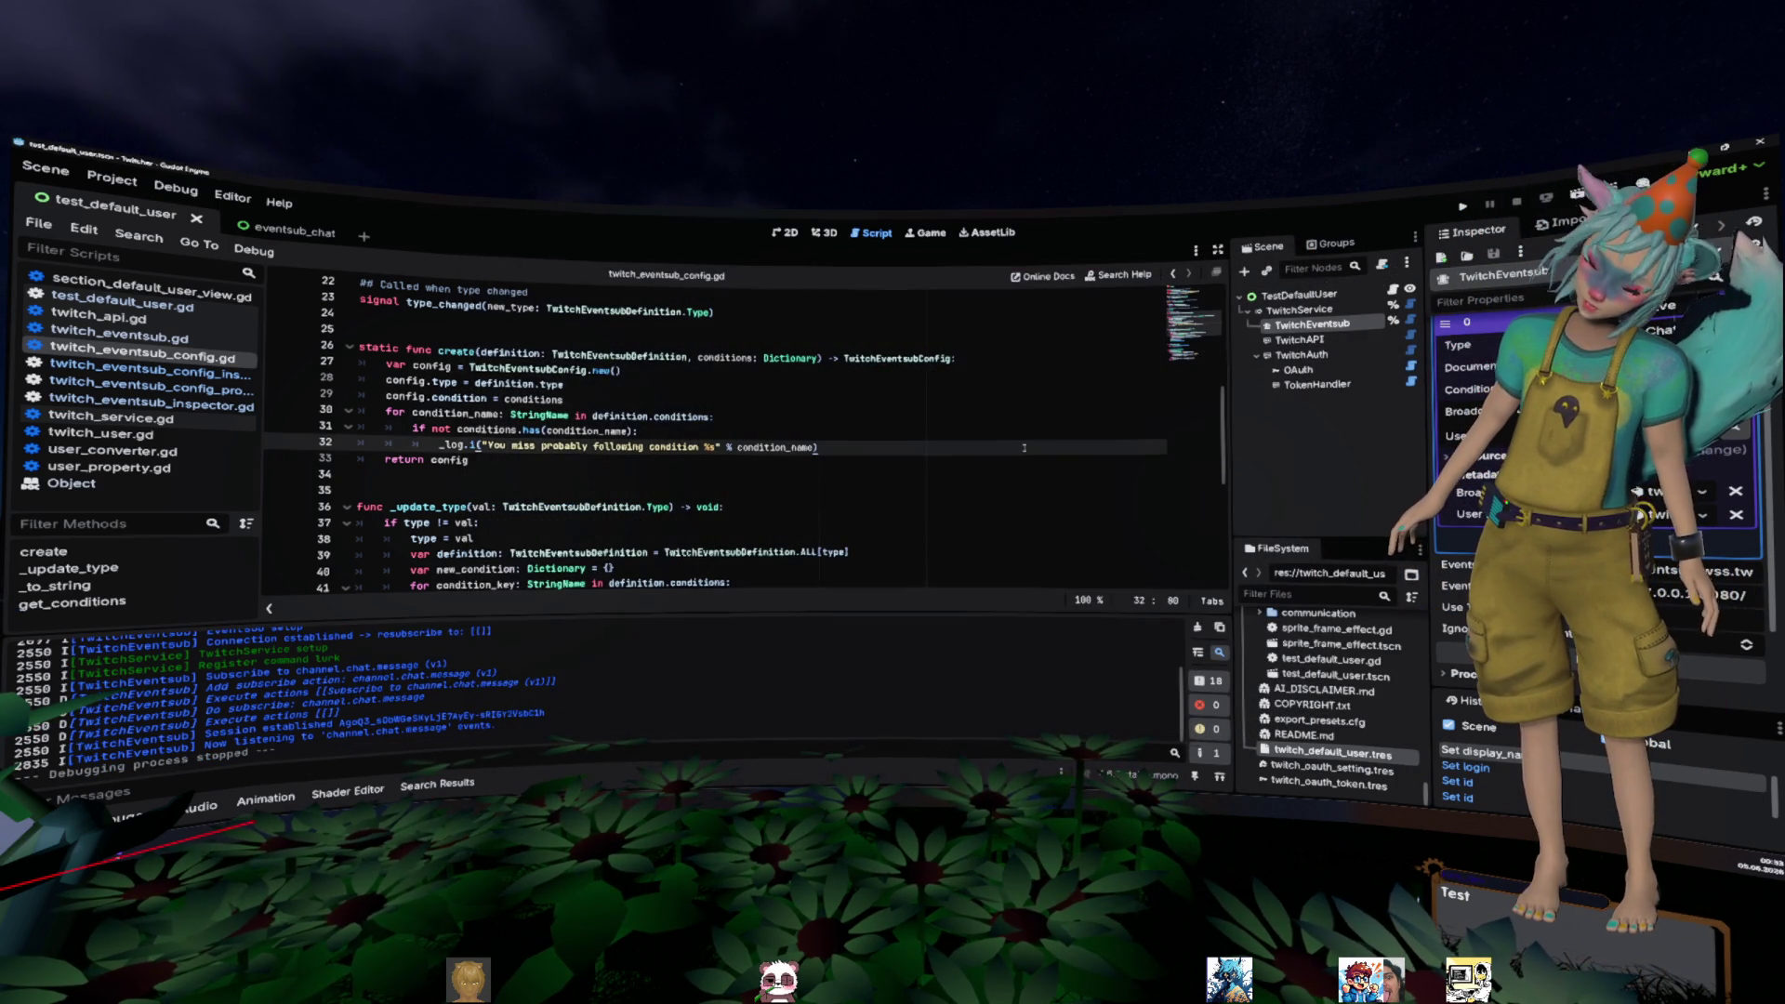
click(1253, 462)
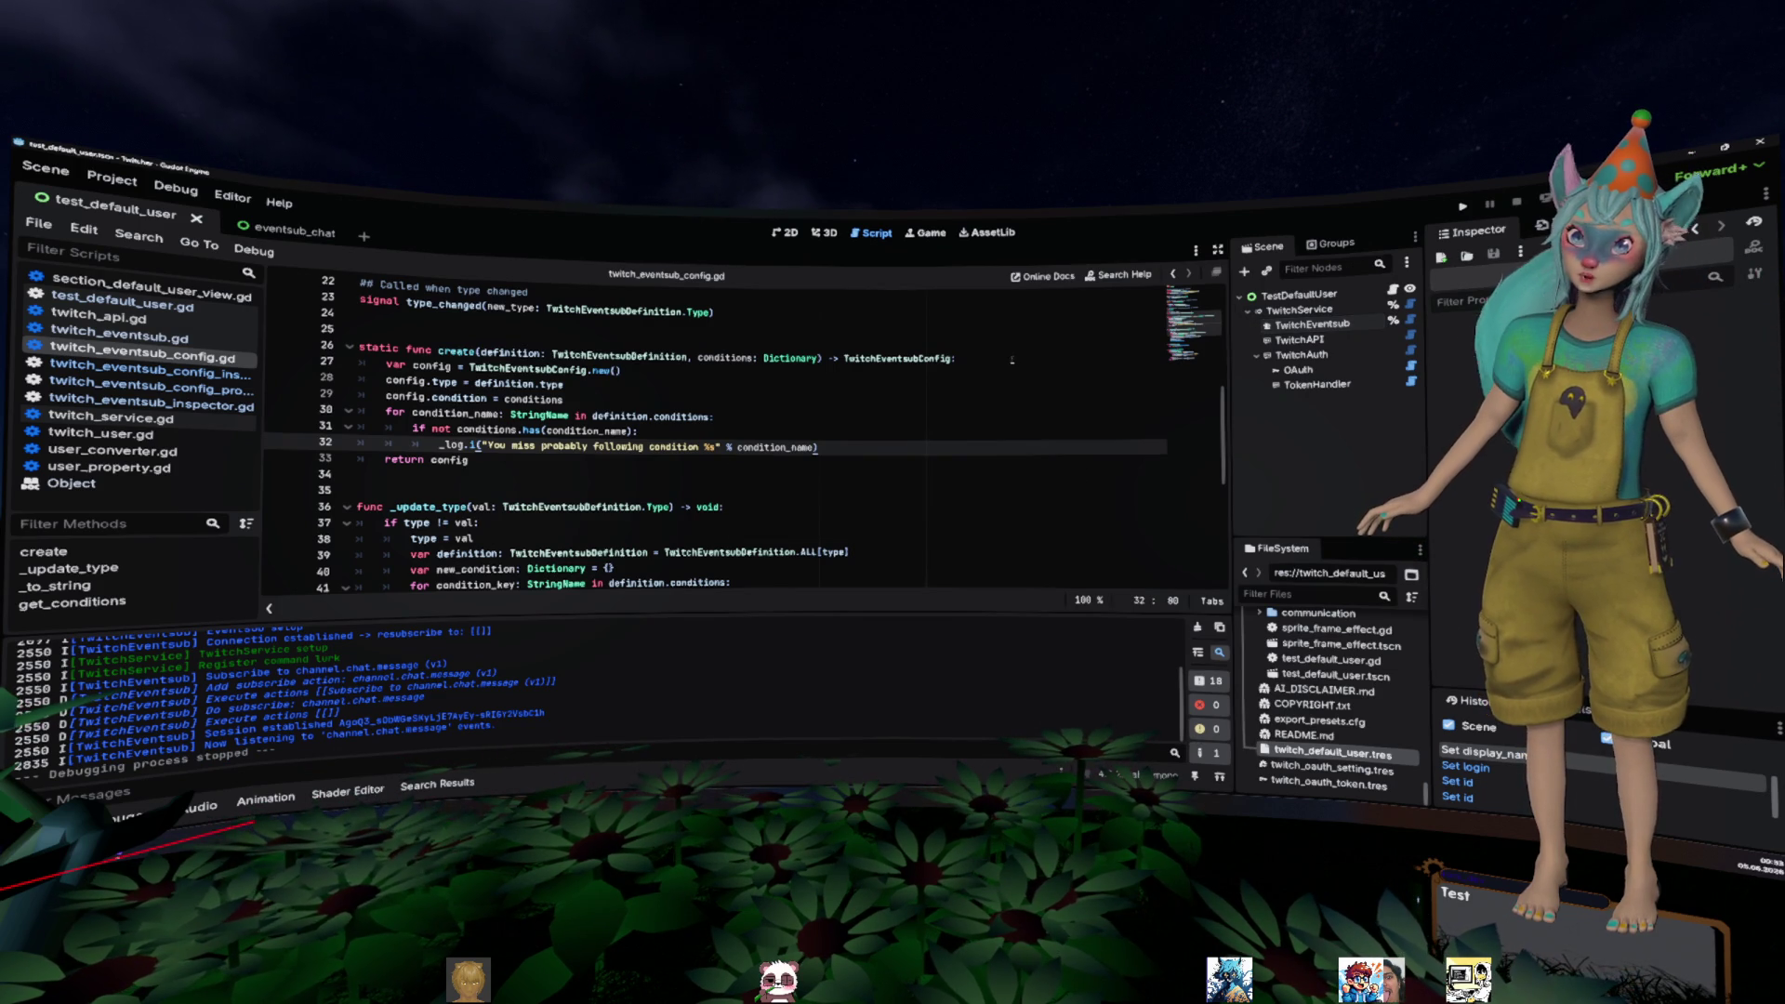